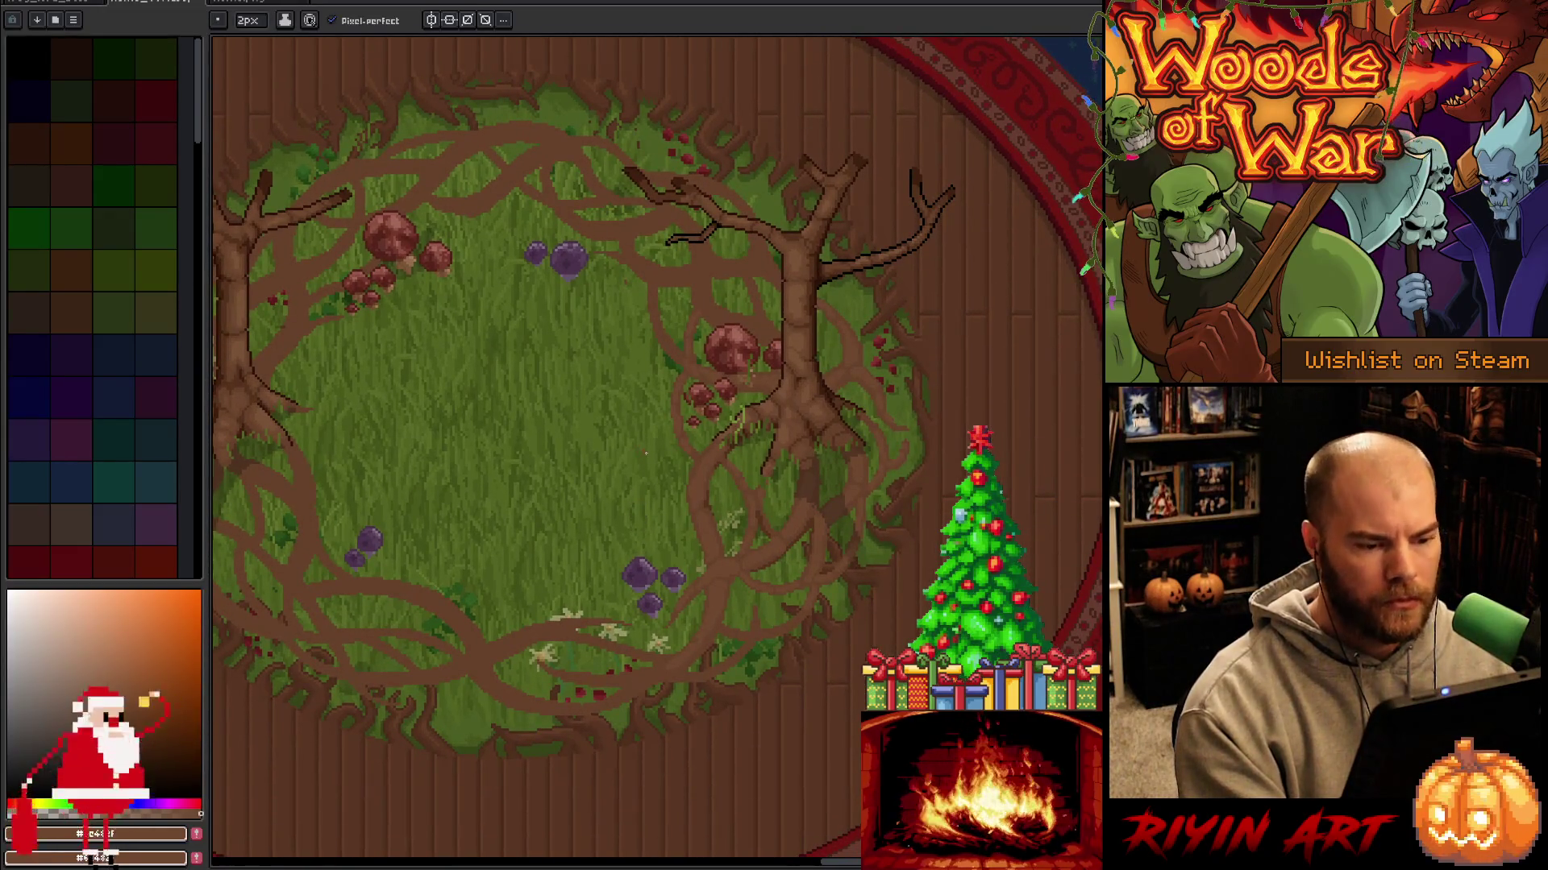
Sample the tree trunk's brown and pan the view to centre on the tree ring.
scroll(770, 343, up, 3)
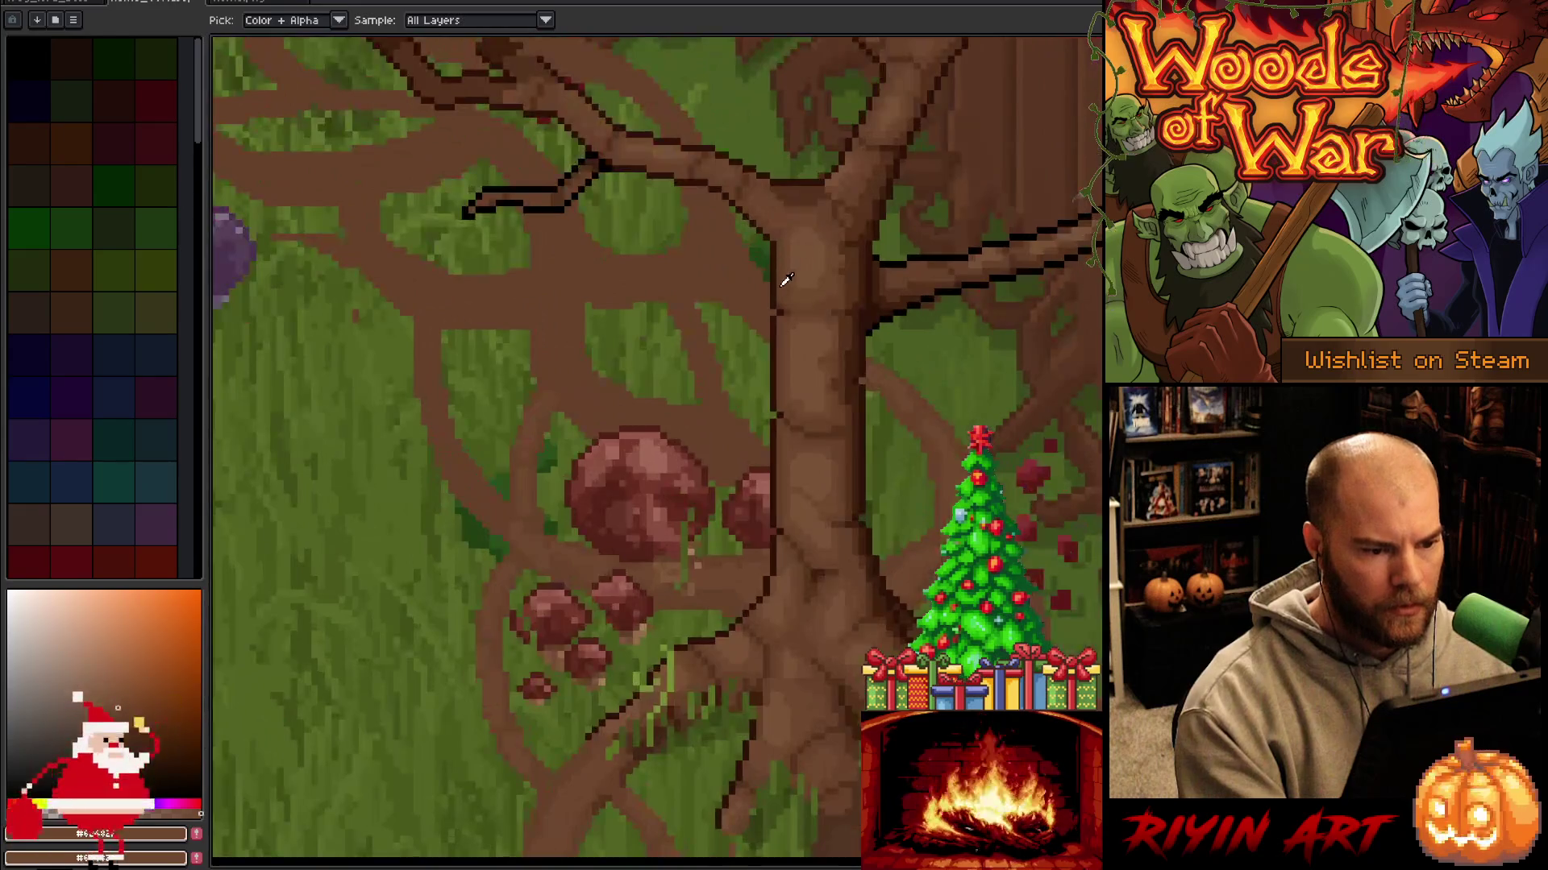
alt+click(781, 285)
scroll(781, 284, down, 4)
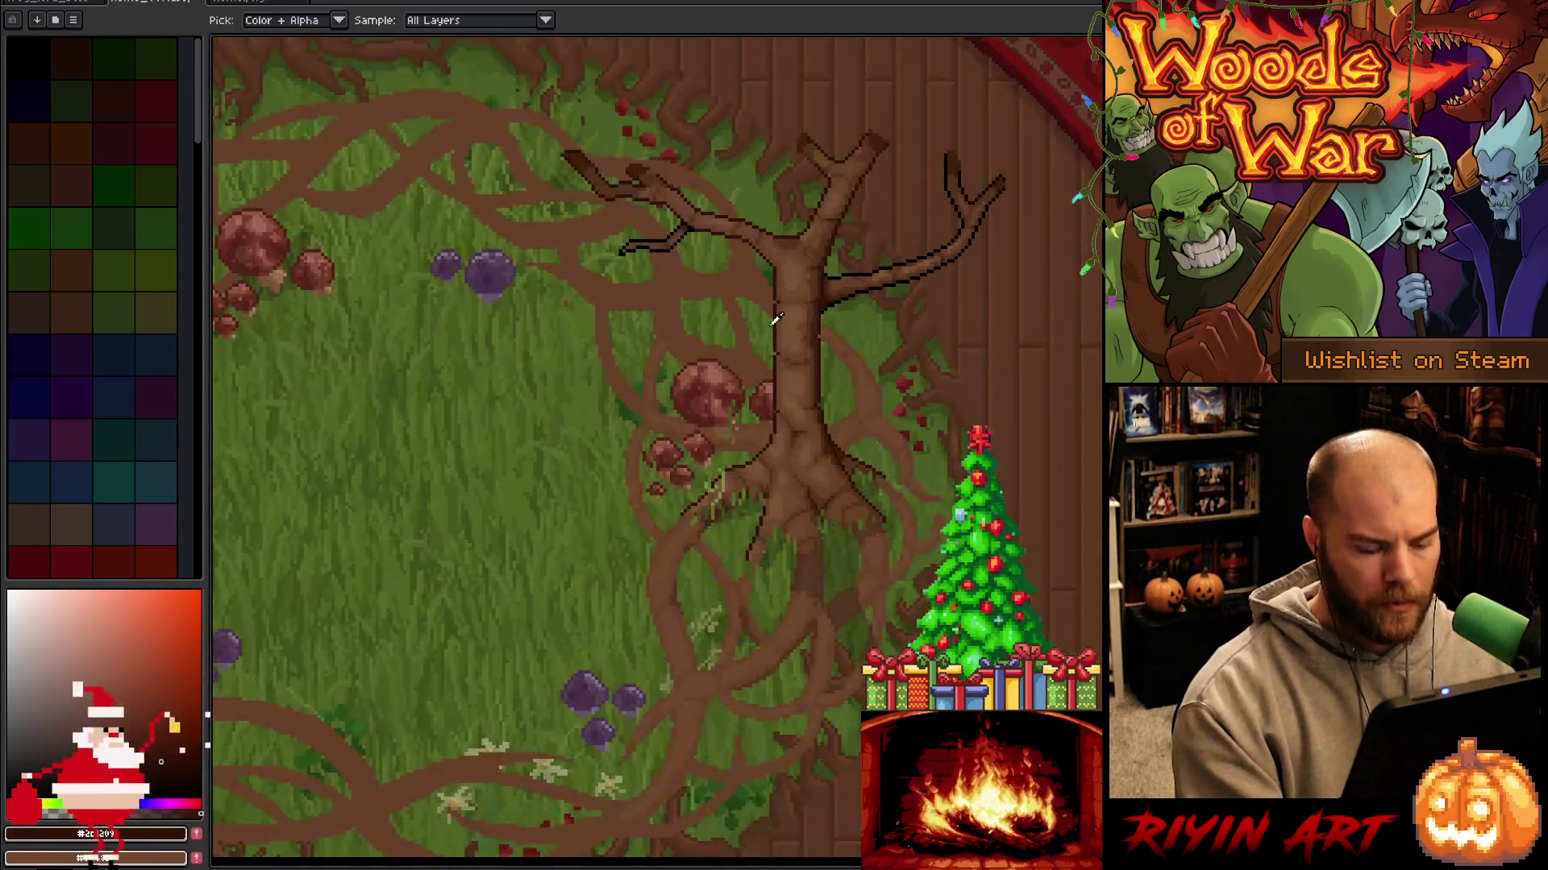
key(h)
mouse_move(669, 486)
mouse_down()
mouse_move(915, 432)
mouse_move(887, 446)
mouse_move(877, 430)
mouse_up()
scroll(803, 434, down, 2)
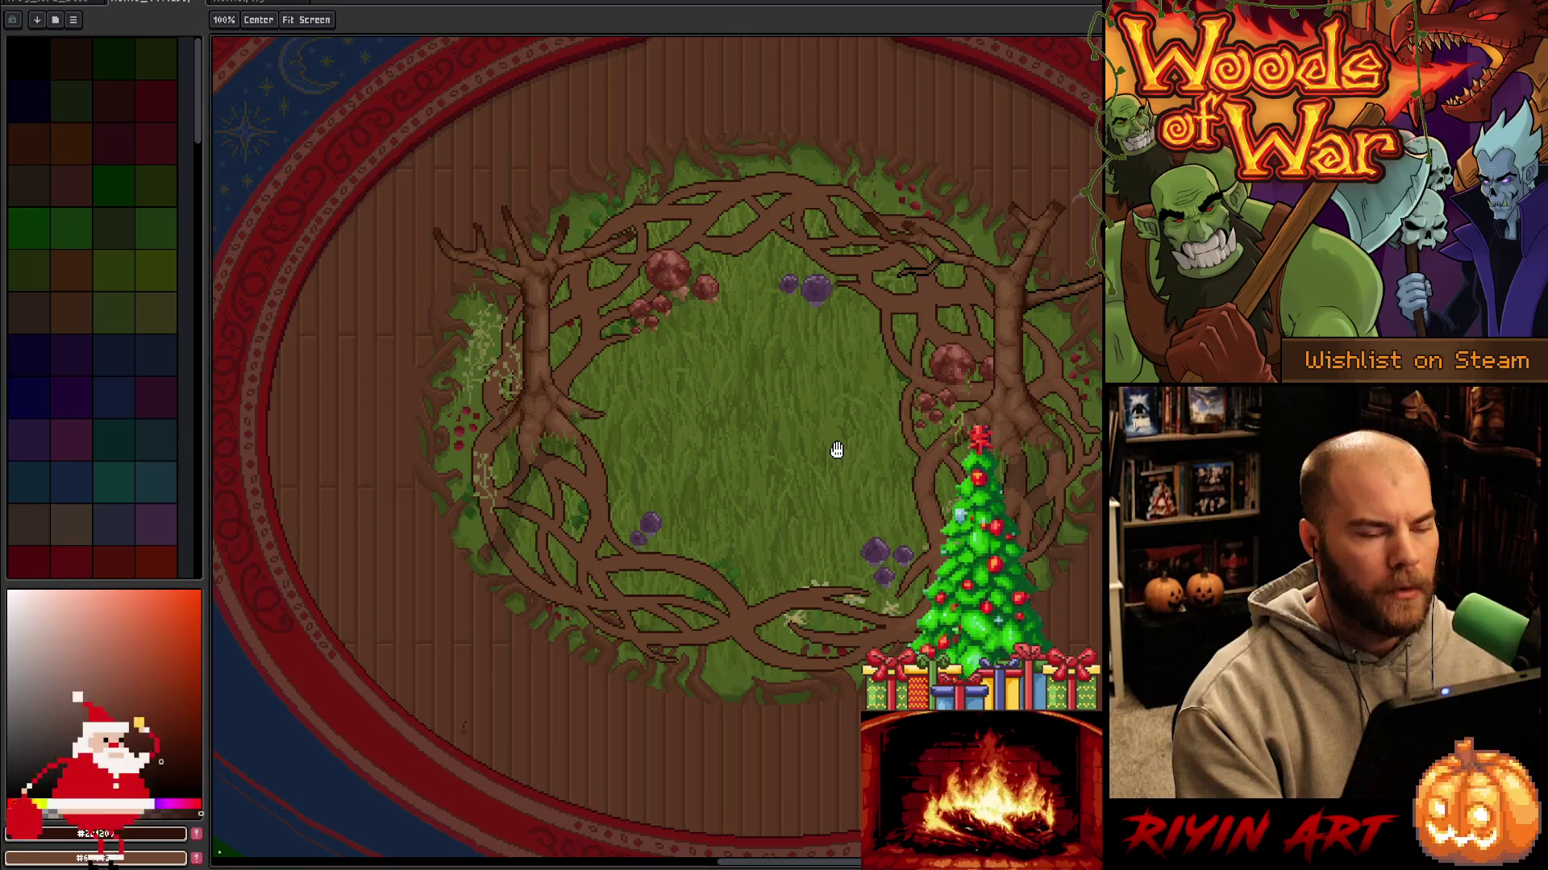
scroll(836, 450, up, 1)
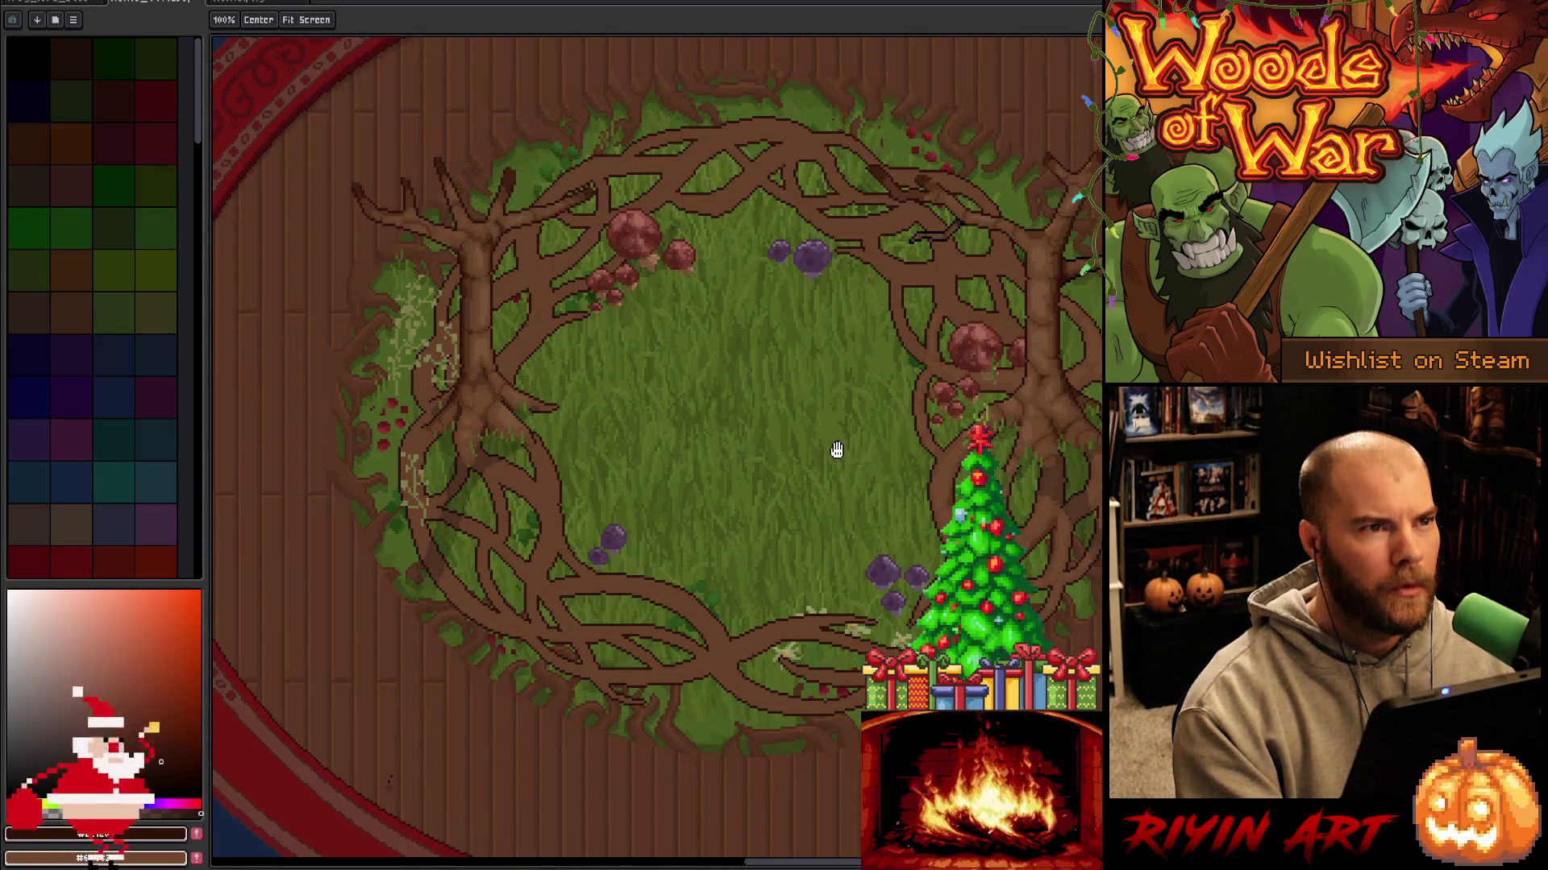
mouse_move(840, 512)
mouse_down()
mouse_move(640, 536)
mouse_move(681, 536)
mouse_up()
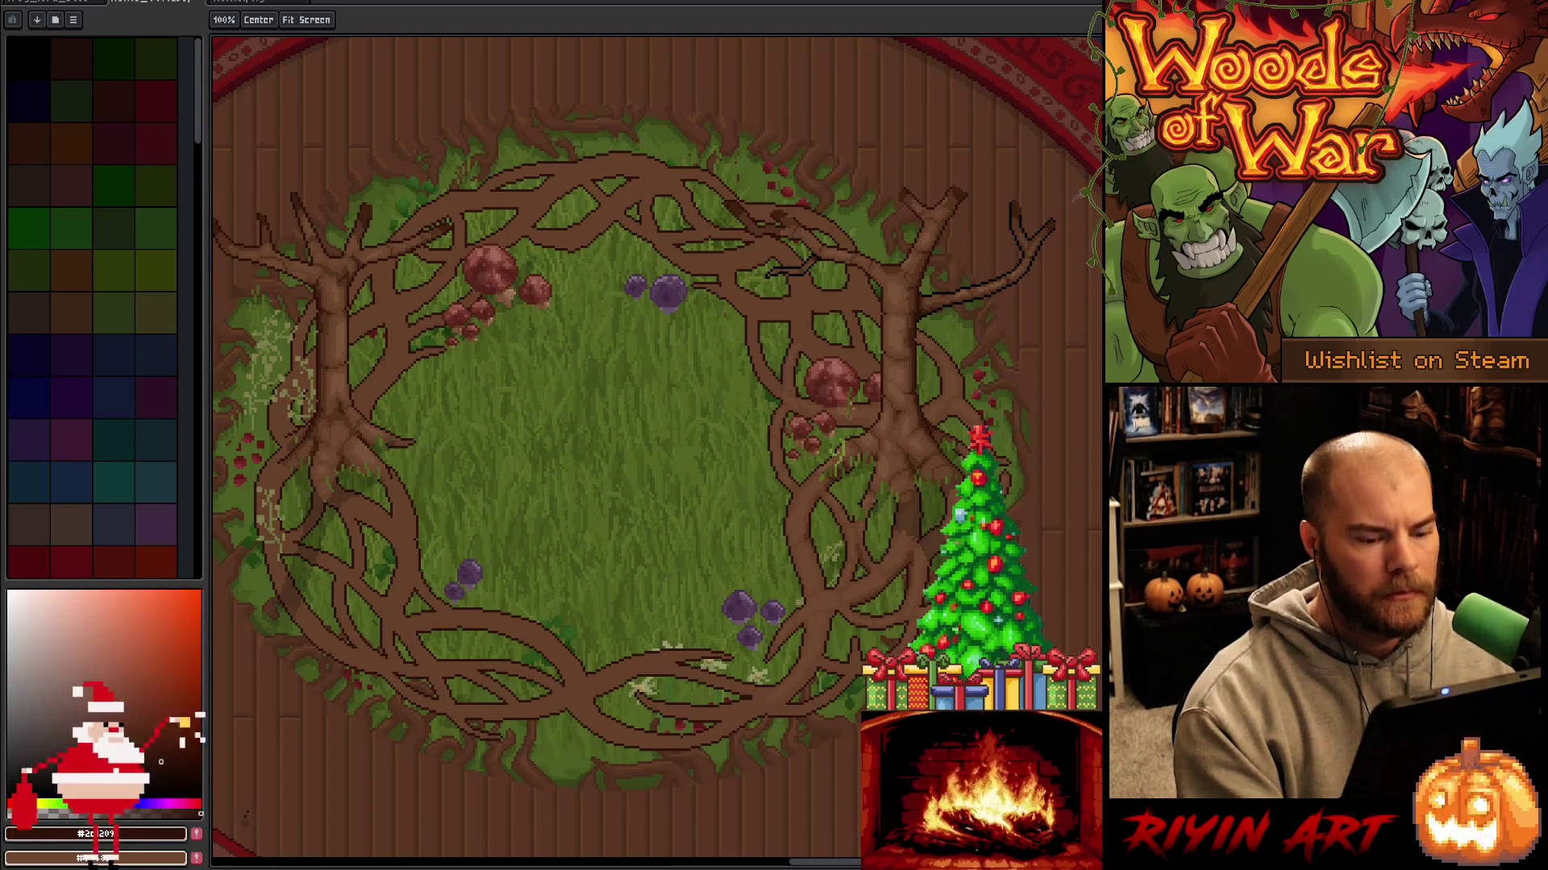
Eyedrop the brown of a root strand below the right tree as the foreground colour.
key(i)
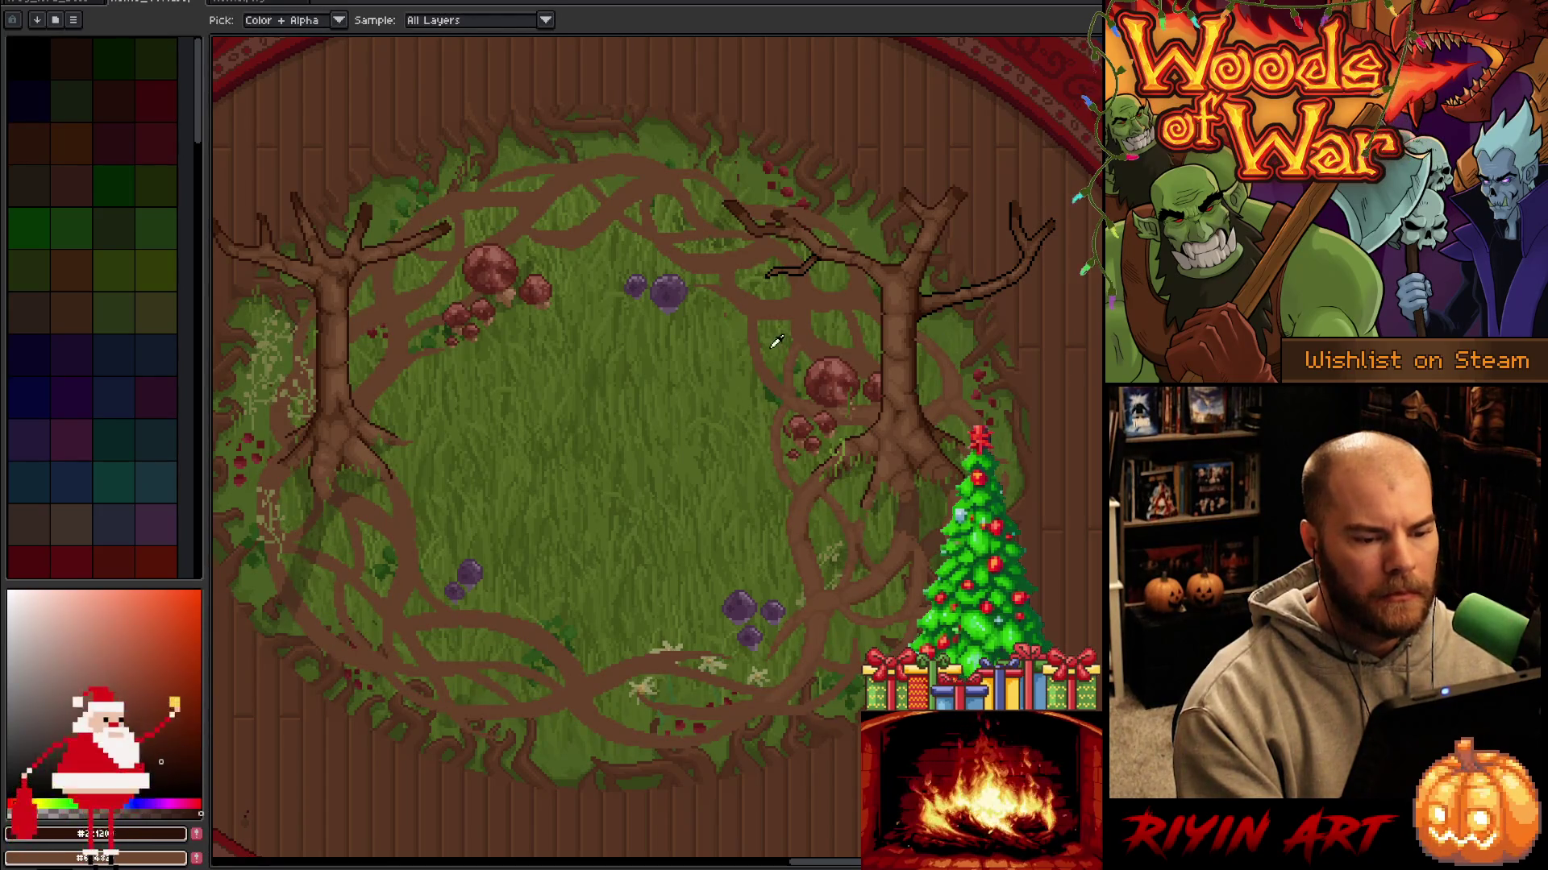
scroll(907, 313, up, 1)
drag(814, 290, 885, 362)
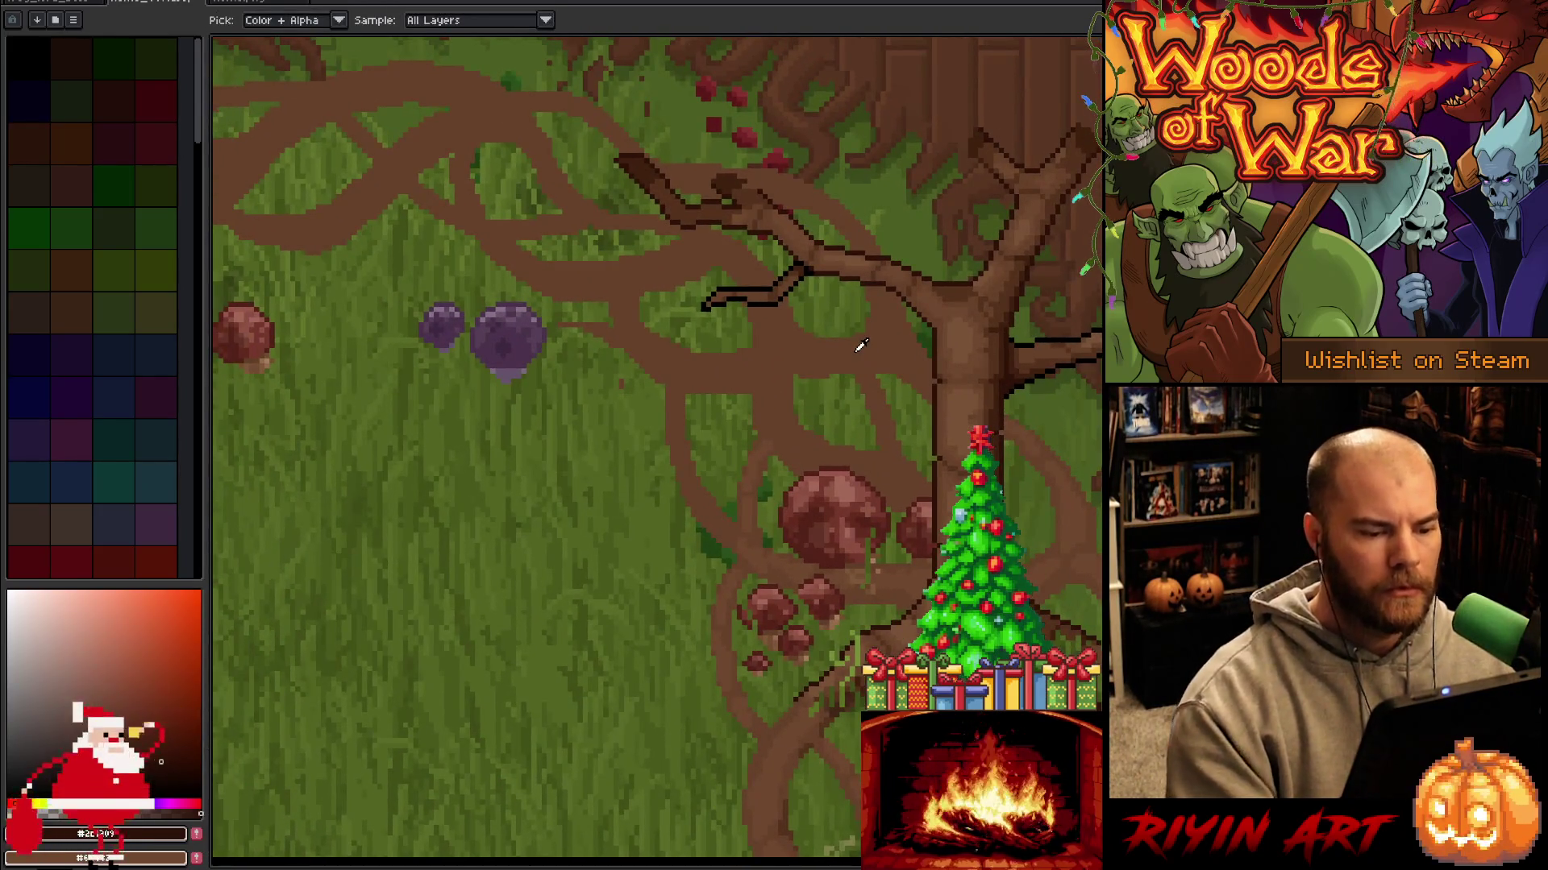
click(758, 453)
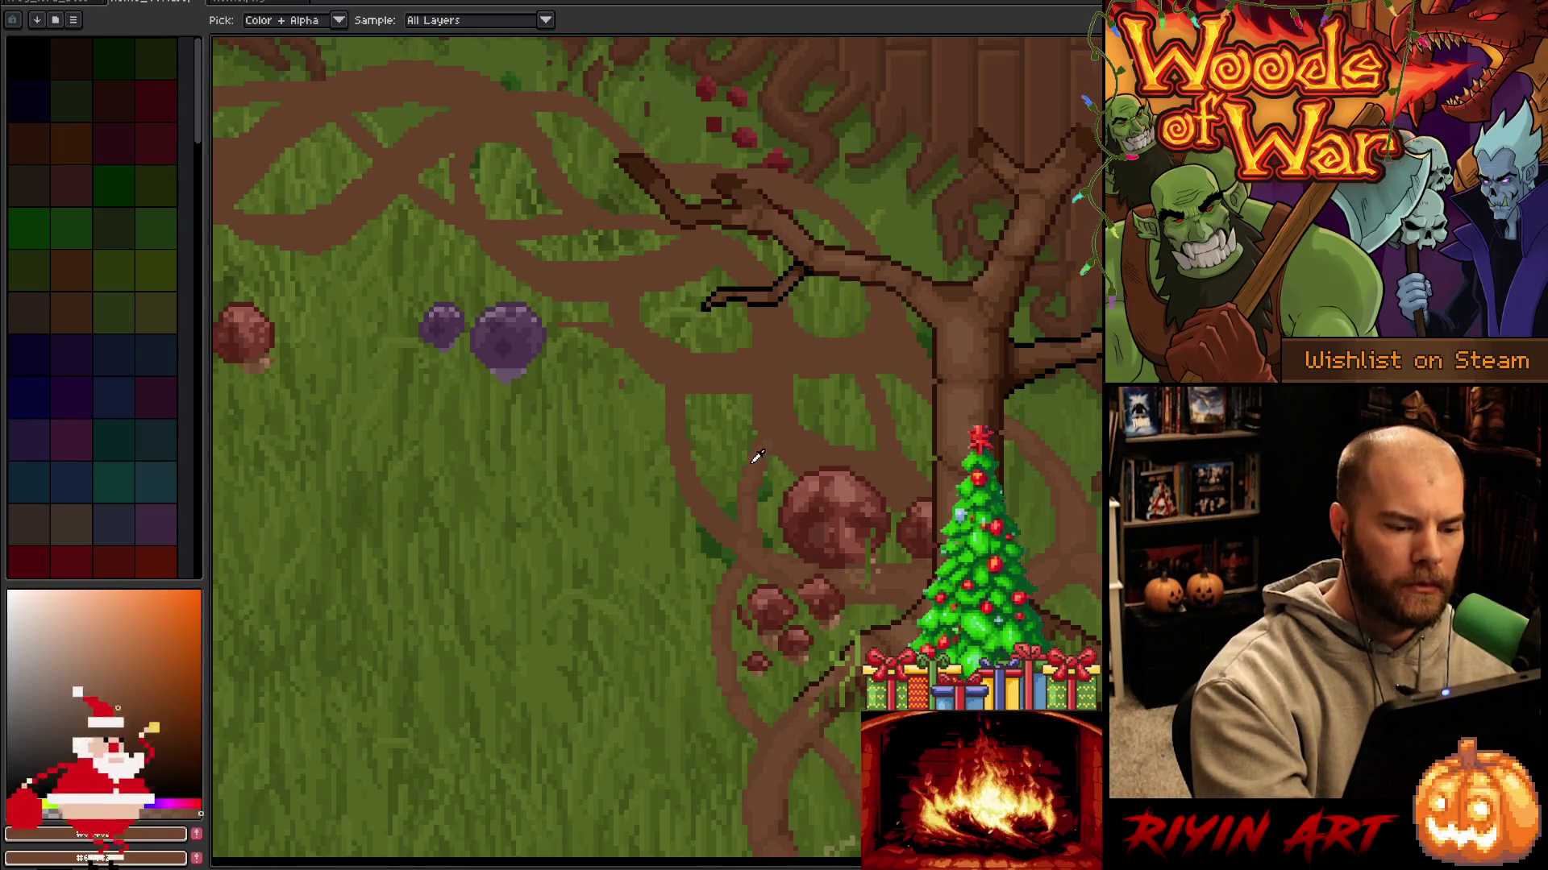
Switch to the Pencil with a 2px pixel-perfect brush.
key(b)
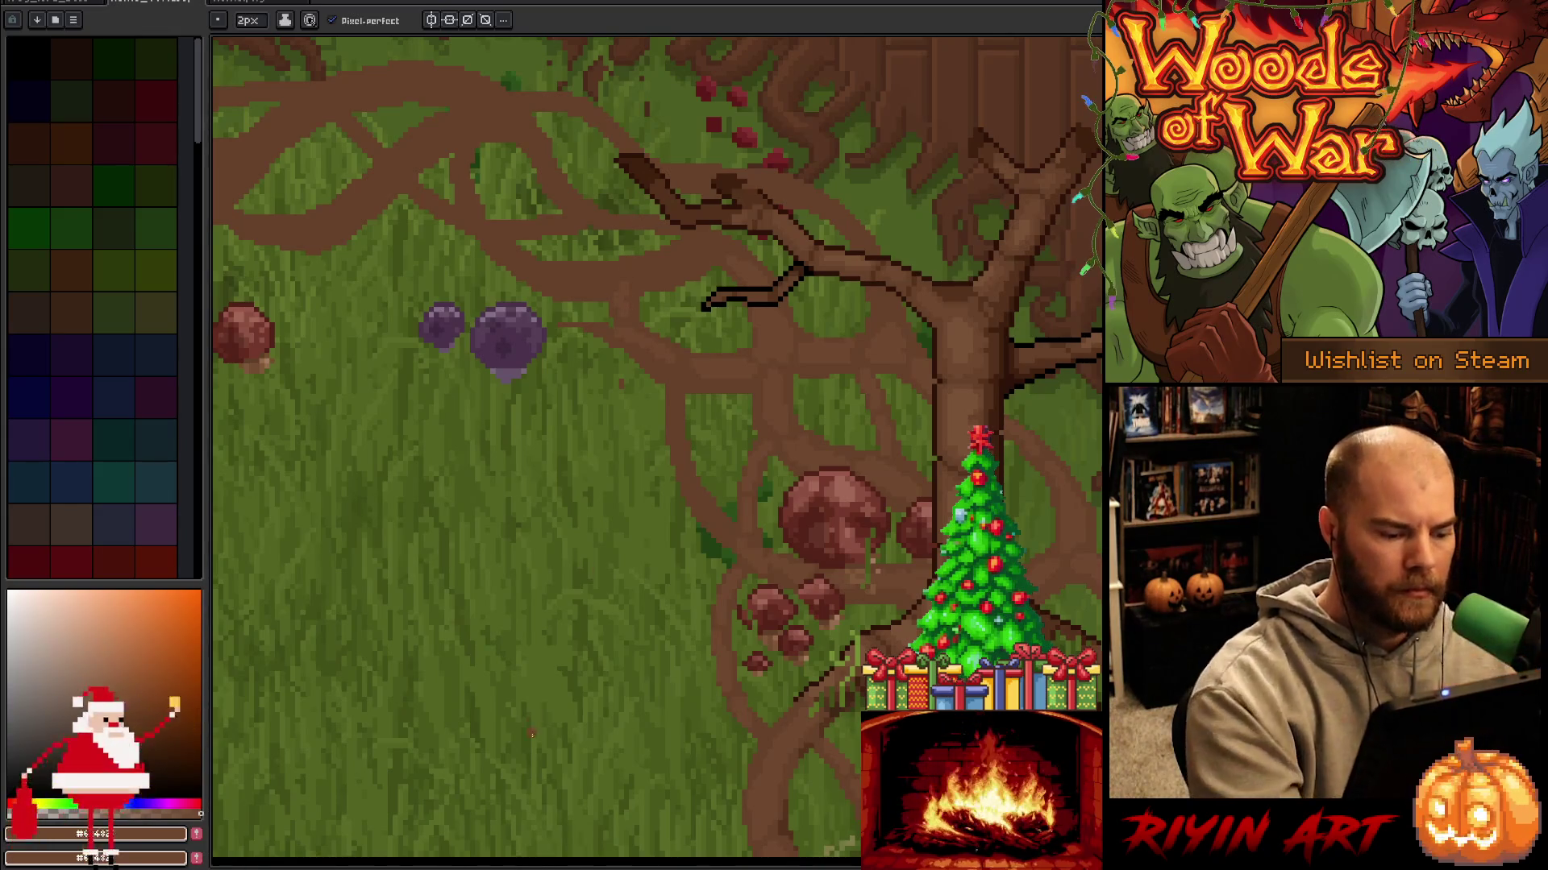
Make the Roots layer active in the timeline and clear the selection.
key(Tab)
click(375, 845)
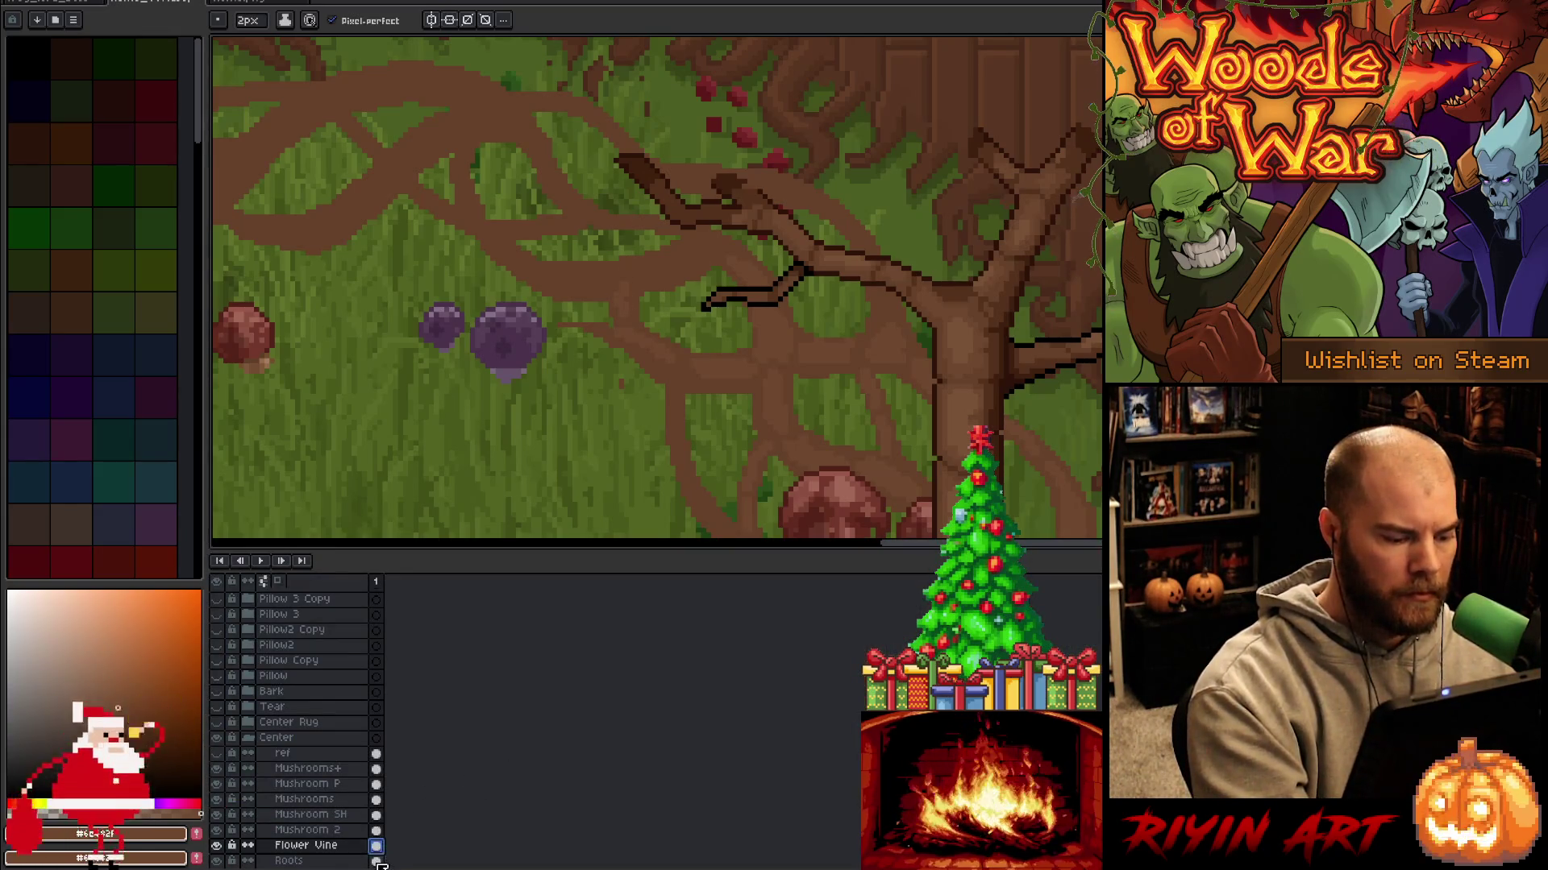
ctrl+click(375, 861)
key(v)
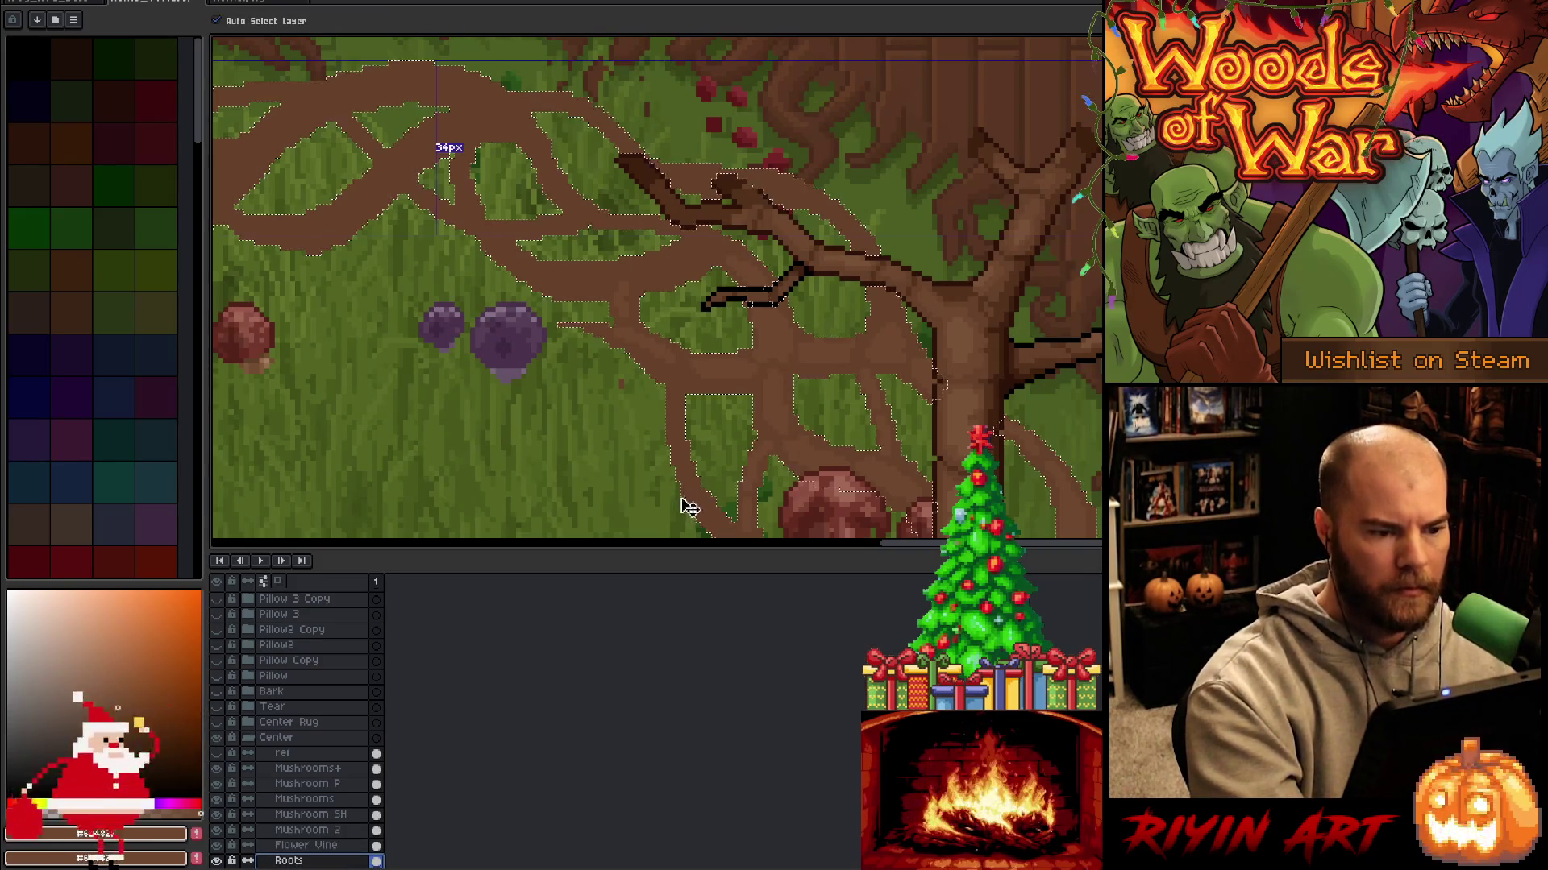
key(ctrl+d)
Return to the Pencil, hide the timeline and save the file.
key(b)
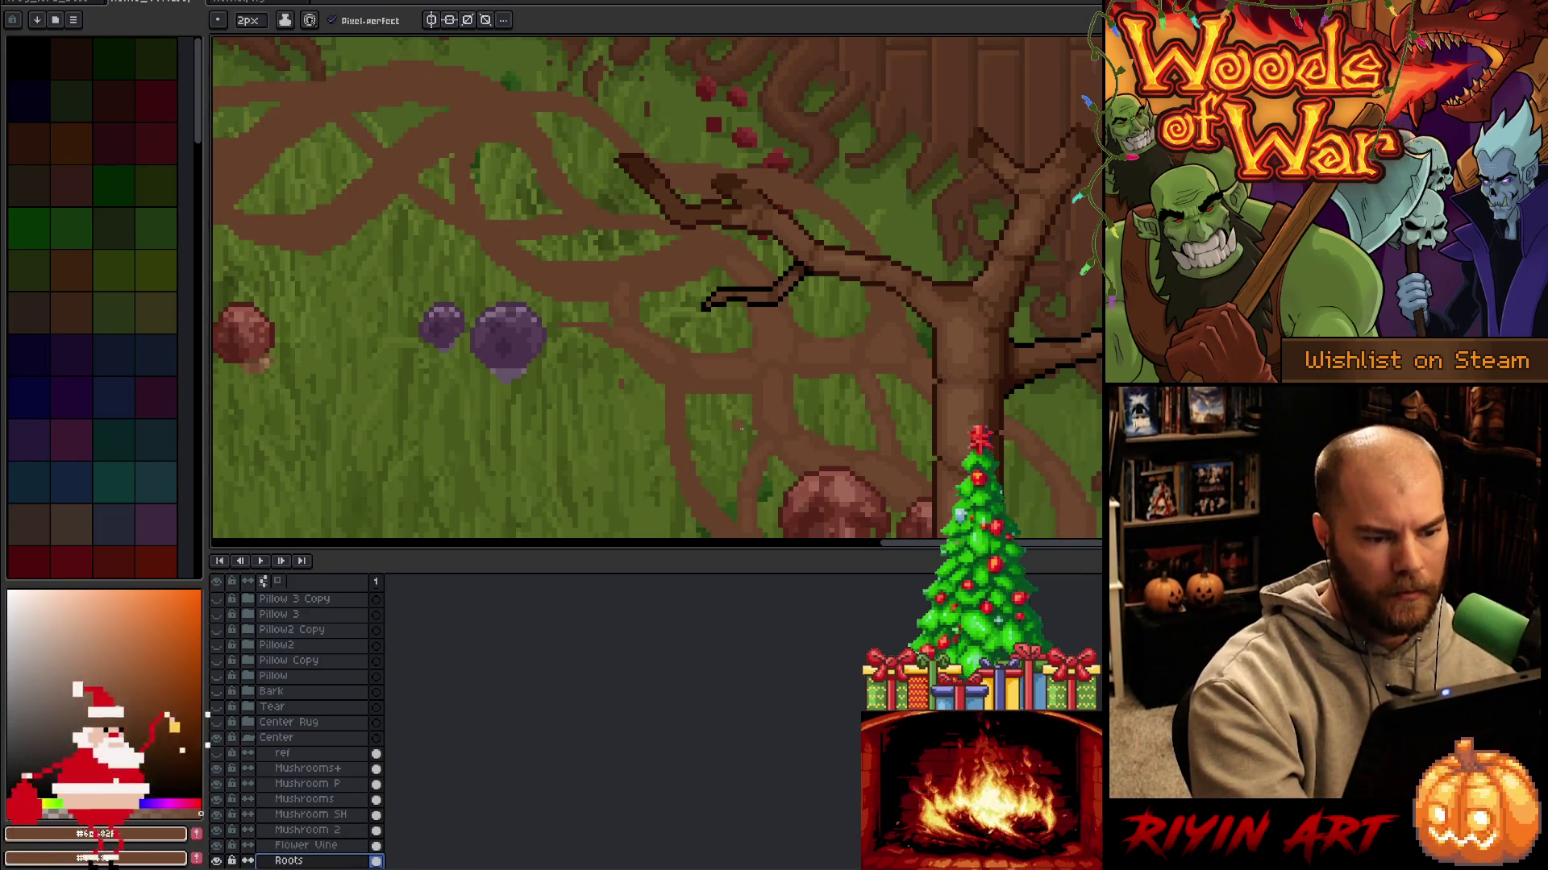
key(Tab)
key(ctrl+s)
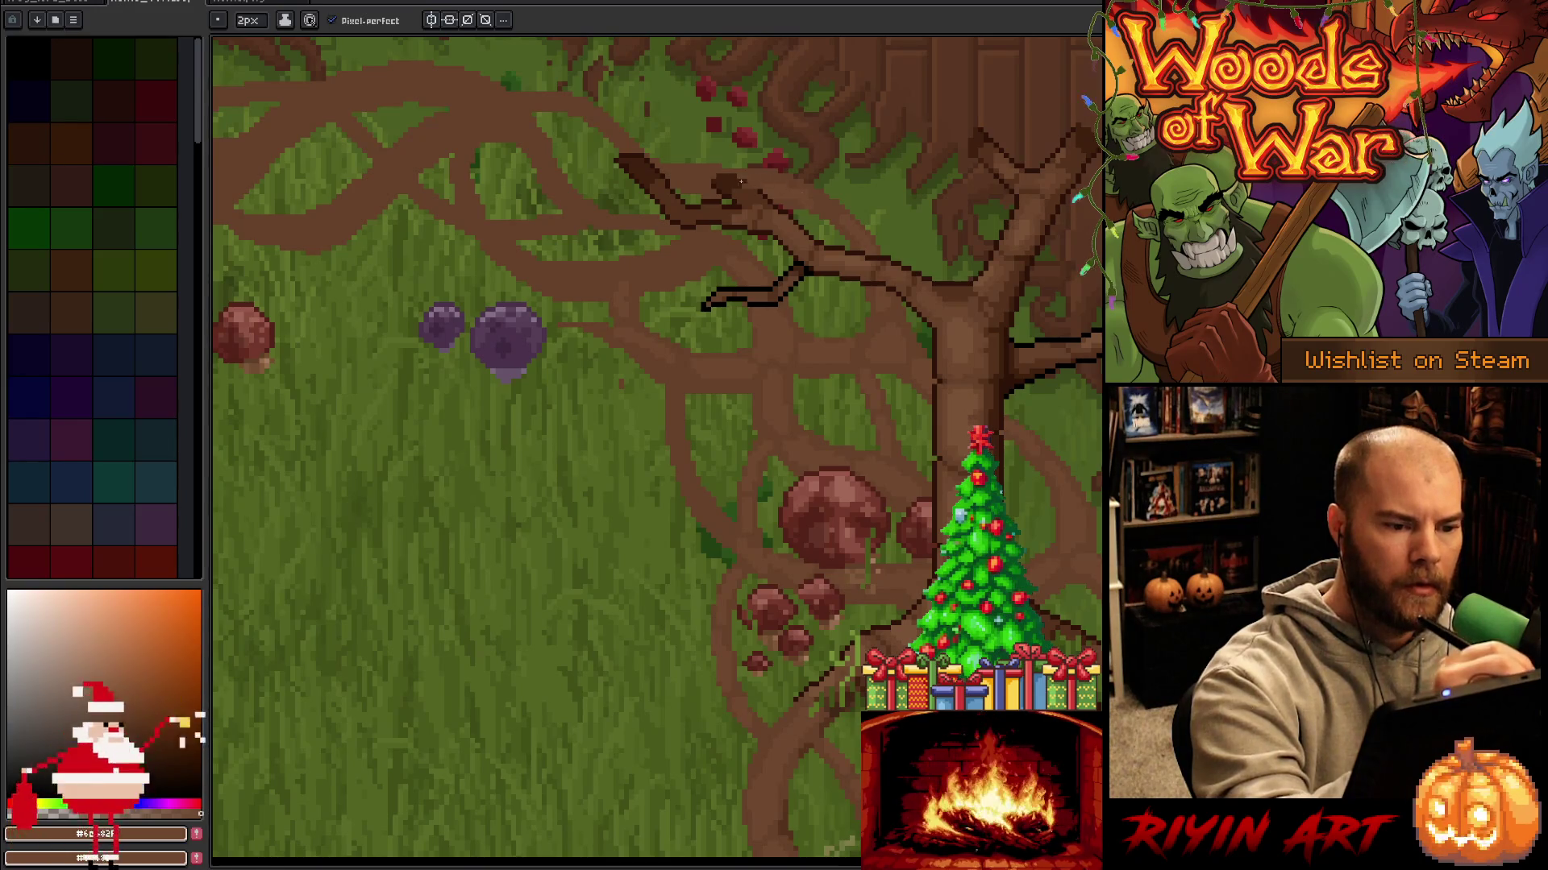
Pan from the top of the root ring over to the left tree and its red mushrooms.
drag(750, 103, 1019, 216)
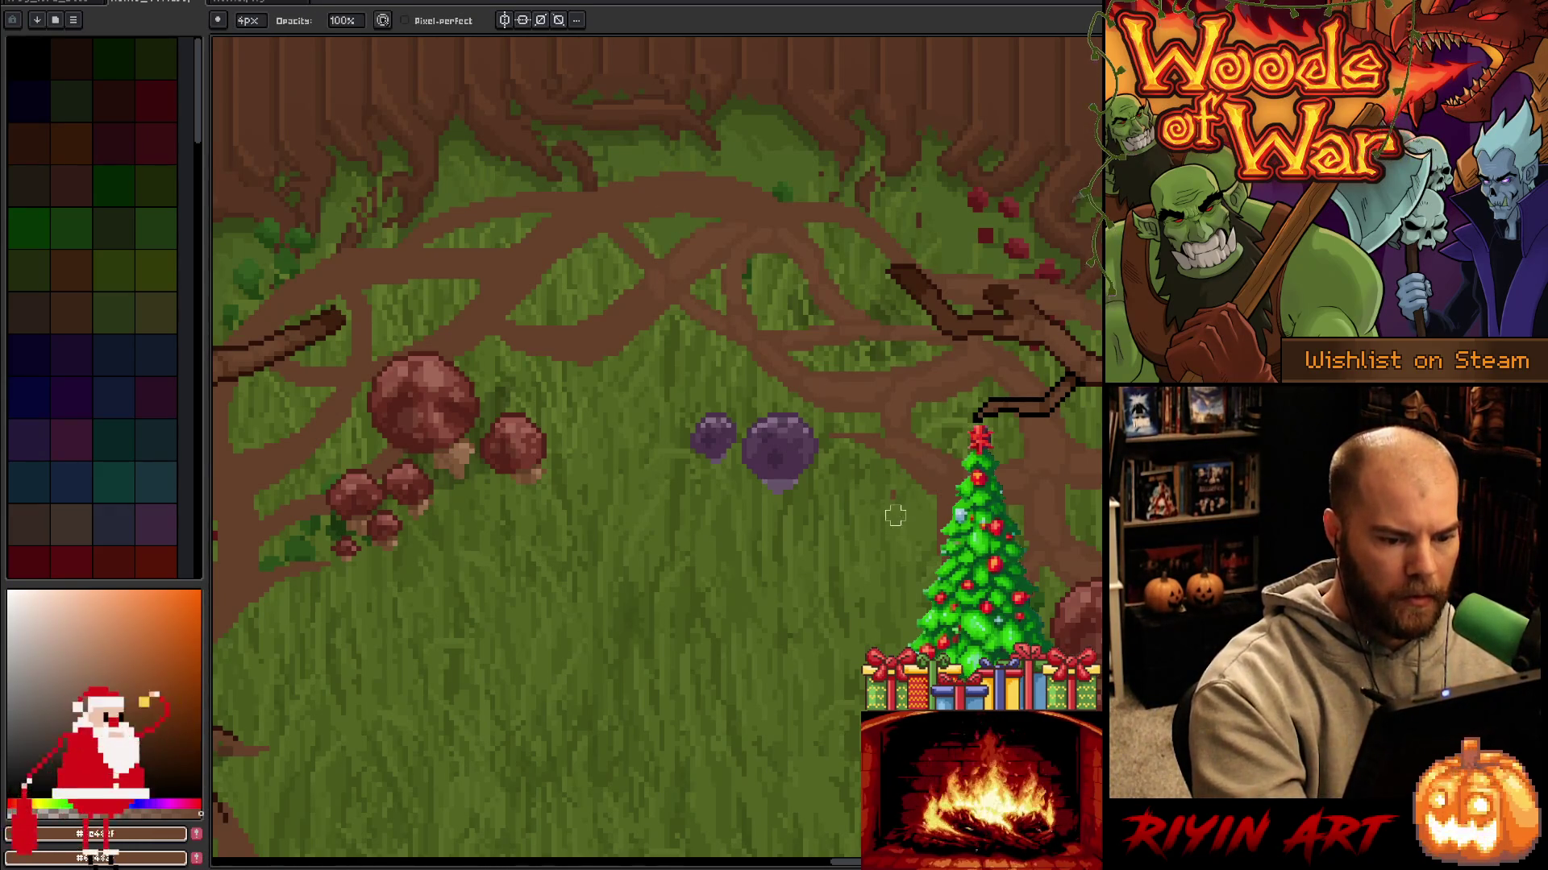
key(v)
key(b)
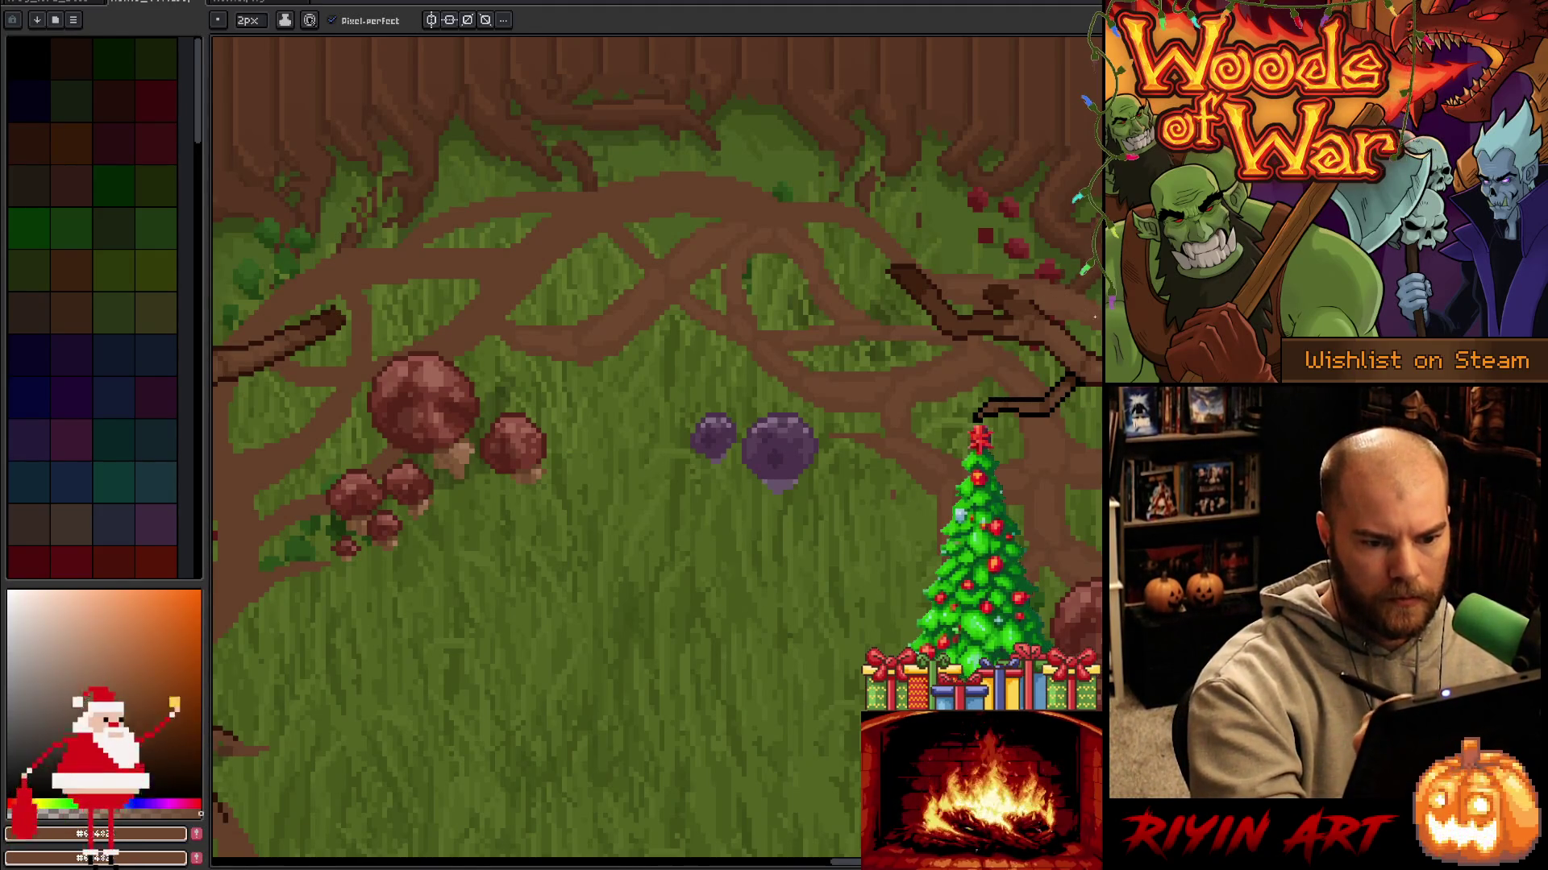
key(ctrl+Tab)
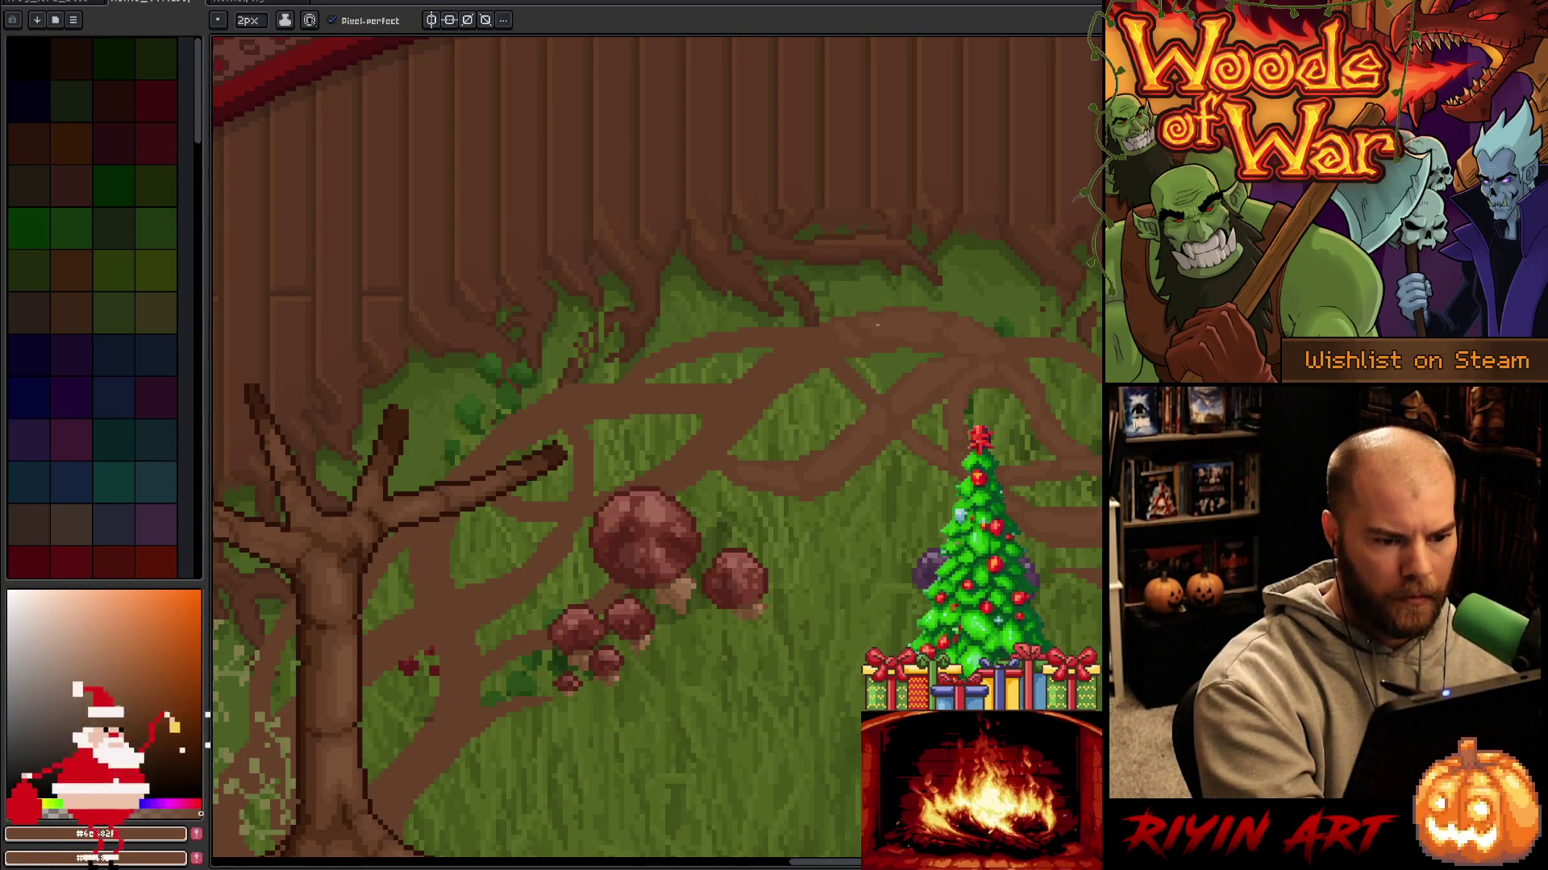
Save the rug, re-sample a root strand's brown, and bring the whole left trunk into view.
key(ctrl+s)
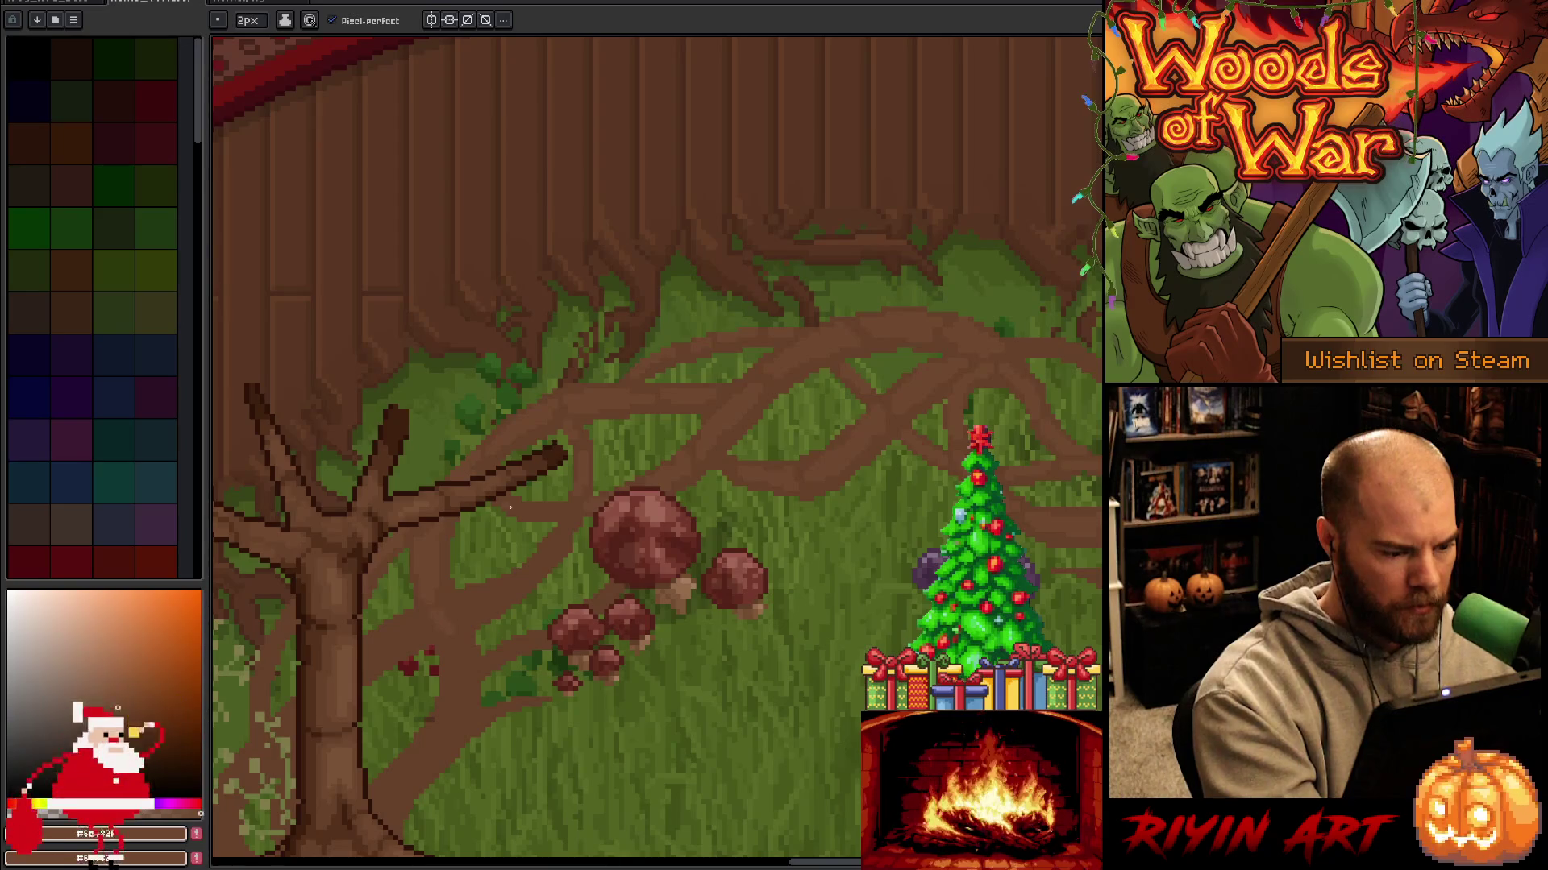
alt+click(432, 610)
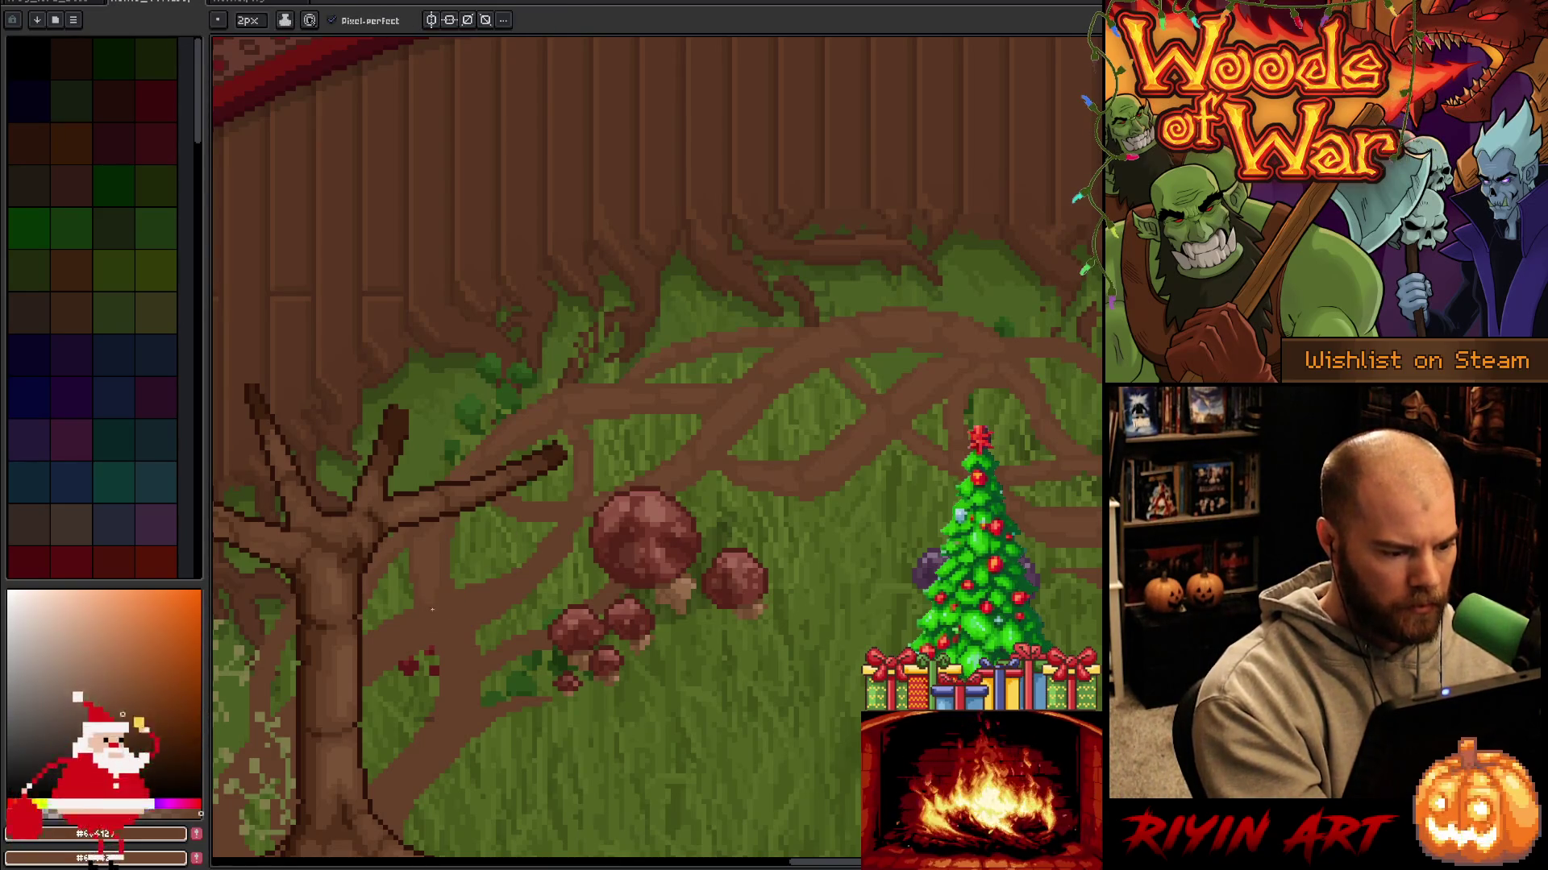
alt+click(420, 624)
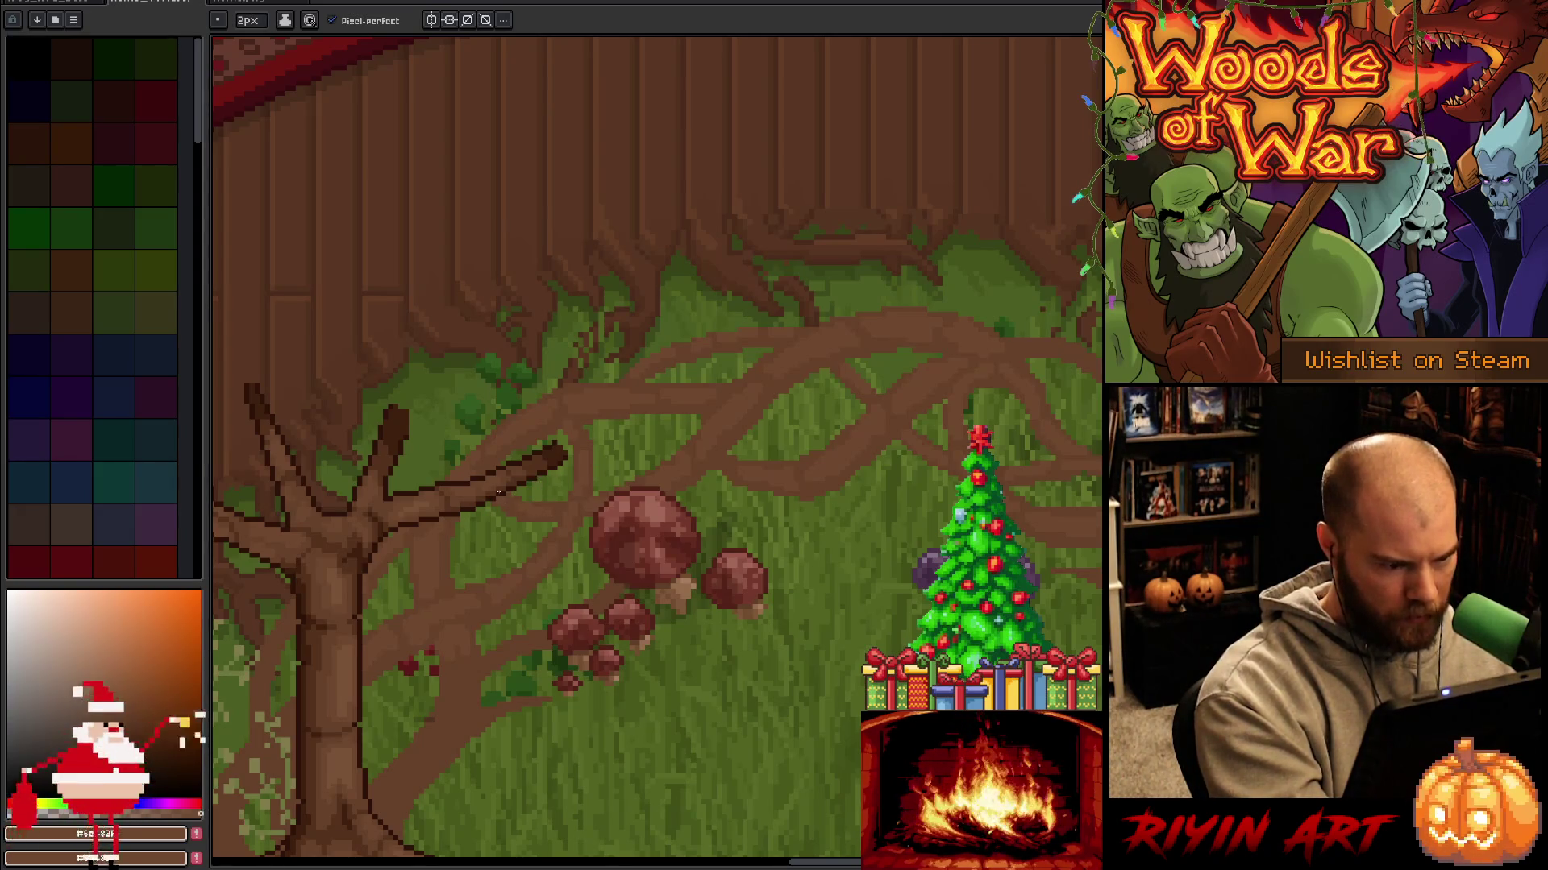
drag(645, 532, 834, 445)
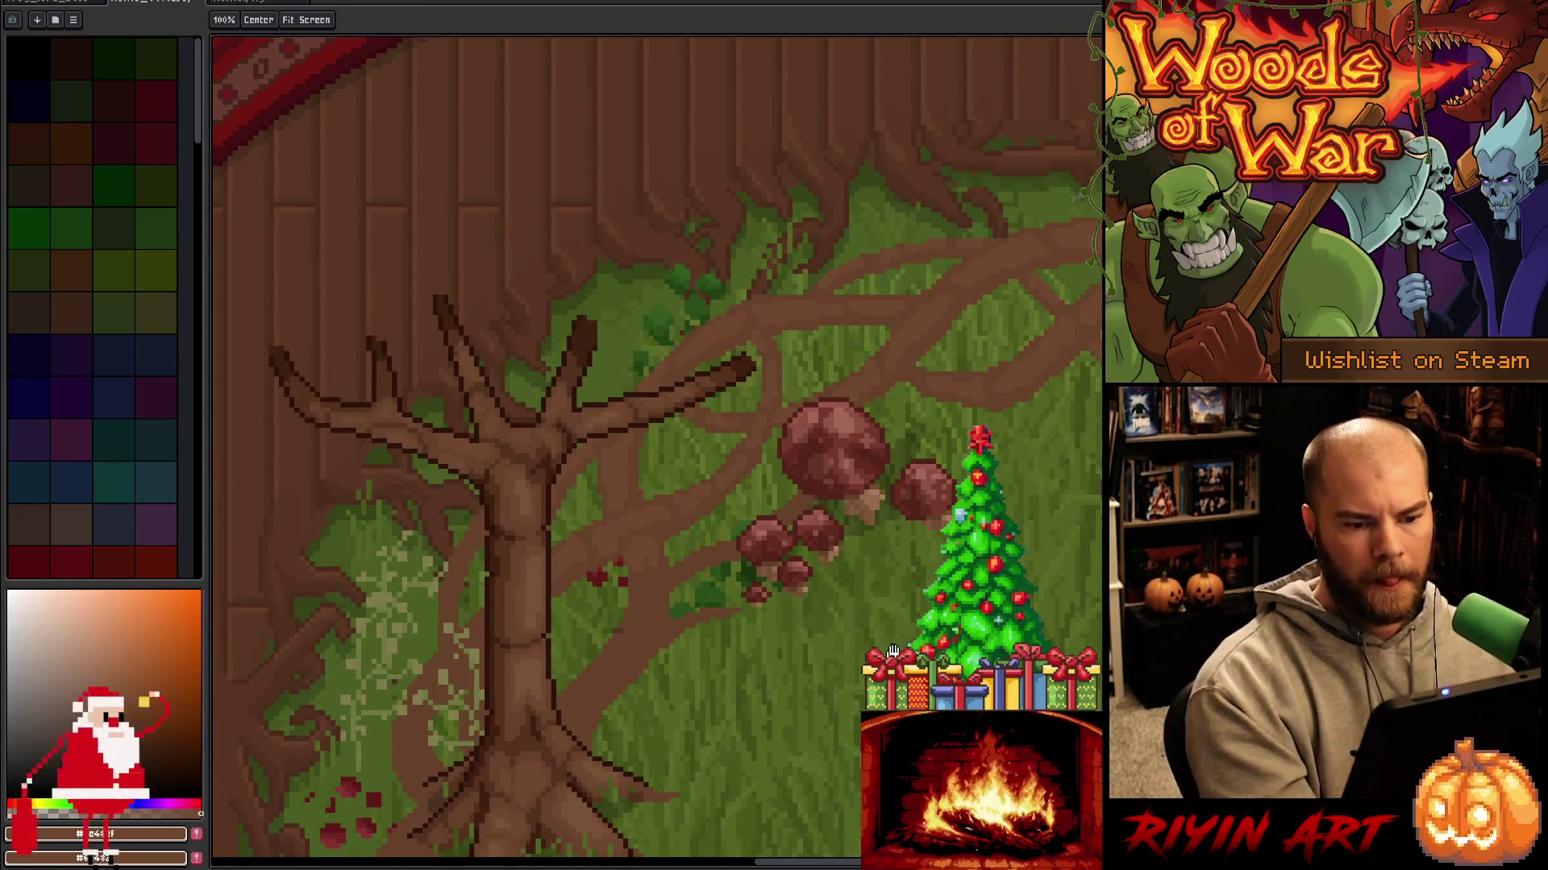
Return to the Pencil and pan down to the left tree's base and its spreading roots.
key(b)
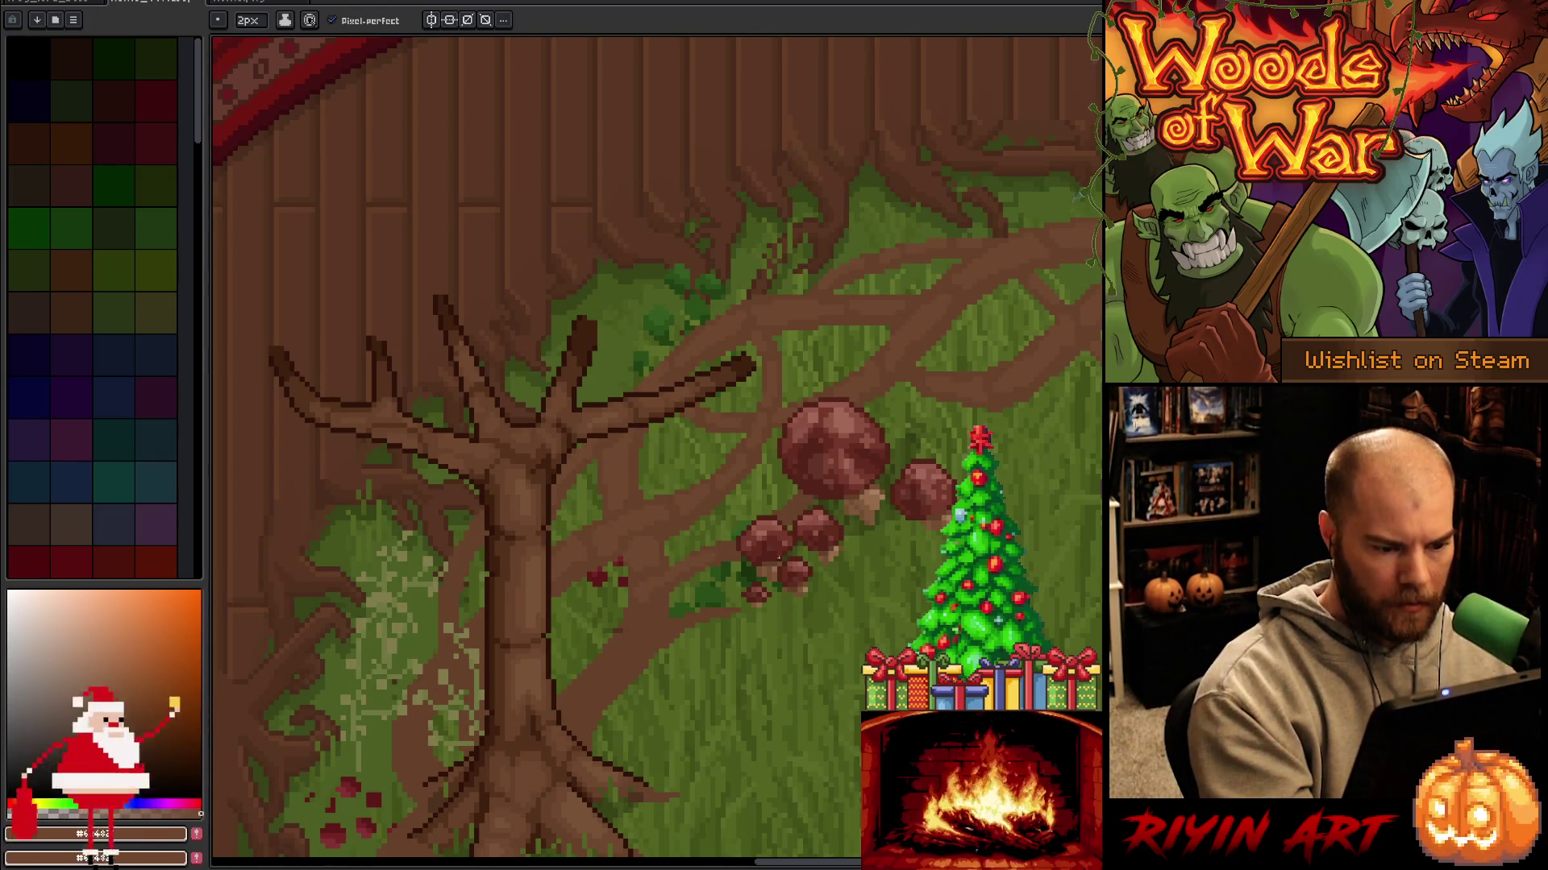
drag(565, 483, 789, 73)
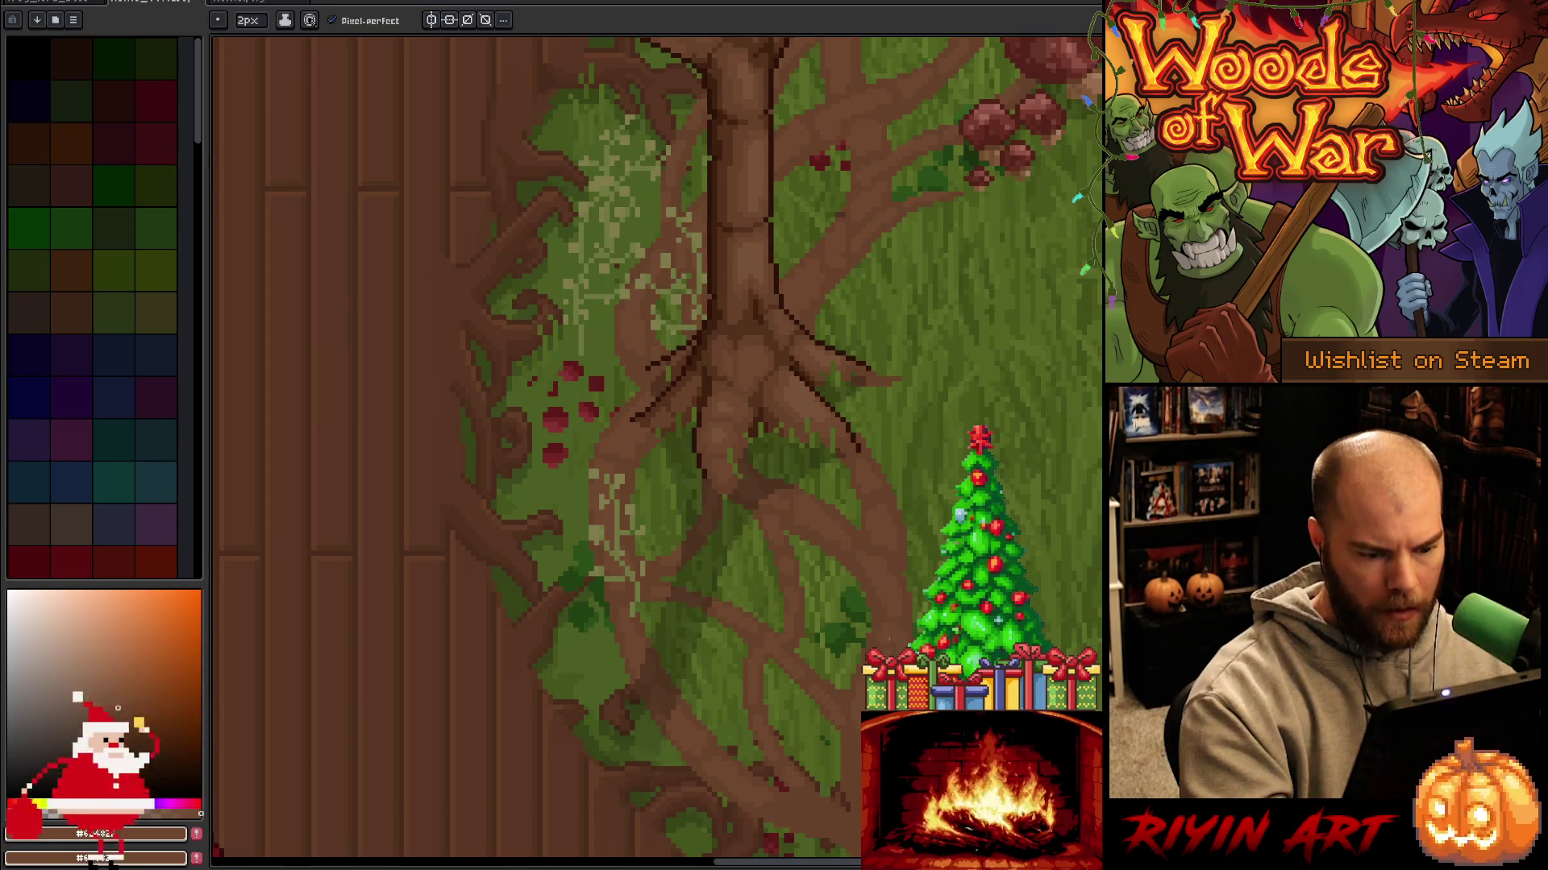
drag(911, 532, 819, 387)
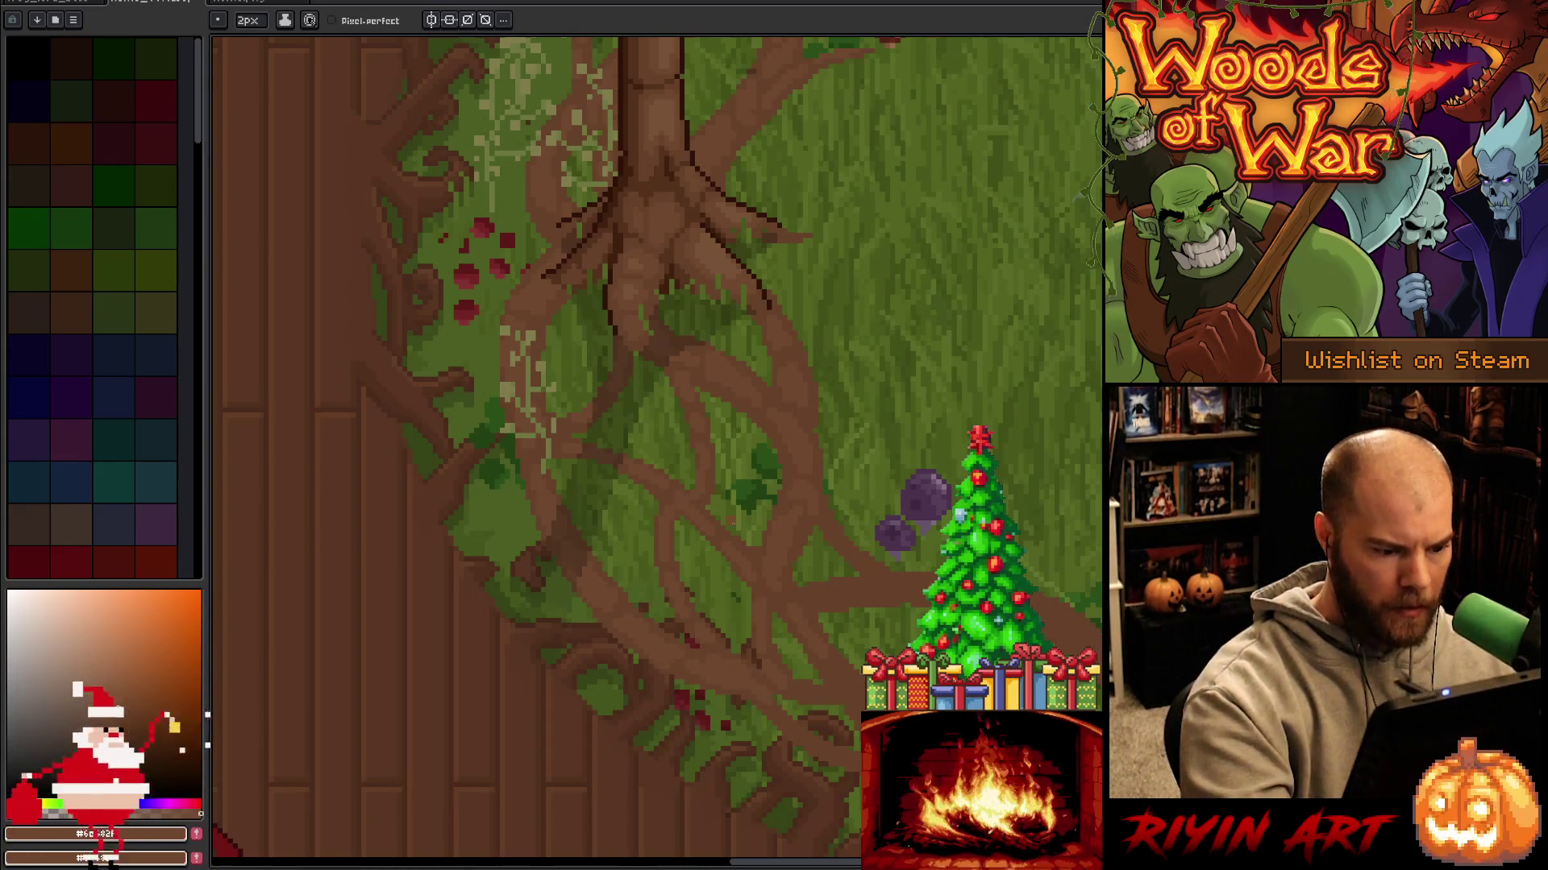
drag(571, 399, 540, 381)
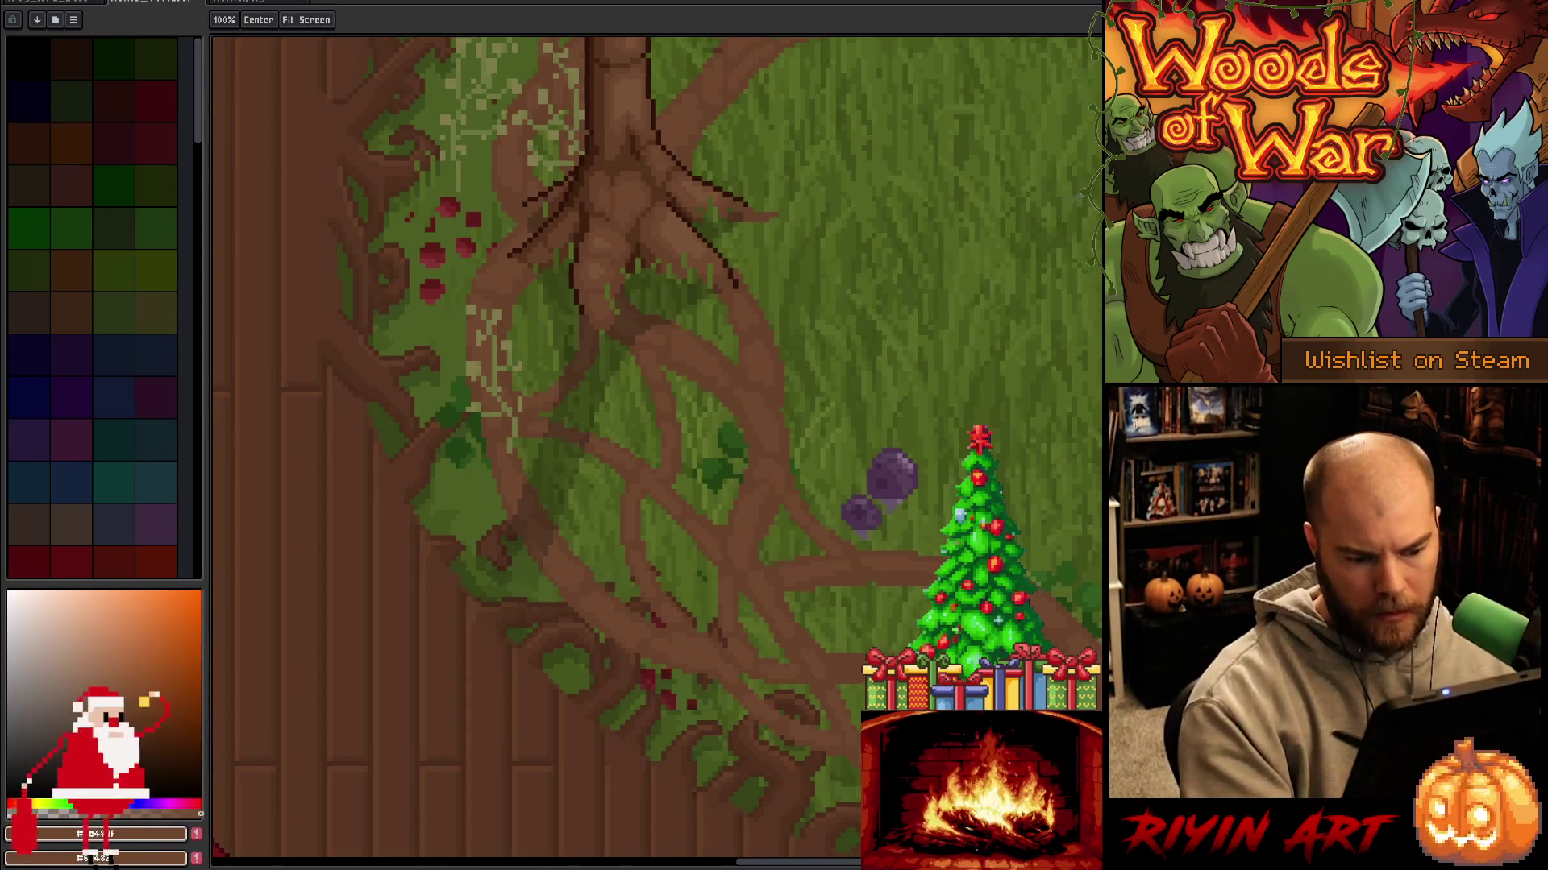
Pan across the left tree's base, mushrooms and grass circle, then zoom out to the whole rug.
drag(935, 697, 889, 633)
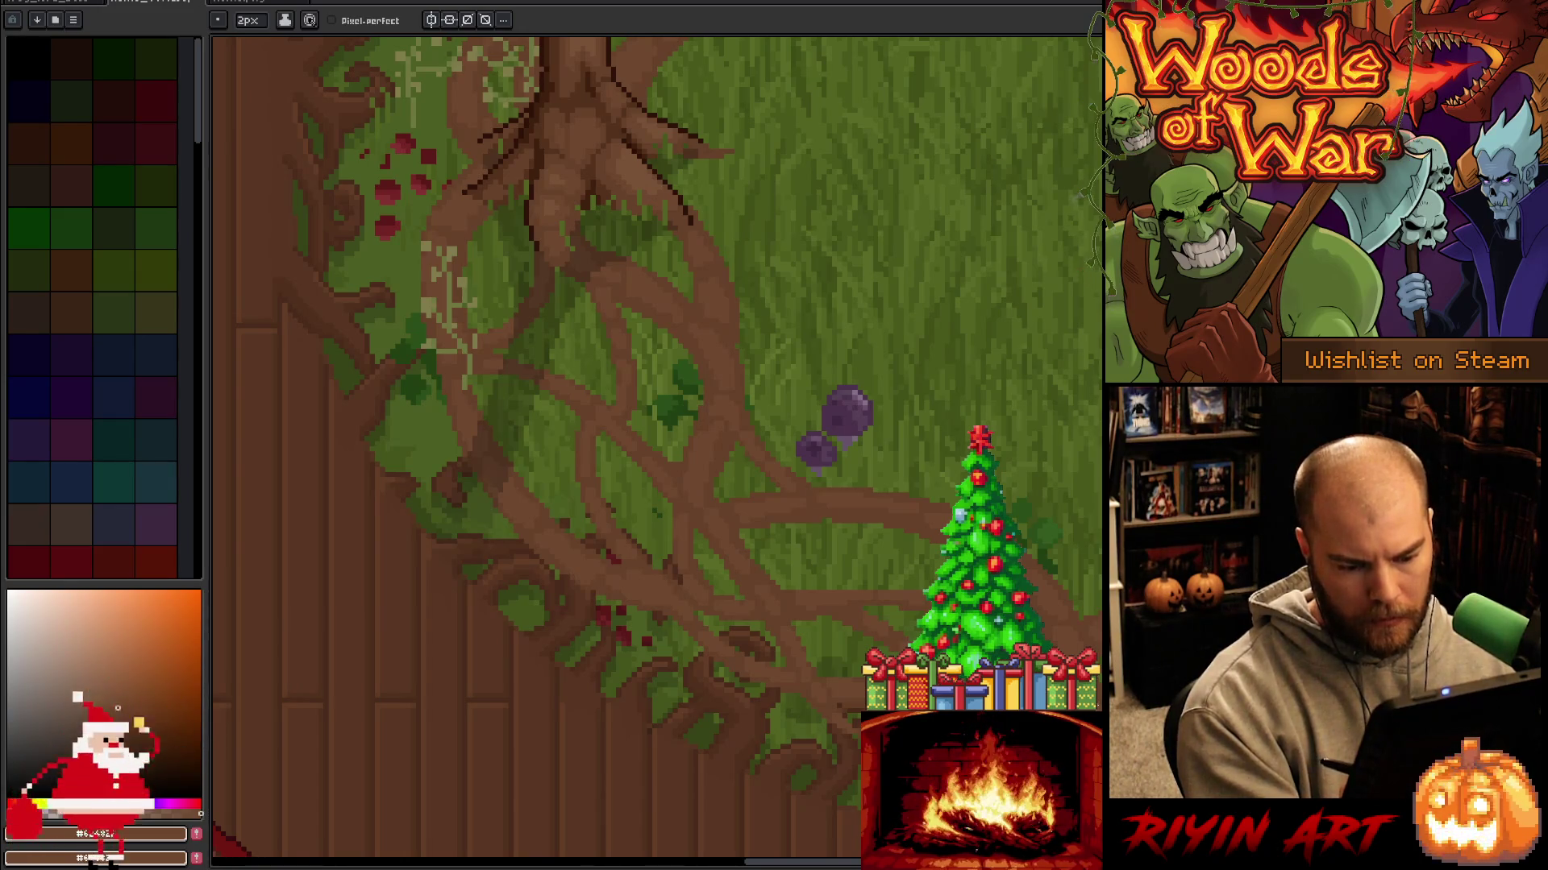
scroll(657, 447, right, 5)
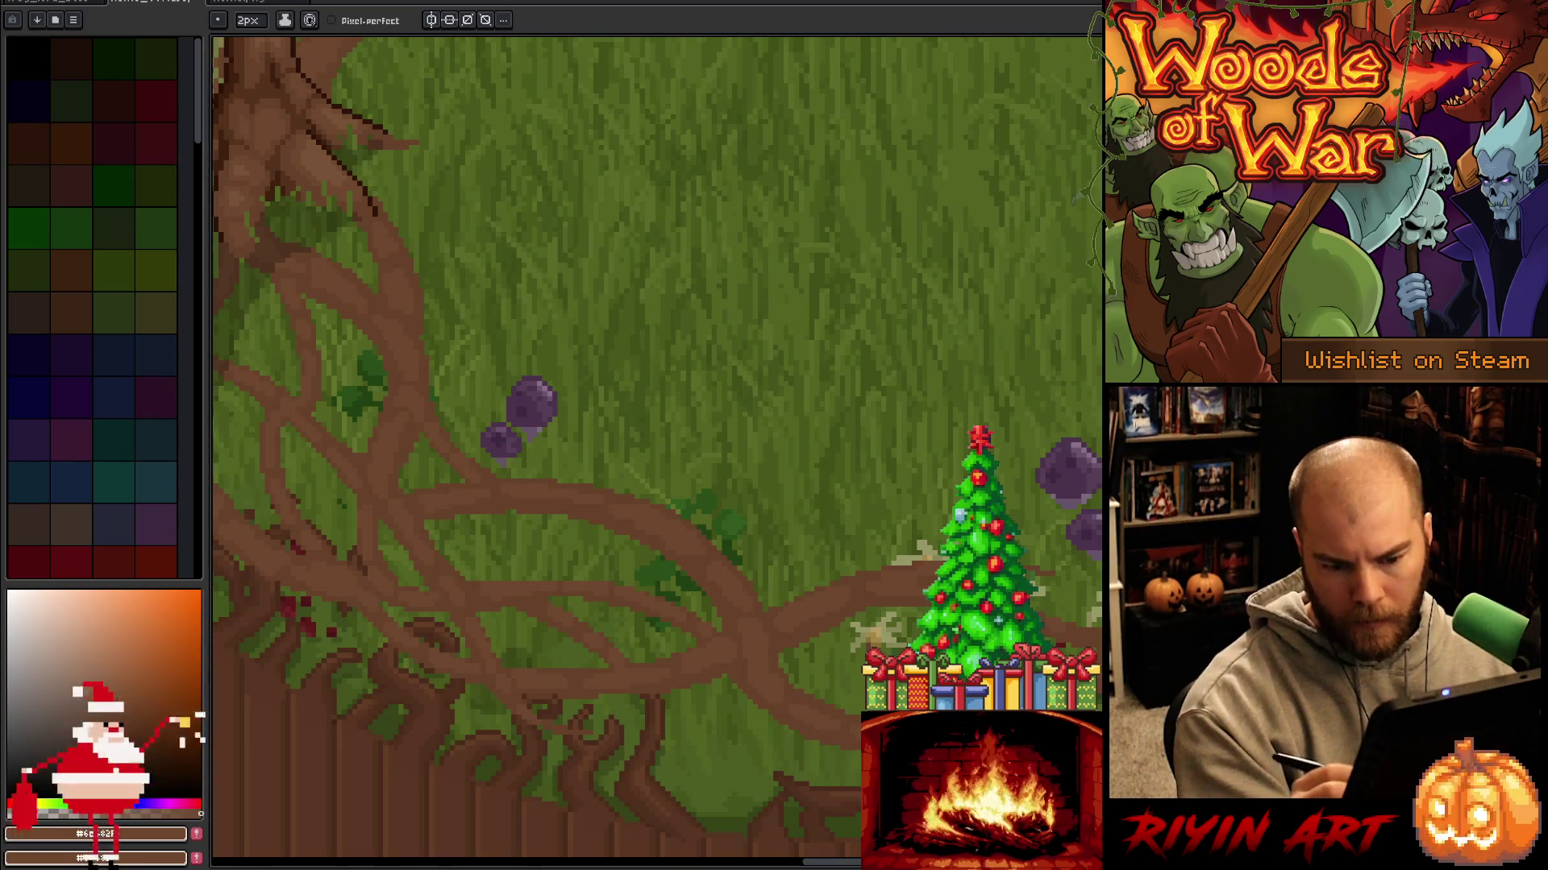
drag(564, 403, 375, 532)
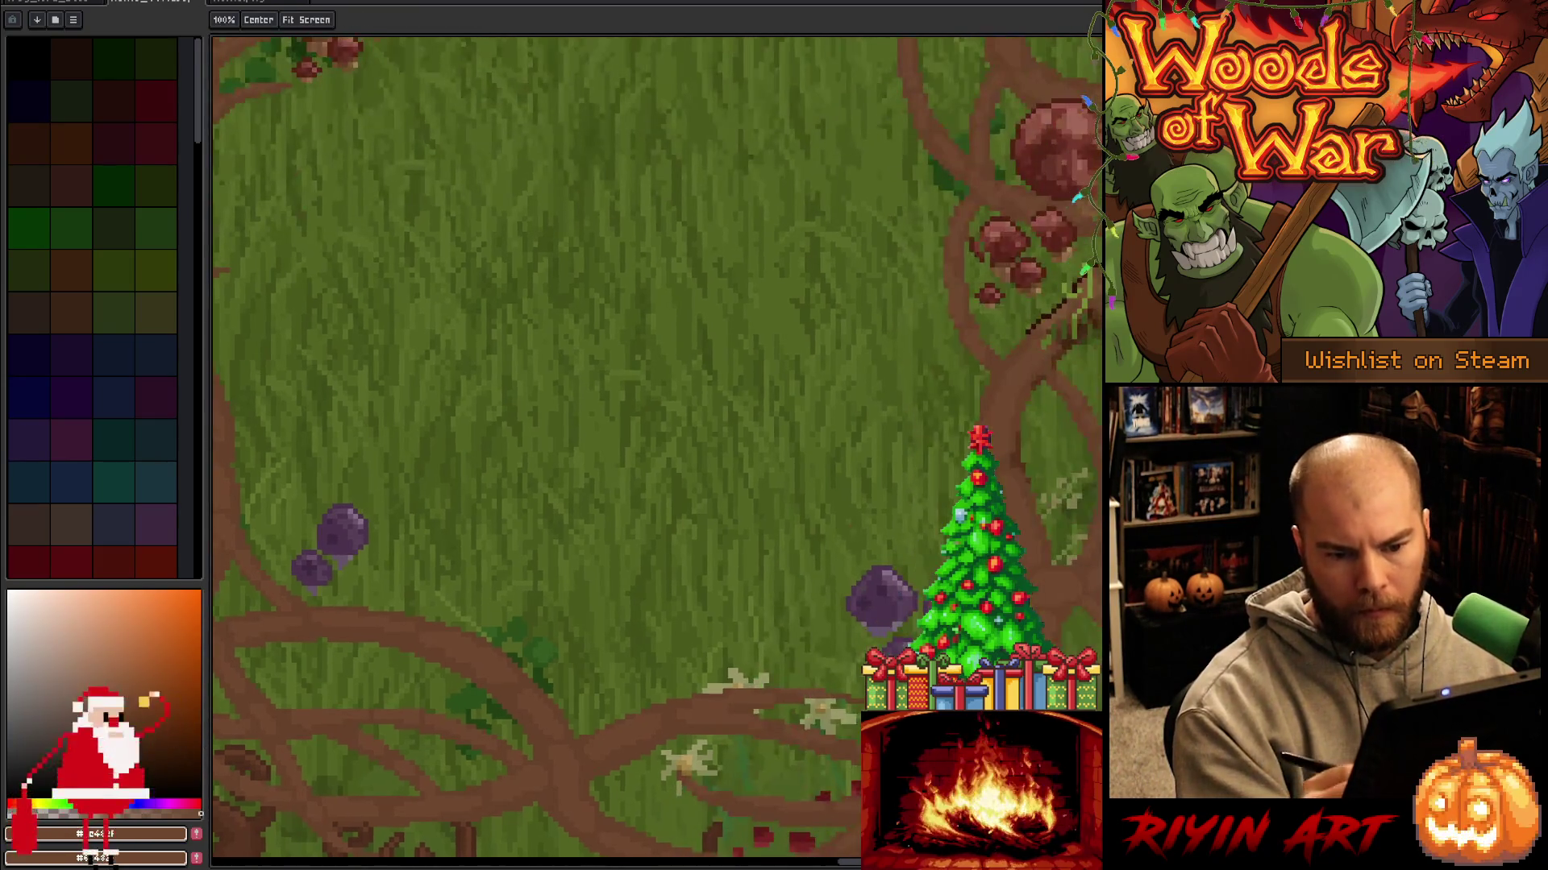
mouse_move(344, 719)
mouse_down()
mouse_move(537, 518)
mouse_move(813, 504)
mouse_move(1073, 543)
mouse_move(1043, 707)
mouse_up()
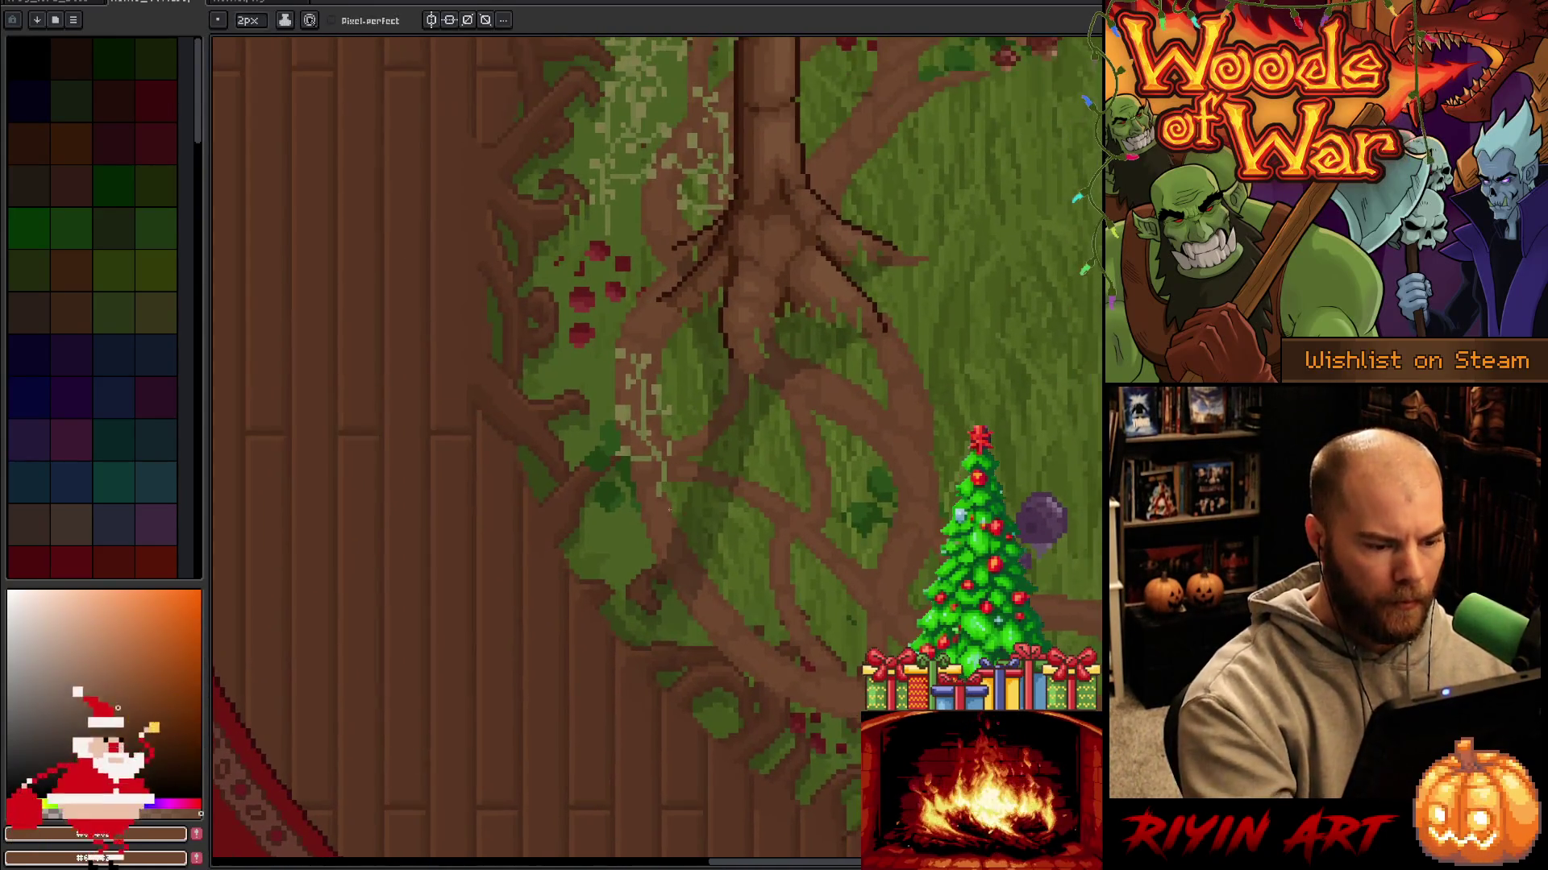
drag(838, 363, 749, 548)
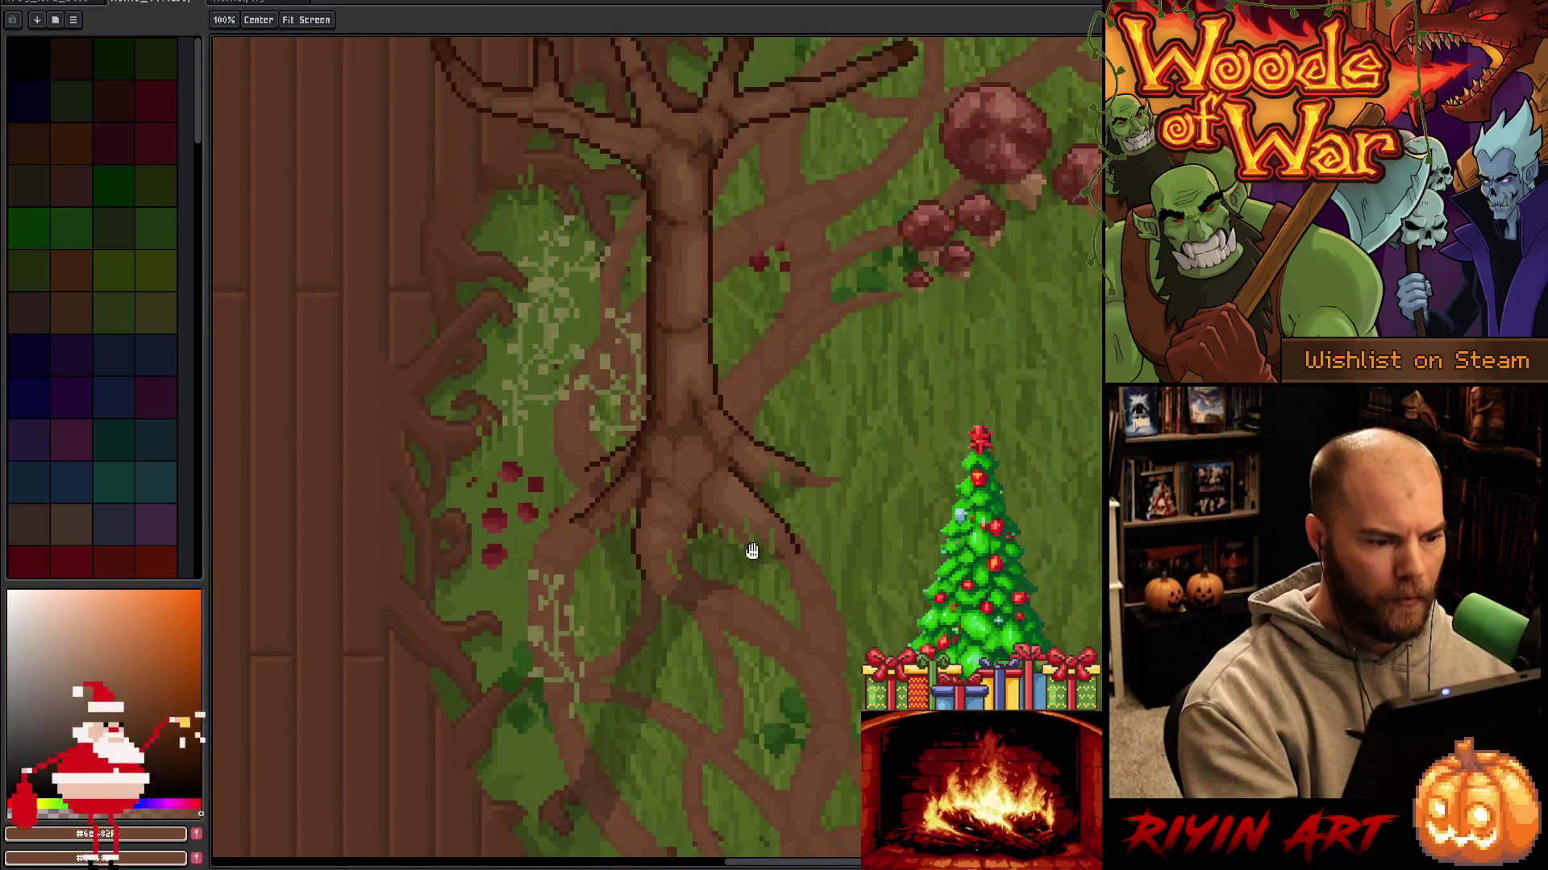
drag(964, 405, 768, 622)
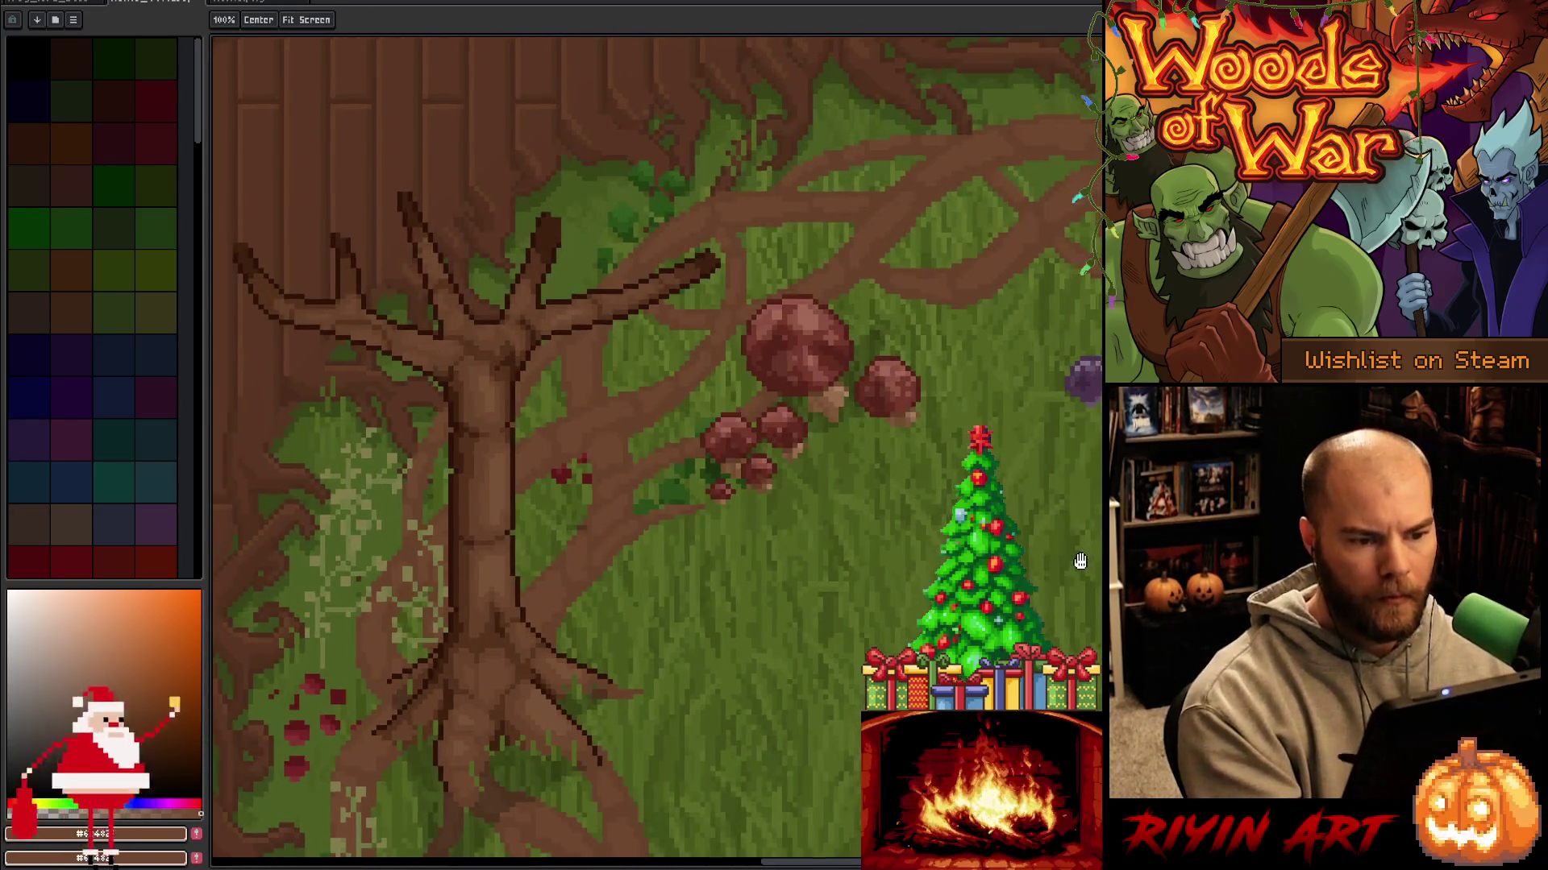
mouse_move(1081, 556)
mouse_down()
mouse_move(942, 626)
mouse_move(625, 567)
mouse_up()
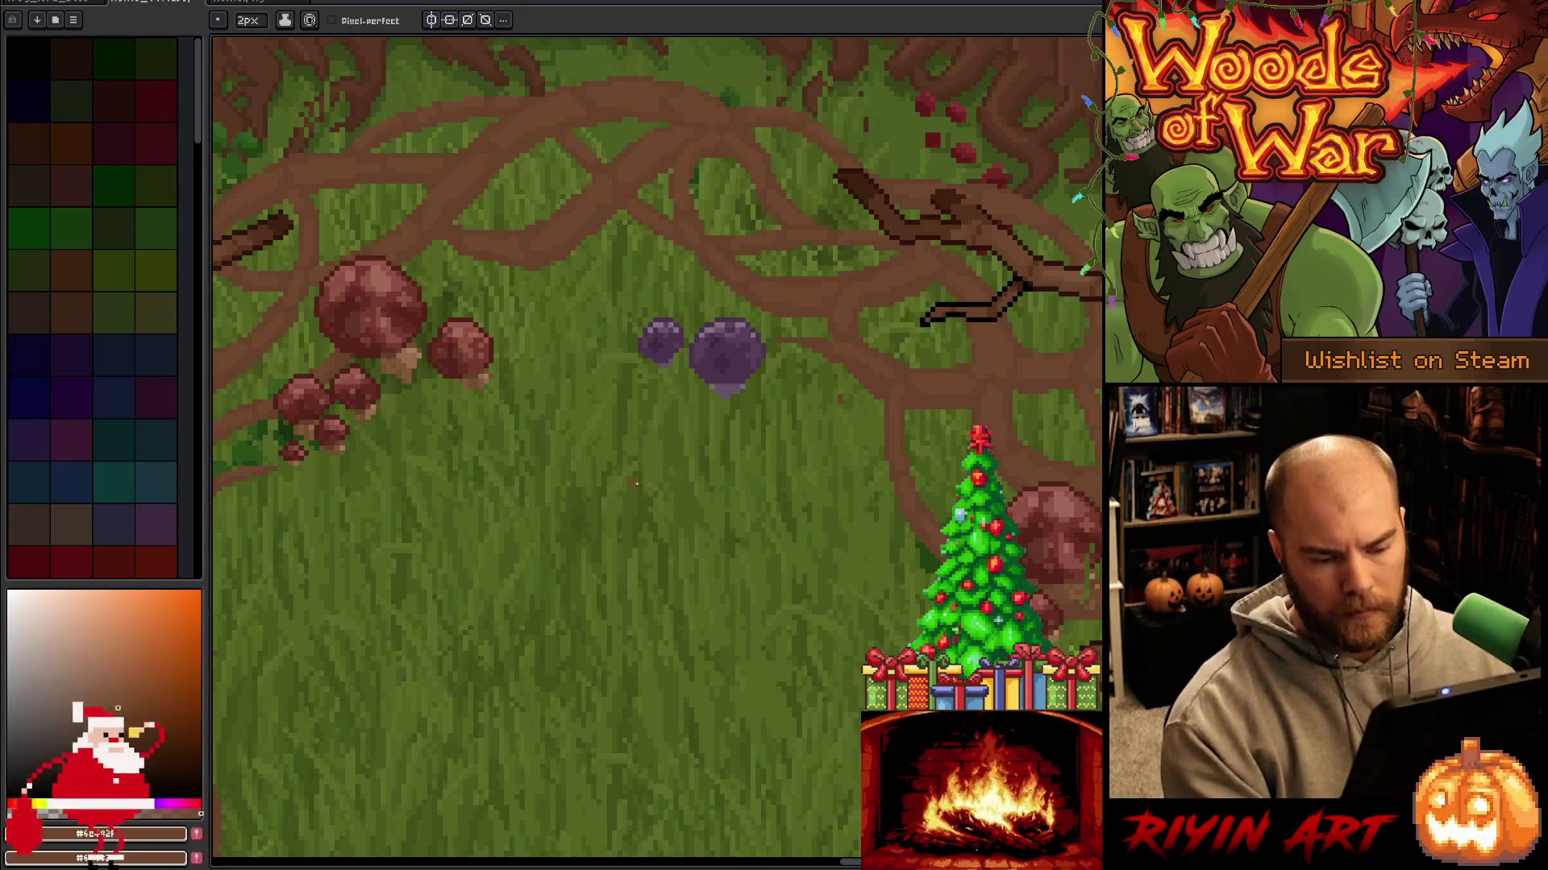
scroll(636, 484, down, 2)
drag(825, 522, 774, 408)
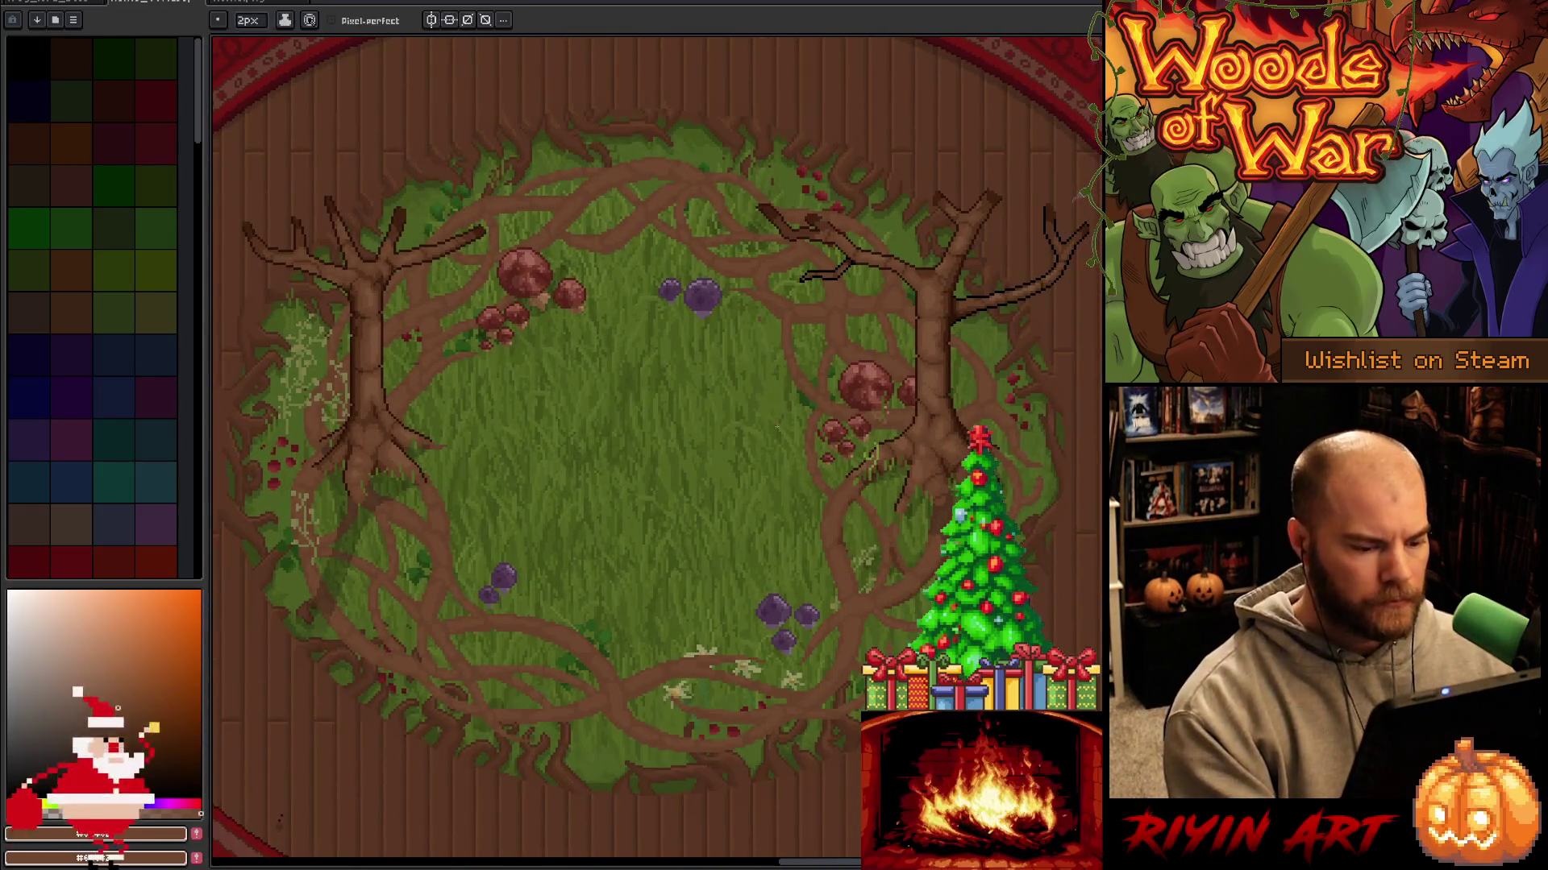
Save the rug artwork and switch to the eyedropper.
key(ctrl+s)
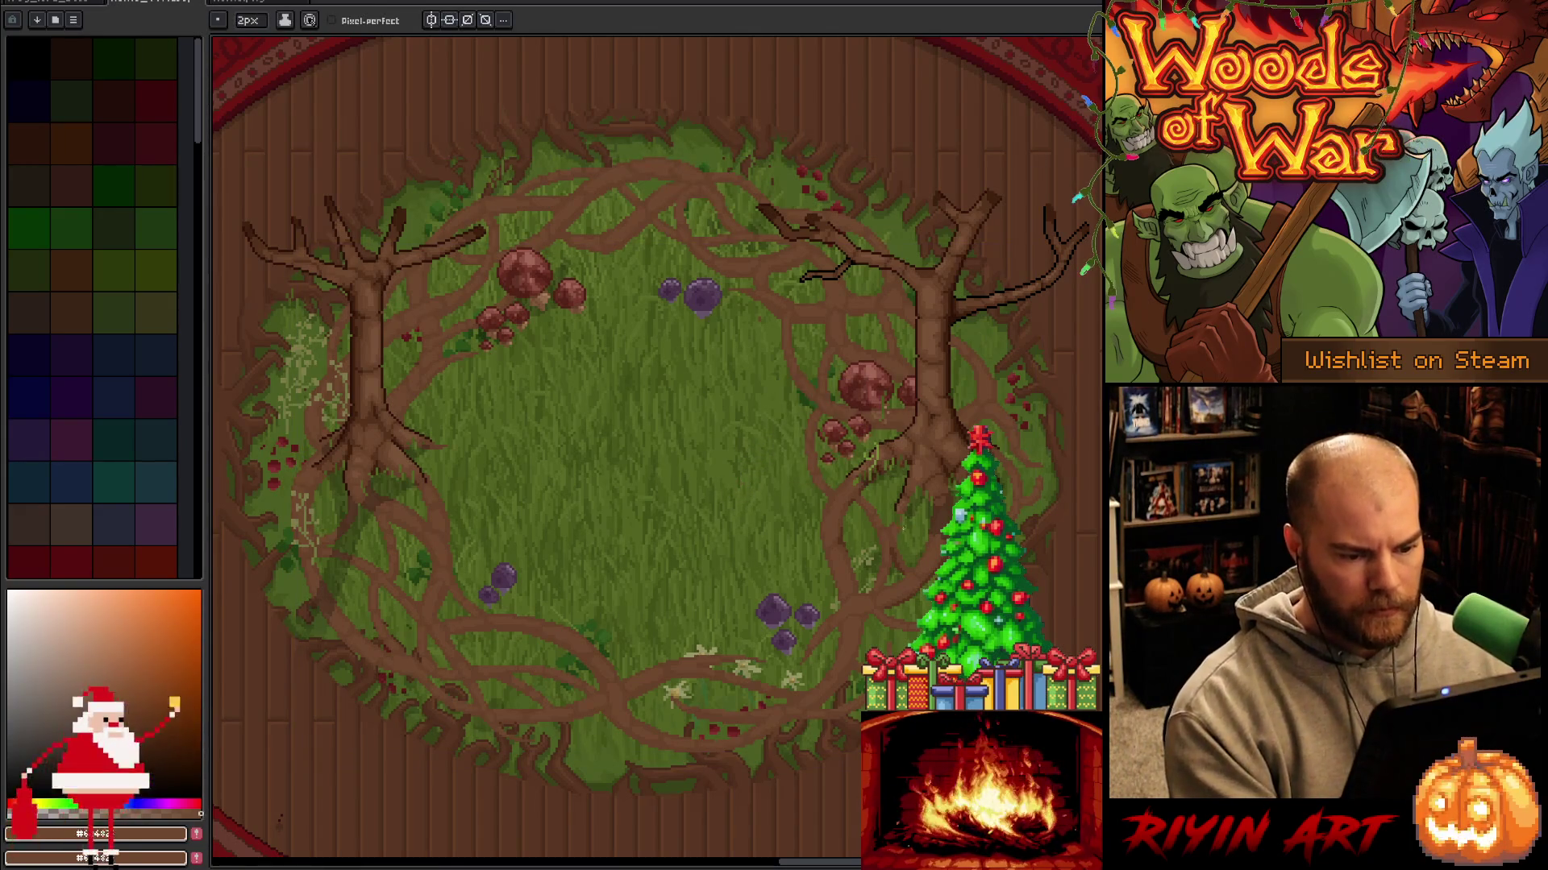
scroll(919, 520, up, 1)
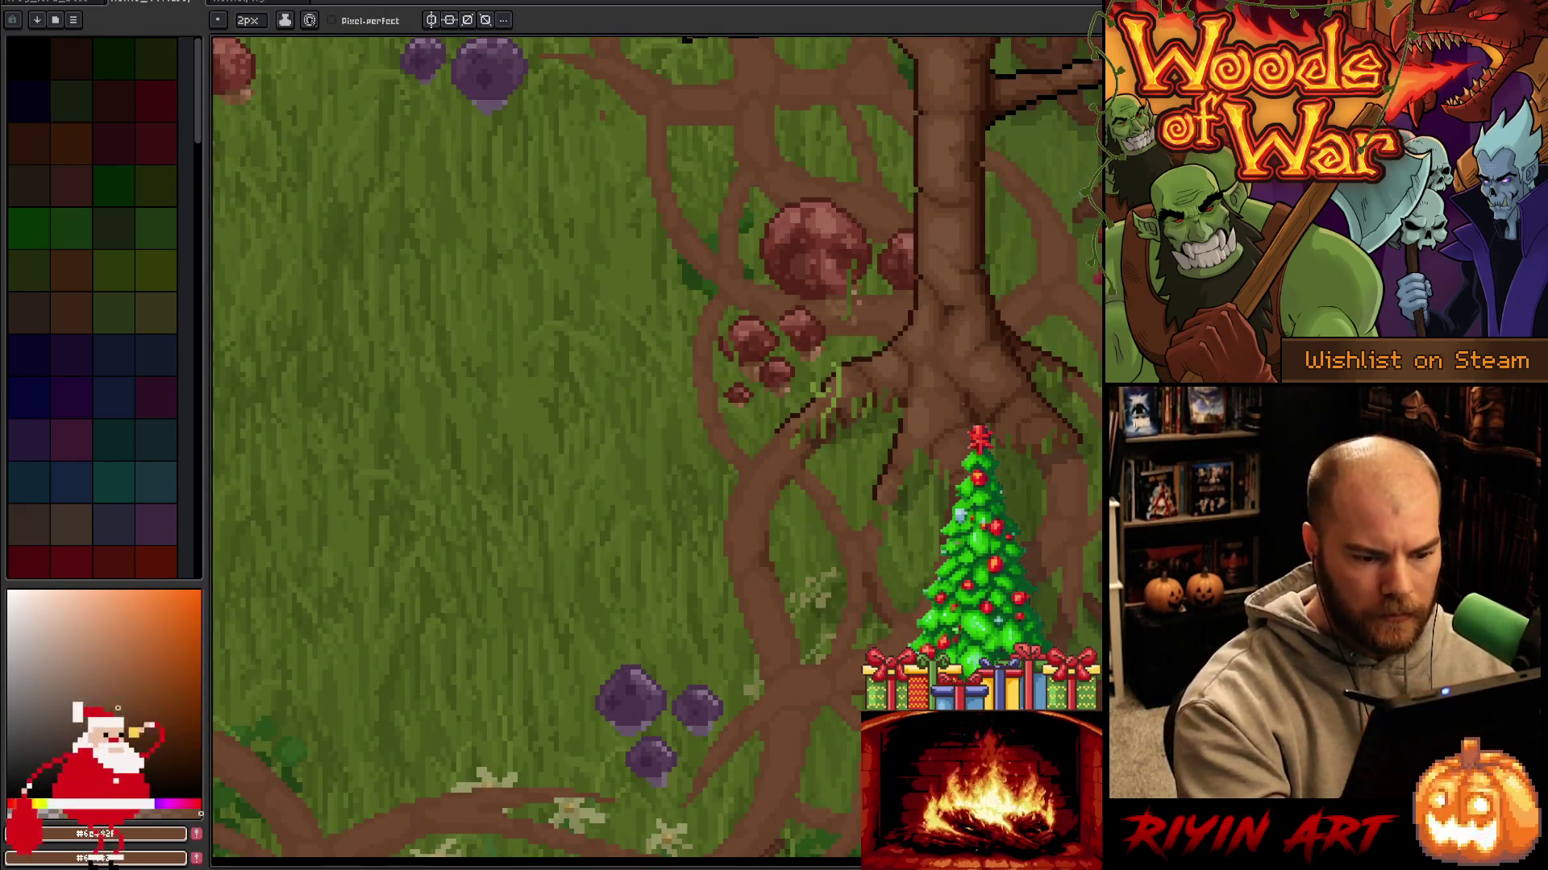
key(i)
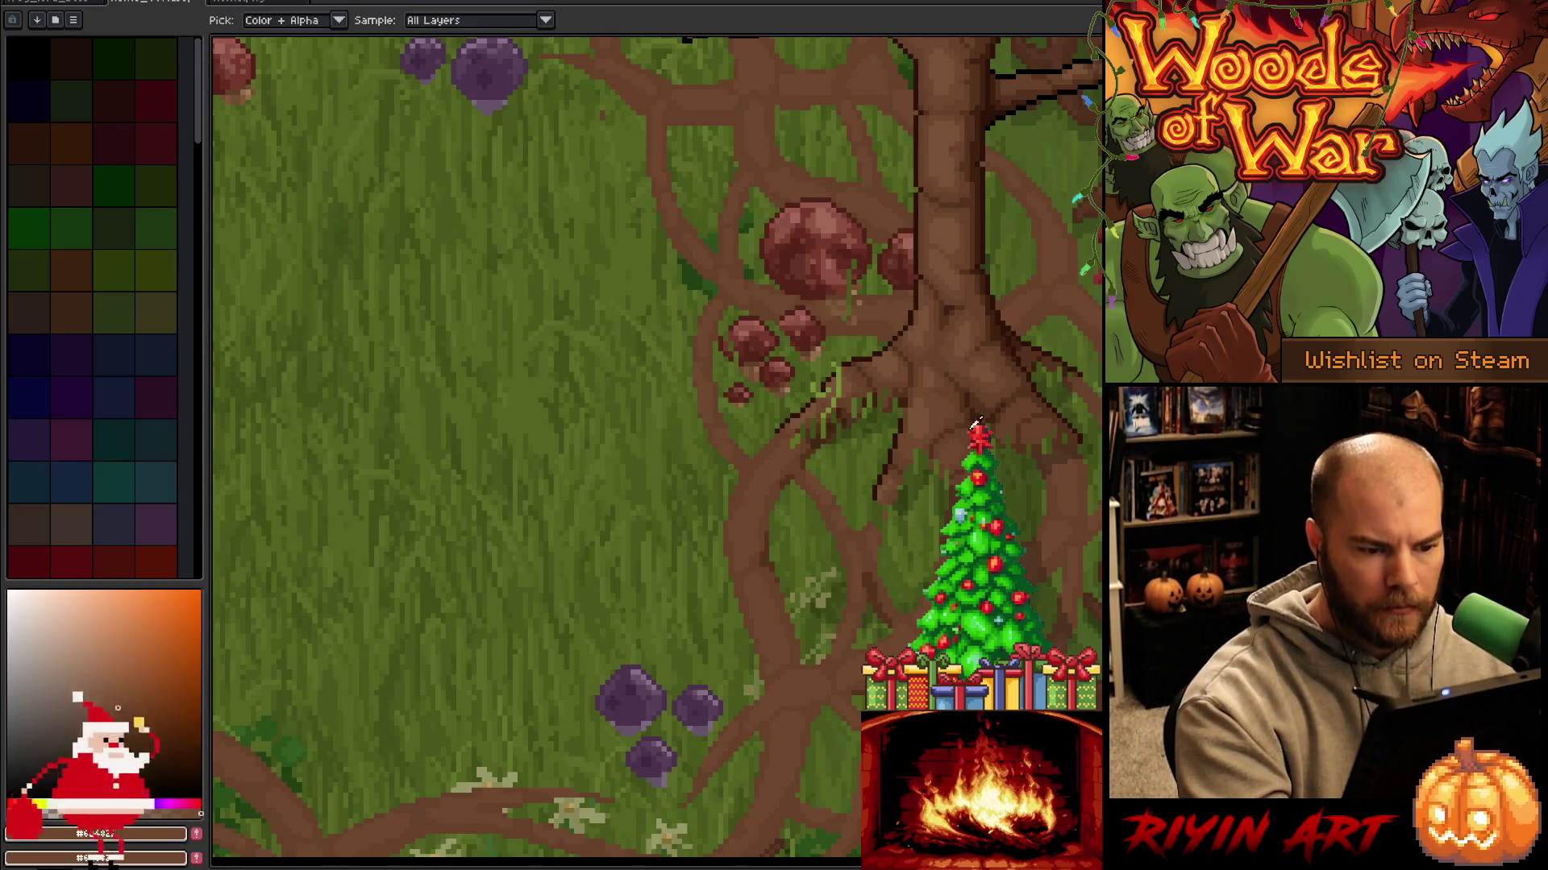
Pick a darker brown, set the brush to 1px, and draw a thin shading line along the root.
click(811, 589)
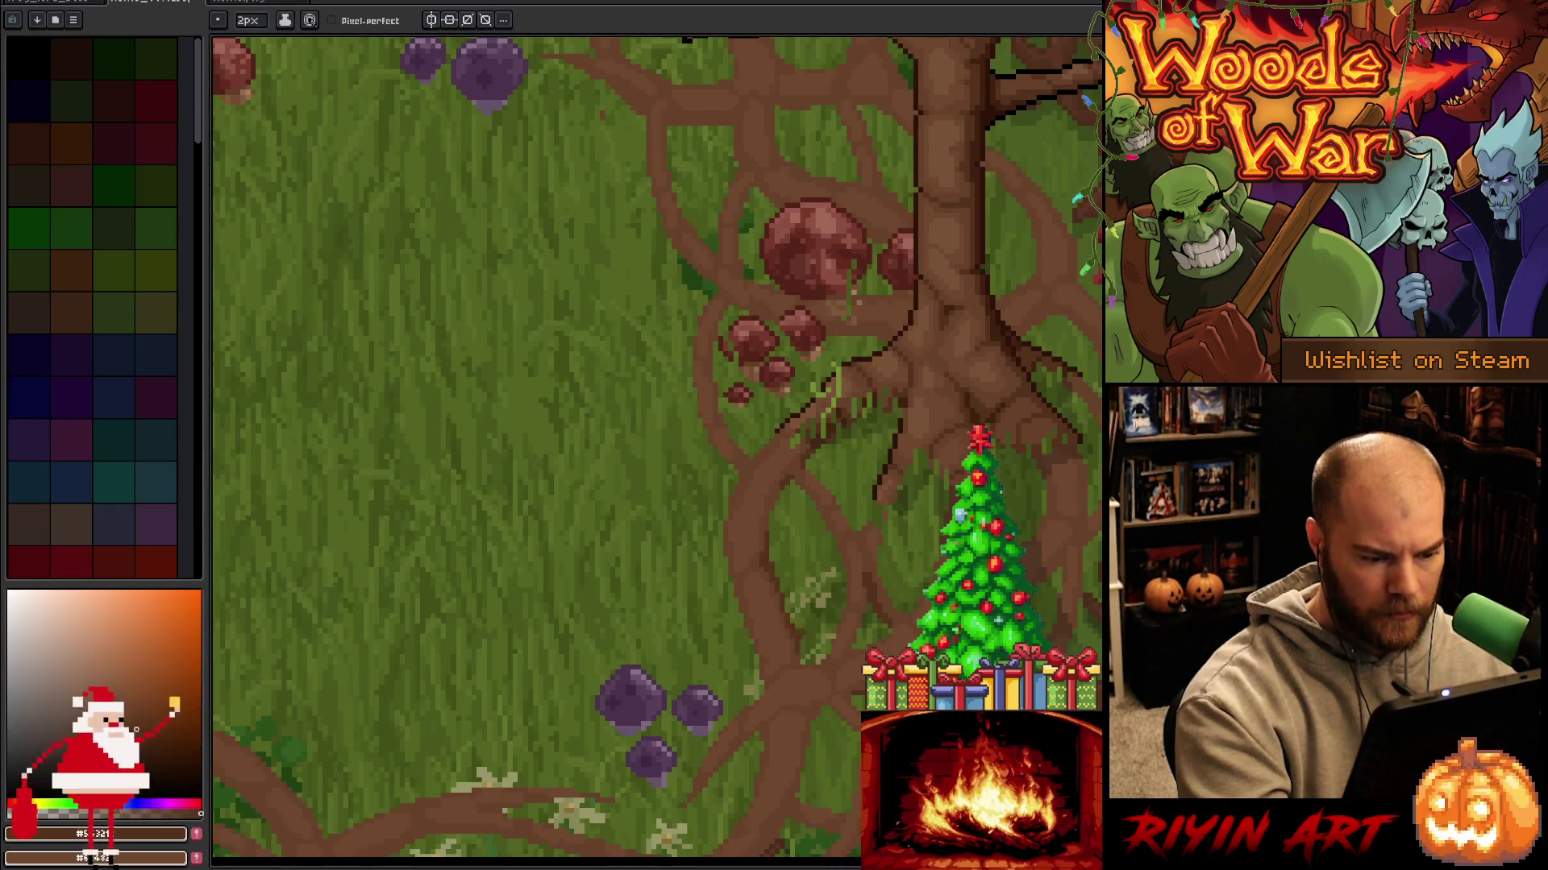
click(247, 20)
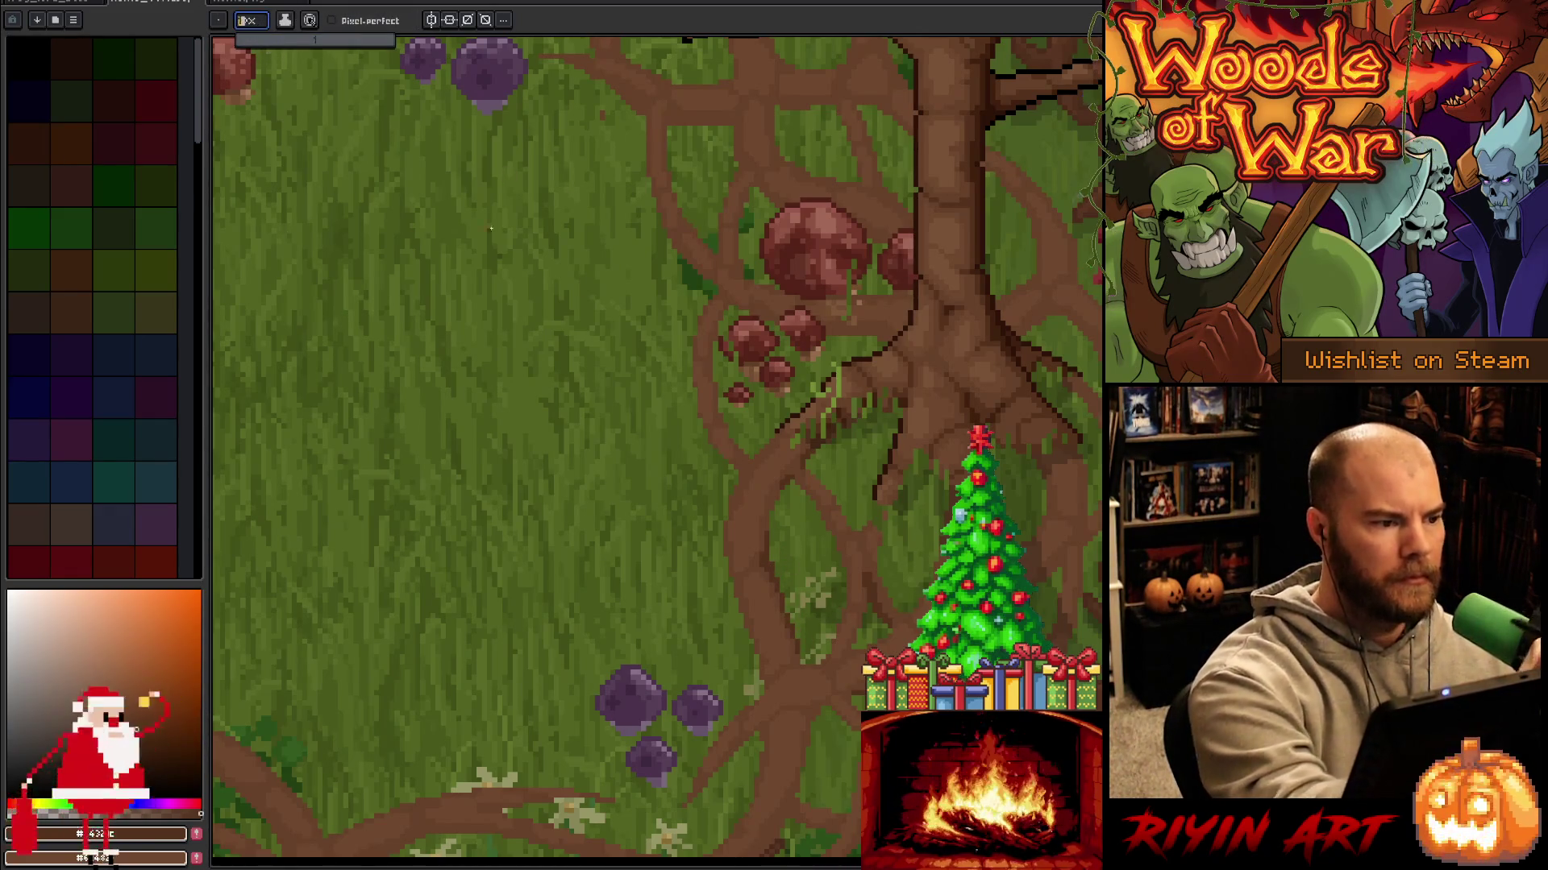
text(1)
key(Return)
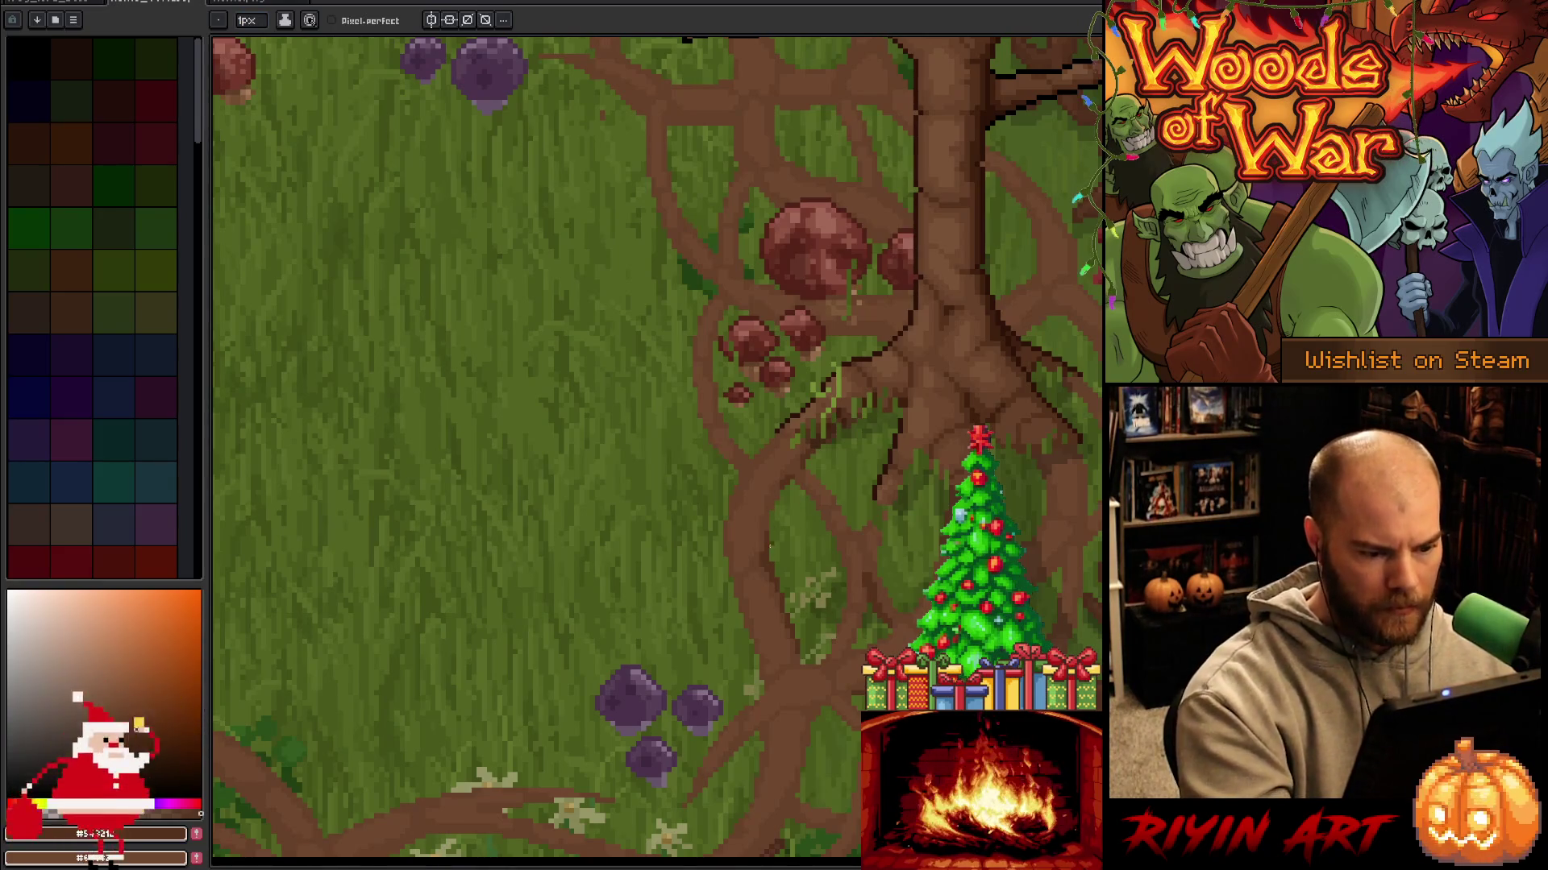
drag(768, 535, 779, 486)
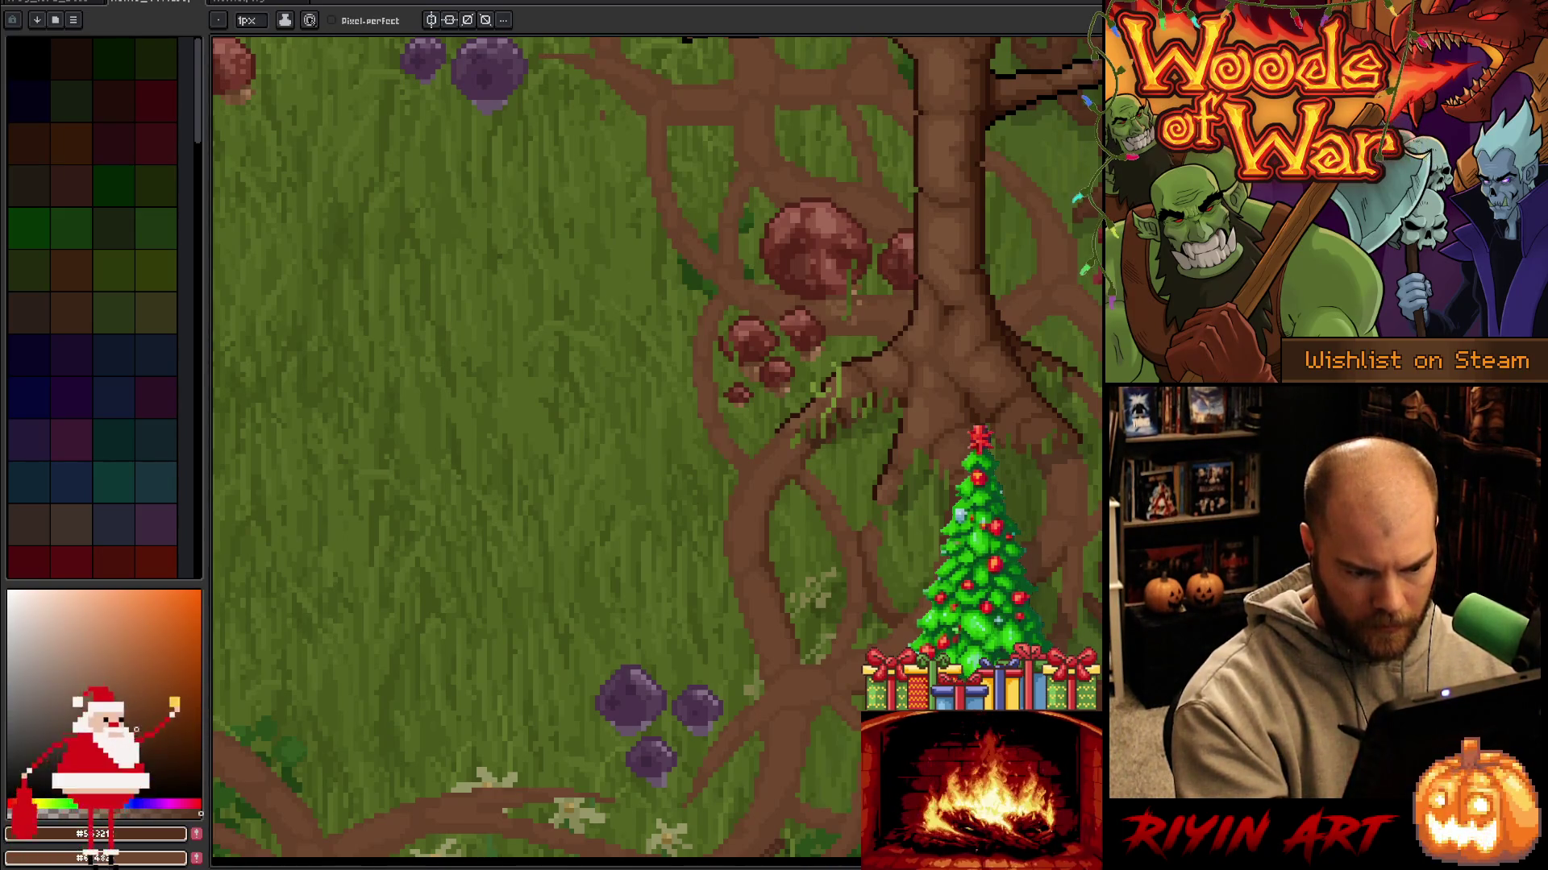
drag(1023, 653, 1057, 514)
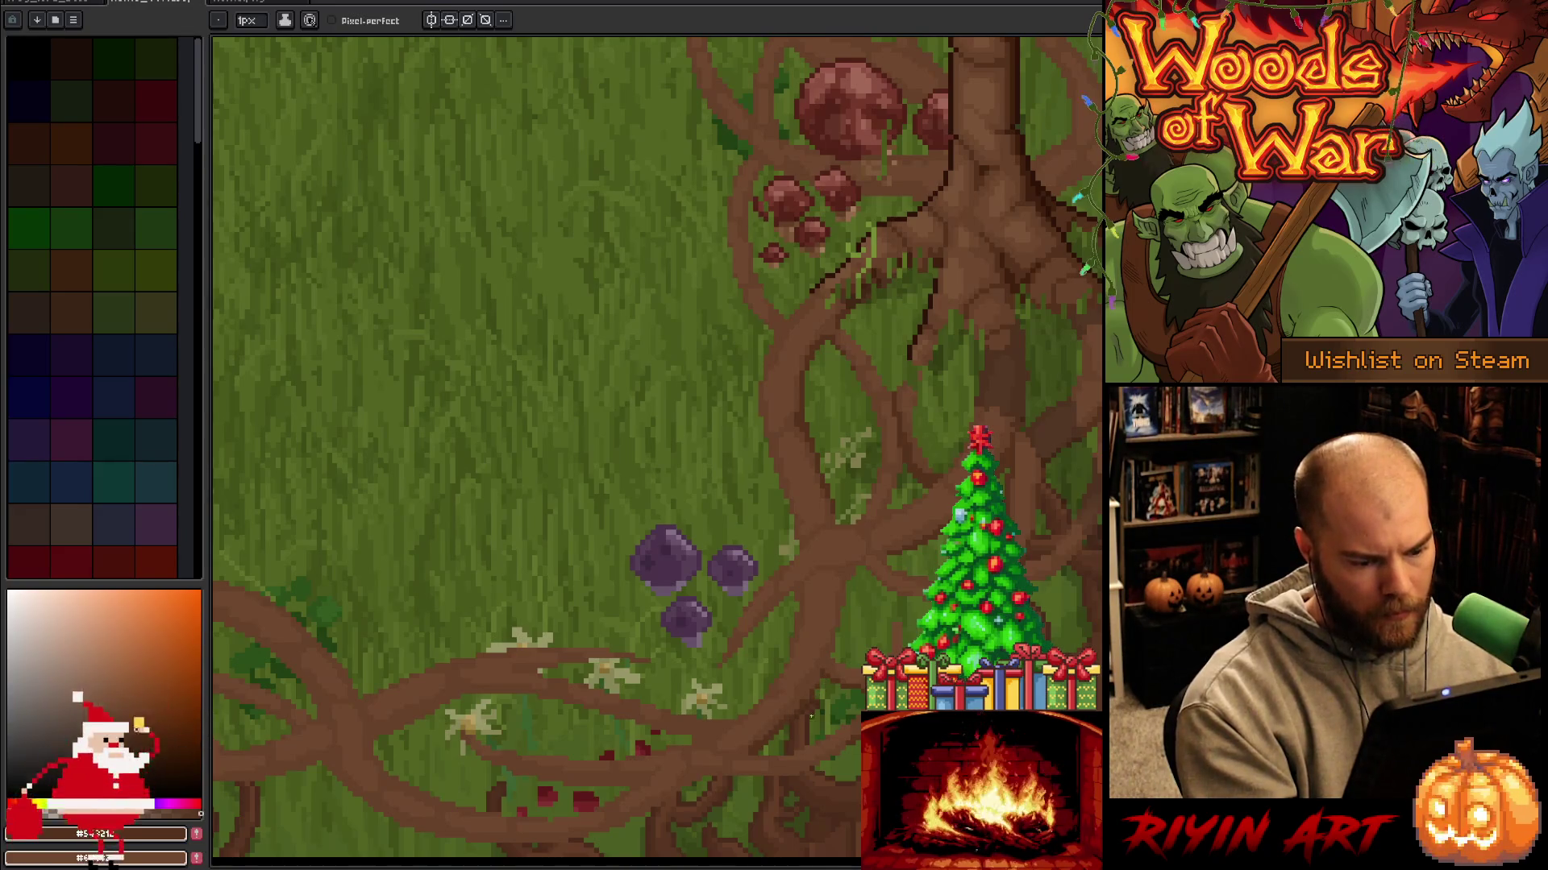
Turn on pixel-perfect strokes and save, panning between the purple mushrooms and lower roots.
drag(793, 710, 965, 639)
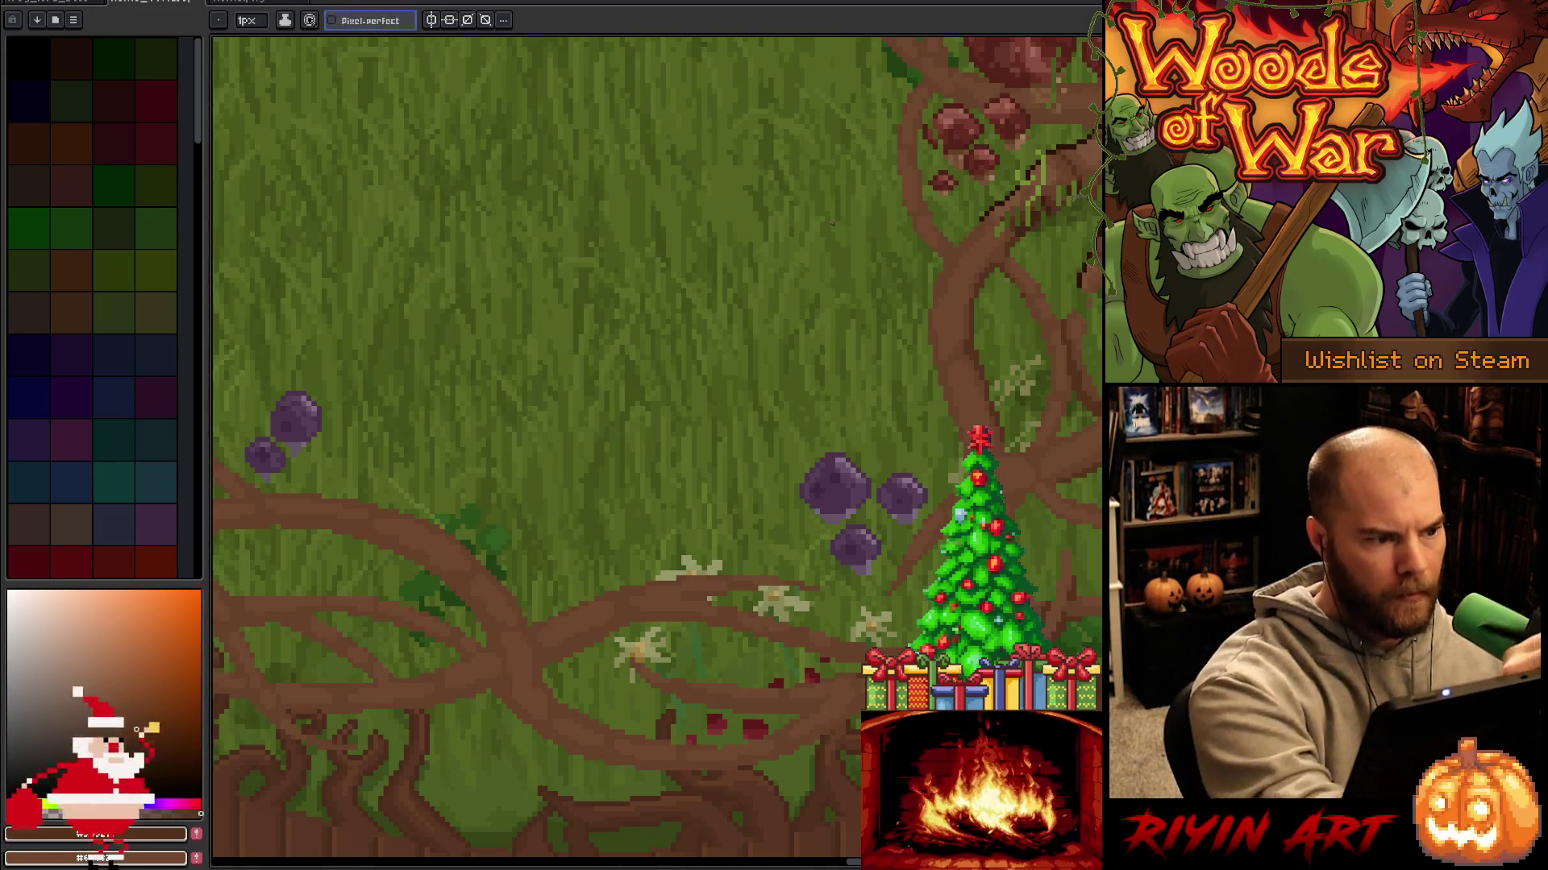
click(388, 24)
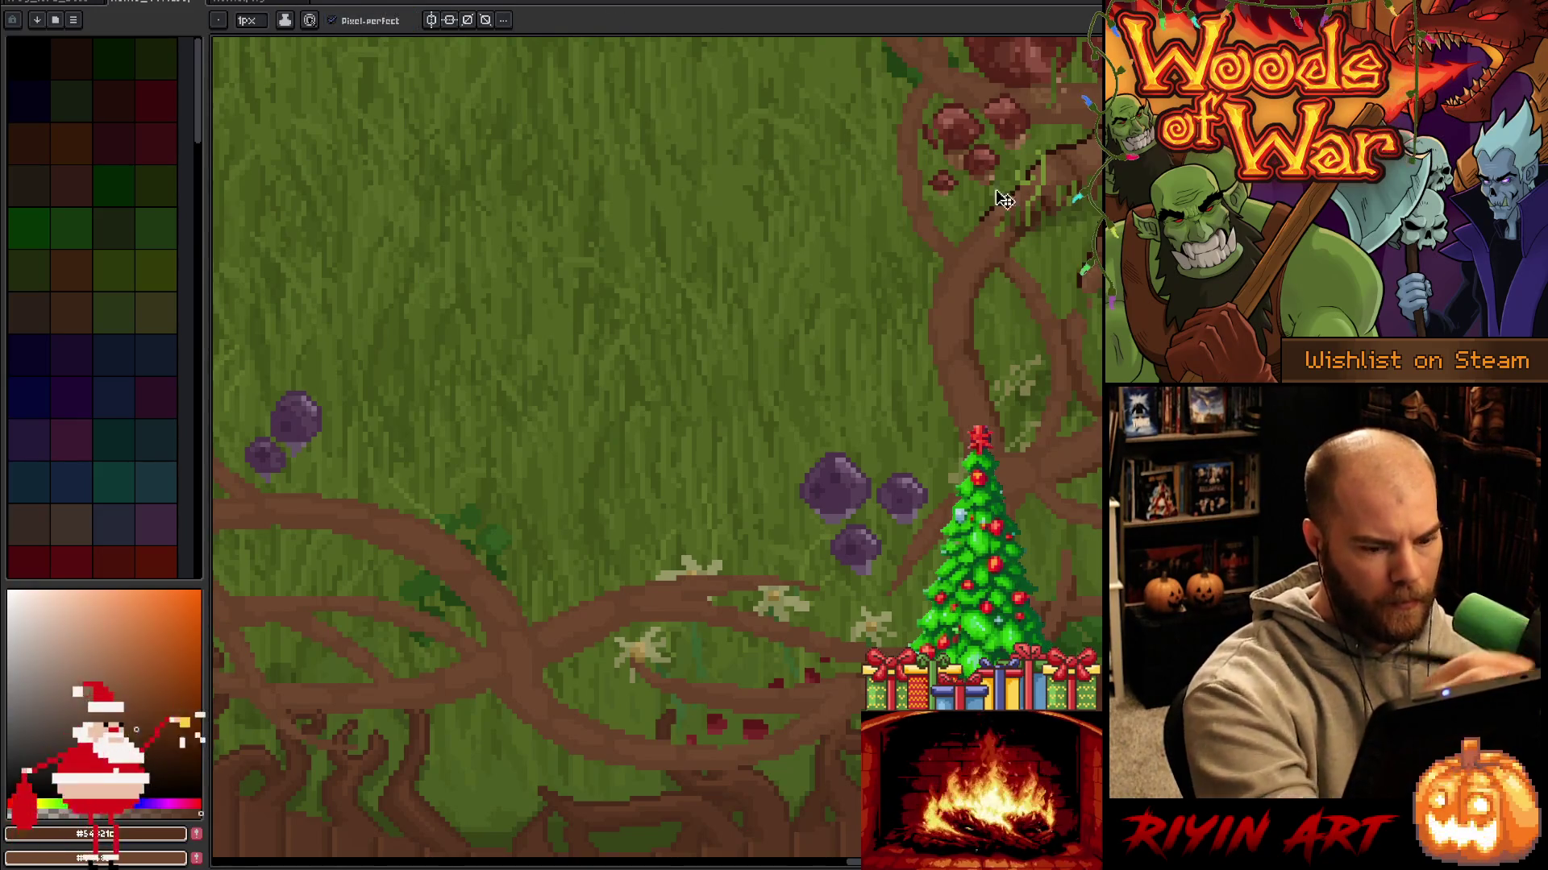
key(ctrl+s)
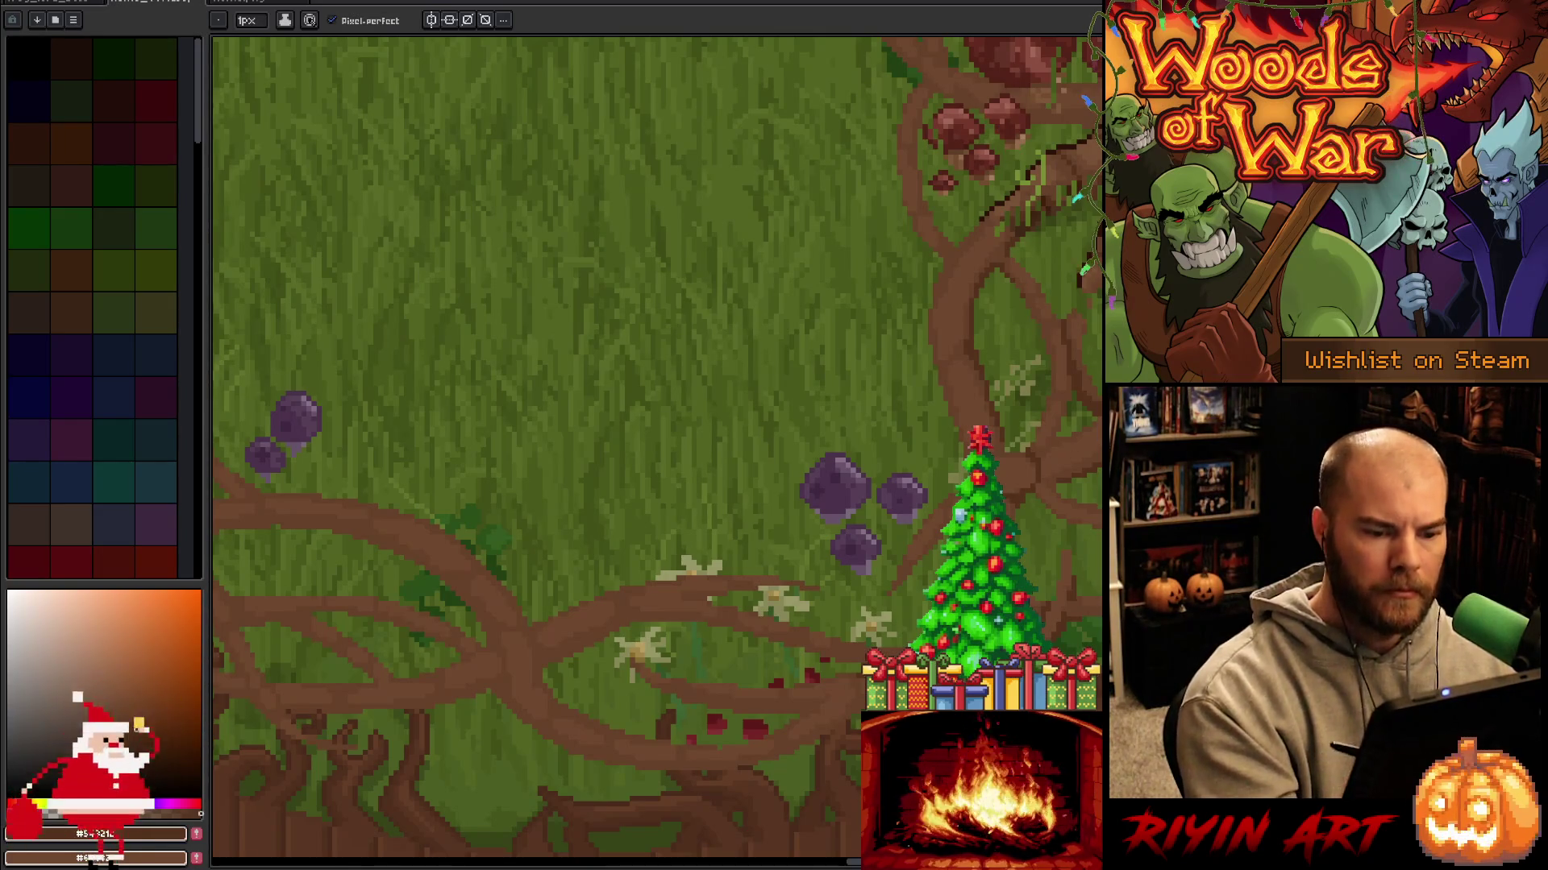
drag(564, 444, 672, 372)
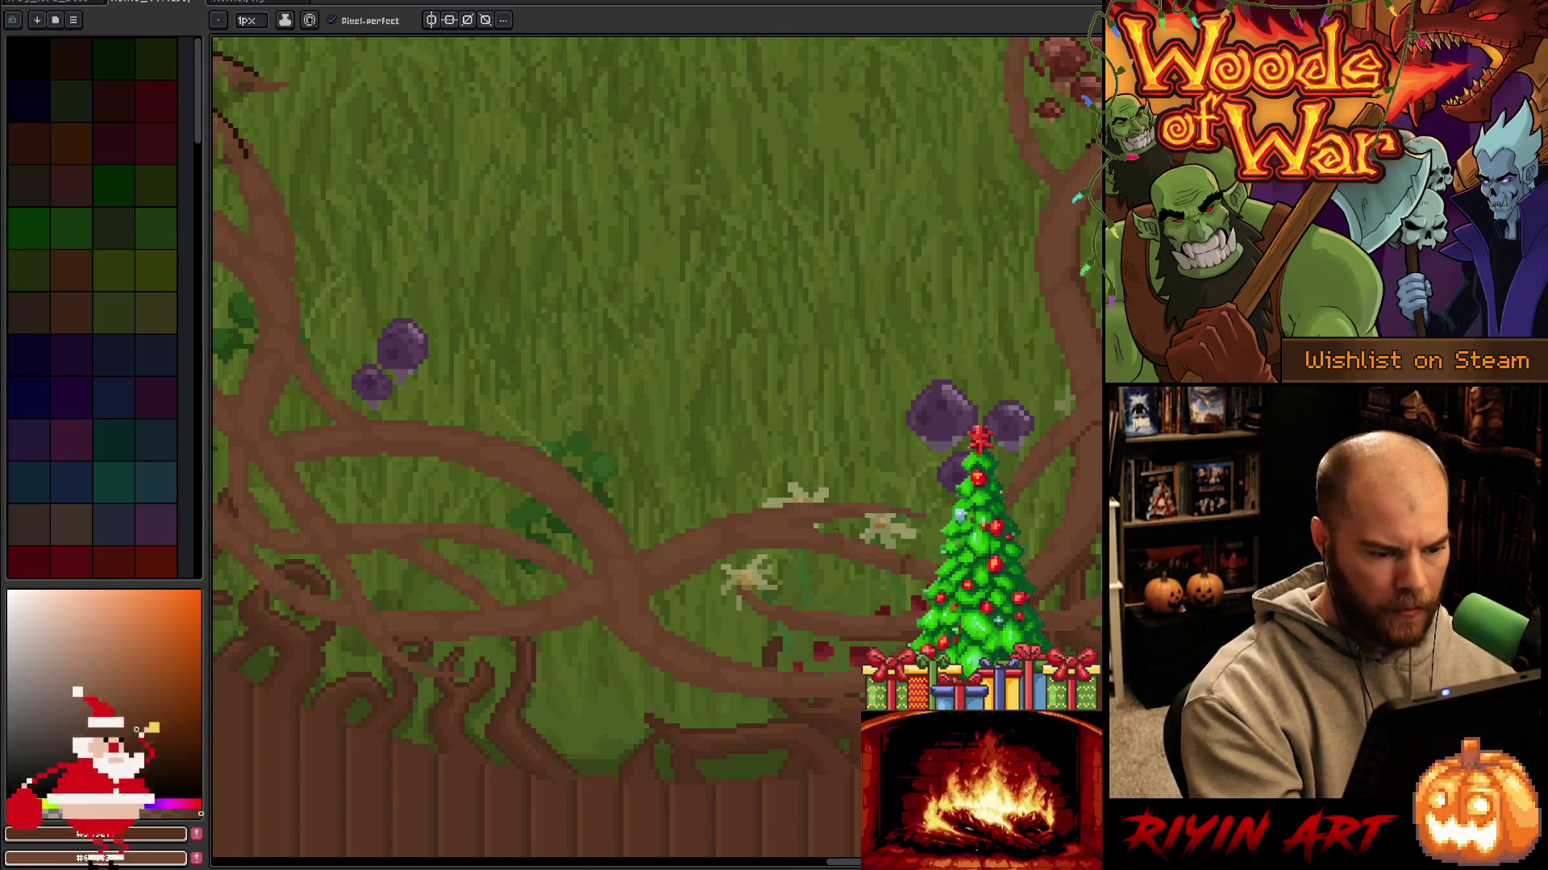
Shade a lower root branch with two short dark brown strokes, then pan toward the left-side roots.
drag(794, 523, 863, 516)
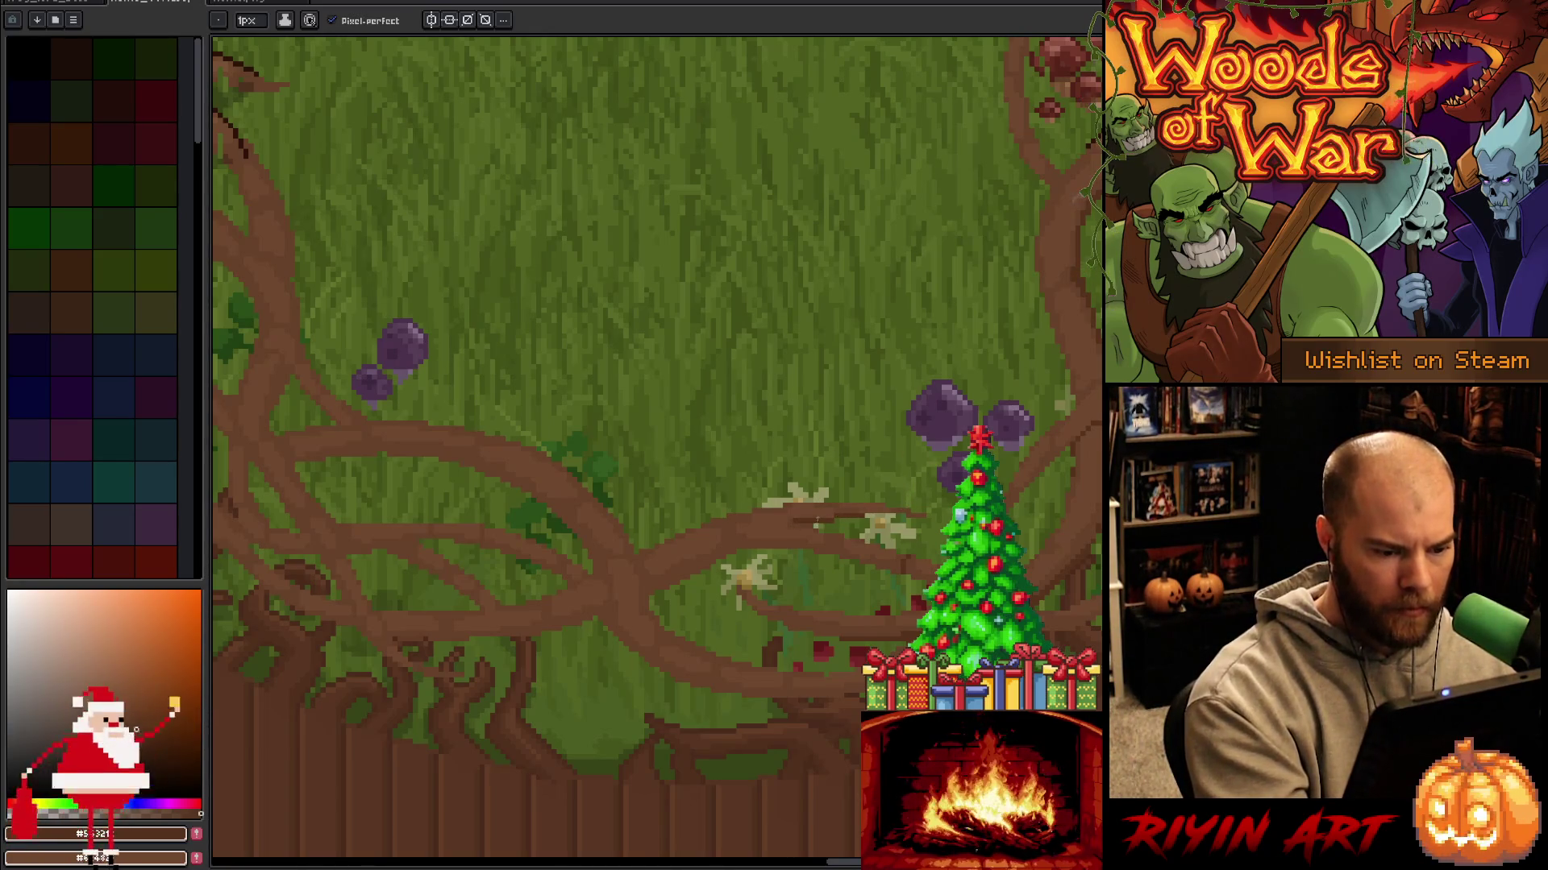
drag(731, 530, 733, 548)
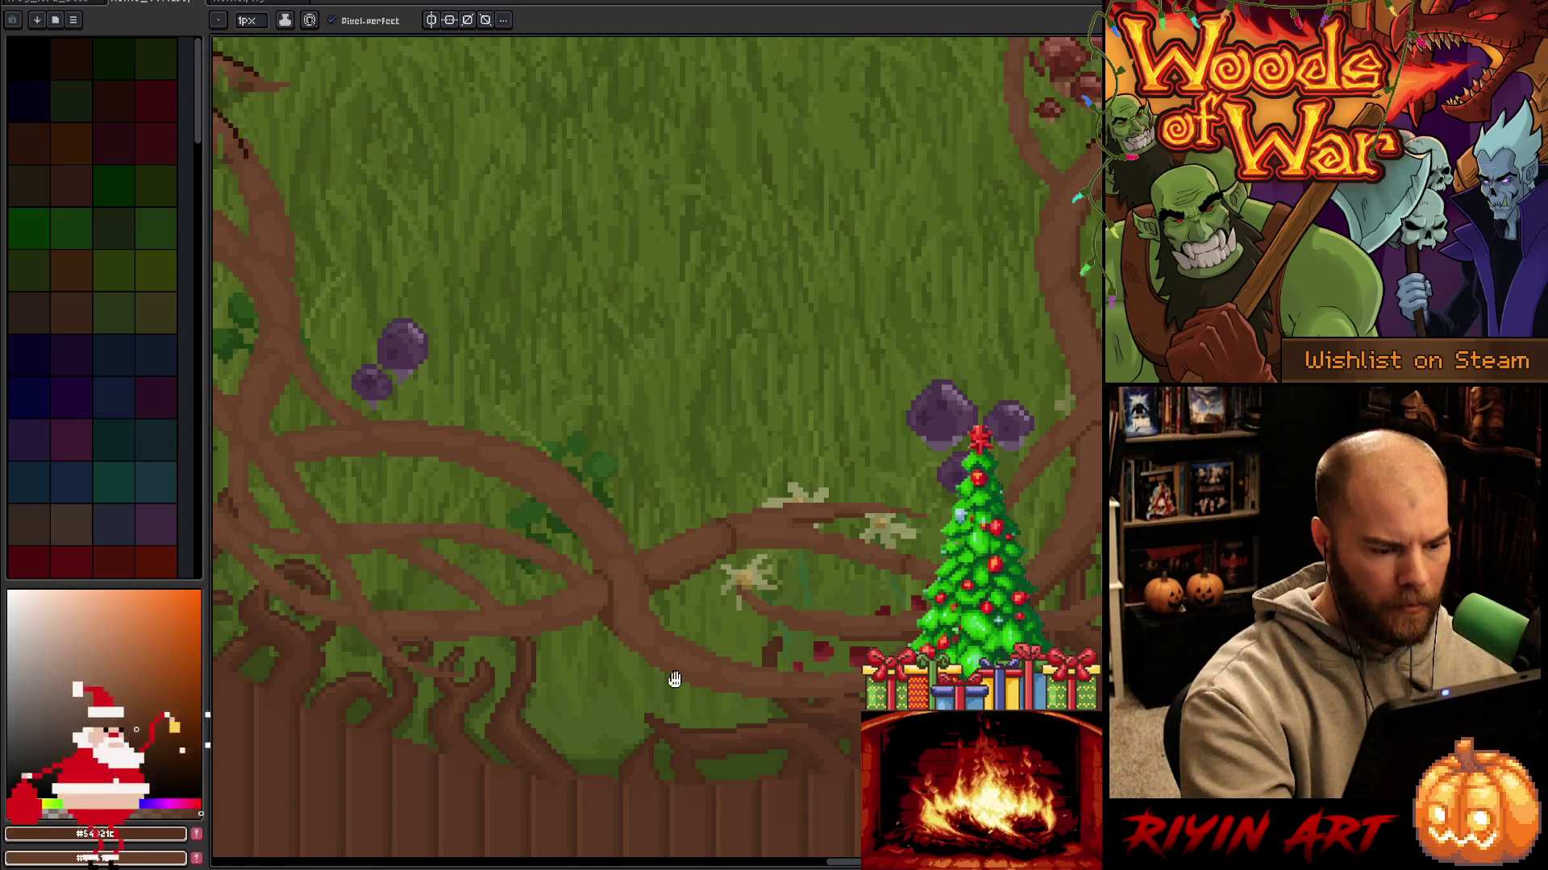
drag(674, 681, 764, 612)
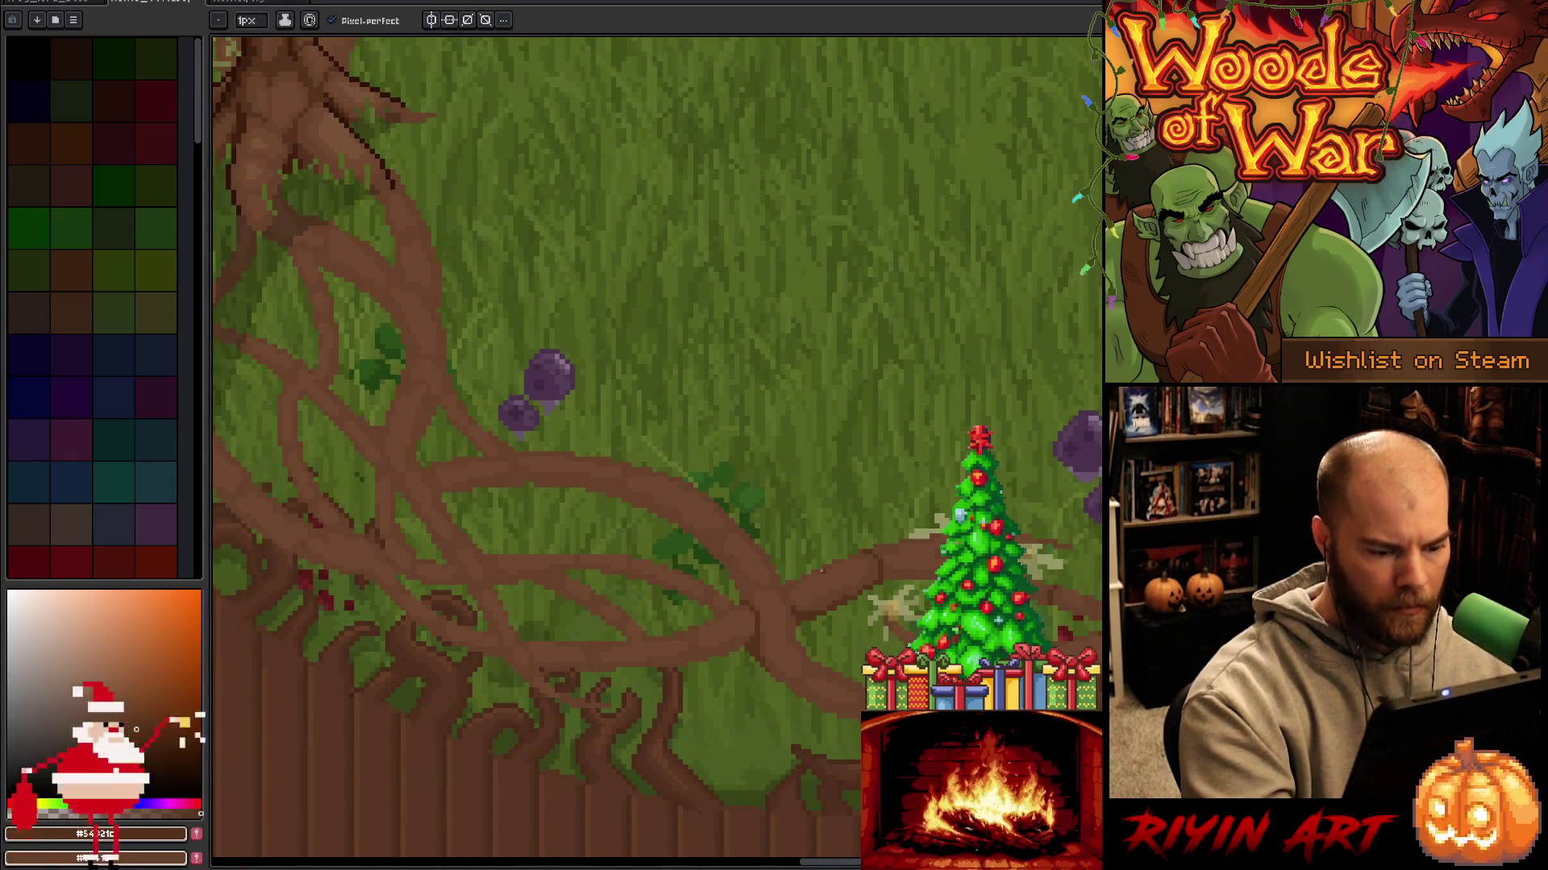
drag(770, 680, 1020, 688)
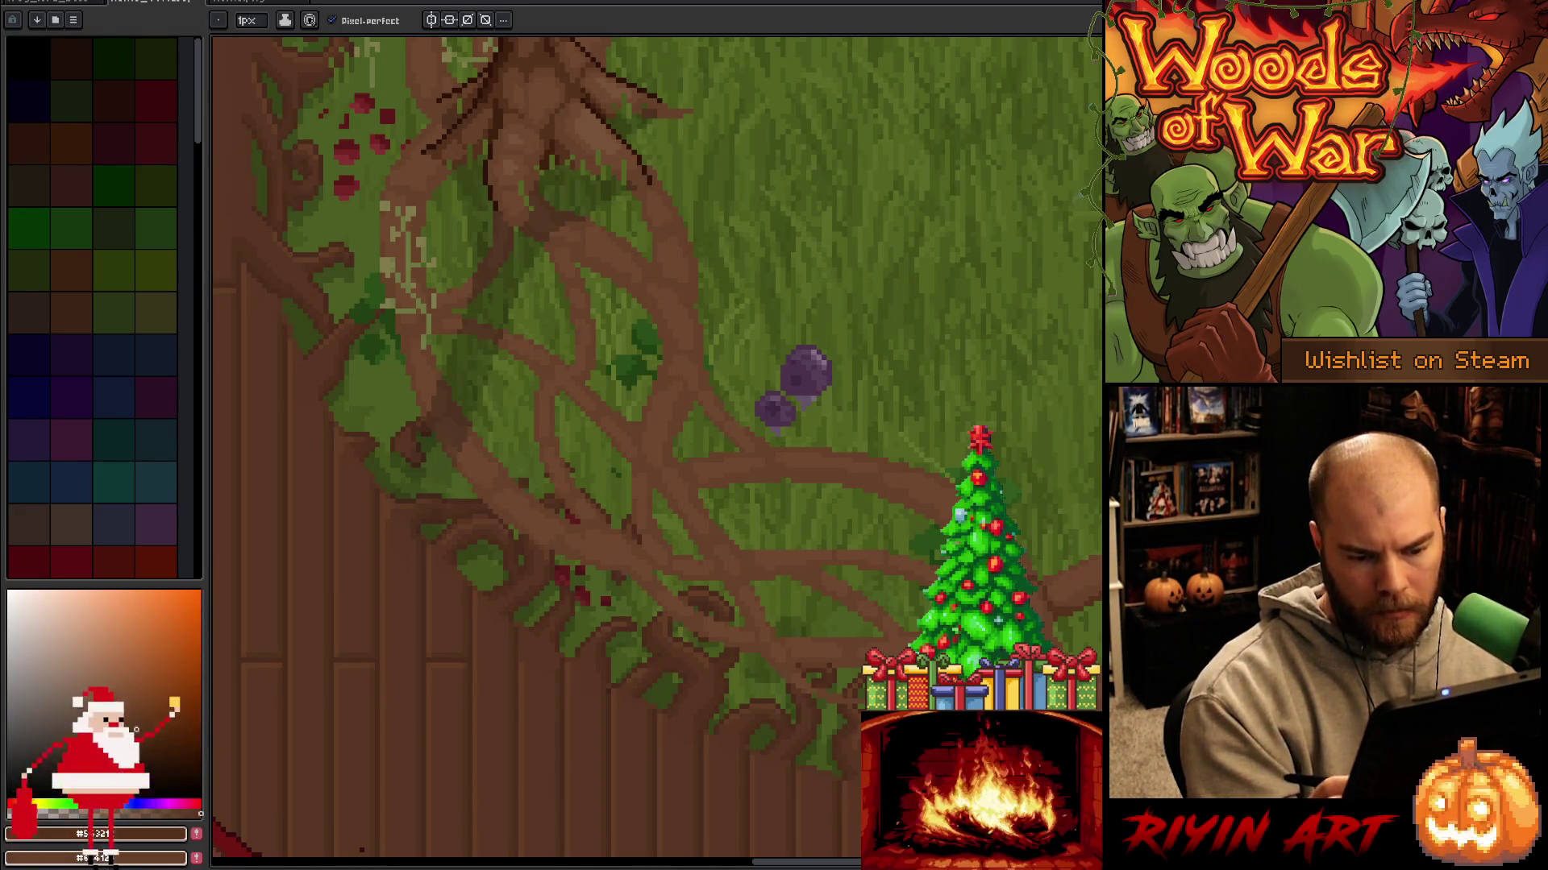
Save, then eyedrop root browns from the lower-left roots near the bottom mushrooms.
key(ctrl+s)
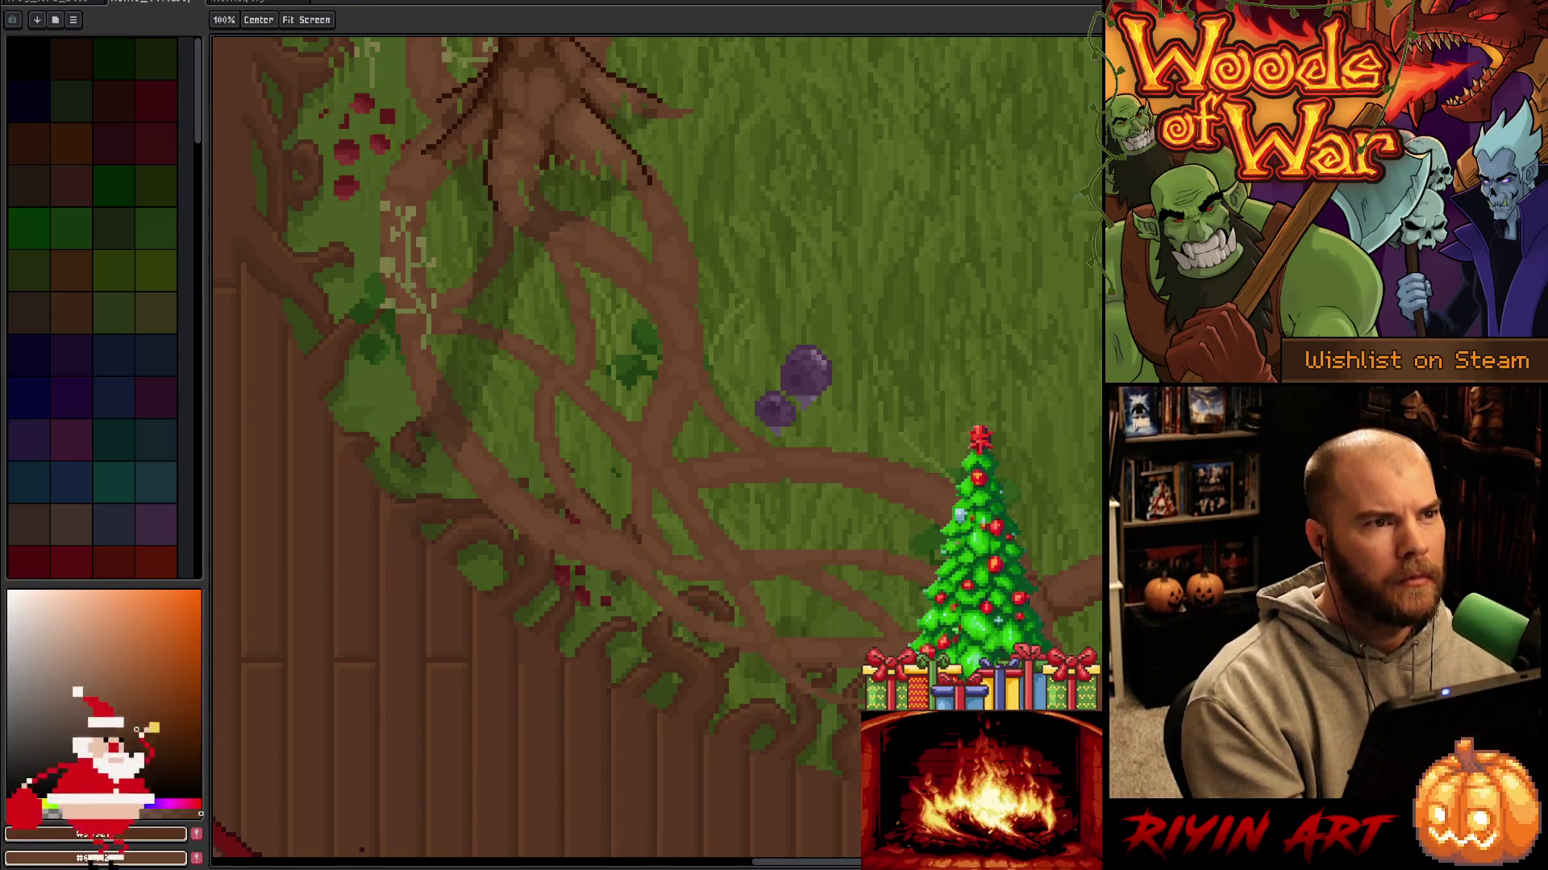
mouse_move(1026, 670)
mouse_down()
mouse_move(787, 667)
mouse_move(686, 556)
mouse_move(700, 515)
mouse_up()
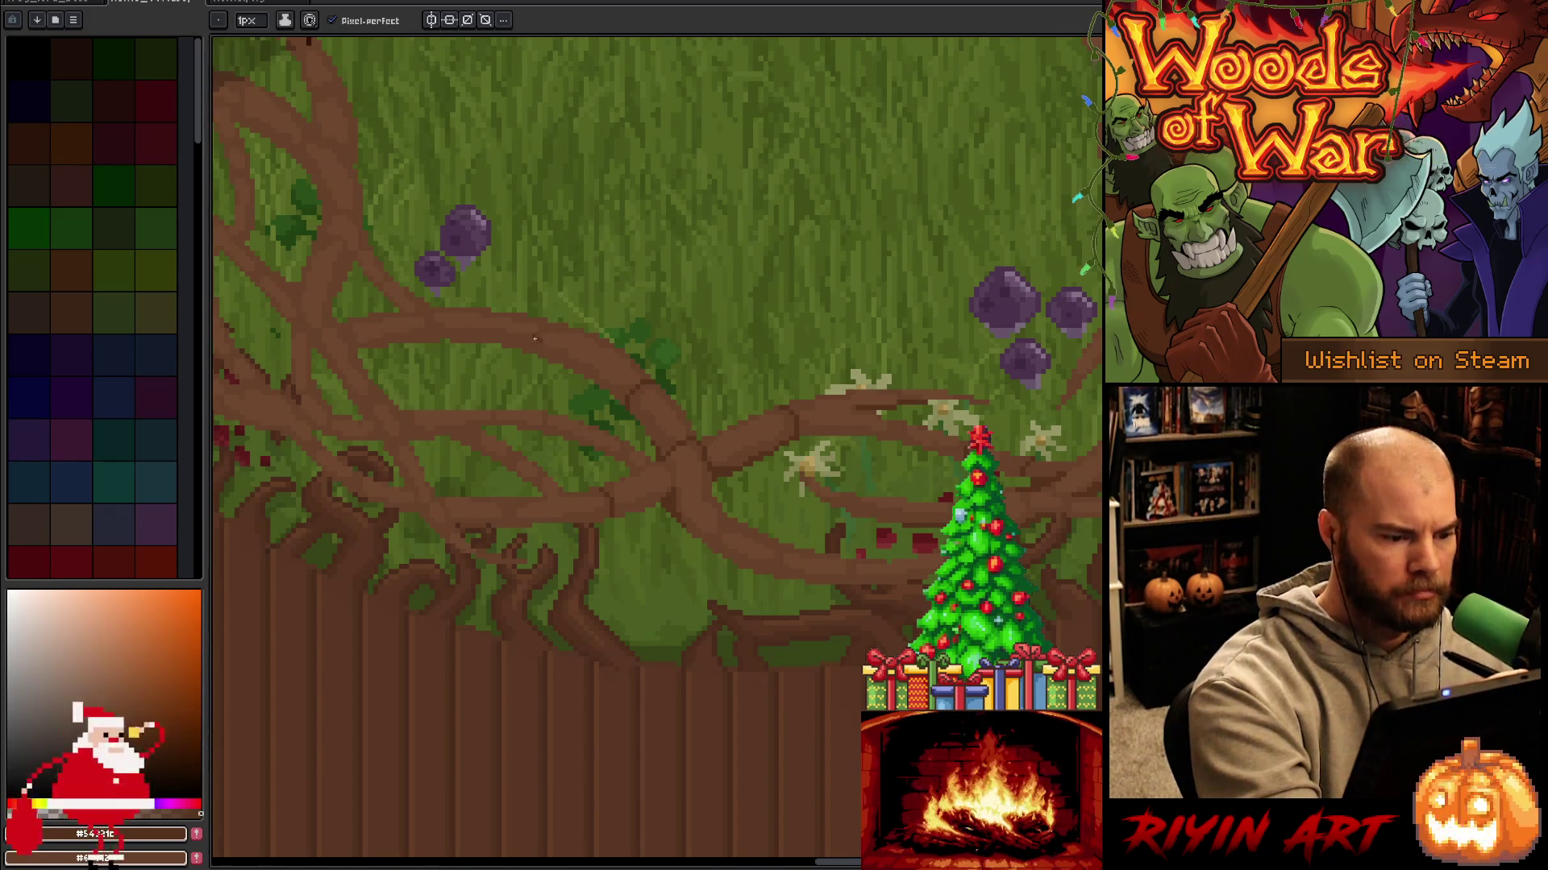
drag(578, 398, 777, 448)
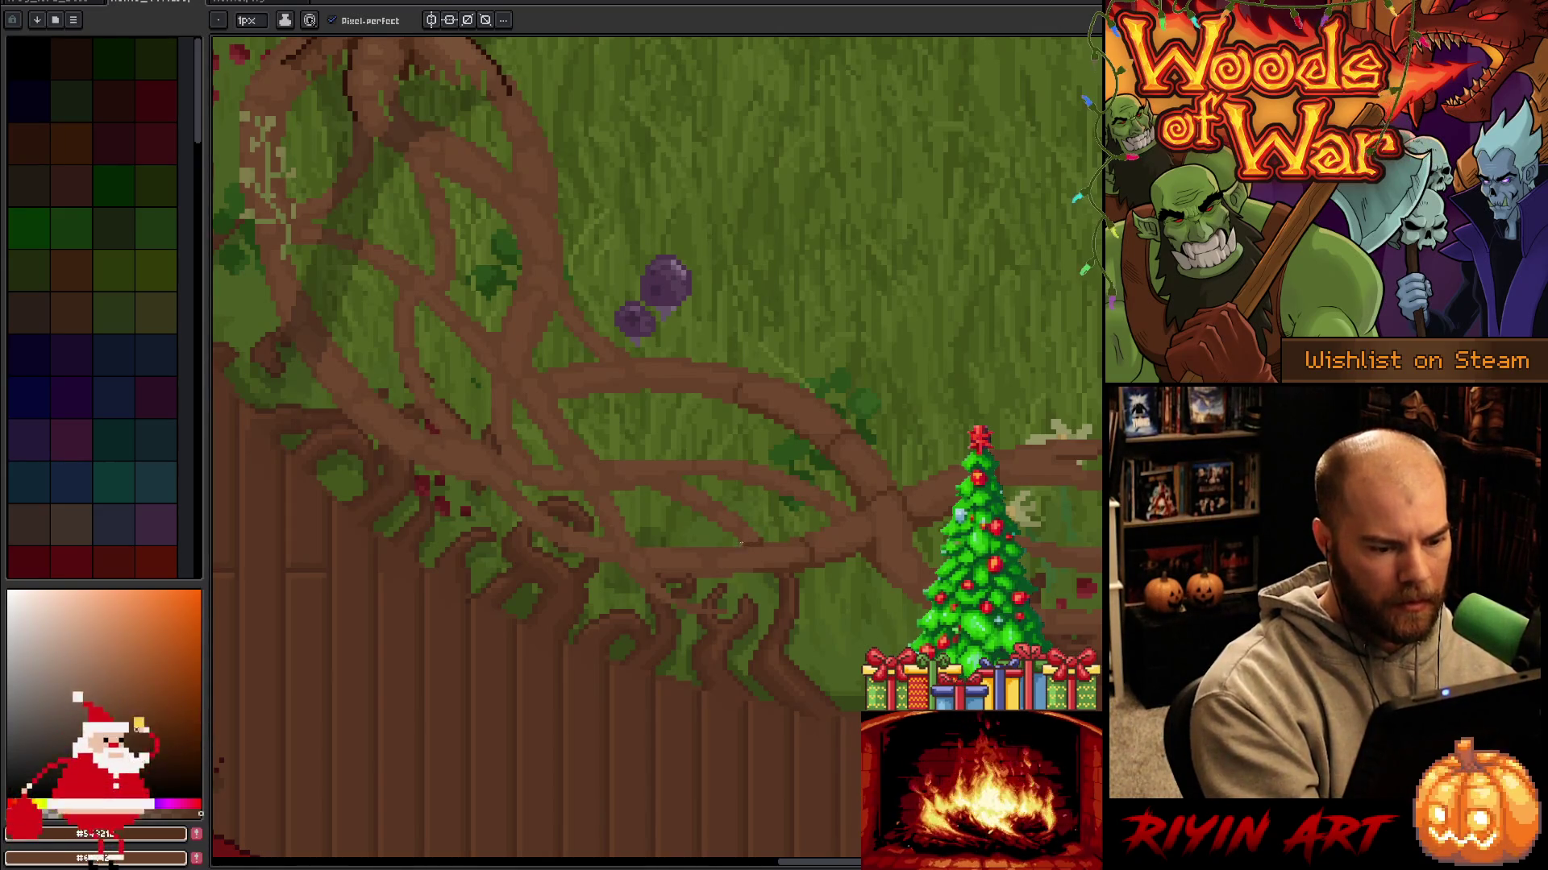
alt+click(744, 533)
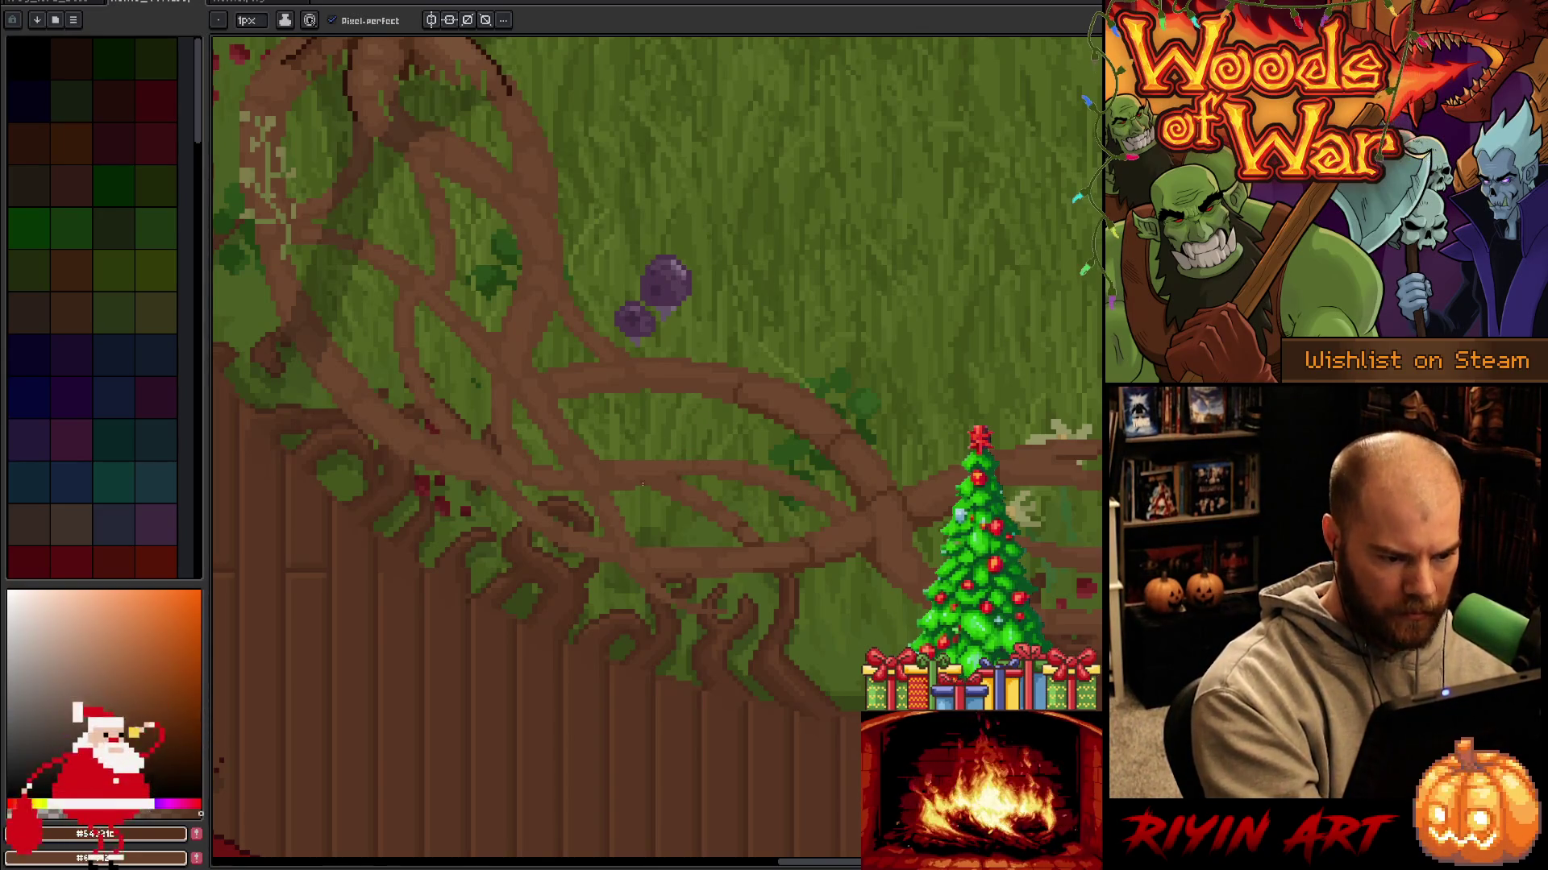
alt+click(677, 477)
mouse_move(844, 513)
mouse_down()
mouse_move(1099, 581)
mouse_move(1093, 593)
mouse_up()
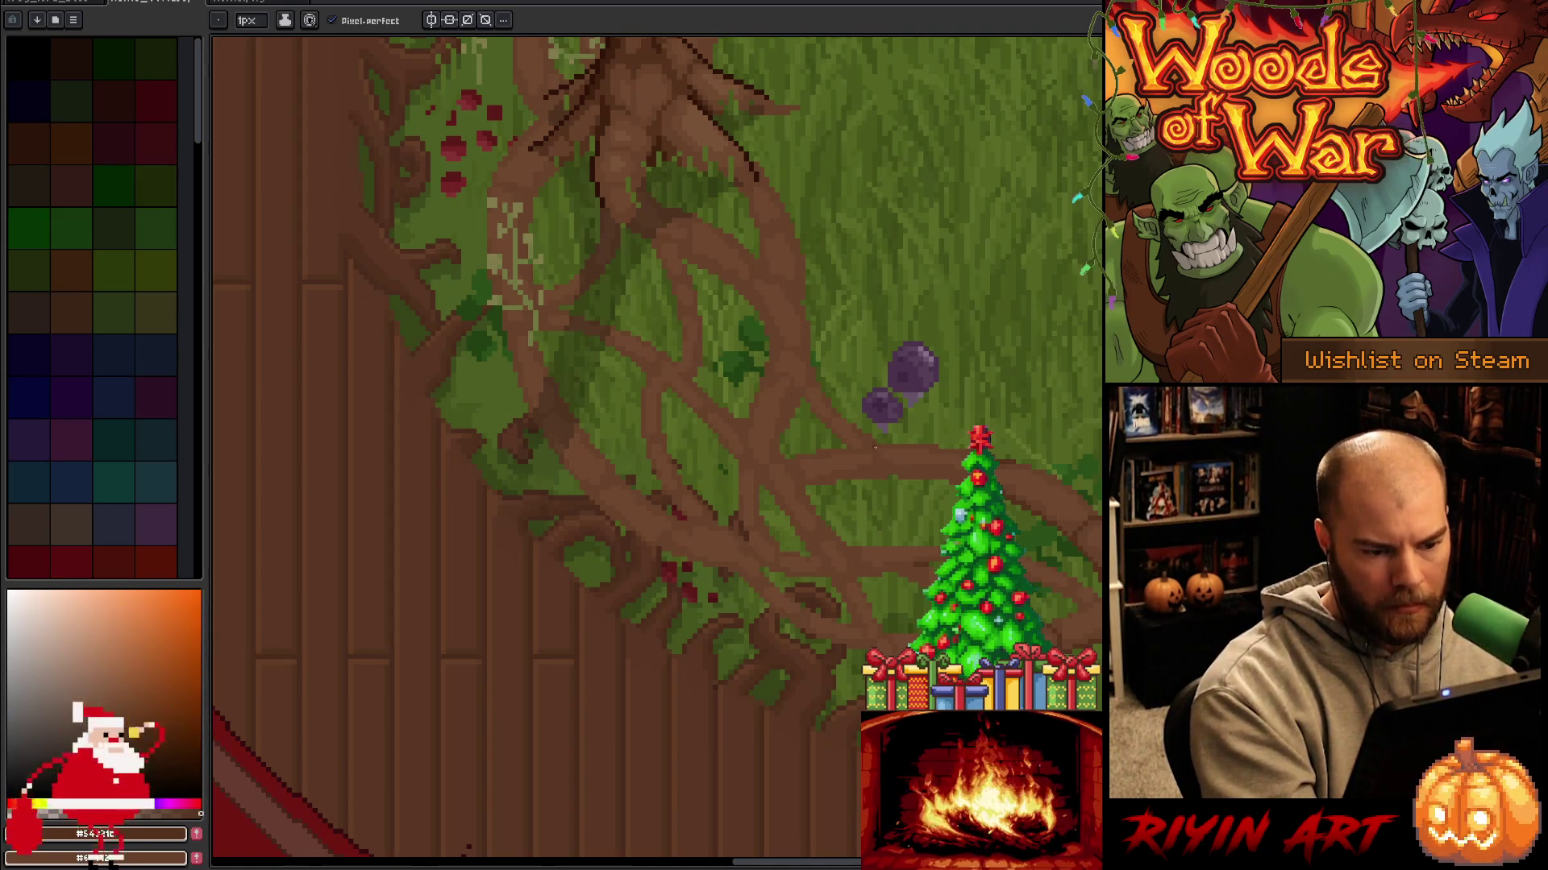
Sample the shadow and root browns and add a short dark shading stroke on the left-tree roots.
alt+click(884, 466)
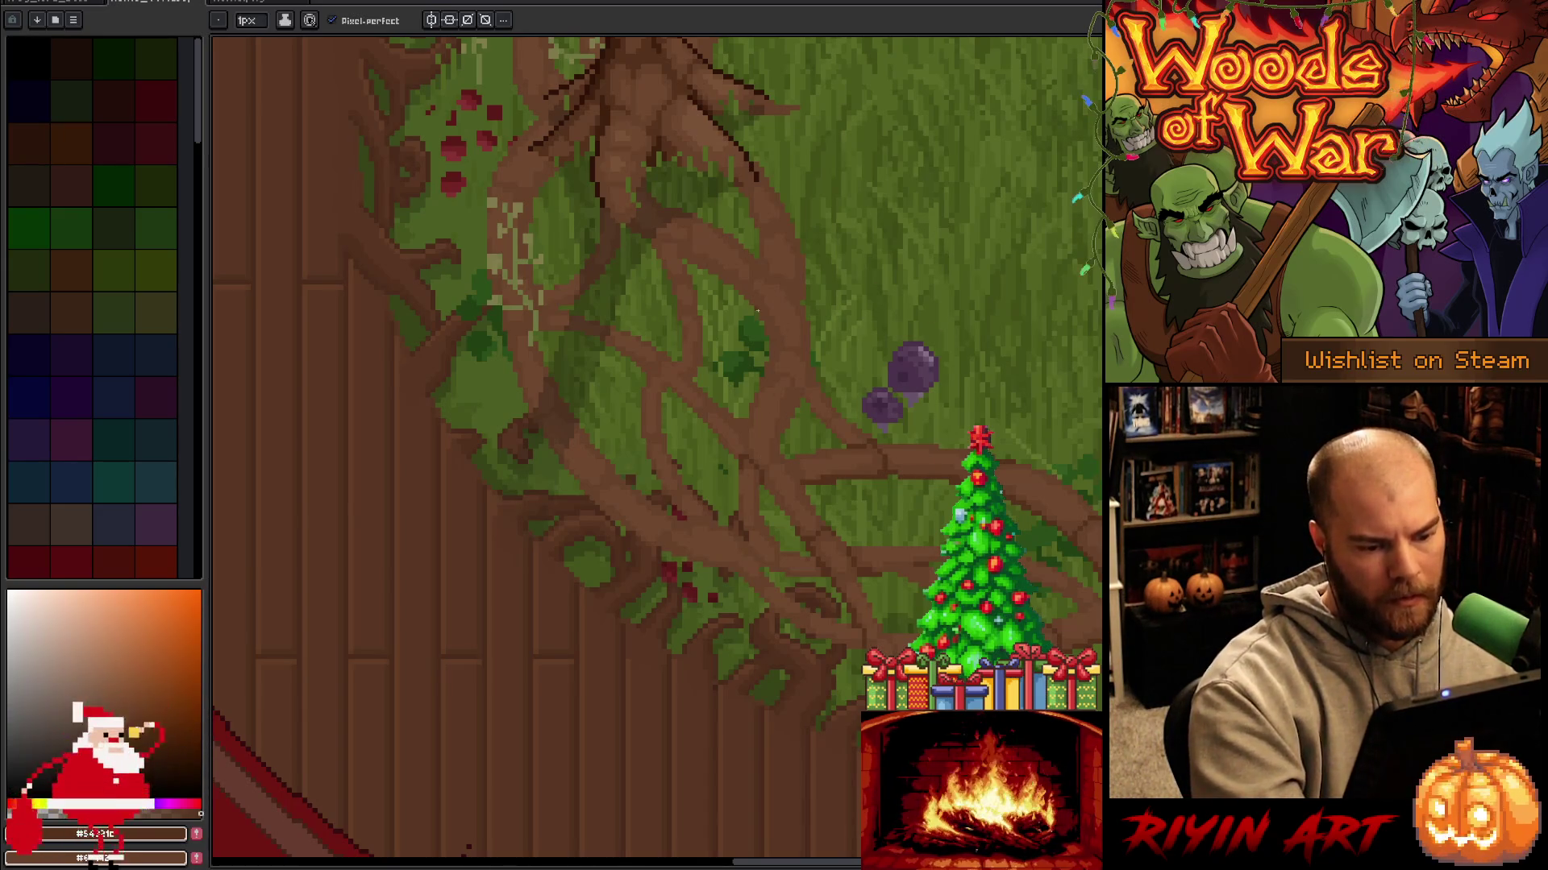
alt+click(740, 514)
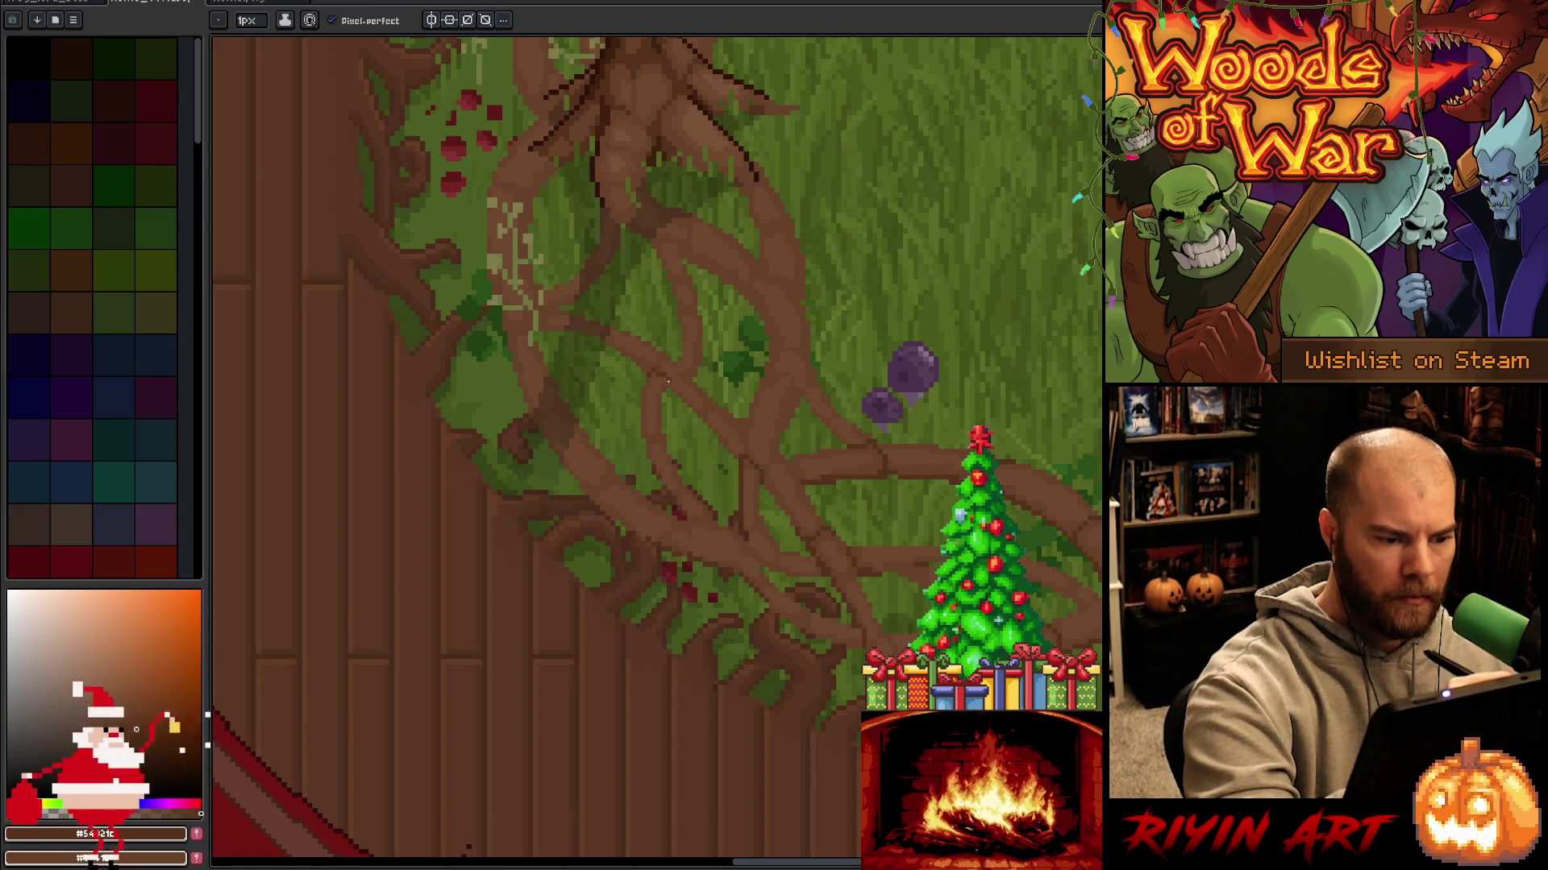
alt+click(667, 380)
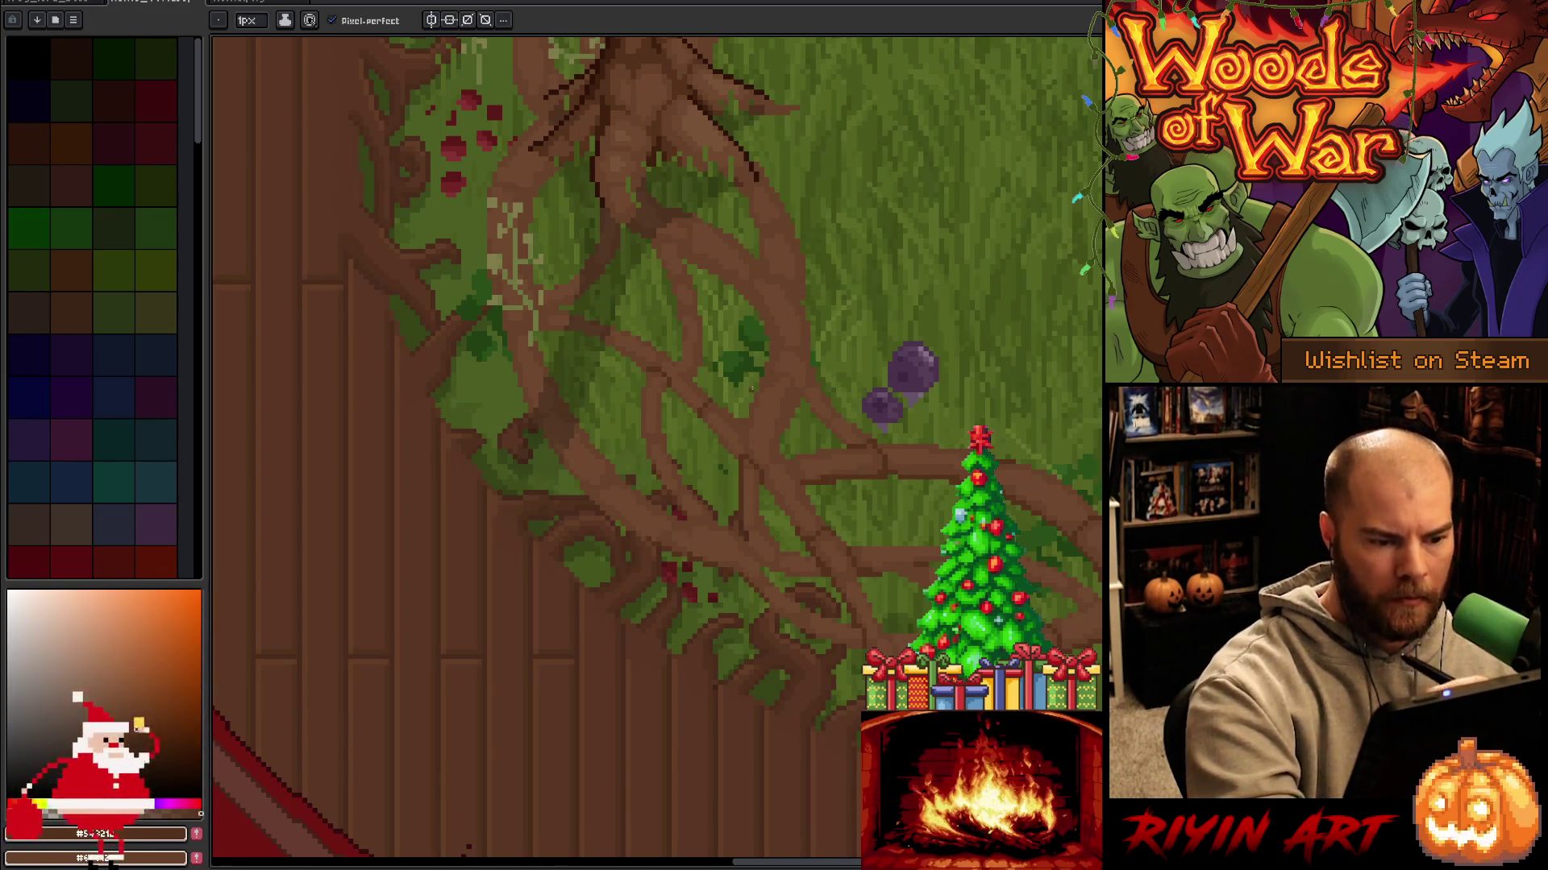
drag(779, 374, 798, 403)
key(ctrl+z)
key(ctrl+z)
key(ctrl+z)
key(ctrl+z)
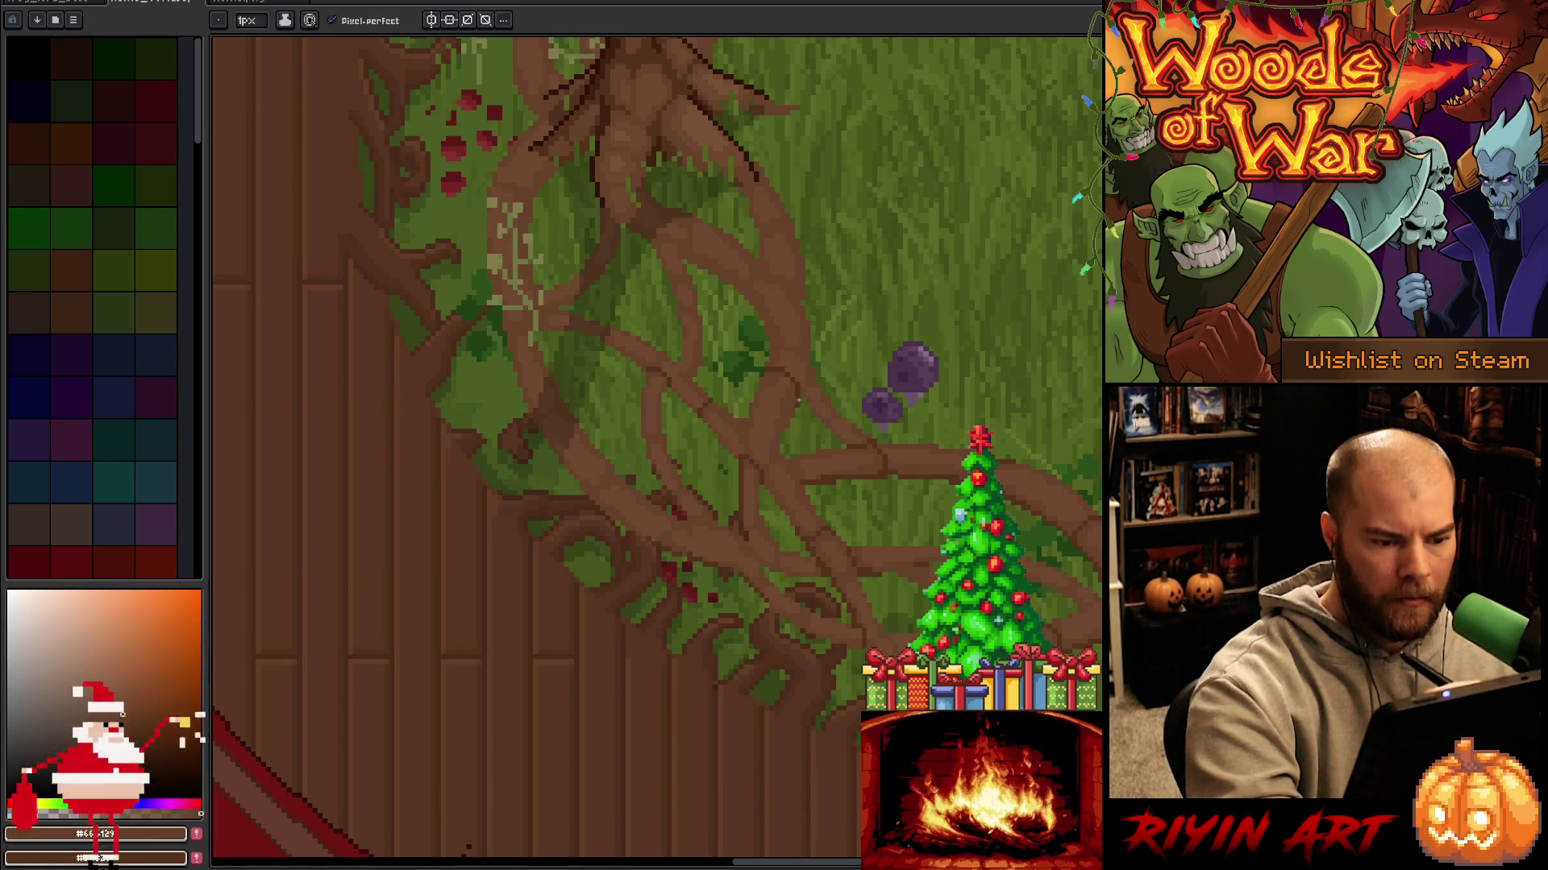
alt+click(762, 379)
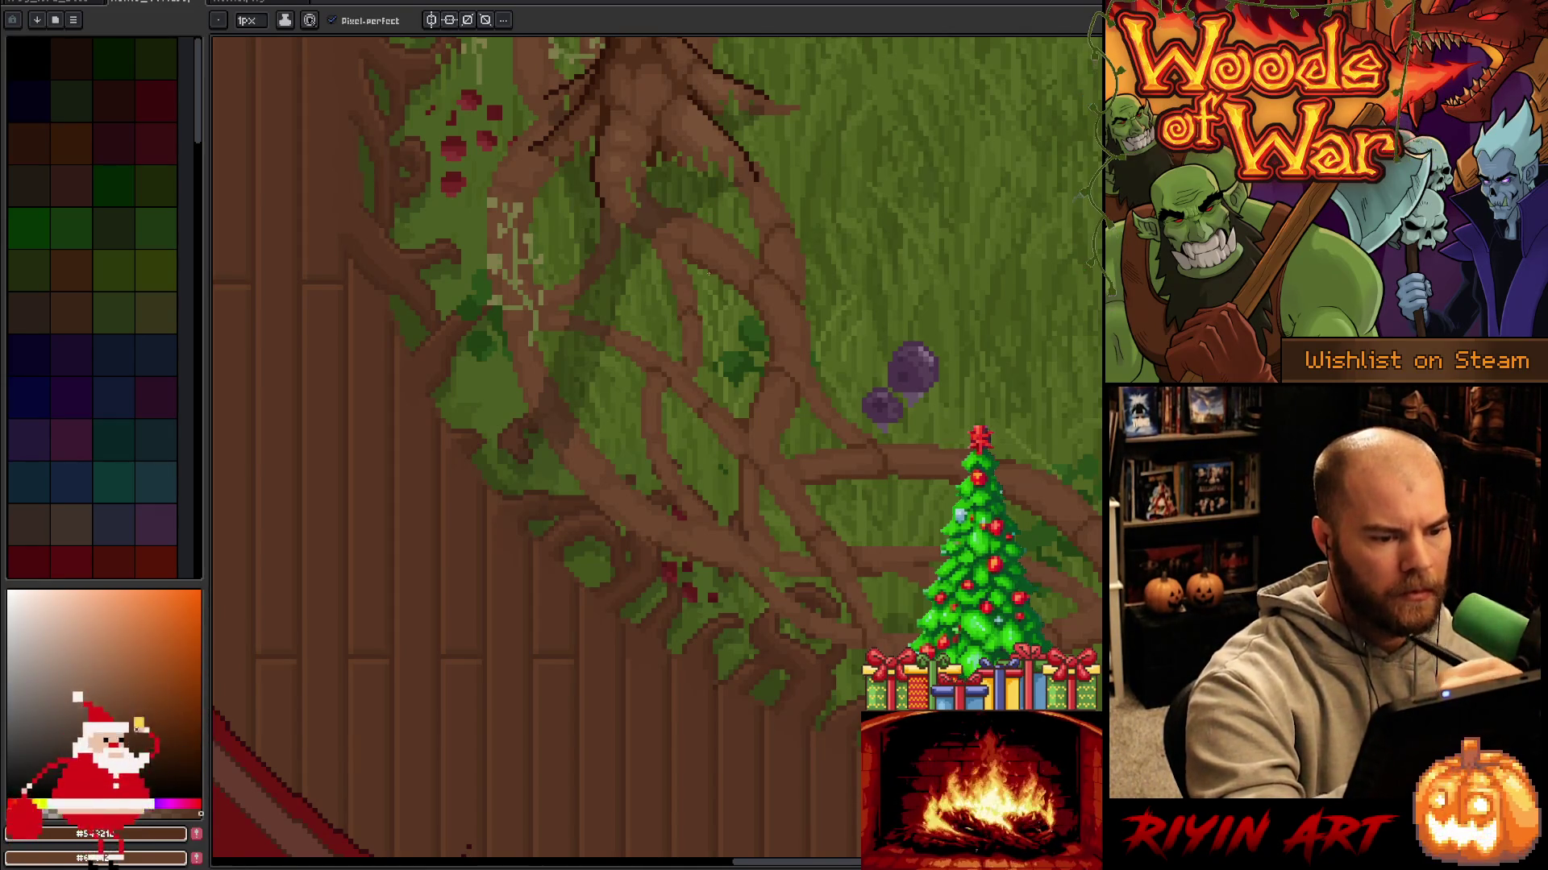
mouse_move(740, 360)
mouse_down()
mouse_move(909, 542)
mouse_move(970, 554)
mouse_up()
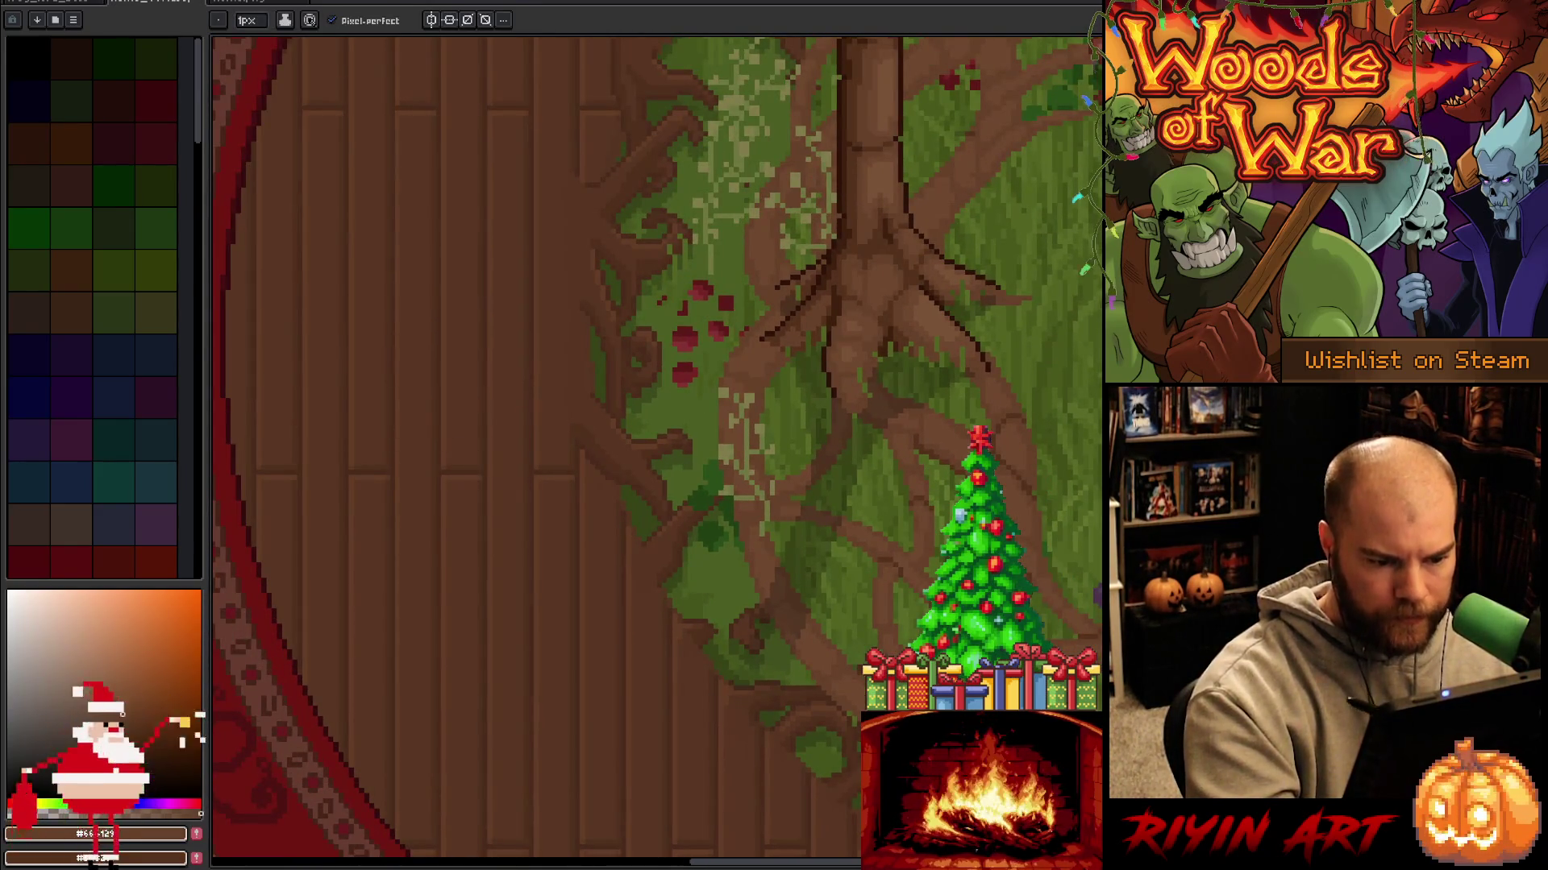
Save, then sample several root browns around the left tree's trunk with the pencil active.
key(ctrl+s)
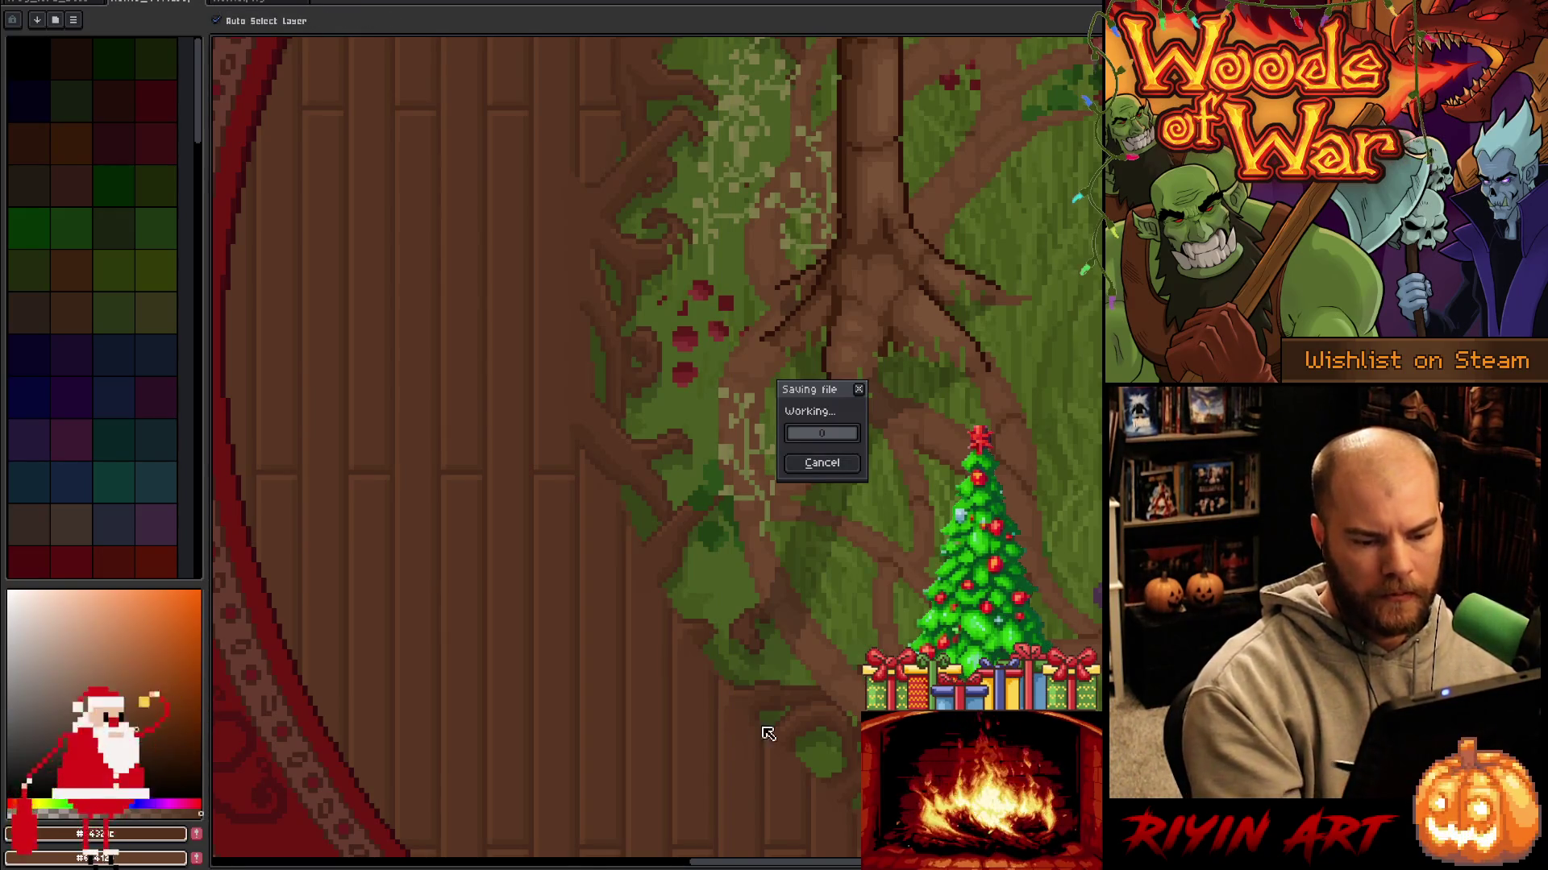
mouse_move(1128, 685)
mouse_down()
mouse_move(805, 622)
mouse_move(791, 650)
mouse_move(806, 626)
mouse_up()
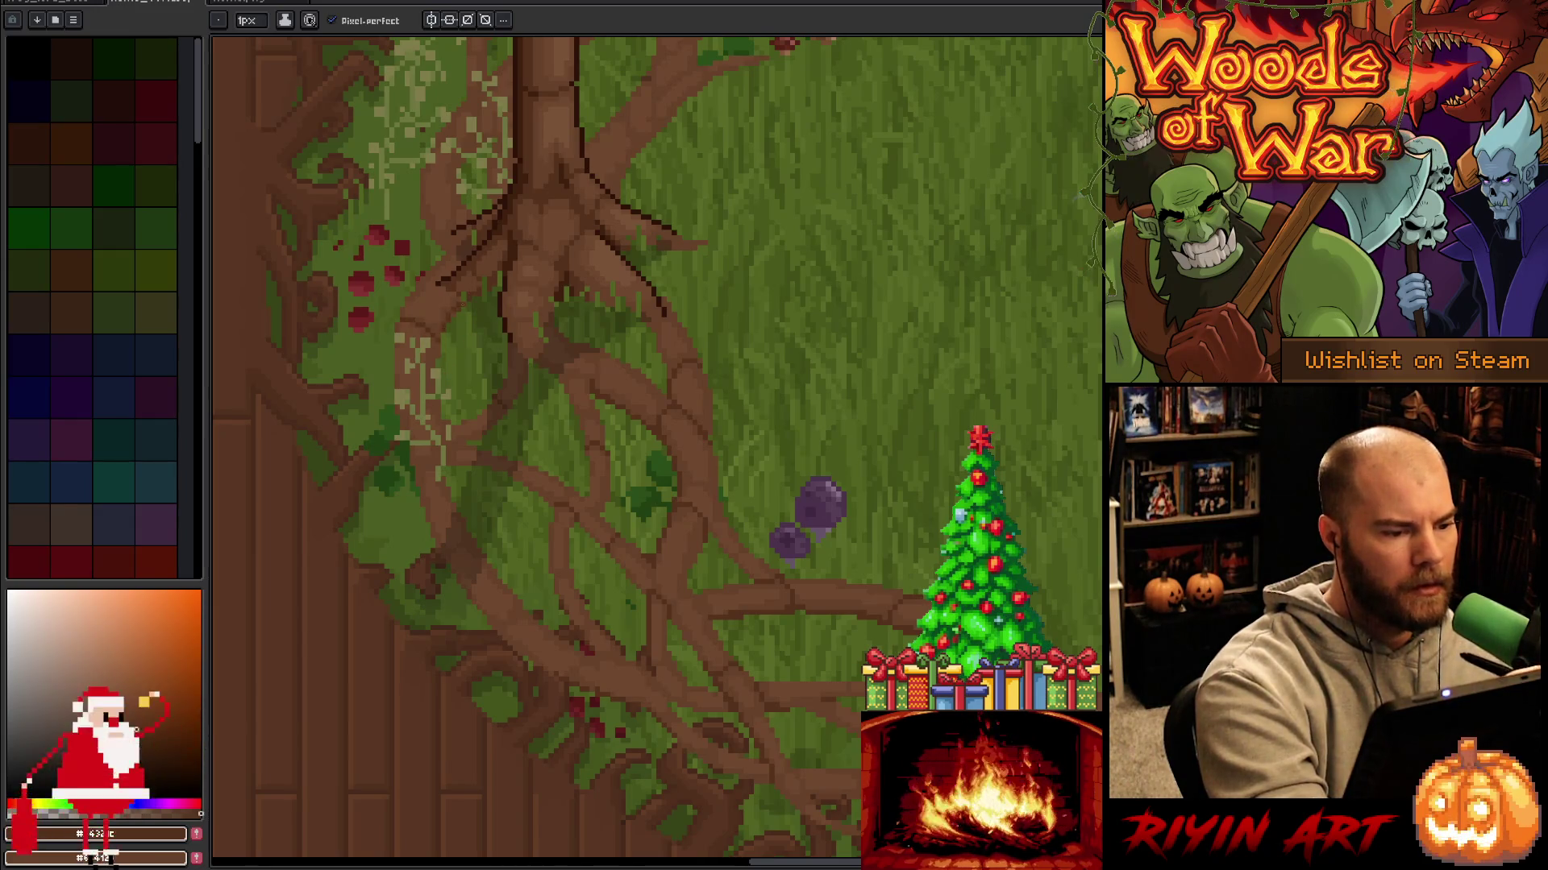
mouse_move(565, 230)
mouse_down()
mouse_move(685, 354)
mouse_move(766, 411)
mouse_up()
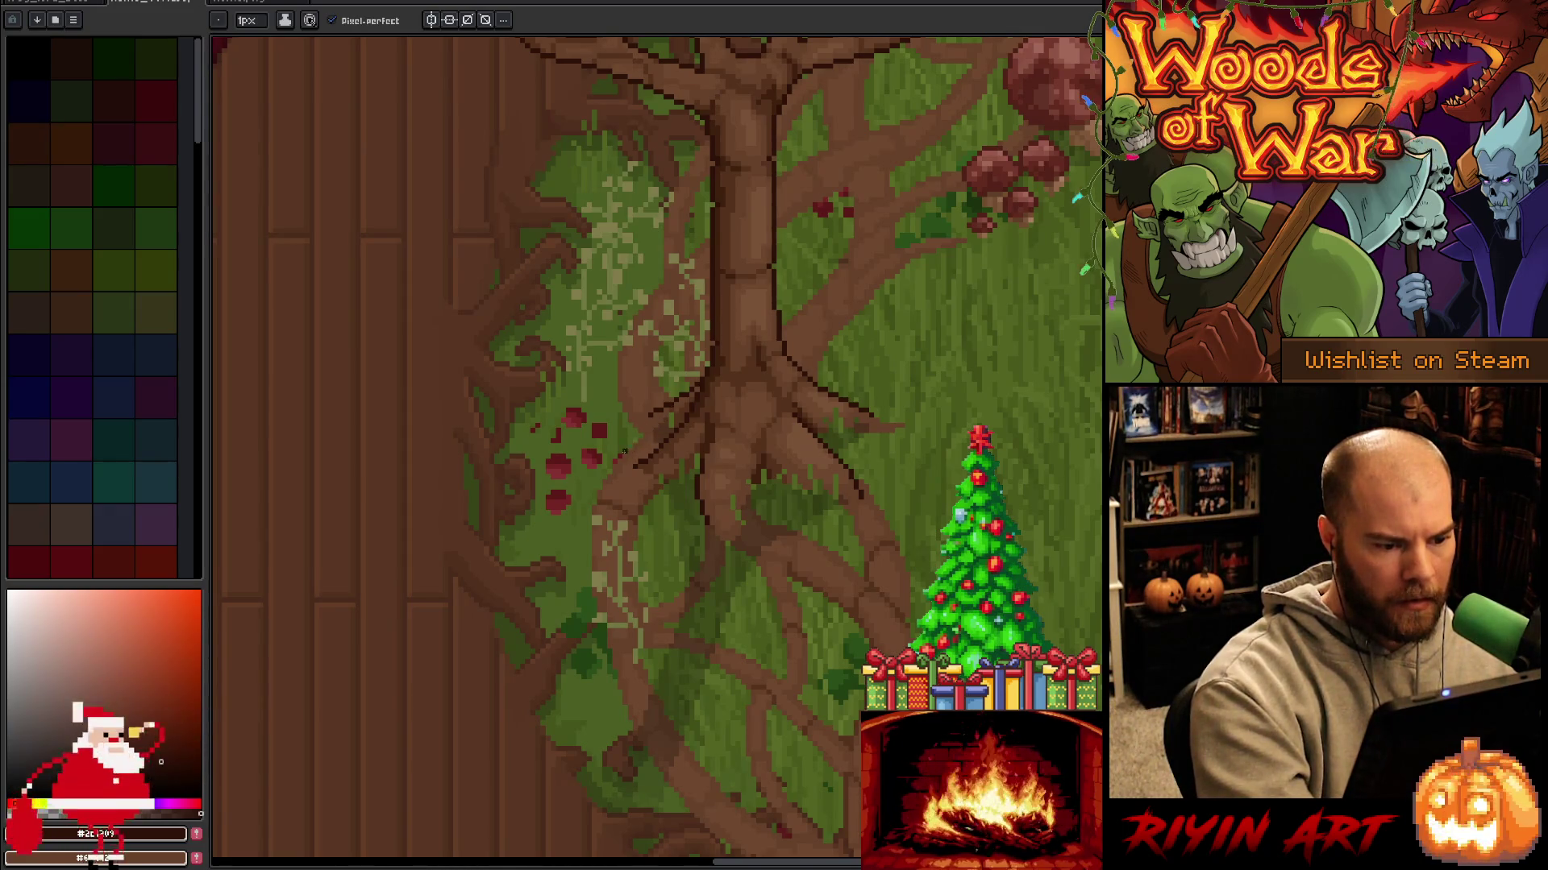
key(e)
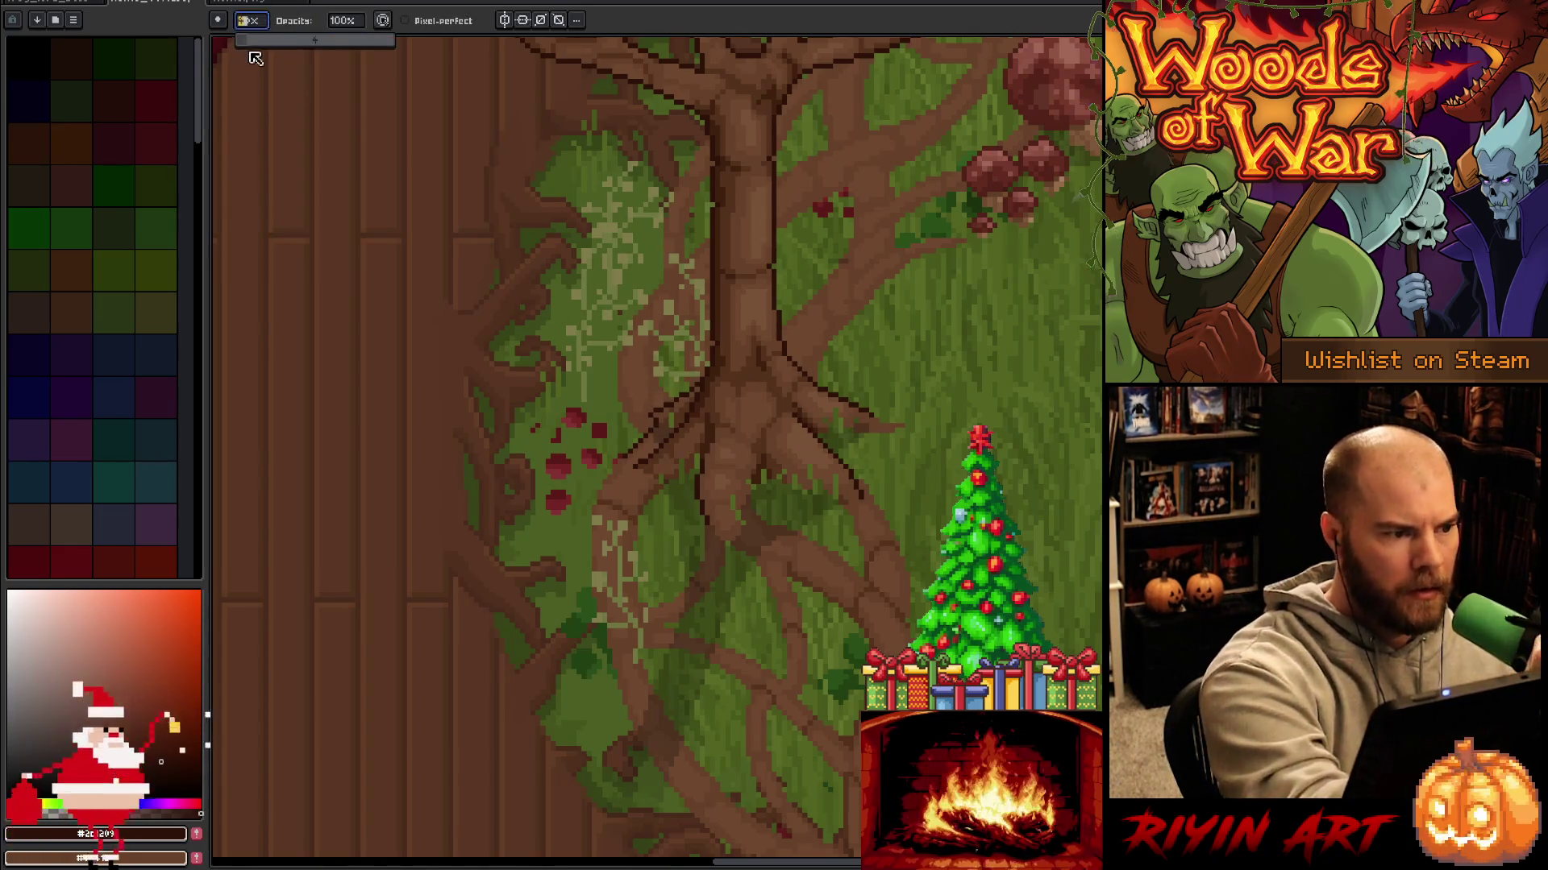
key(b)
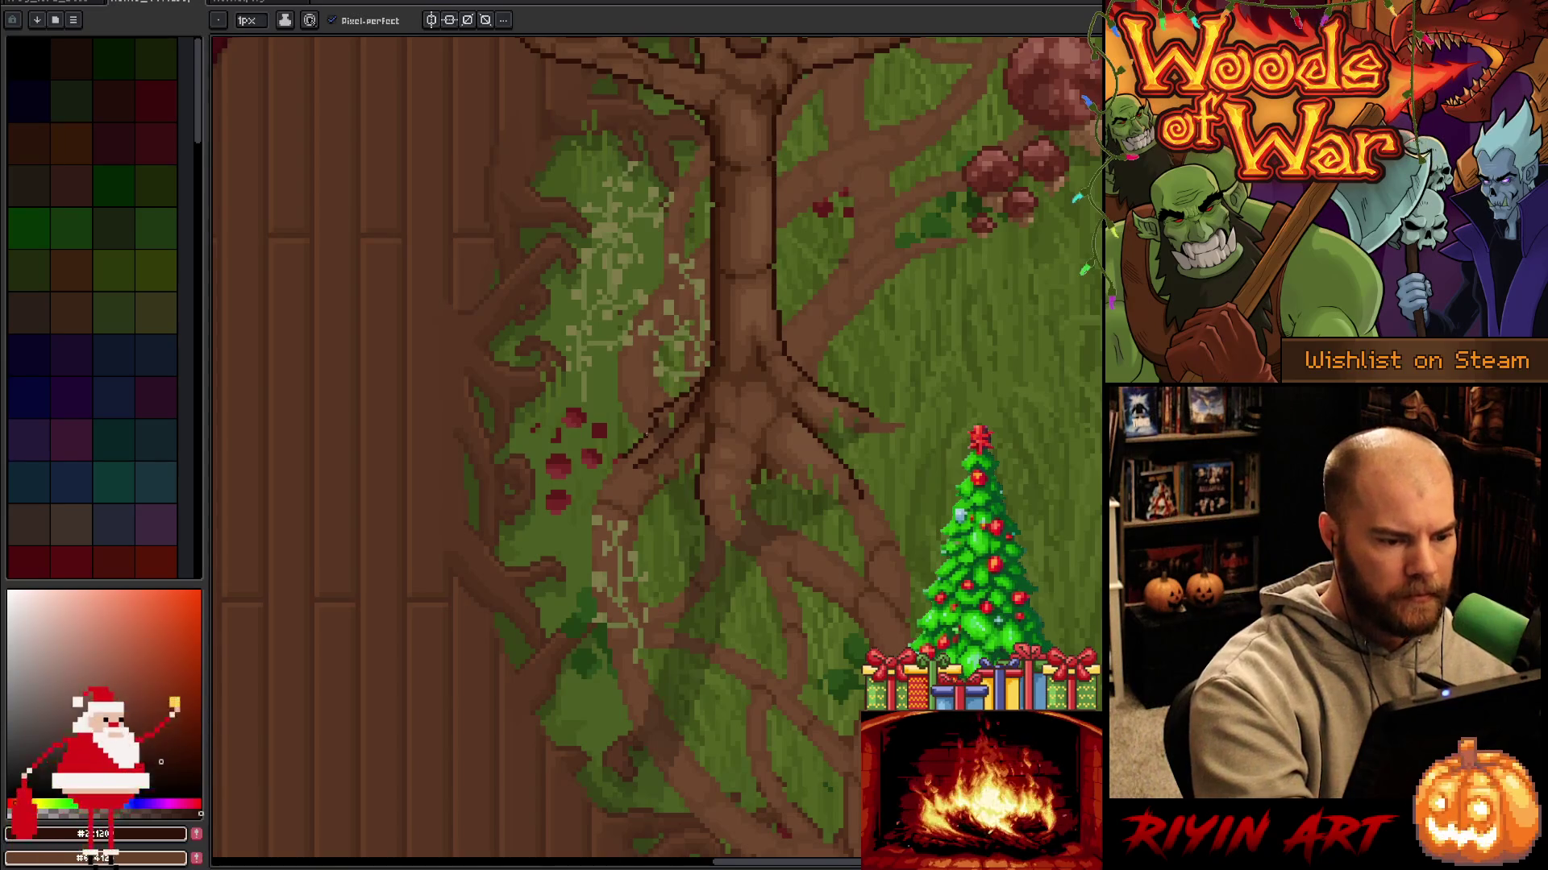
alt+click(648, 423)
alt+click(657, 407)
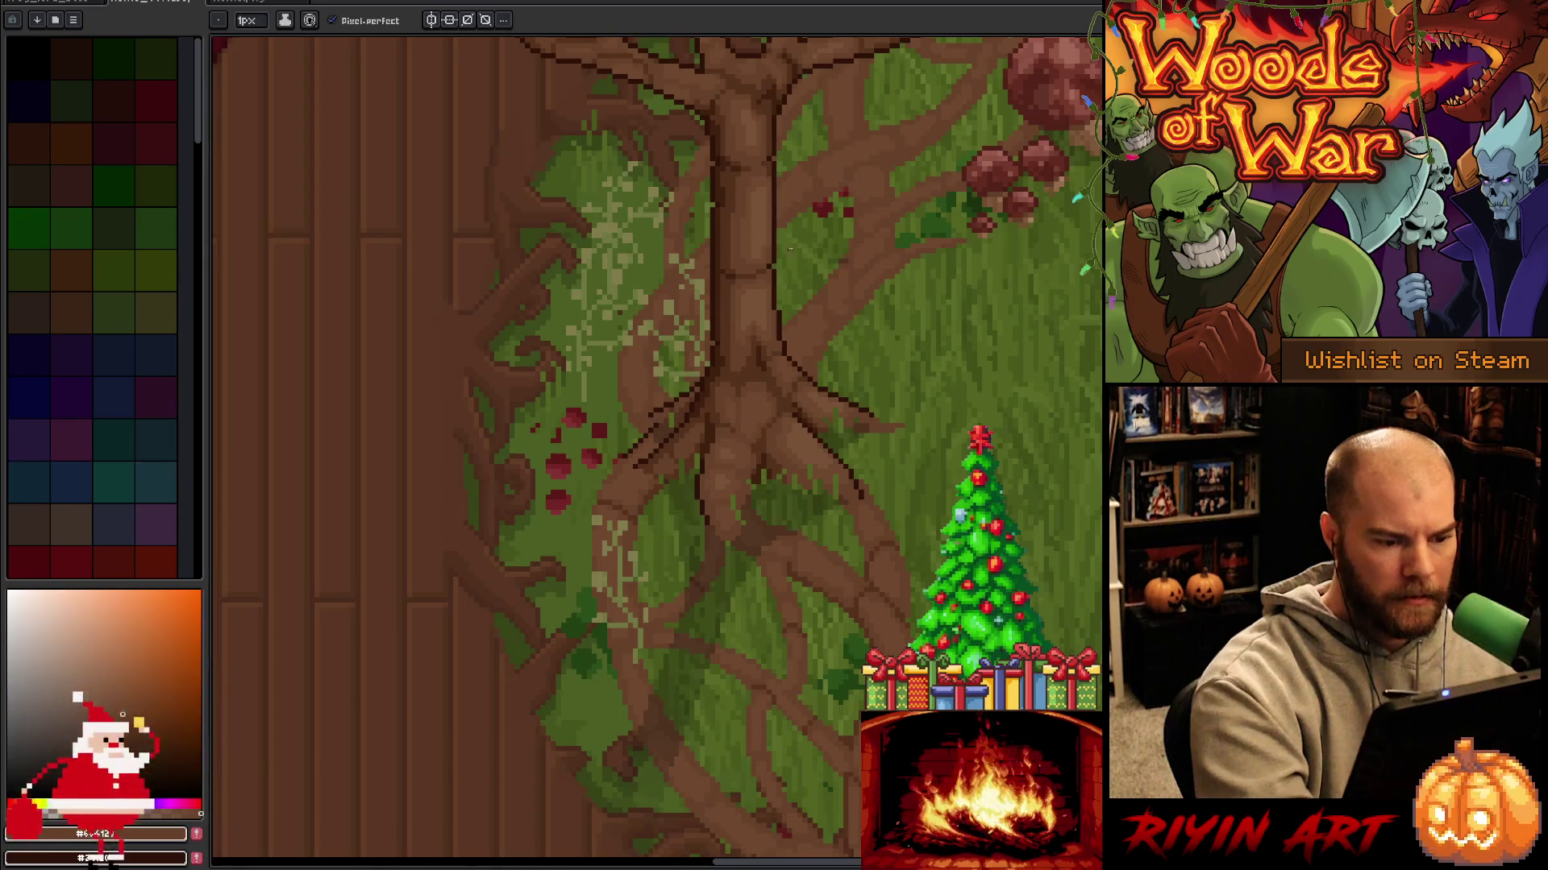
alt+click(647, 460)
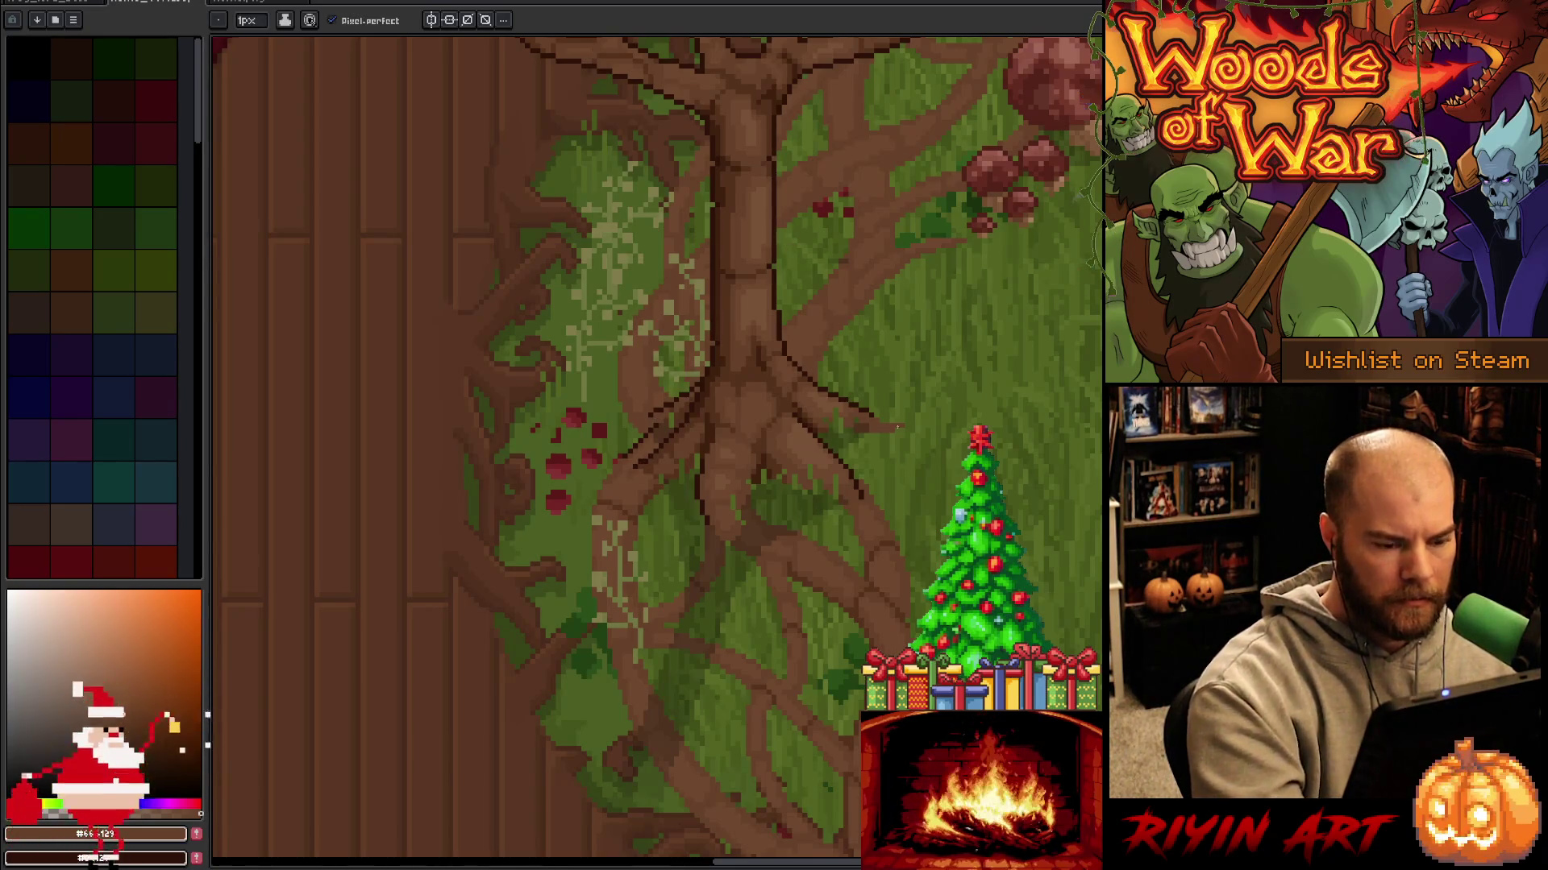
key(x)
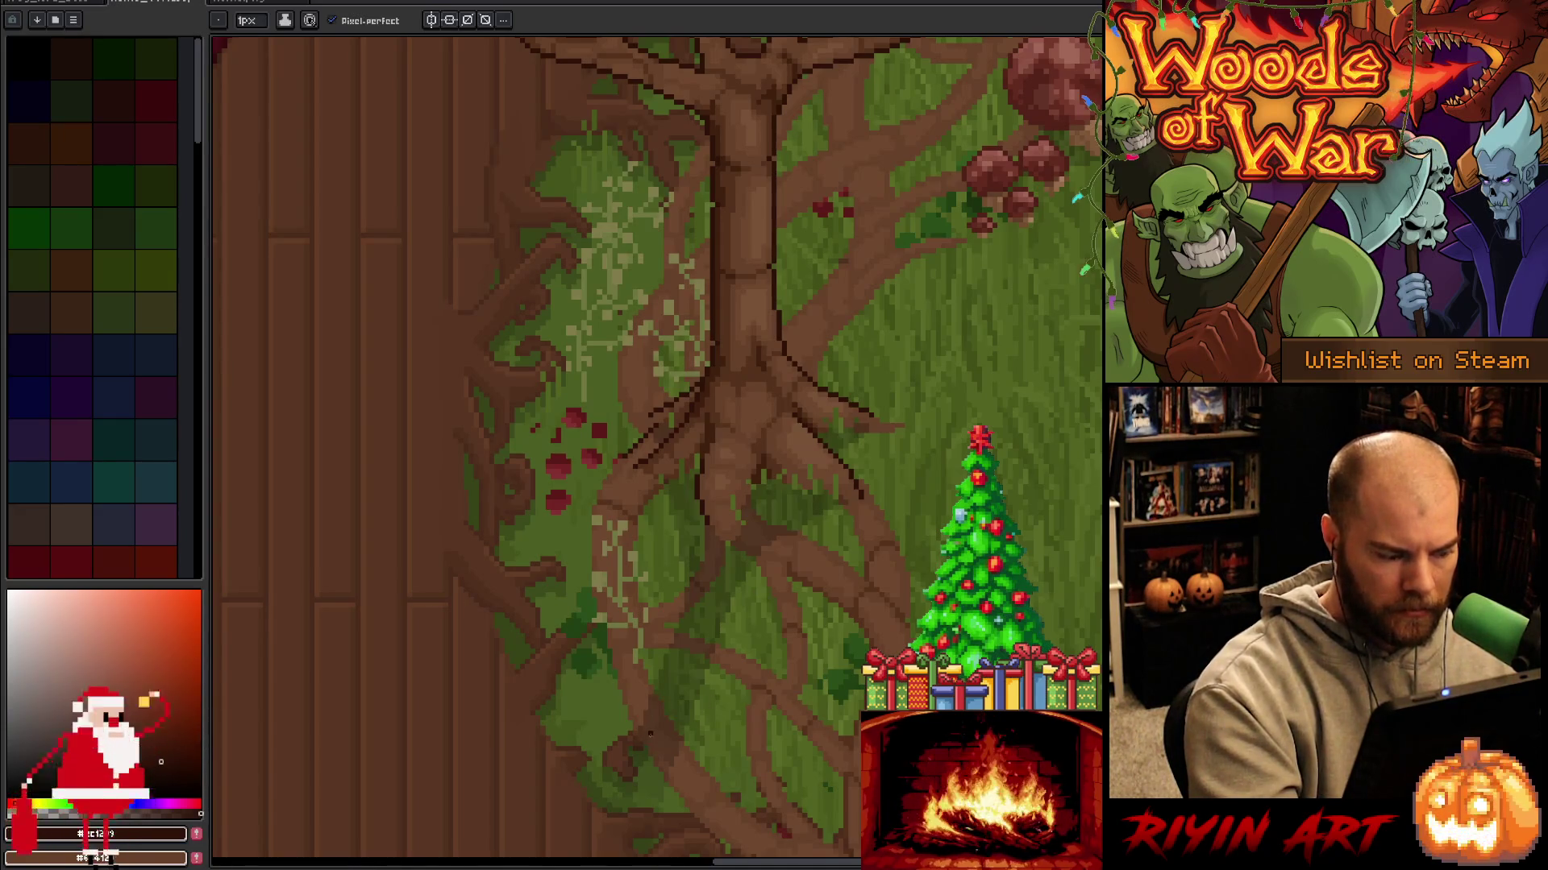
alt+click(762, 680)
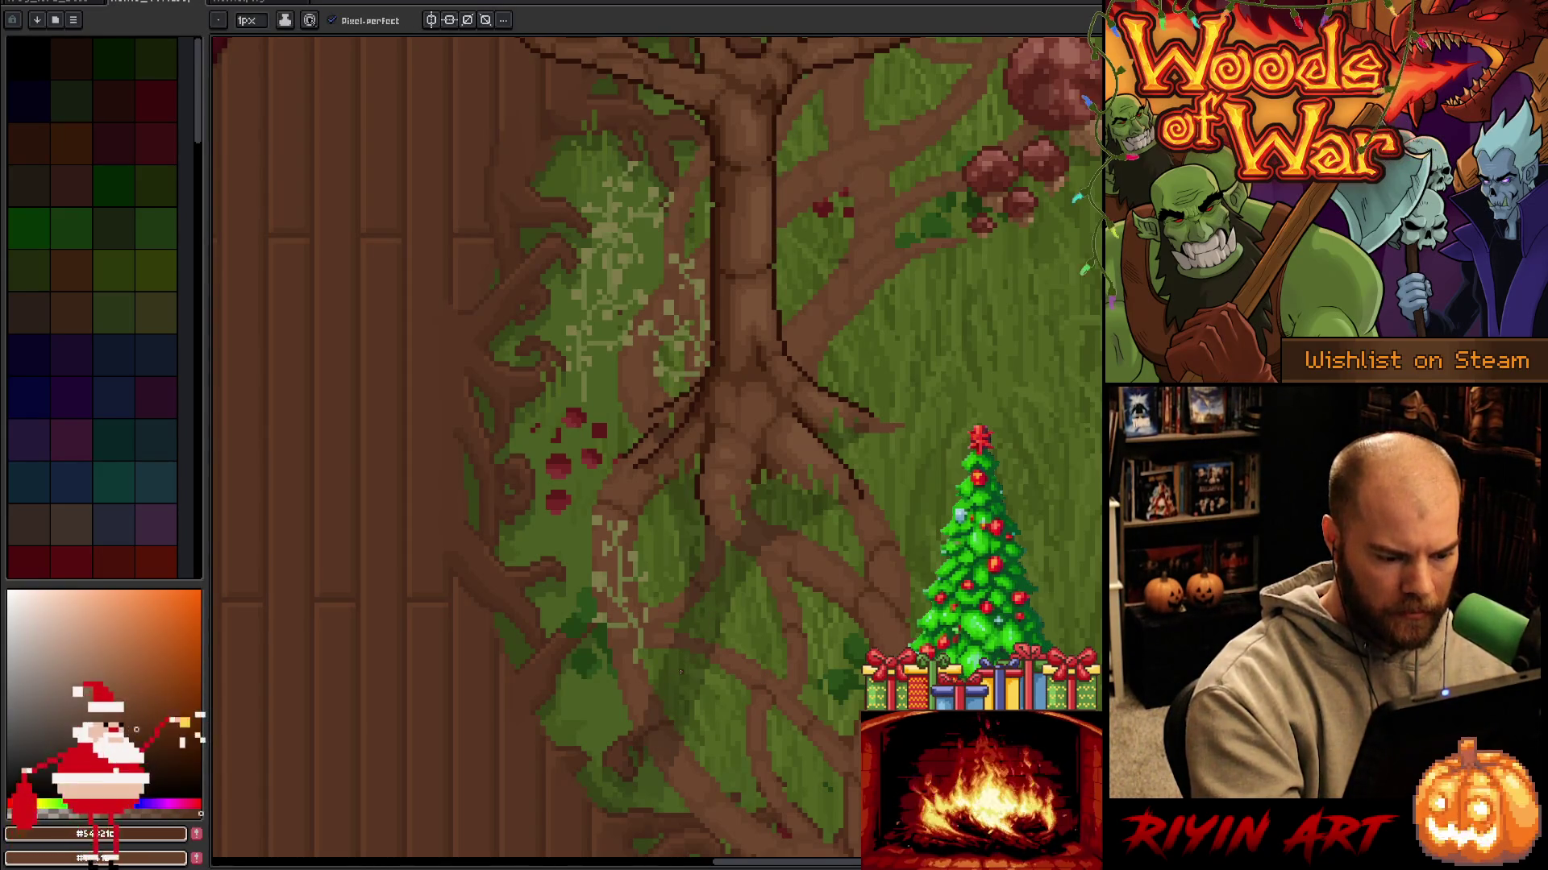
Make the Roots layer active in the timeline and save the artwork.
key(Tab)
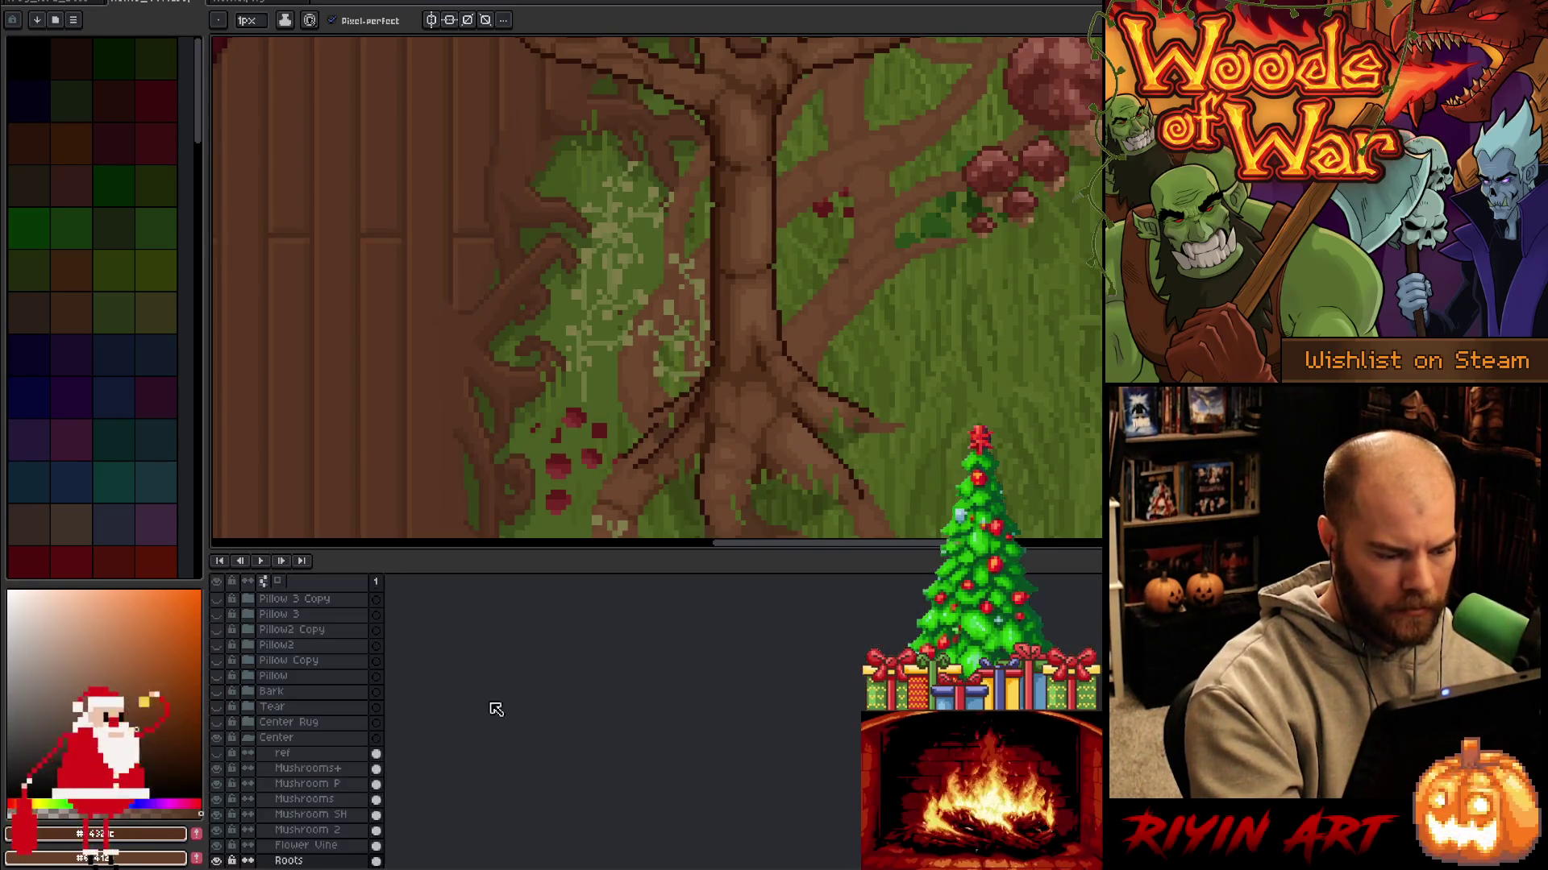
click(376, 847)
click(376, 860)
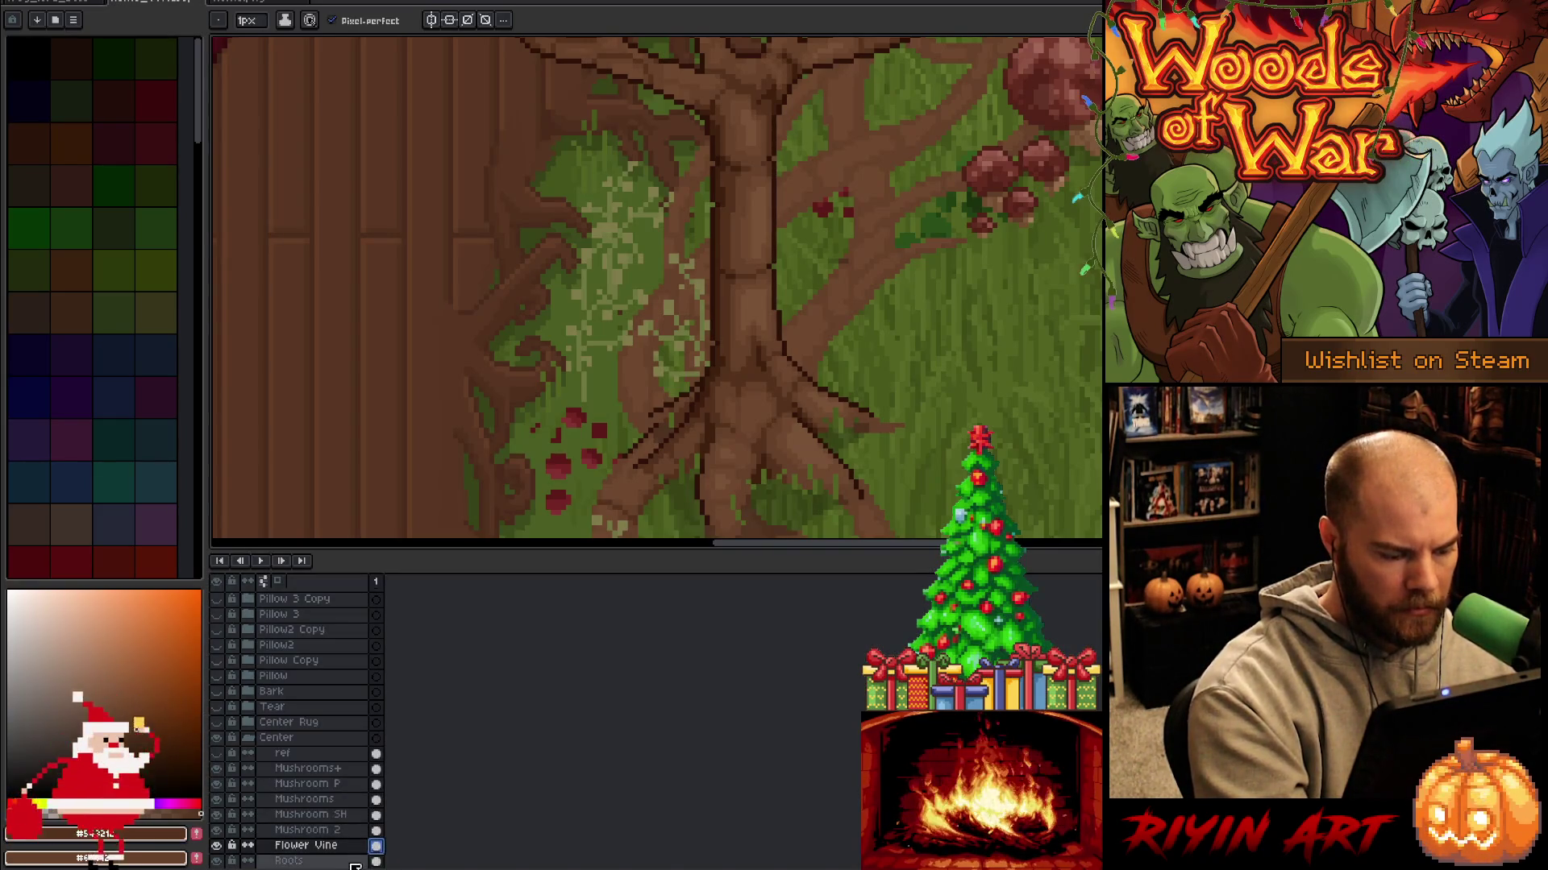
key(Tab)
key(v)
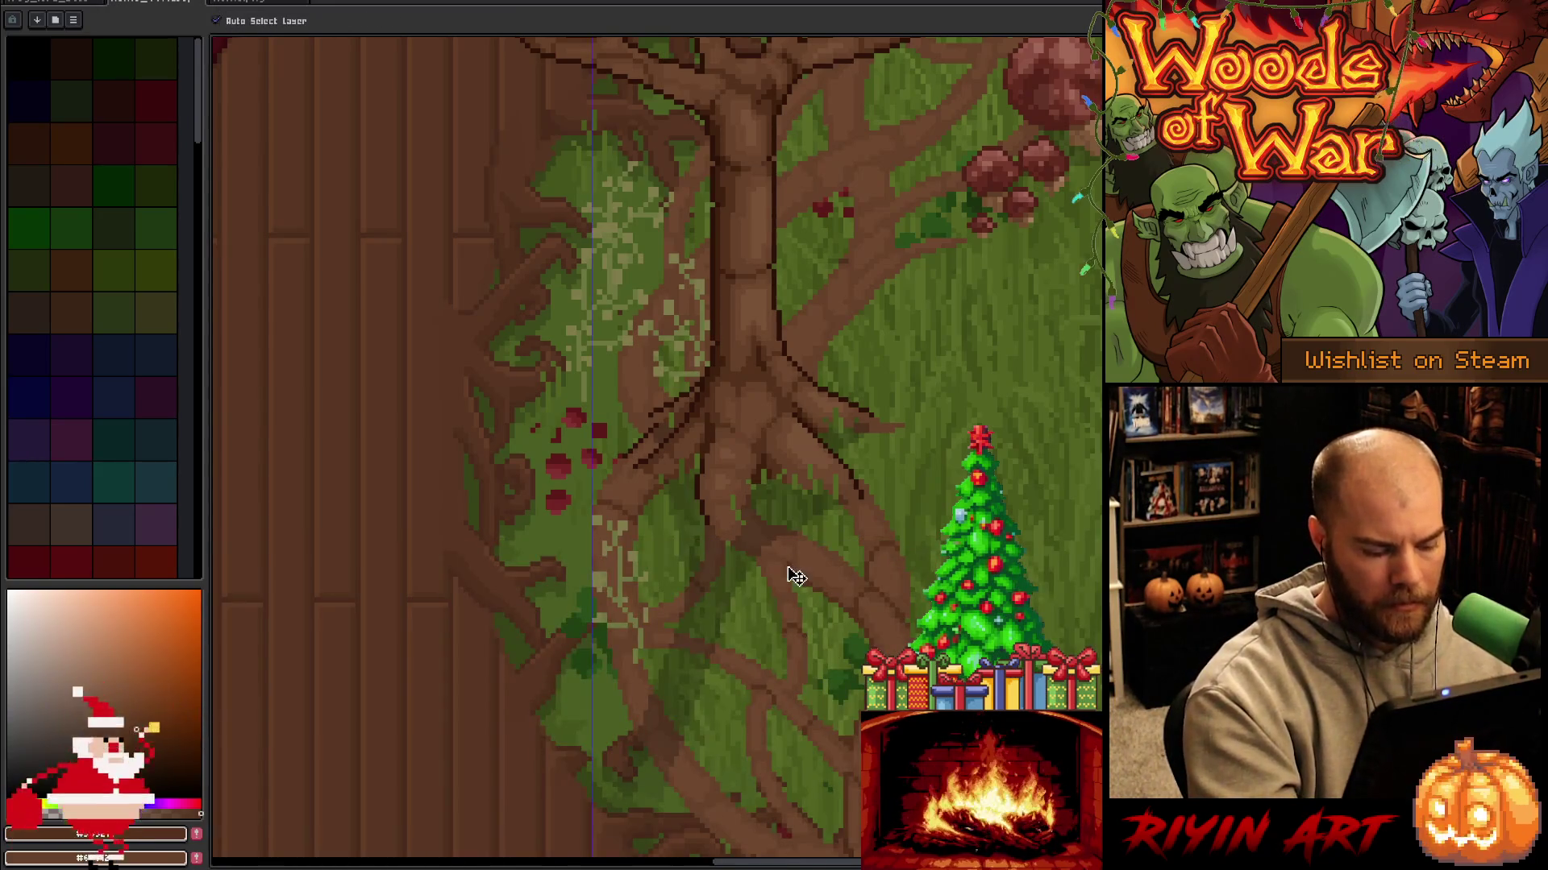
key(ctrl+s)
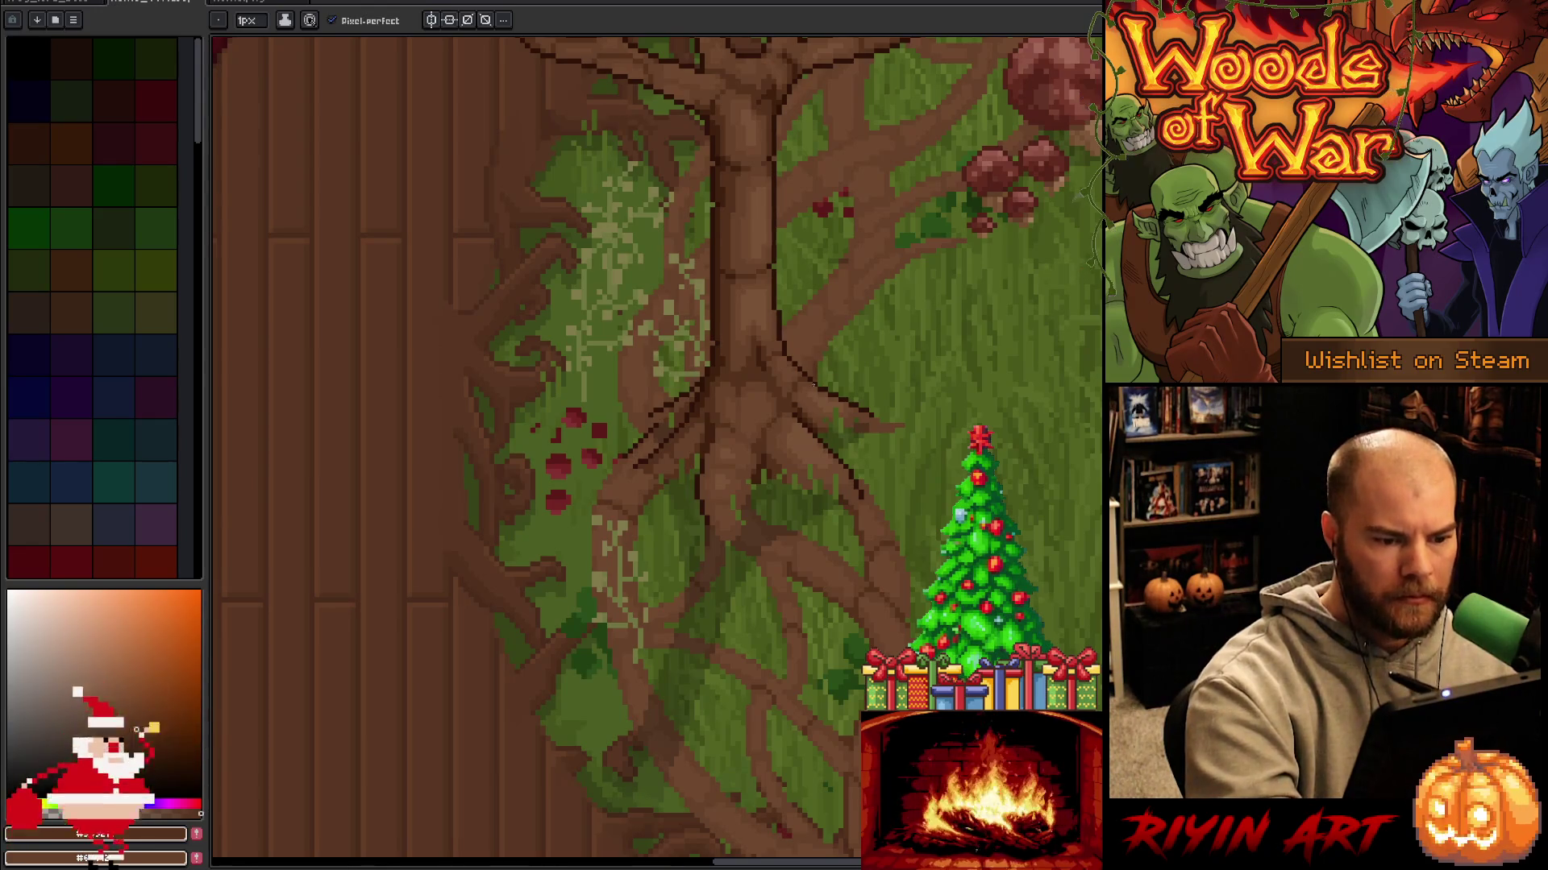
drag(803, 389, 831, 594)
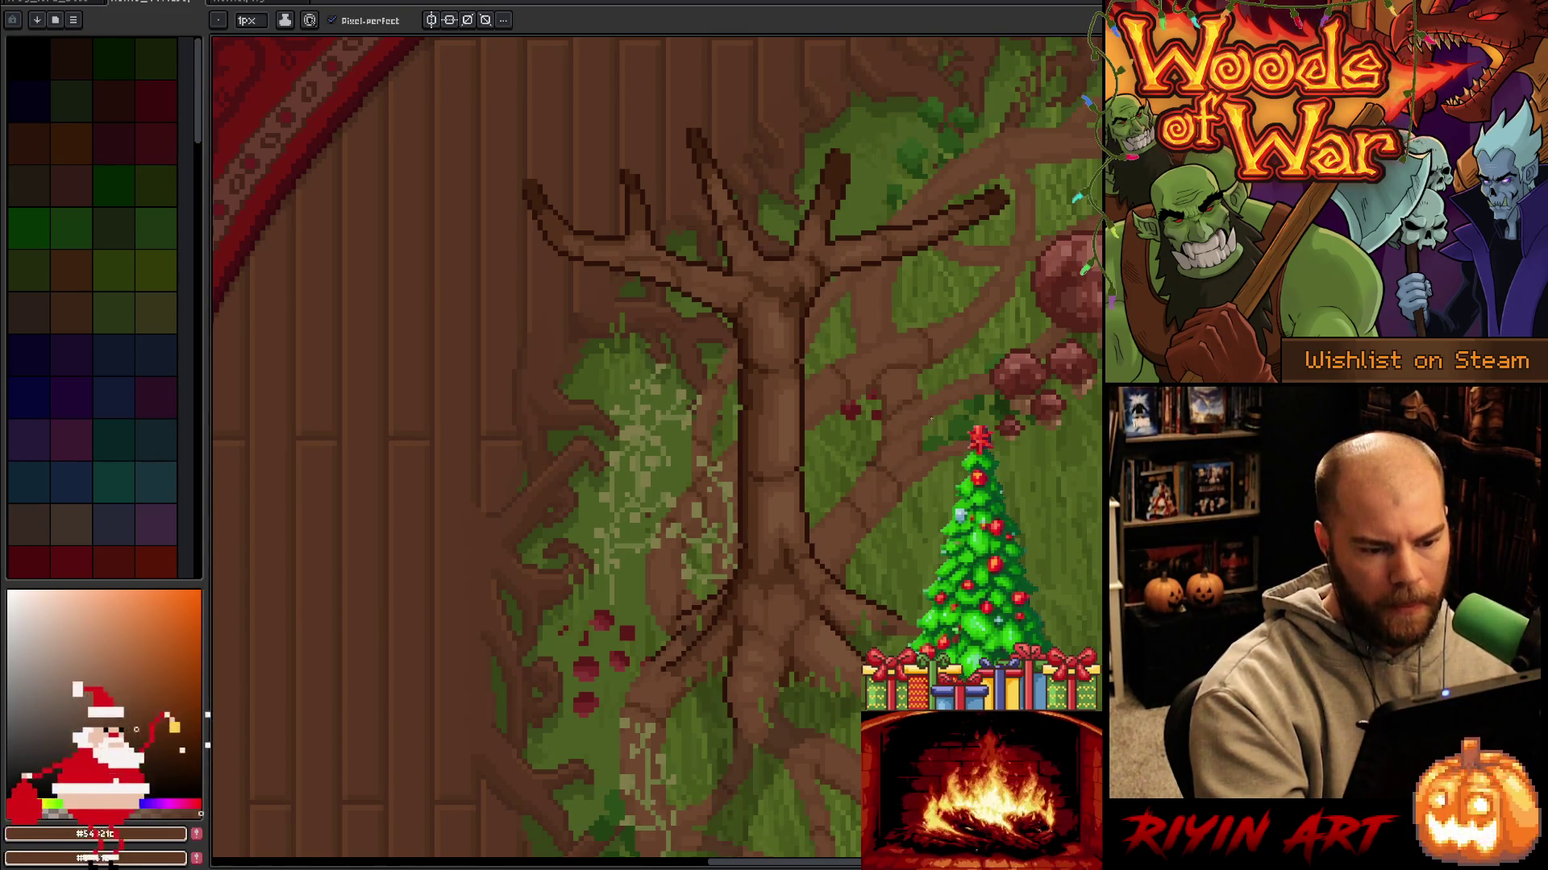
Save the rug, then pan and zoom out over the mushrooms and root ring.
key(ctrl+s)
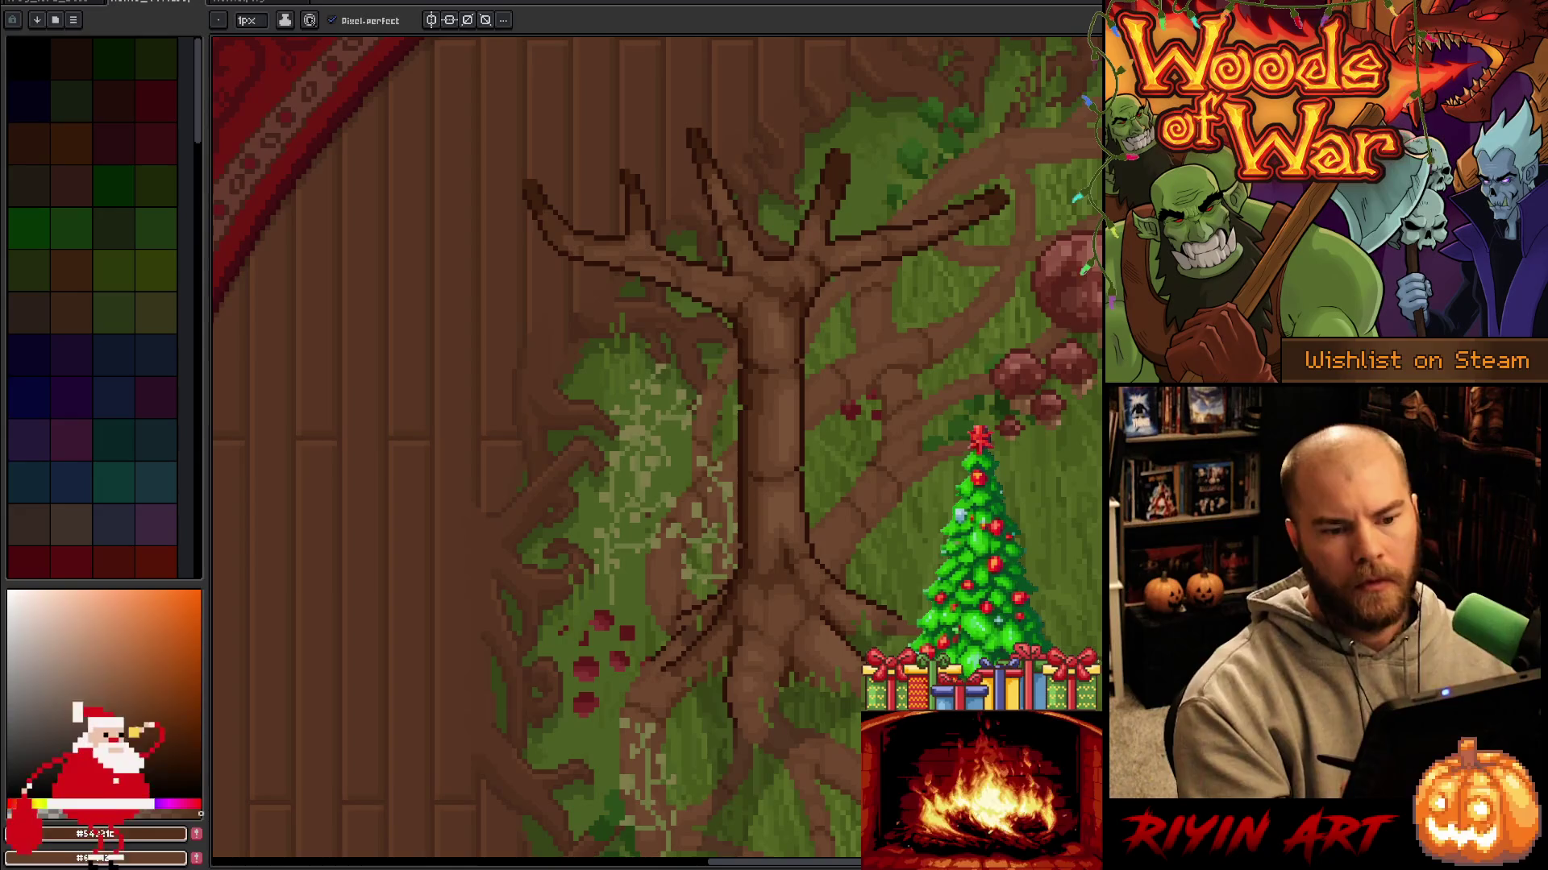
mouse_move(644, 443)
mouse_down()
mouse_move(371, 246)
mouse_move(307, 242)
mouse_up()
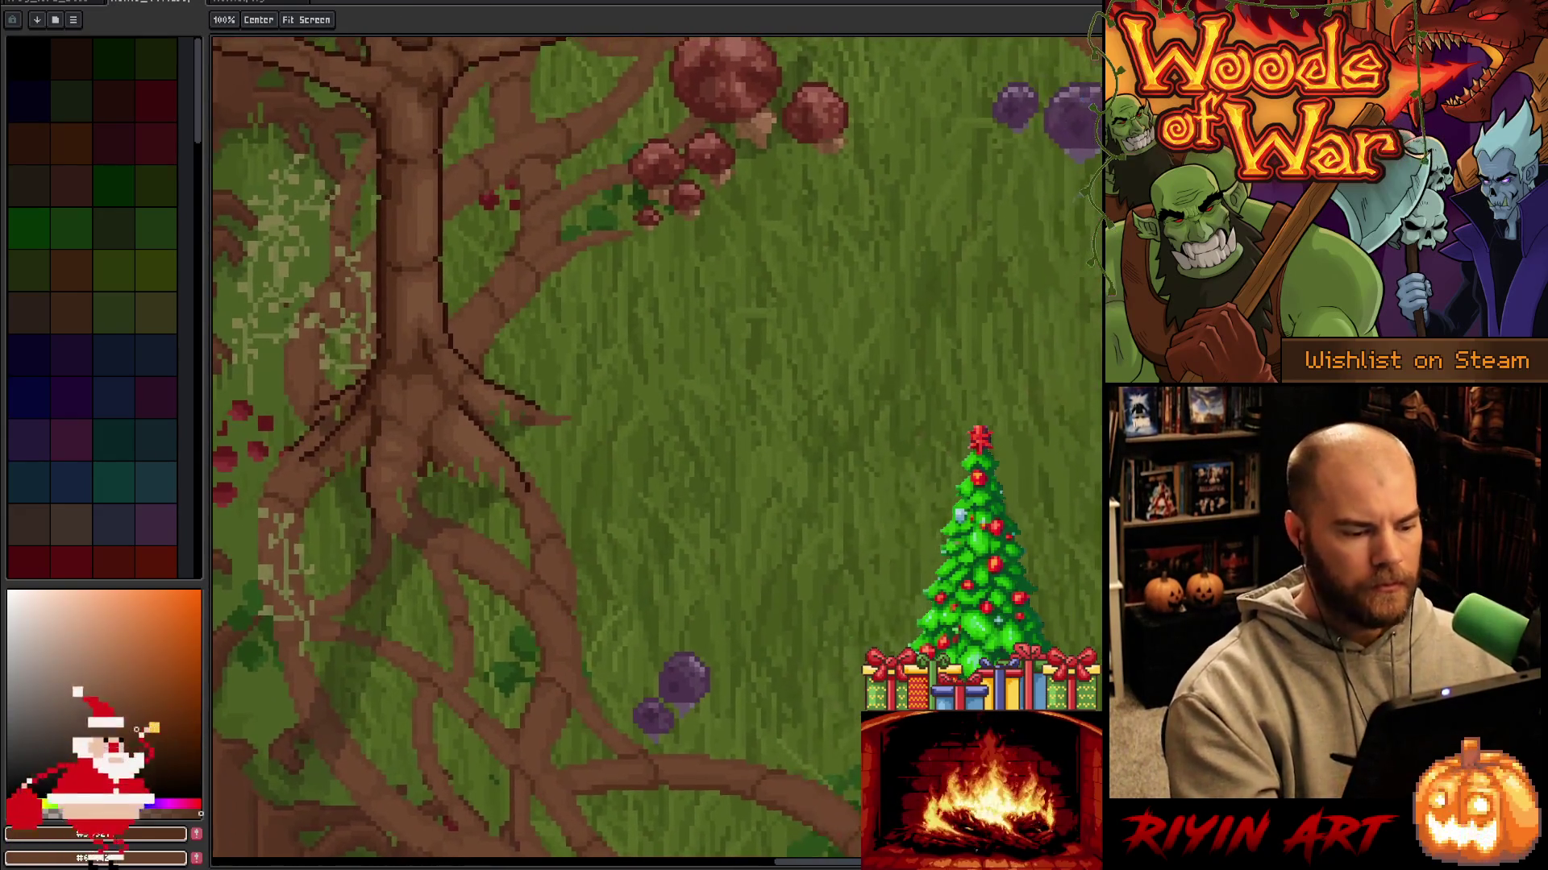
drag(613, 452, 407, 657)
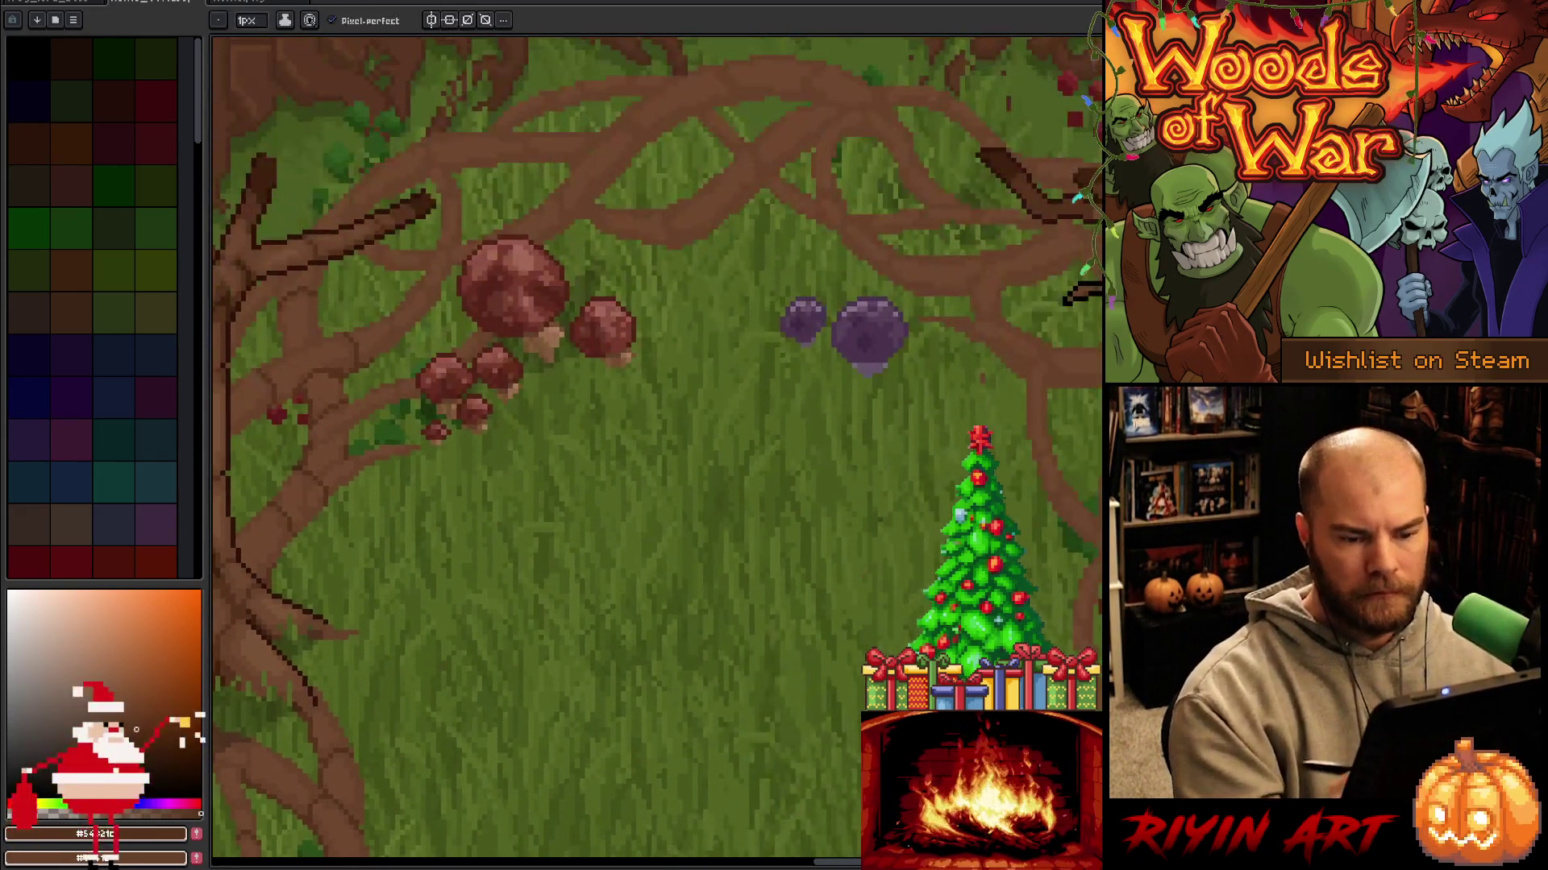
scroll(854, 467, down, 4)
Save the artwork and centre the grass circle in view.
scroll(855, 467, up, 3)
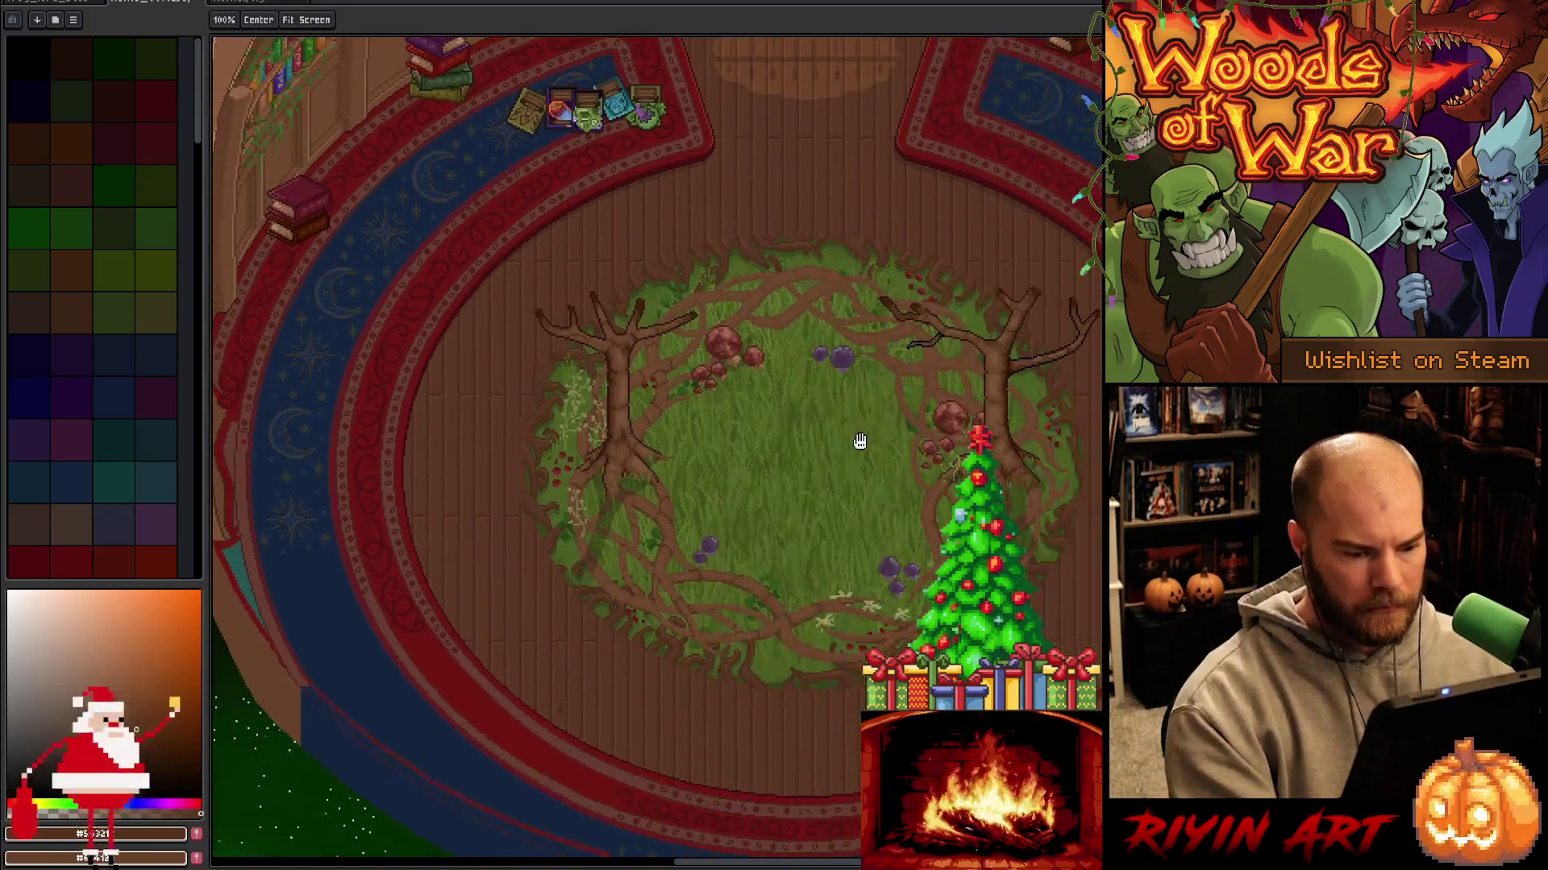
key(ctrl+s)
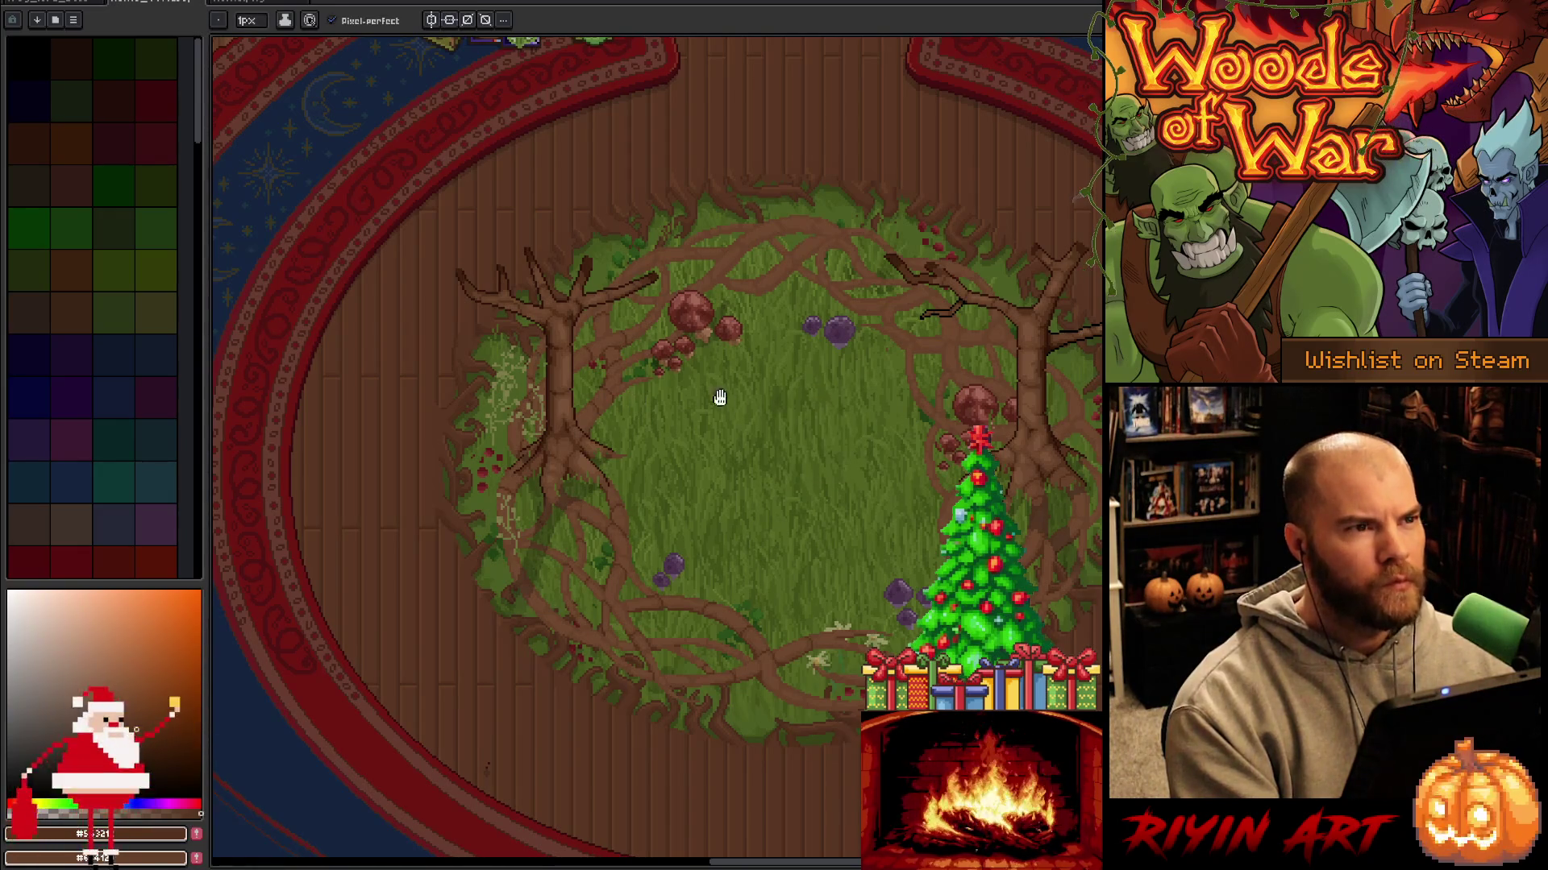
mouse_move(718, 398)
mouse_down()
mouse_move(553, 432)
mouse_move(643, 487)
mouse_move(687, 448)
mouse_up()
scroll(643, 487, up, 1)
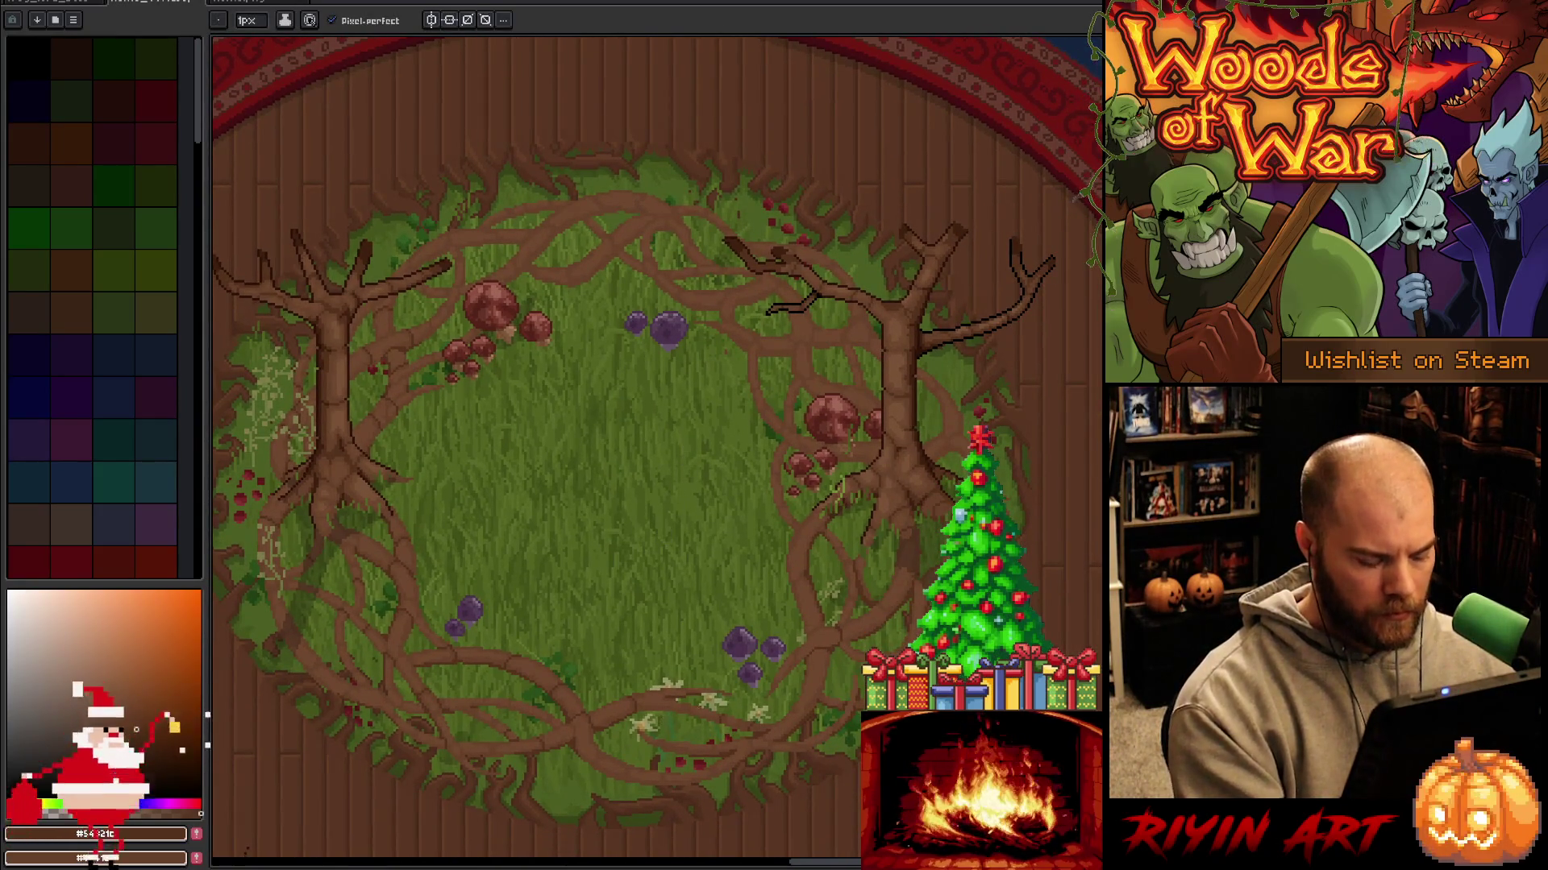
Select the pale flowers at the bottom of the rug and move them up and left.
key(v)
key(Tab)
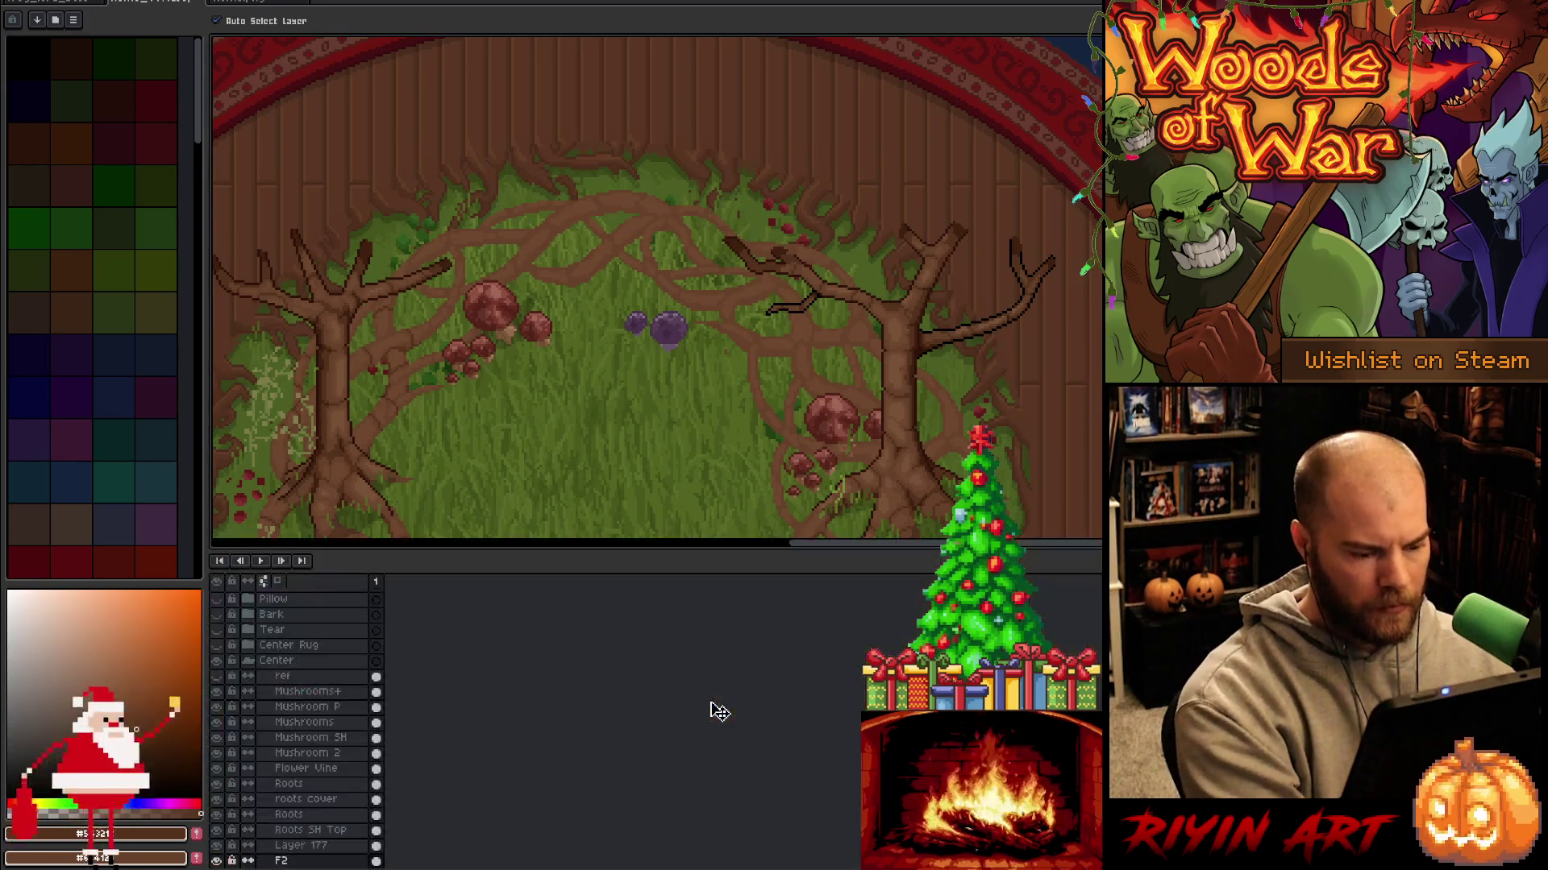
scroll(543, 452, down, 4)
drag(570, 471, 622, 380)
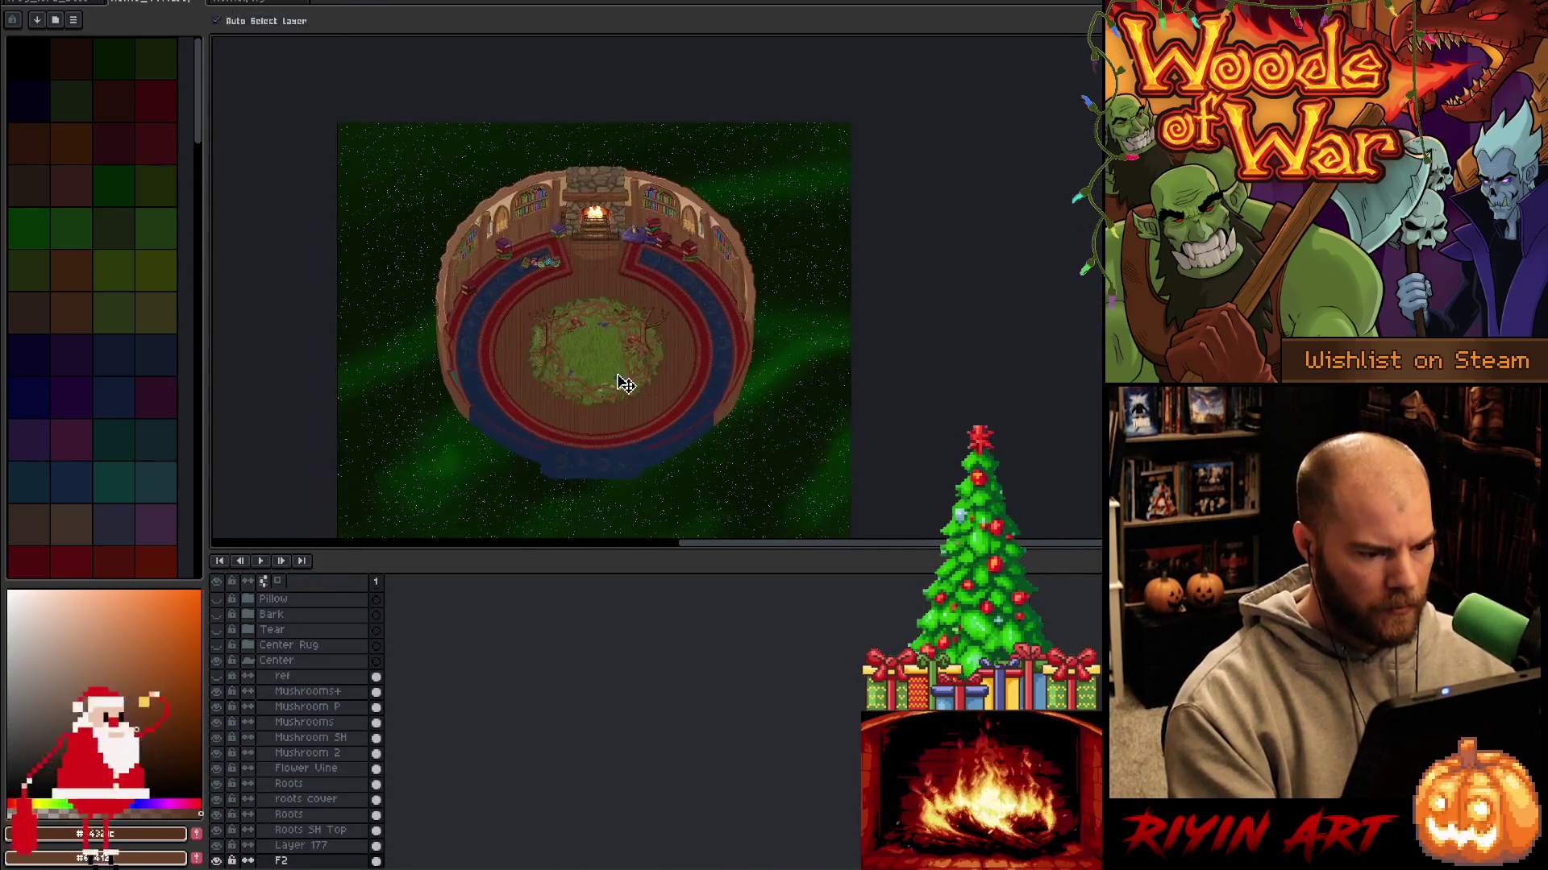
scroll(621, 379, up, 4)
key(ctrl+t)
drag(478, 382, 674, 507)
mouse_move(645, 453)
mouse_down()
mouse_move(606, 397)
mouse_move(610, 434)
mouse_move(617, 419)
mouse_move(593, 489)
mouse_move(564, 518)
mouse_move(614, 460)
mouse_up()
Commit the moved flowers and clear the selection.
key(Return)
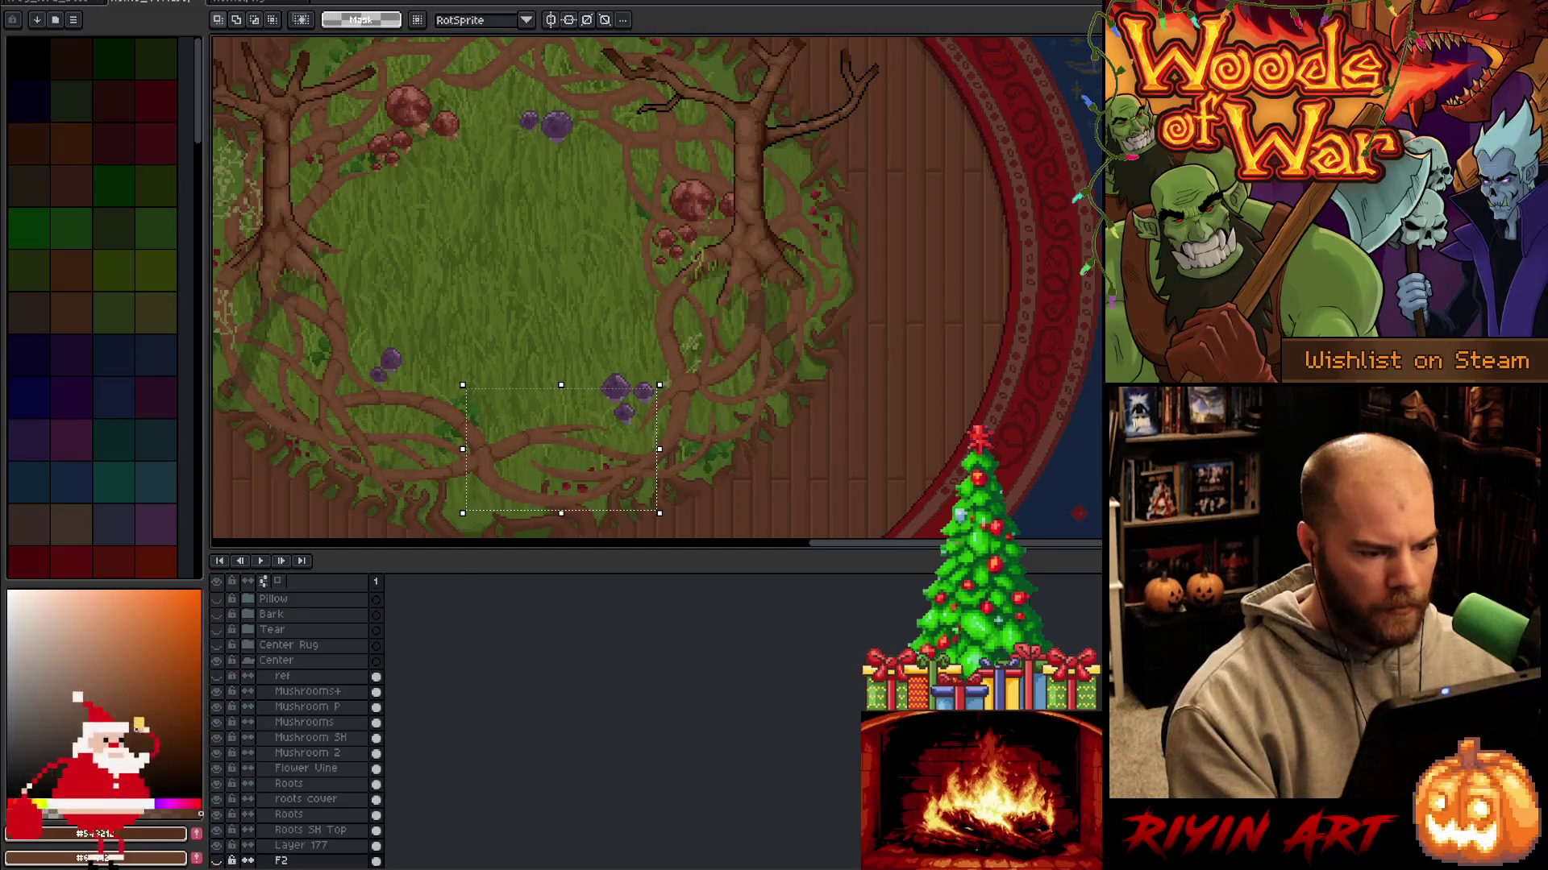
scroll(644, 443, down, 1)
key(ctrl+d)
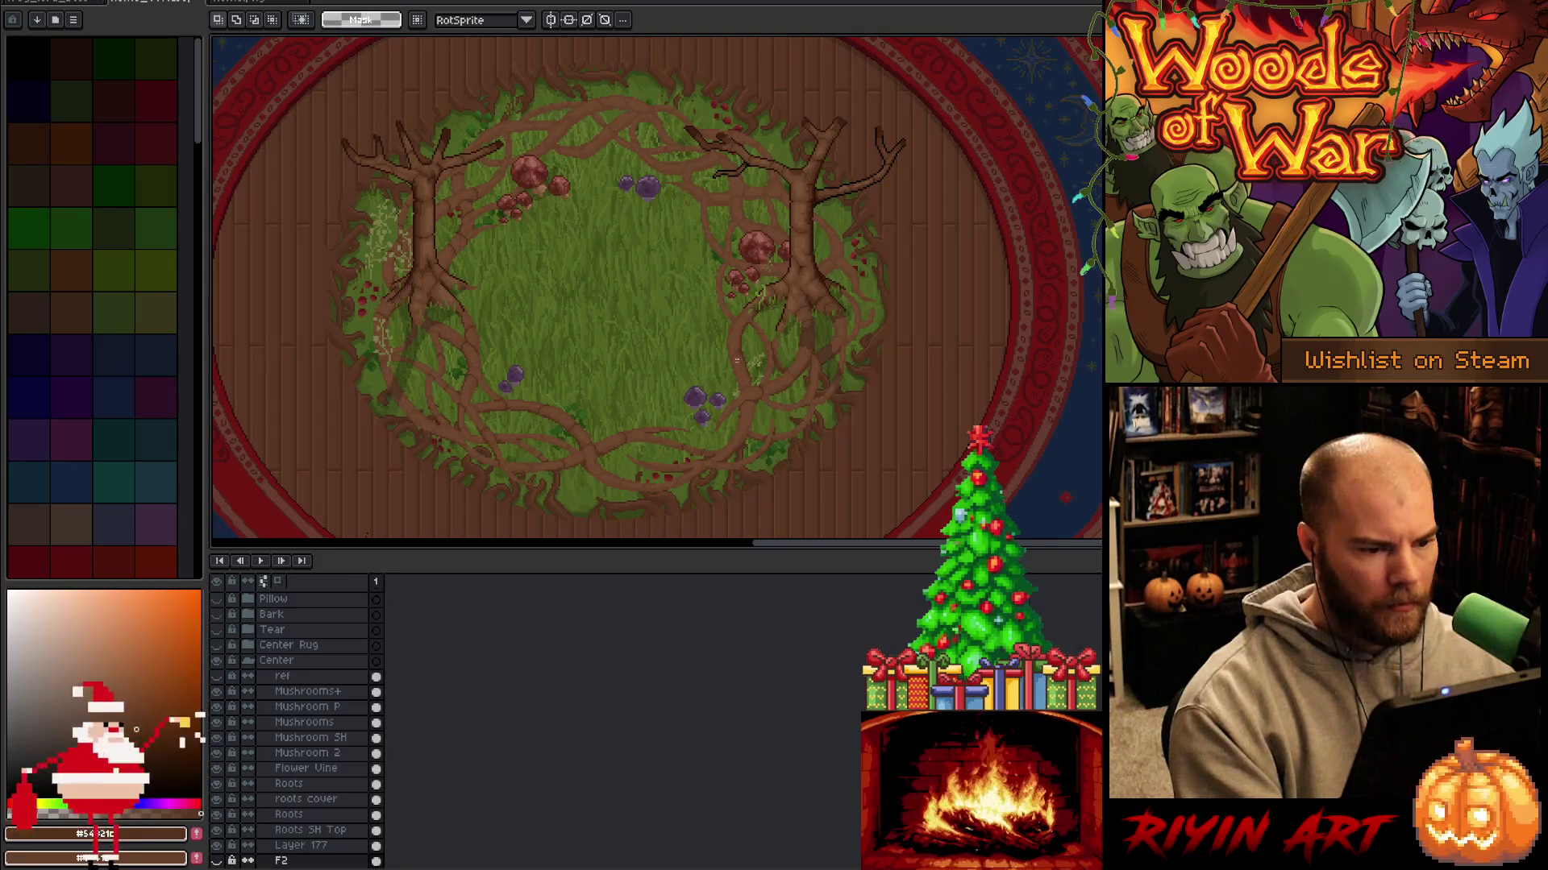
scroll(733, 364, up, 1)
On Layer 177, select the small flower sprig beside the right tree and move it left into the grass.
key(v)
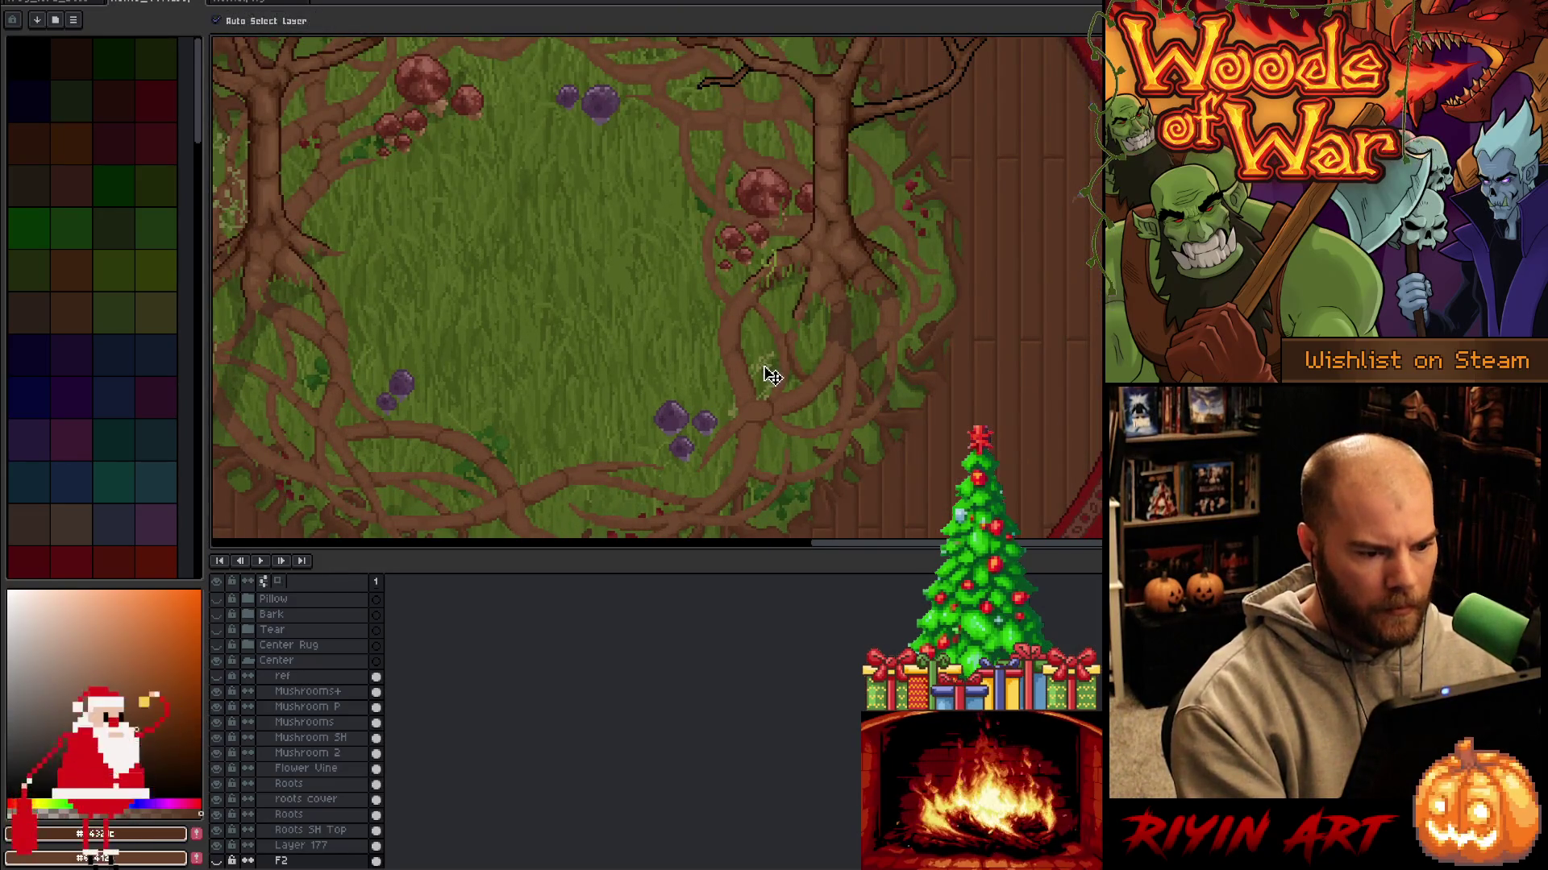
click(773, 376)
key(m)
drag(675, 322, 818, 447)
click(790, 372)
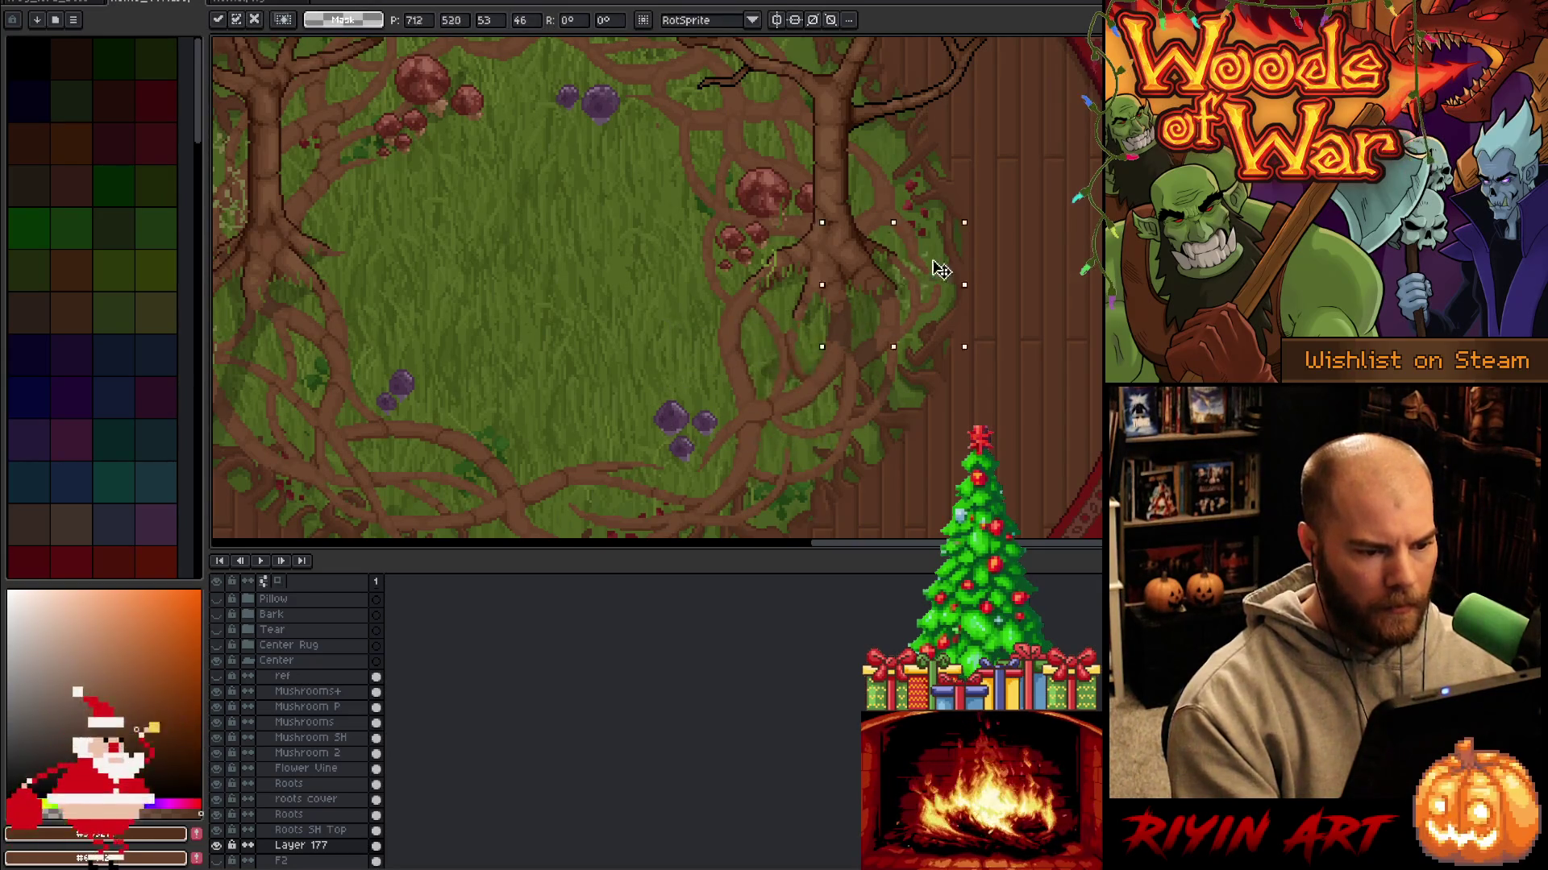
mouse_move(782, 370)
mouse_down()
mouse_move(733, 374)
mouse_move(653, 311)
mouse_move(705, 337)
mouse_up()
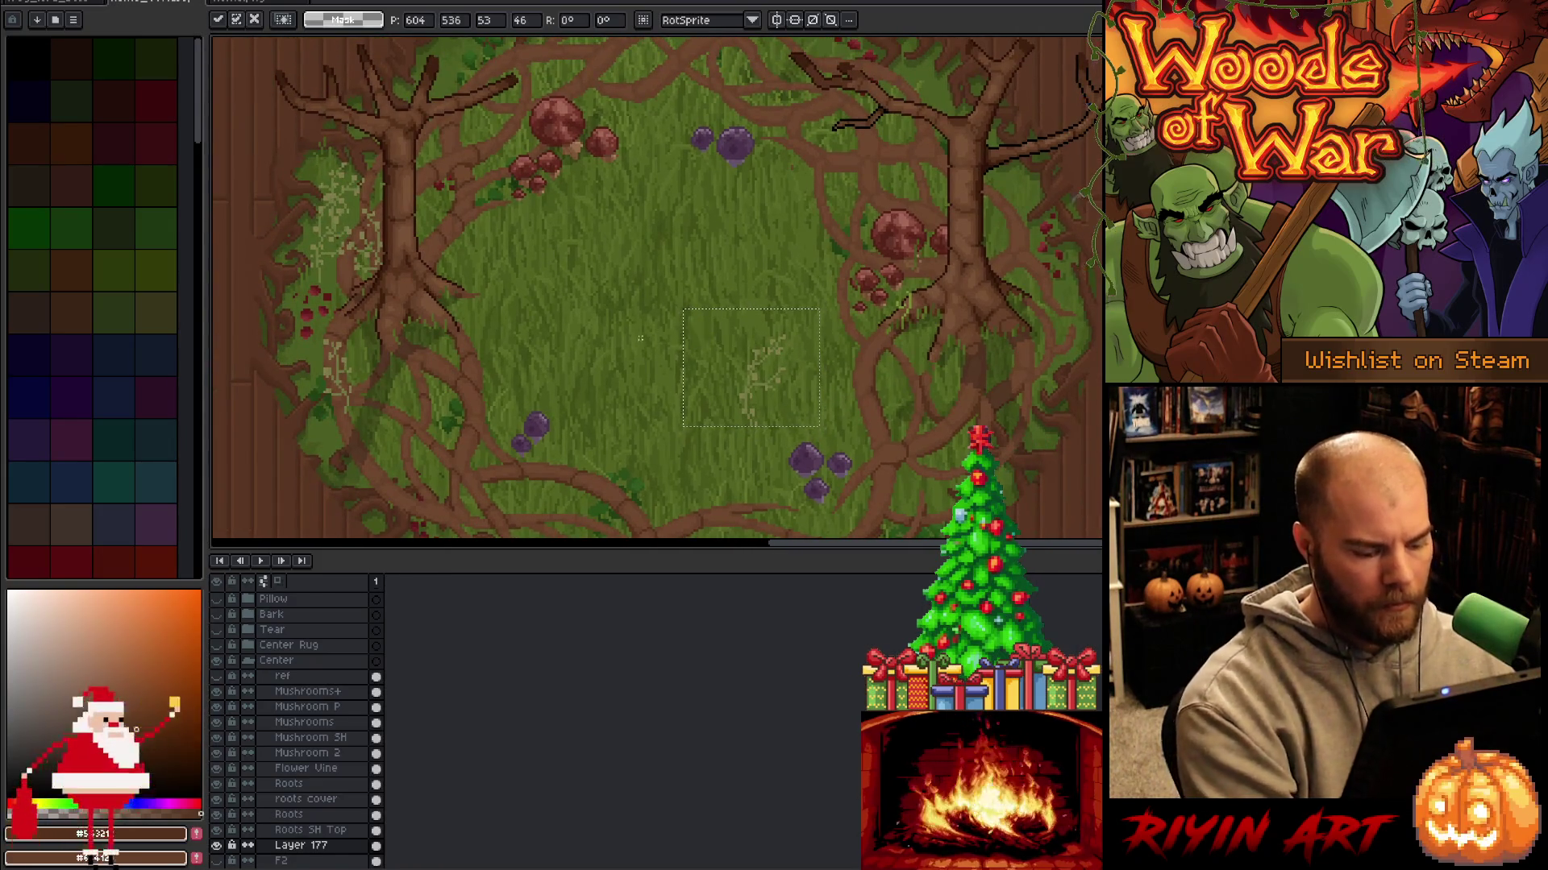
click(444, 305)
Paste the copied vine patch and place it toward the right side of the rug.
key(v)
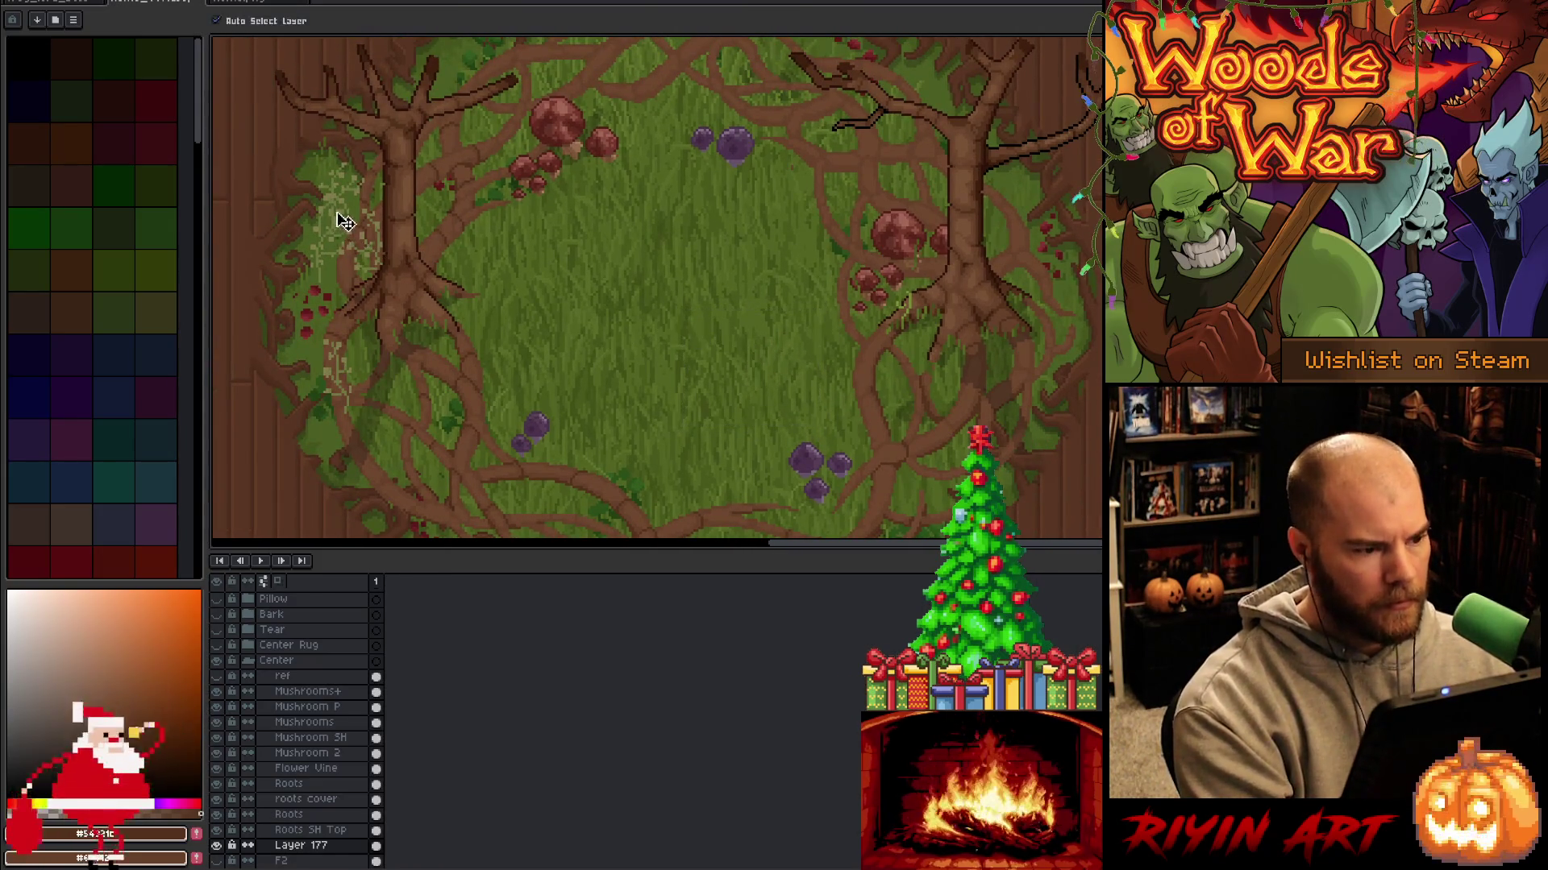
click(339, 211)
key(ctrl+shift+d)
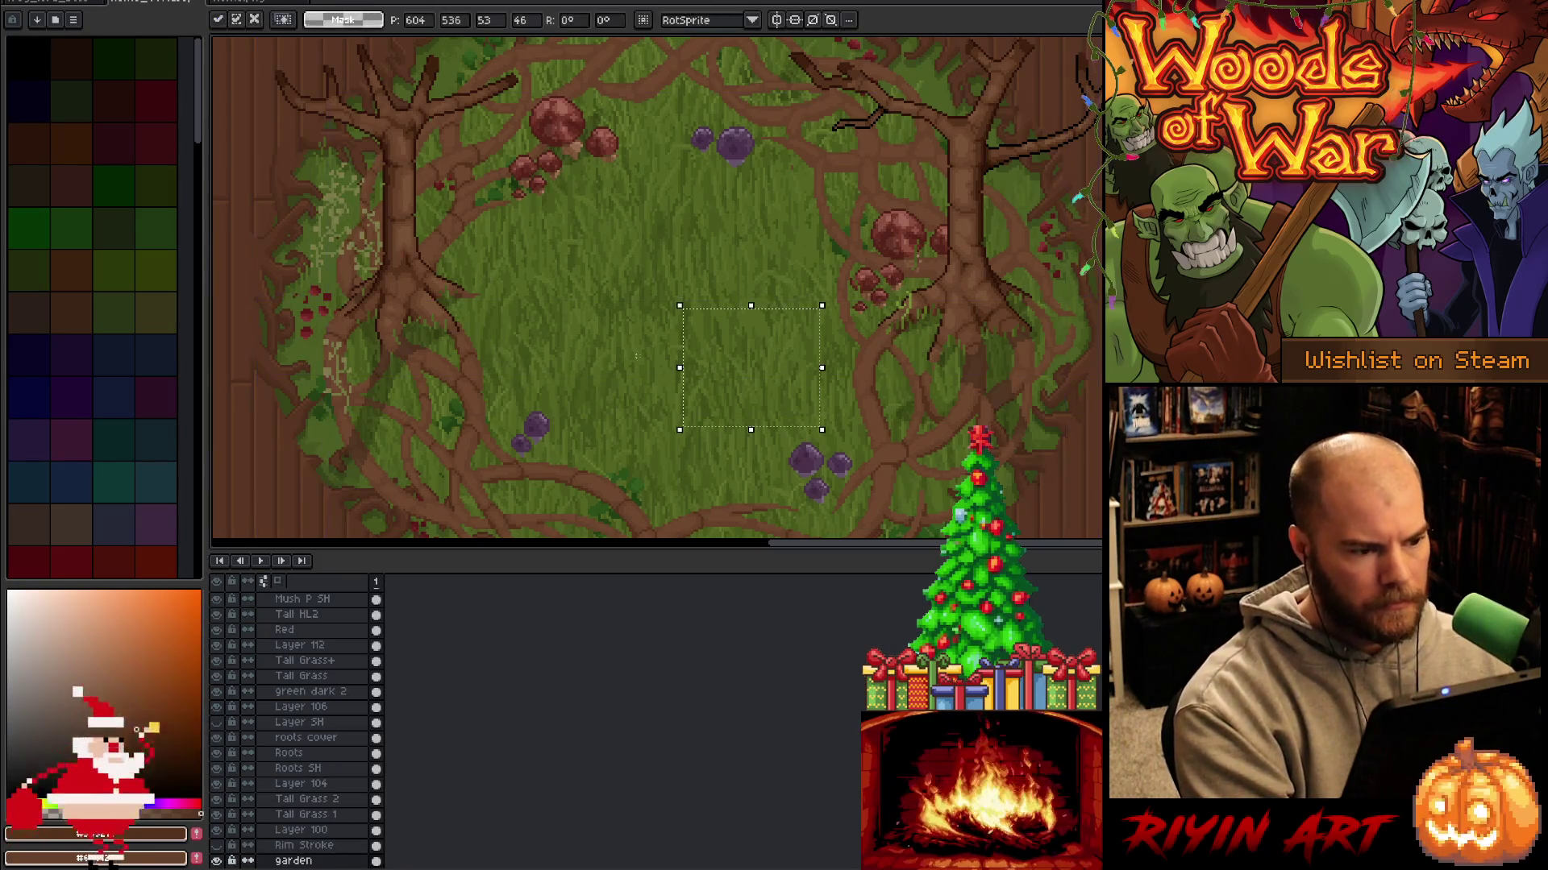
mouse_move(749, 379)
mouse_down()
mouse_move(1002, 342)
mouse_move(1058, 313)
mouse_move(1072, 281)
mouse_move(1013, 283)
mouse_move(963, 311)
mouse_up()
key(Return)
Scroll the layers list and make Mushrooms+ the active layer.
scroll(306, 634, up, 5)
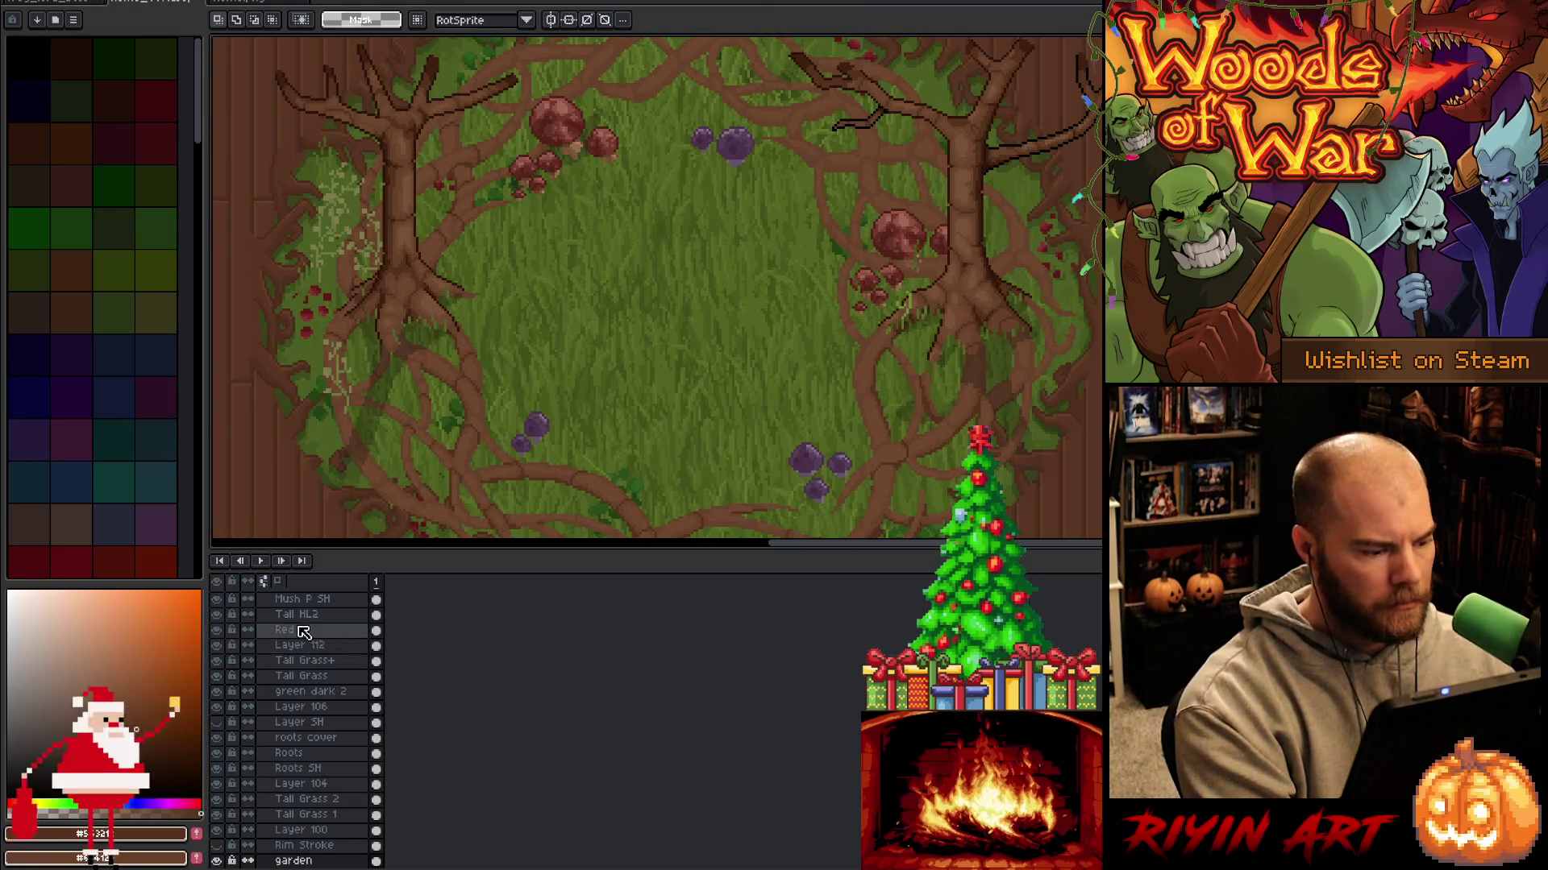
scroll(305, 634, up, 2)
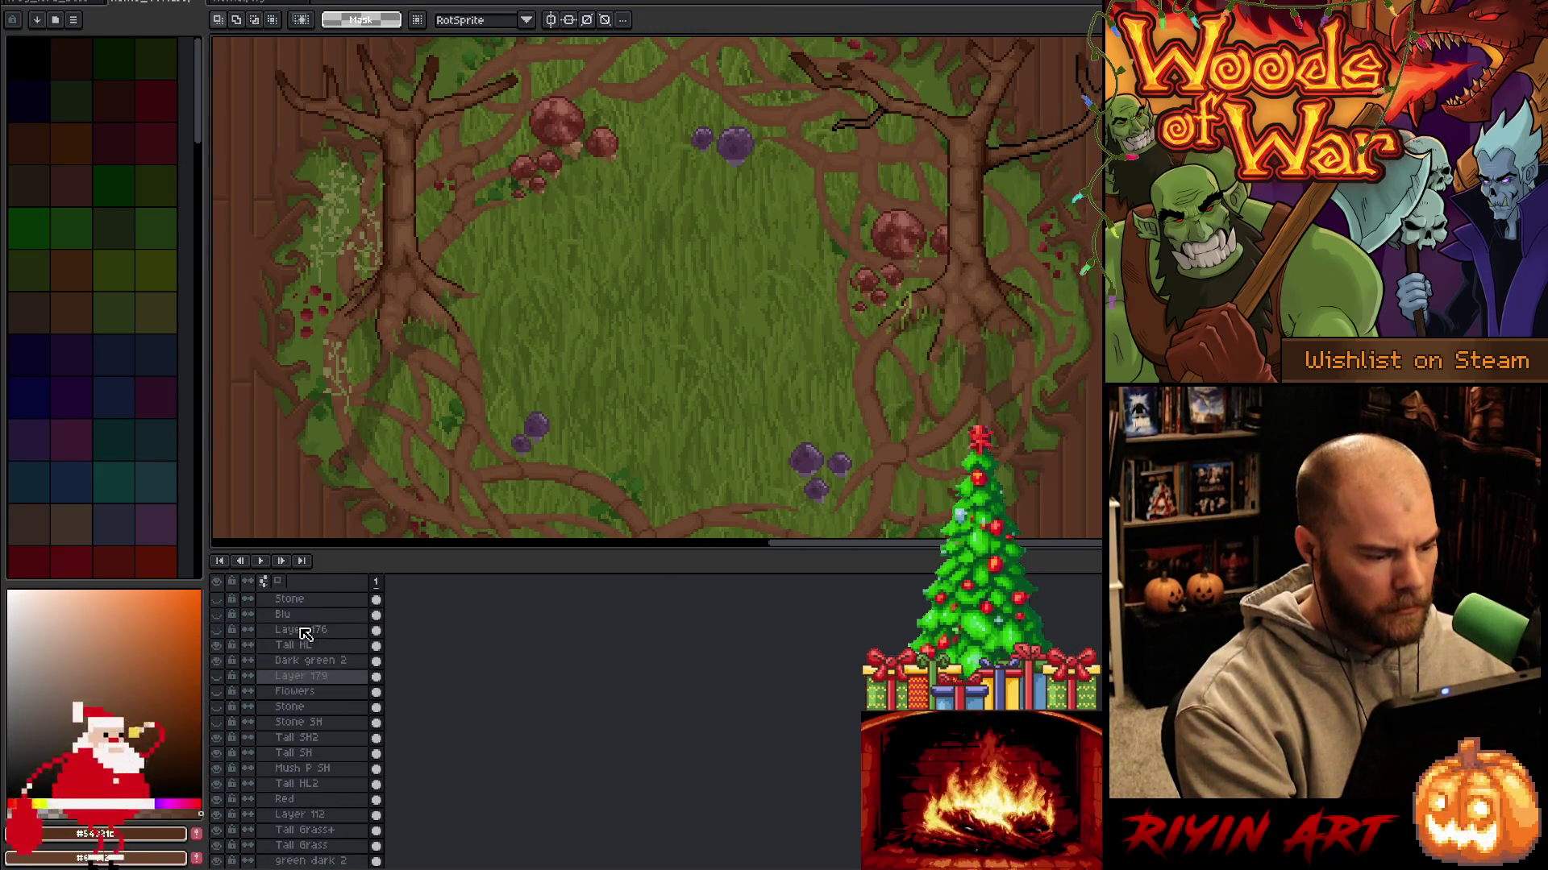
scroll(333, 748, up, 10)
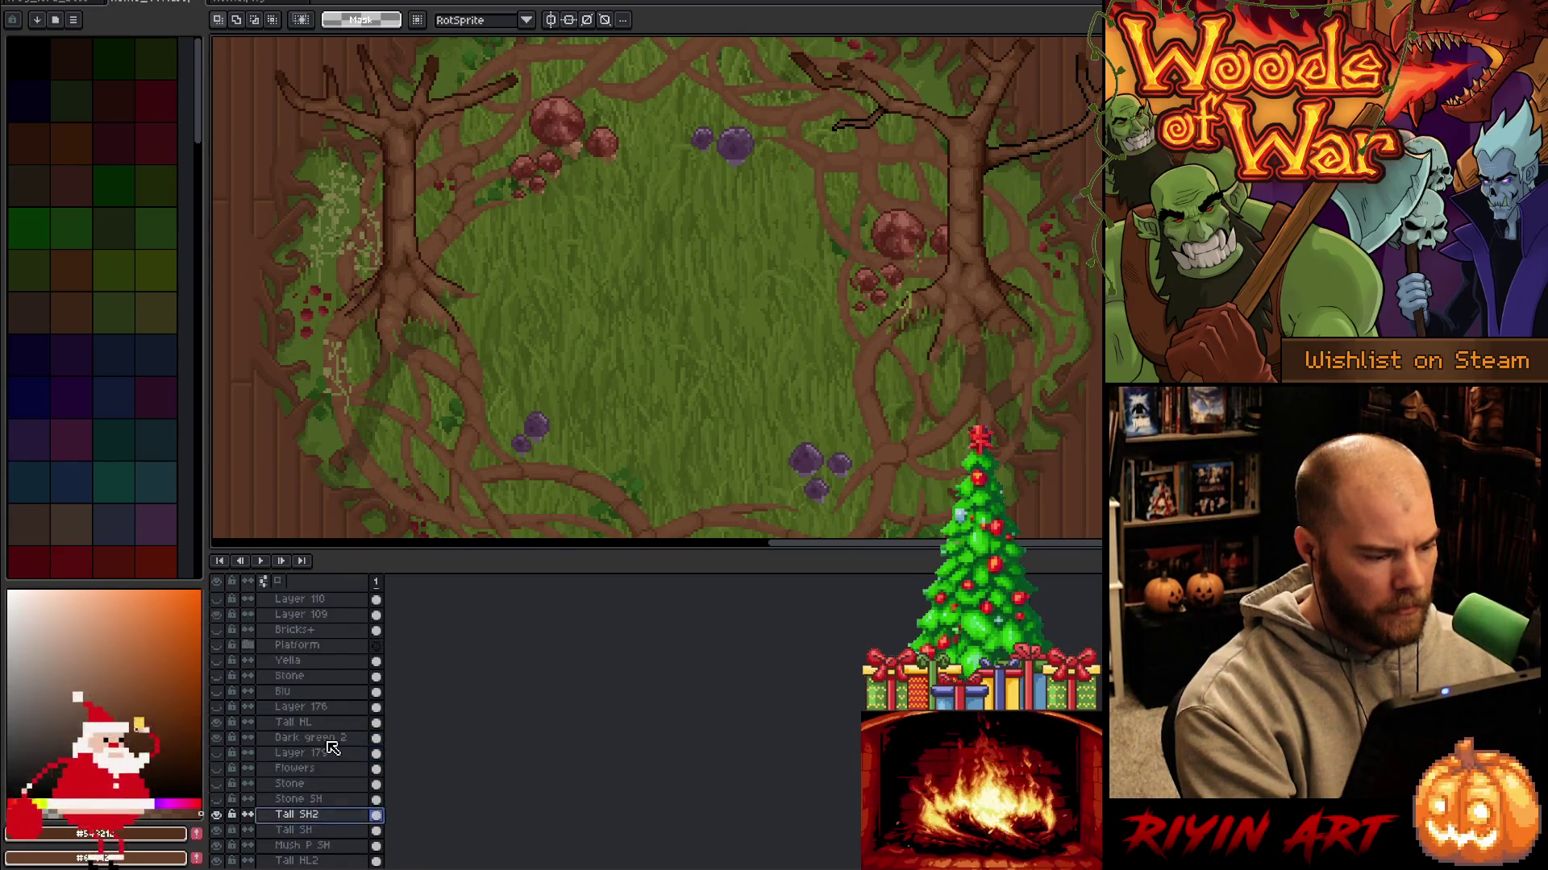
scroll(336, 731, up, 3)
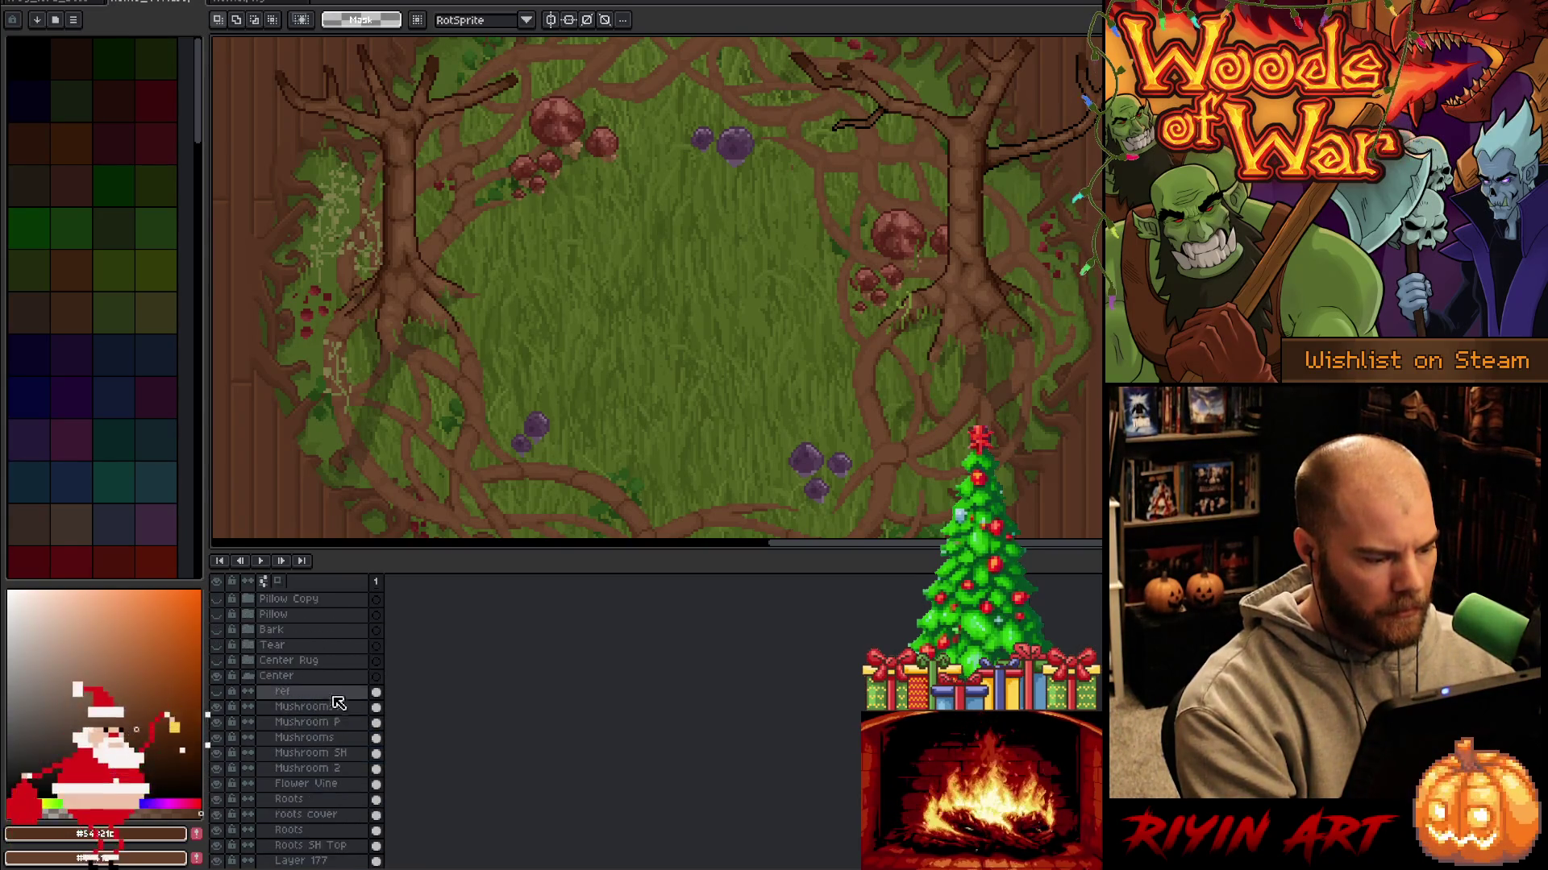
click(302, 706)
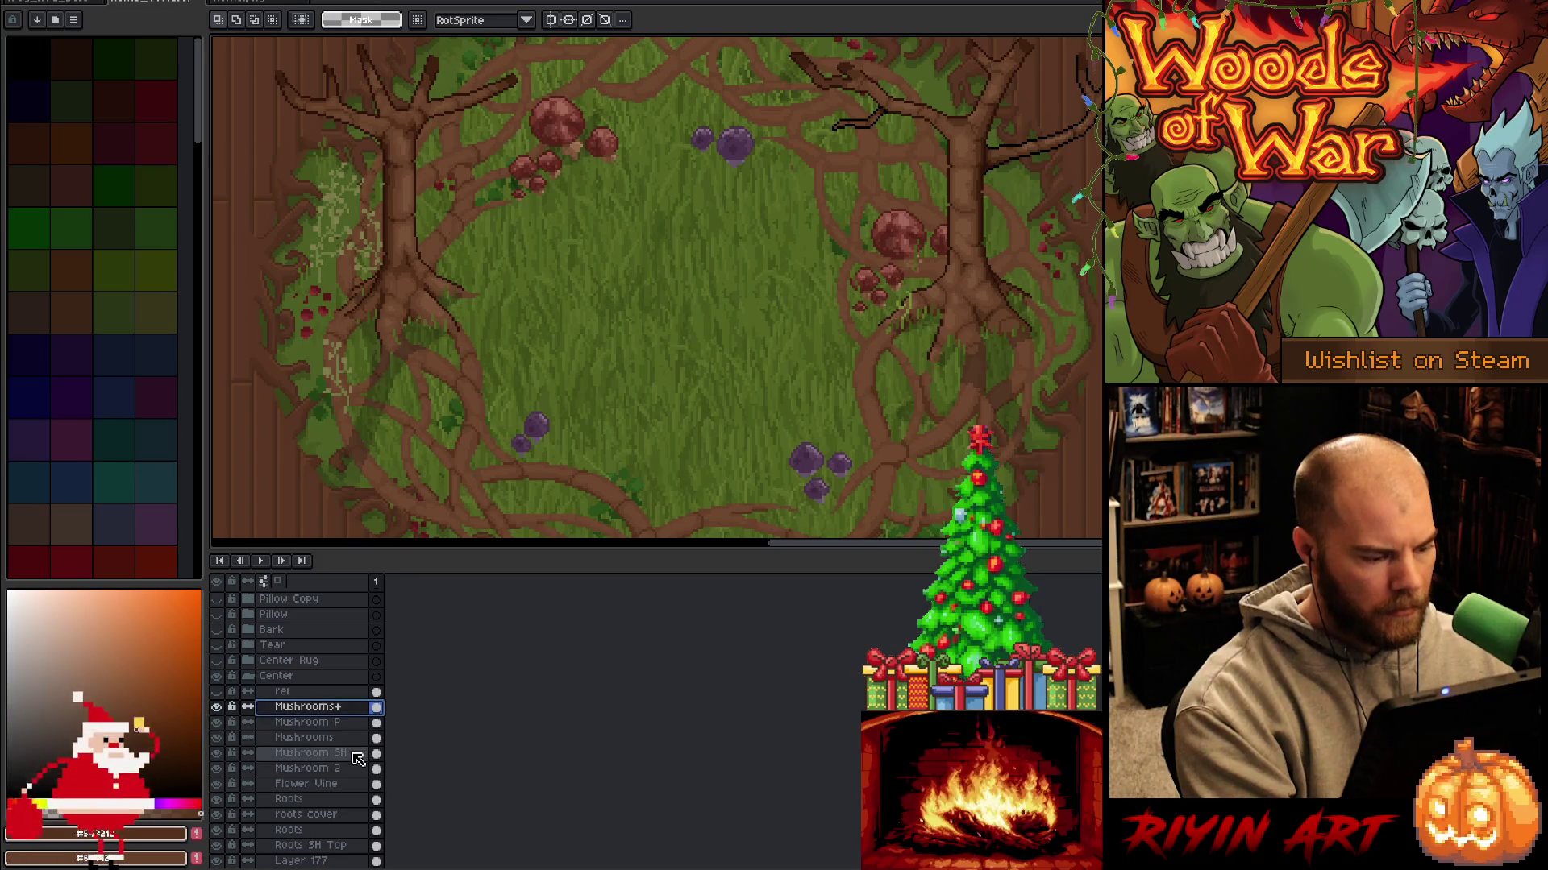
Paste another vine sprig into the grass beside the right tree's roots, then select the Roots layer.
double_click(299, 706)
click(1046, 333)
key(ctrl+v)
mouse_move(754, 375)
mouse_down()
mouse_move(1031, 311)
mouse_move(1053, 244)
mouse_up()
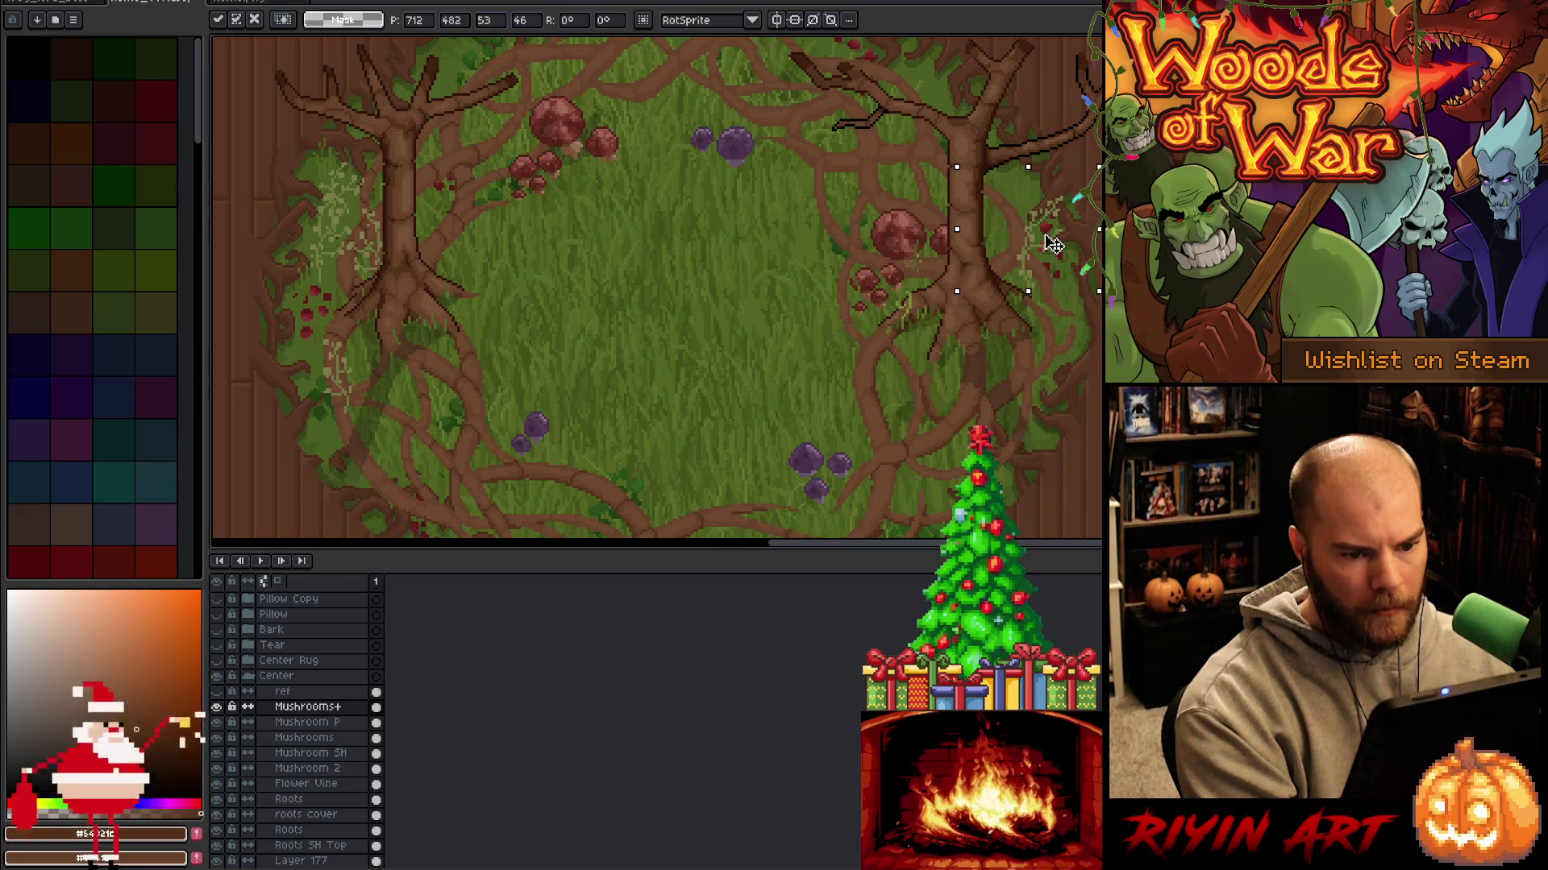
mouse_move(1053, 245)
mouse_down()
mouse_move(1020, 383)
mouse_move(958, 453)
mouse_move(1029, 443)
mouse_move(1056, 363)
mouse_move(984, 370)
mouse_move(960, 453)
mouse_up()
key(Return)
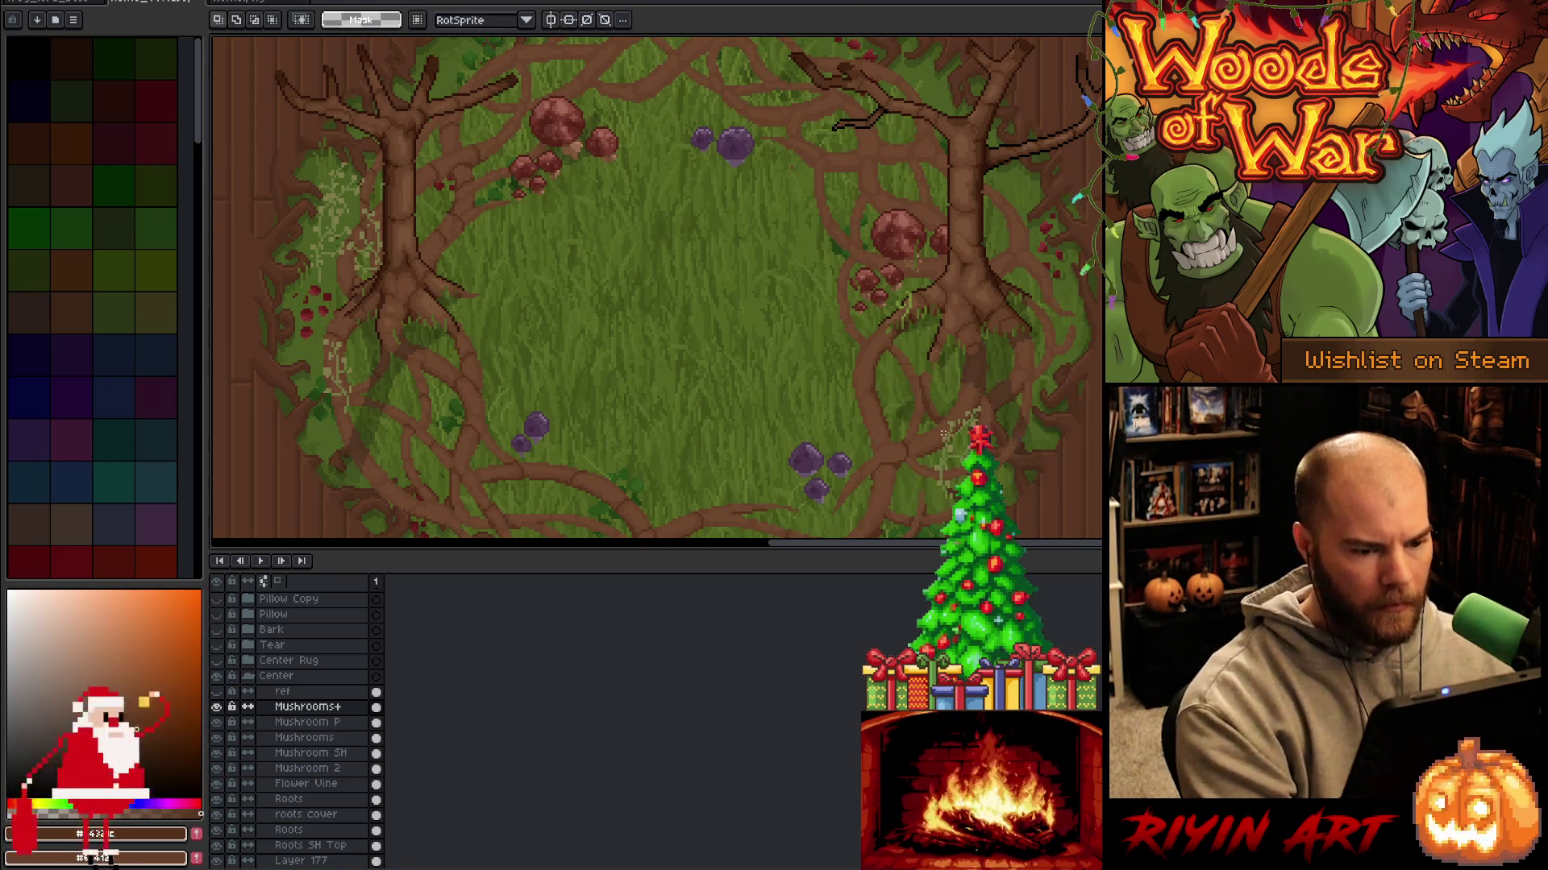
key(v)
click(875, 425)
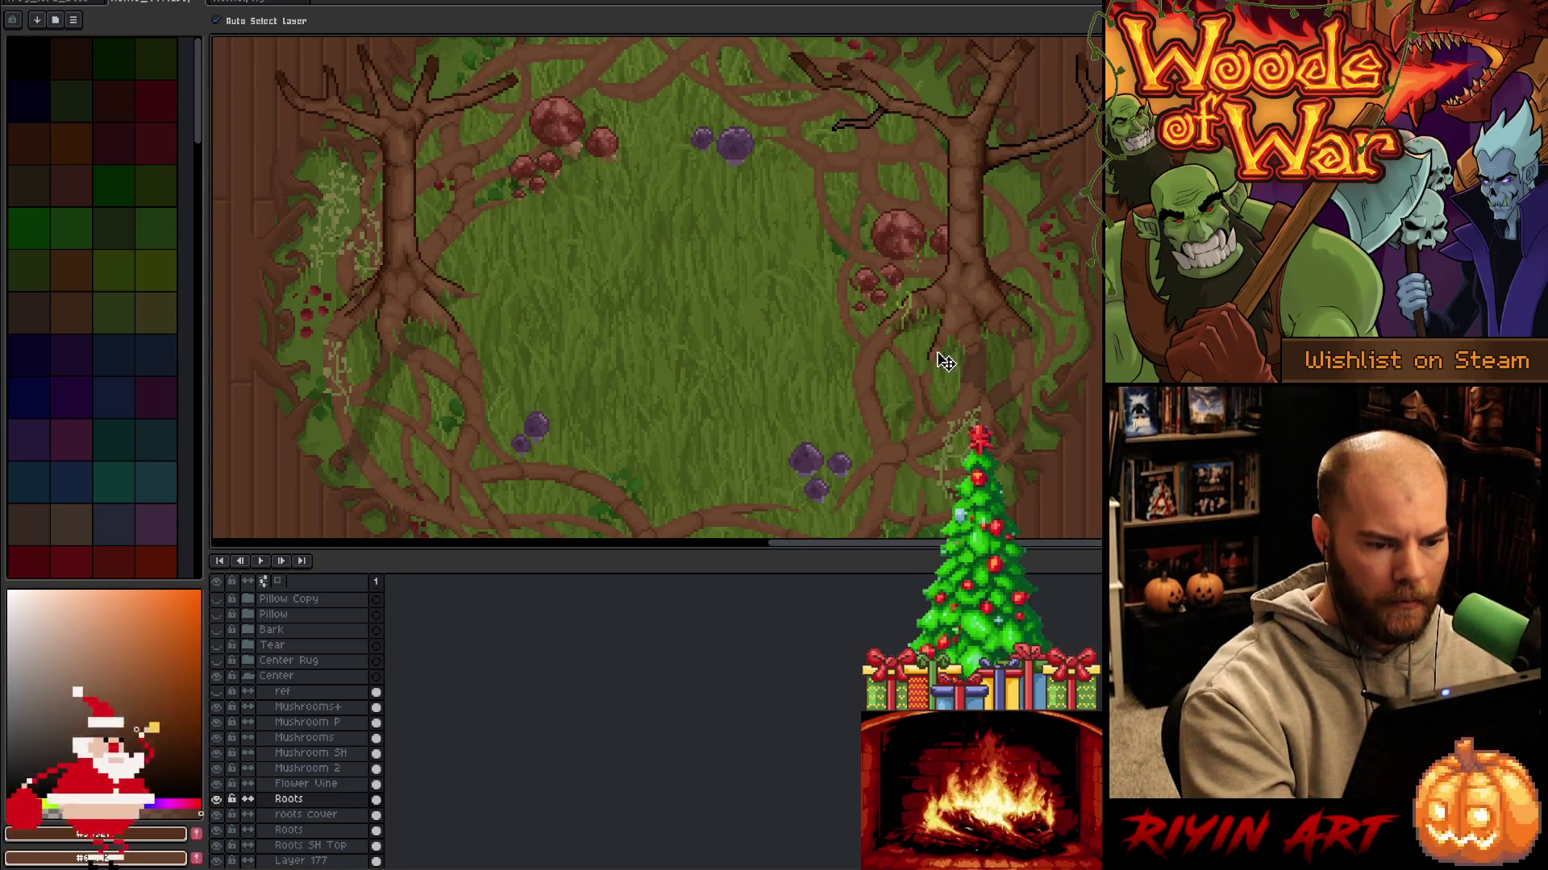
Sample a root colour, make the Trunk layer active and save the file.
key(b)
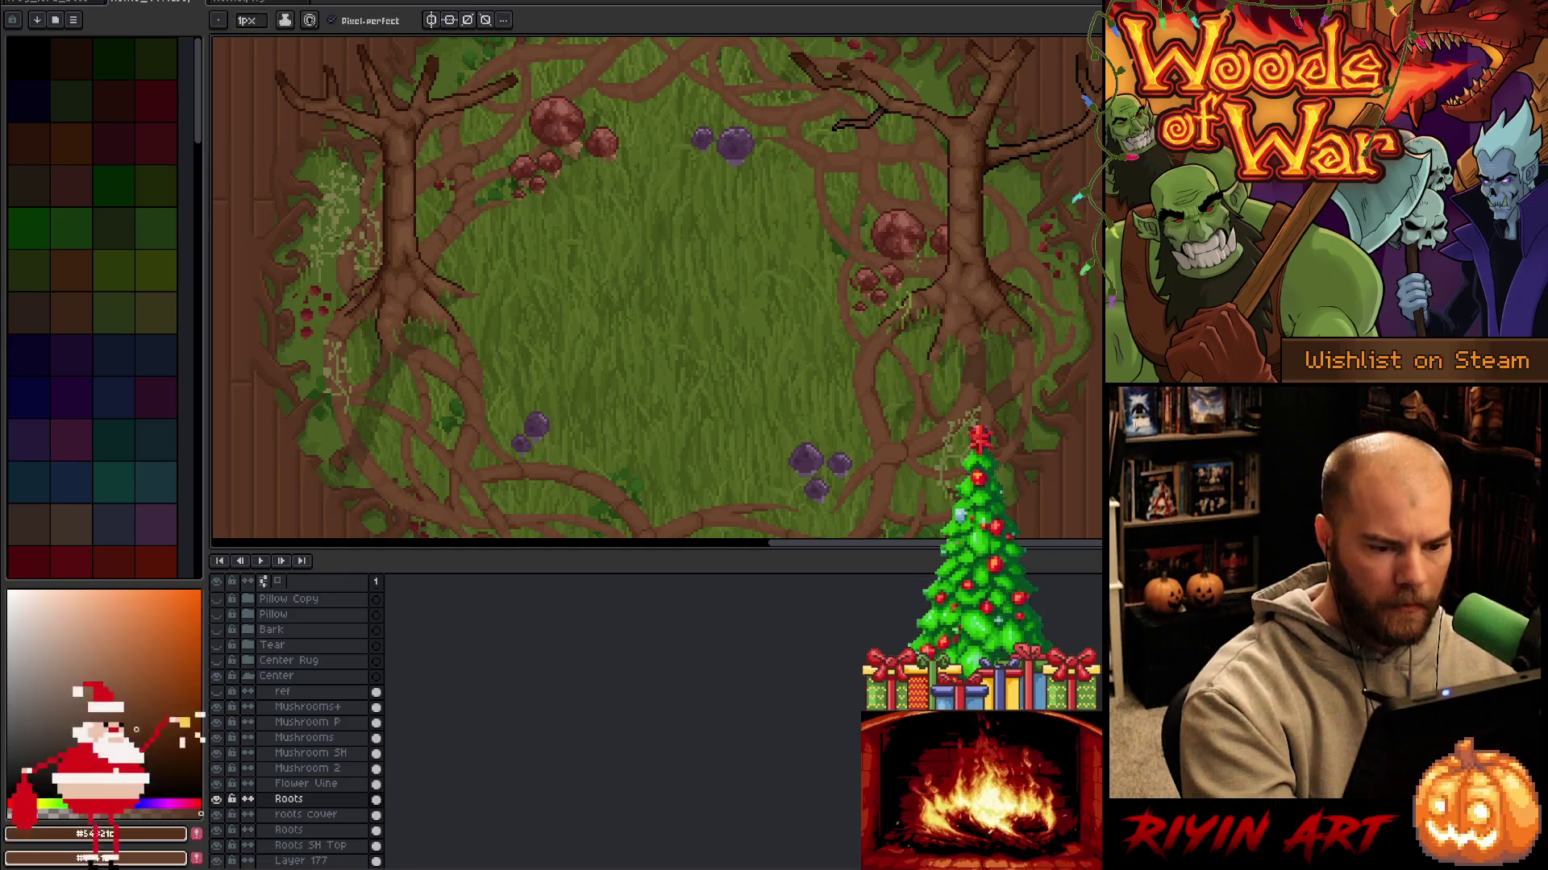
alt+click(928, 375)
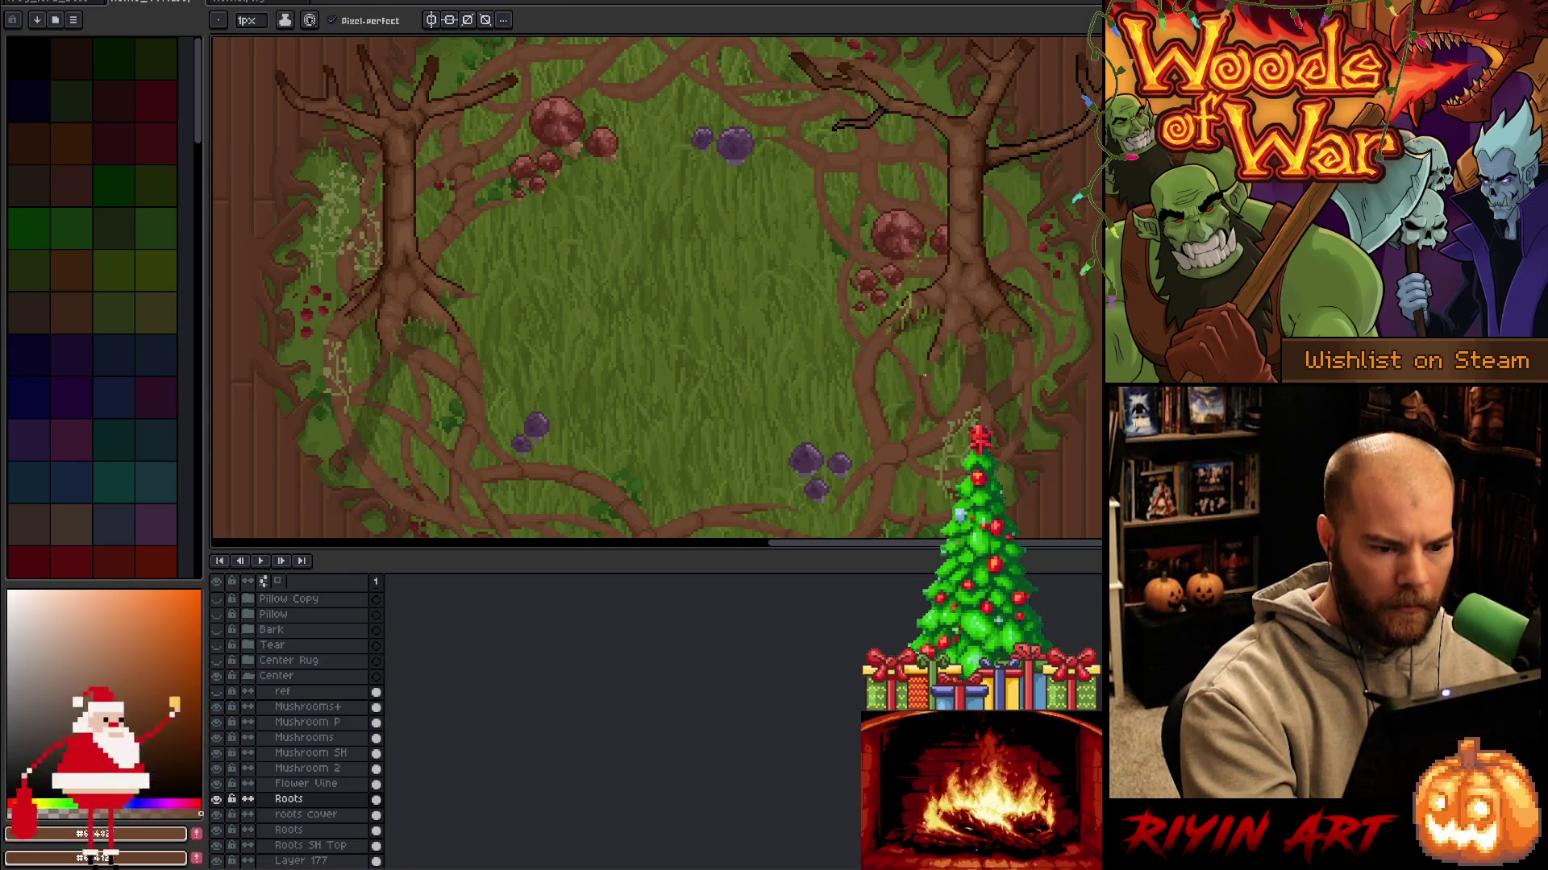
ctrl+click(926, 371)
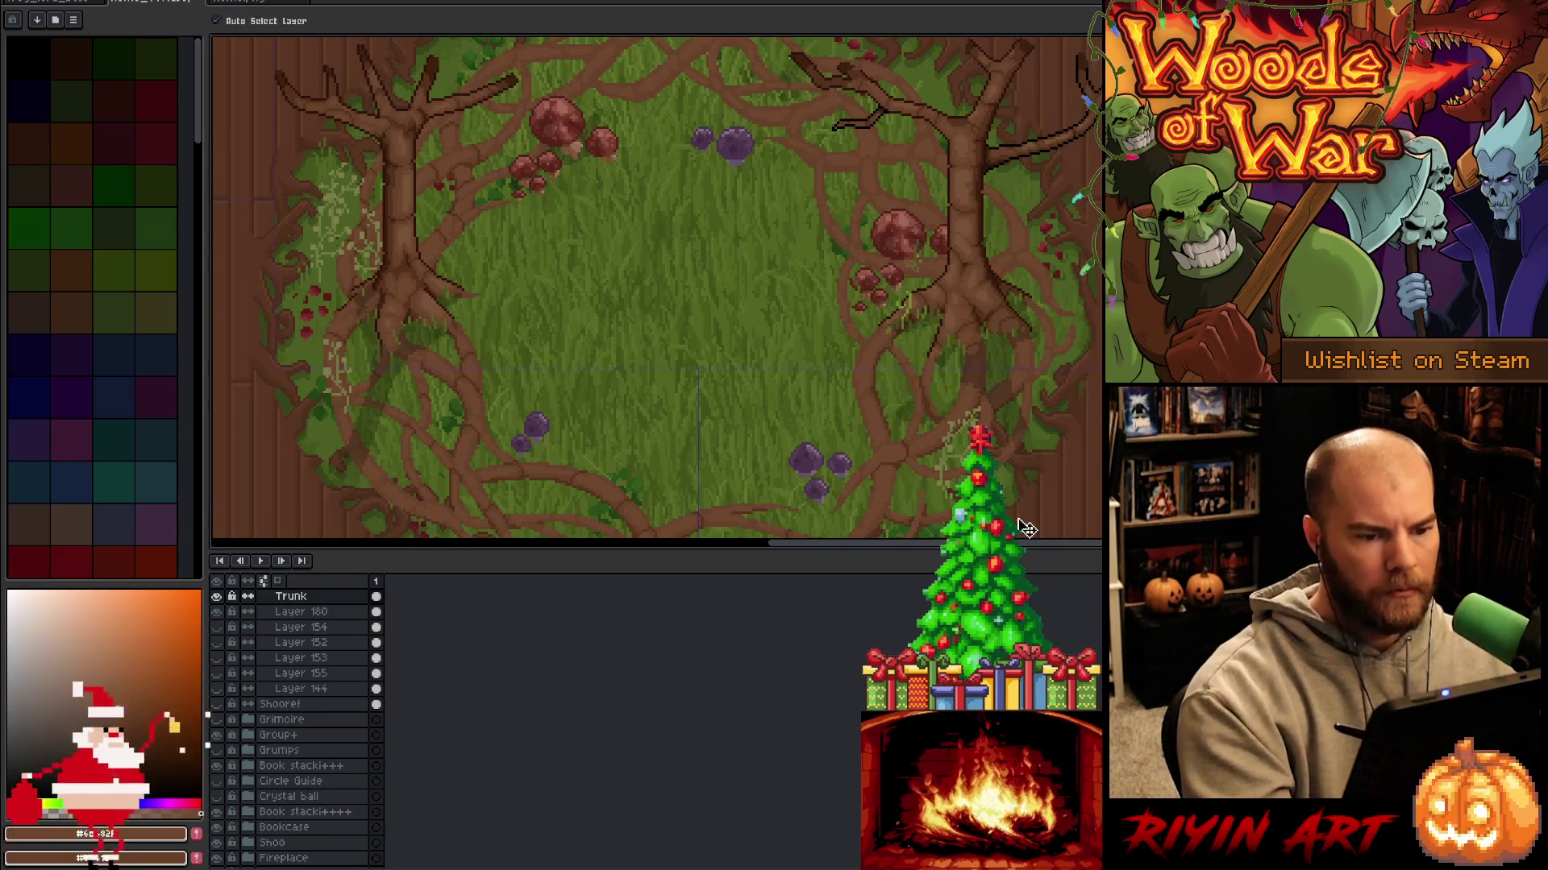
key(ctrl+s)
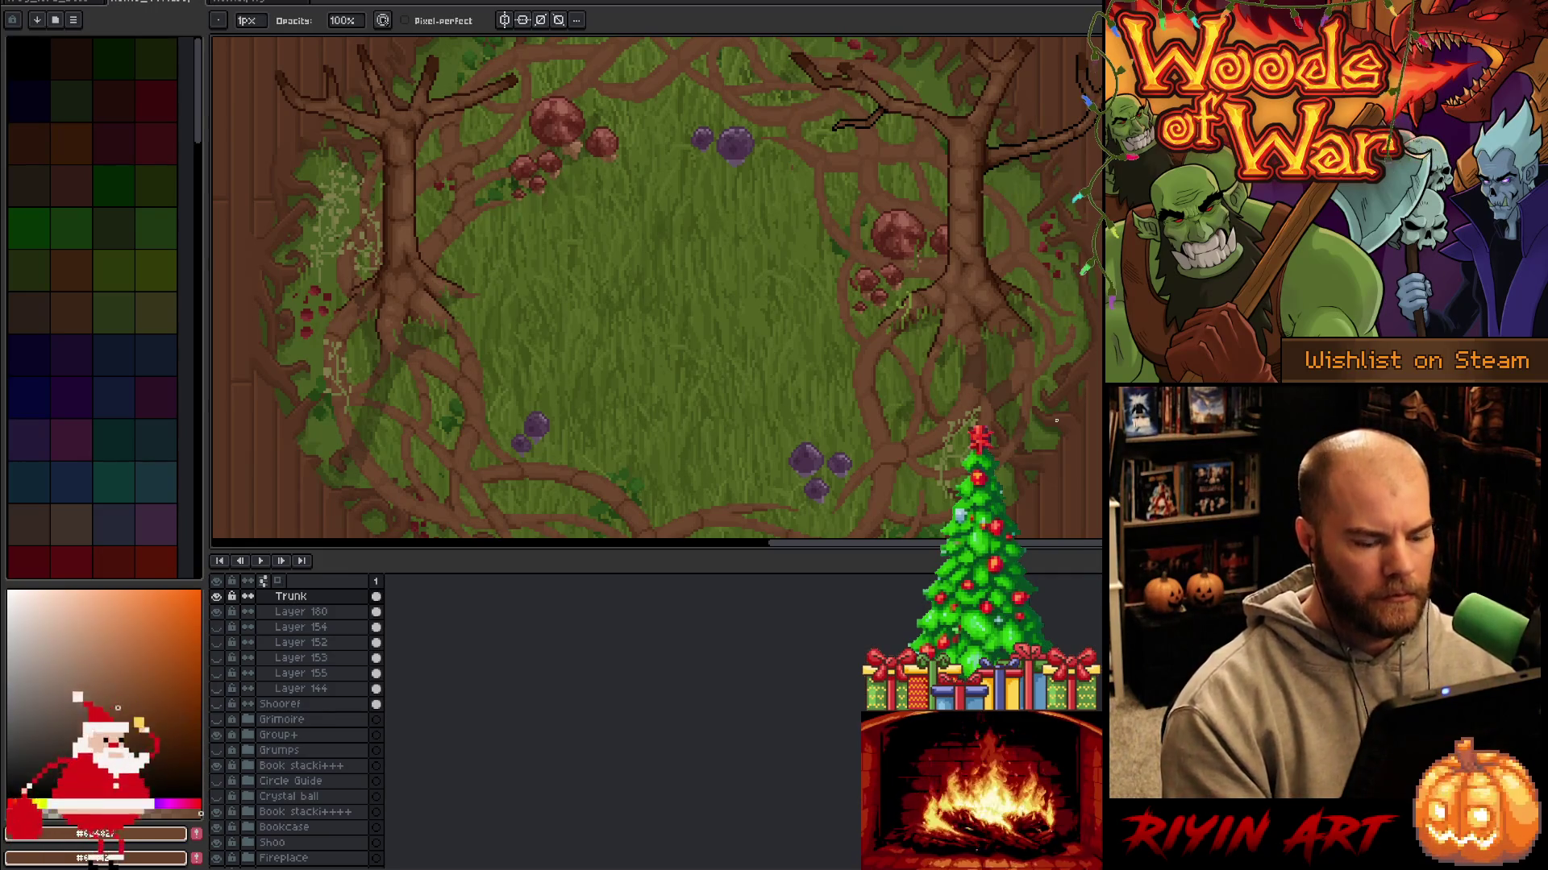
Pick the Roots layer from the canvas, select Flower Vine in the timeline, then hide the timeline.
key(v)
click(653, 95)
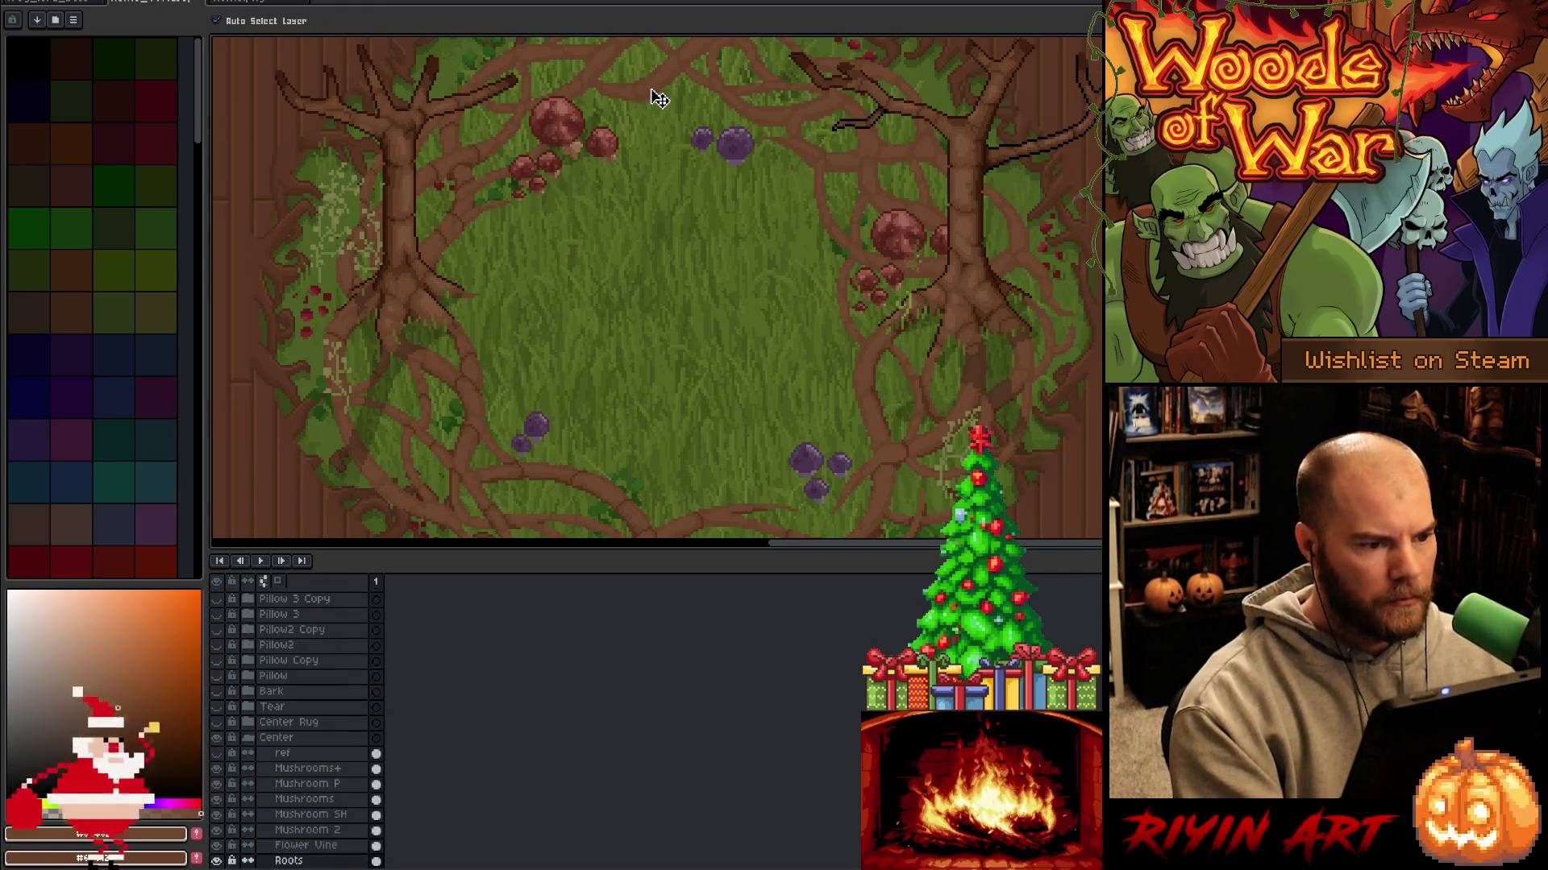
key(Tab)
key(Tab)
click(376, 847)
ctrl+click(376, 846)
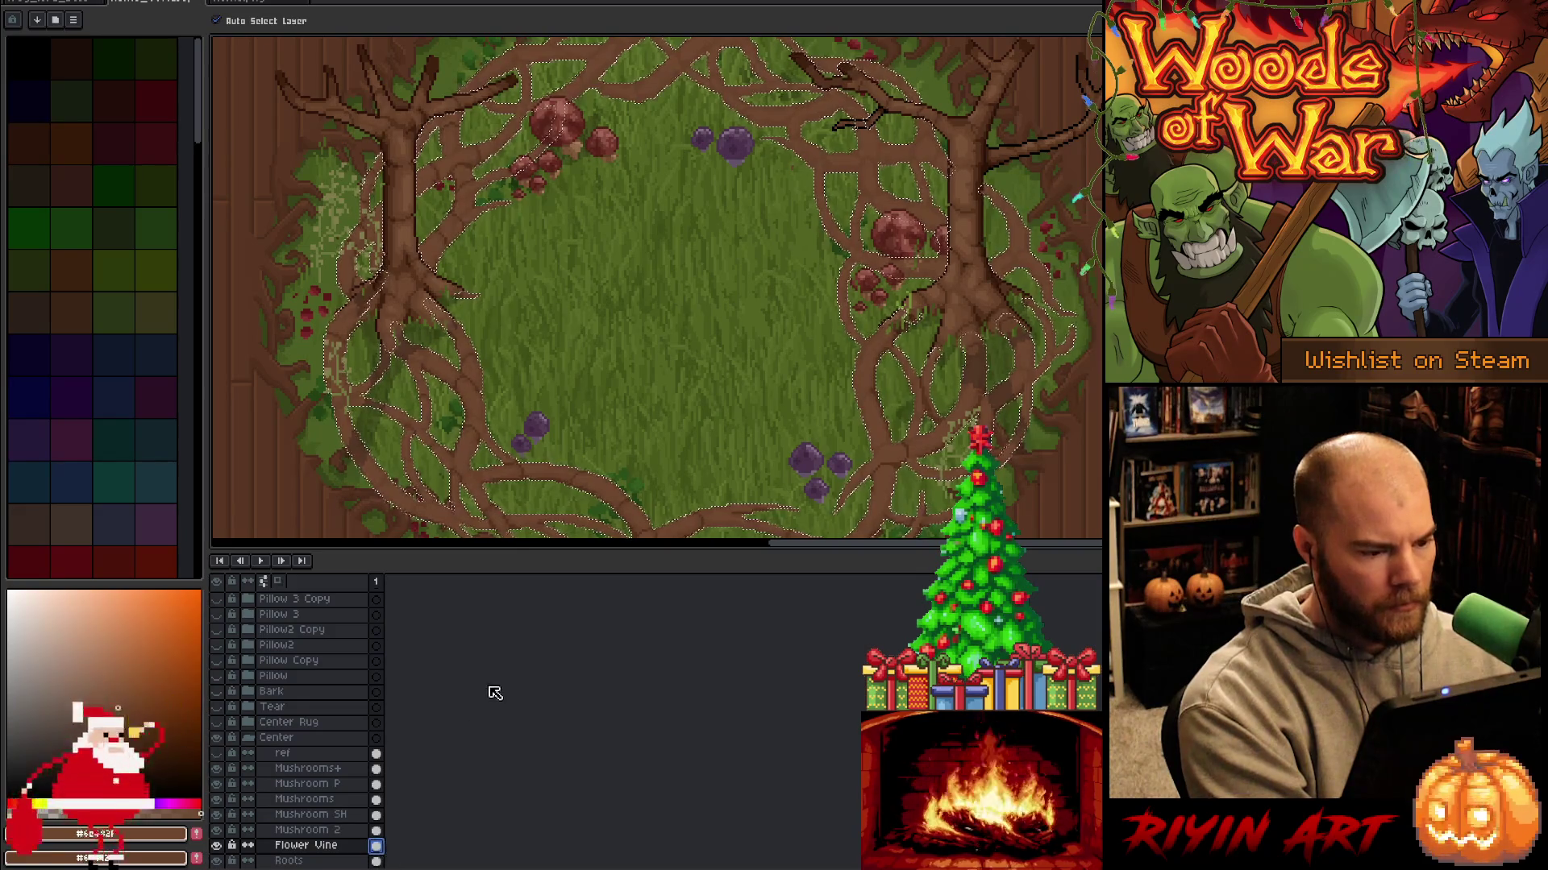
key(Tab)
scroll(774, 359, down, 1)
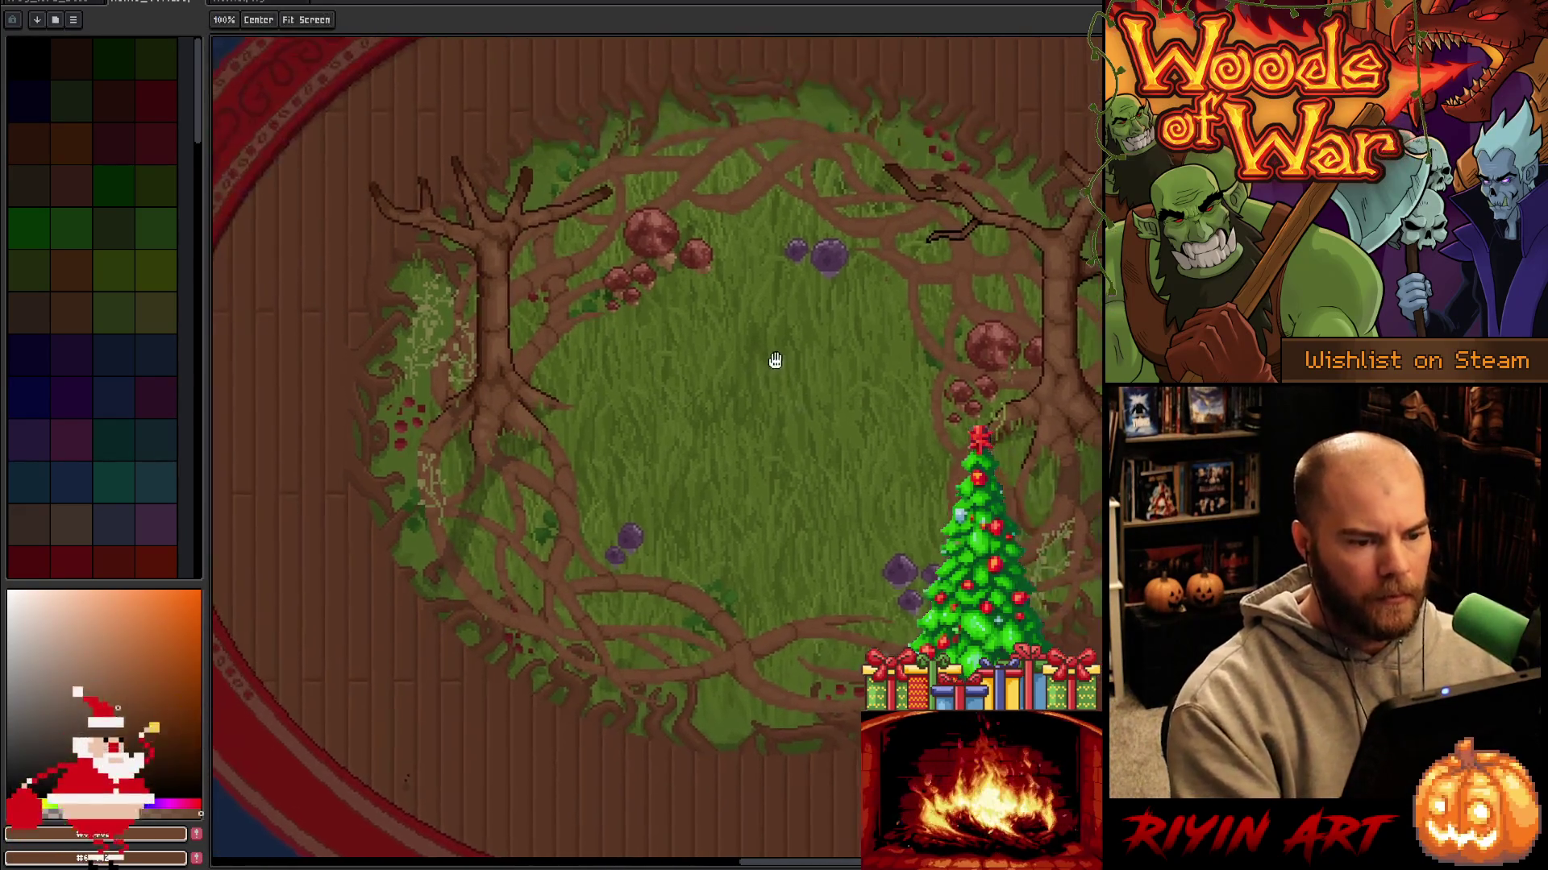
scroll(791, 404, up, 1)
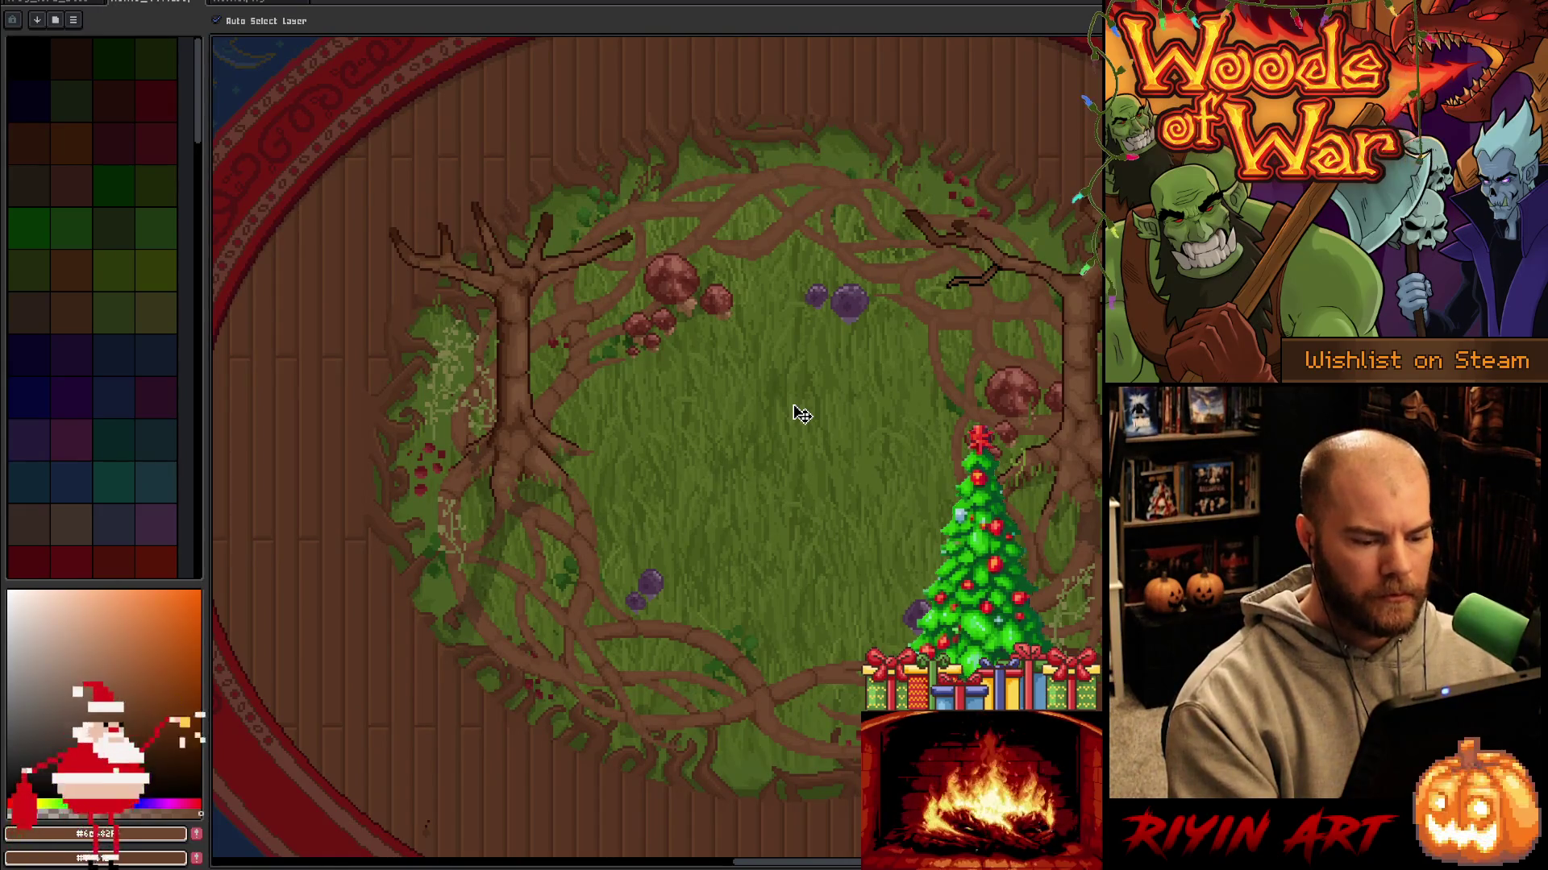
Eyedrop a darker root brown and pencil a thin dark twig from the right tree's left branch.
key(i)
click(780, 698)
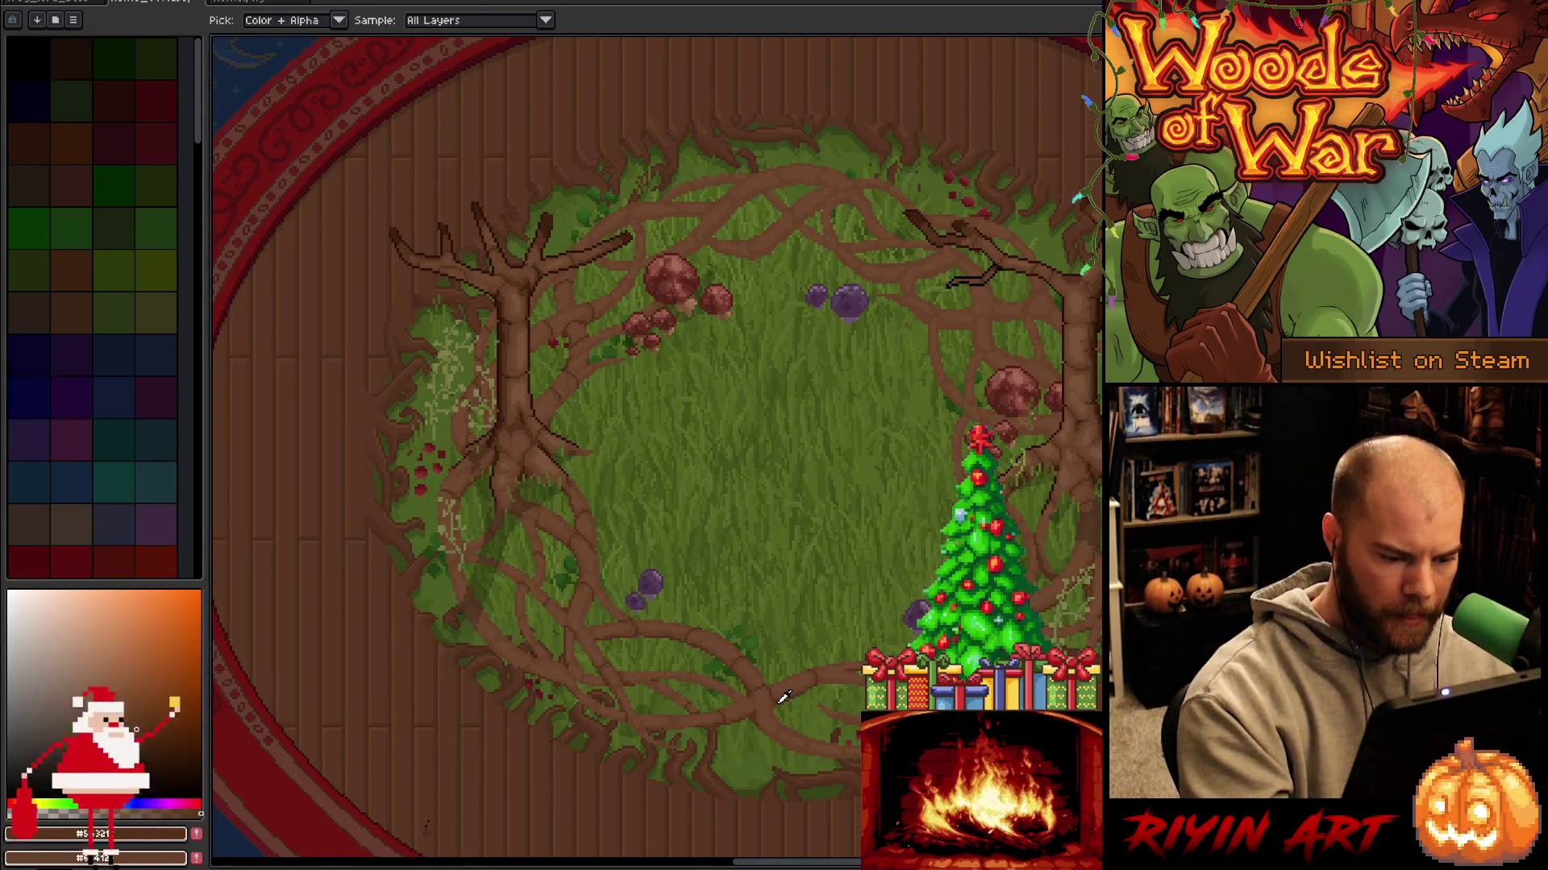
key(b)
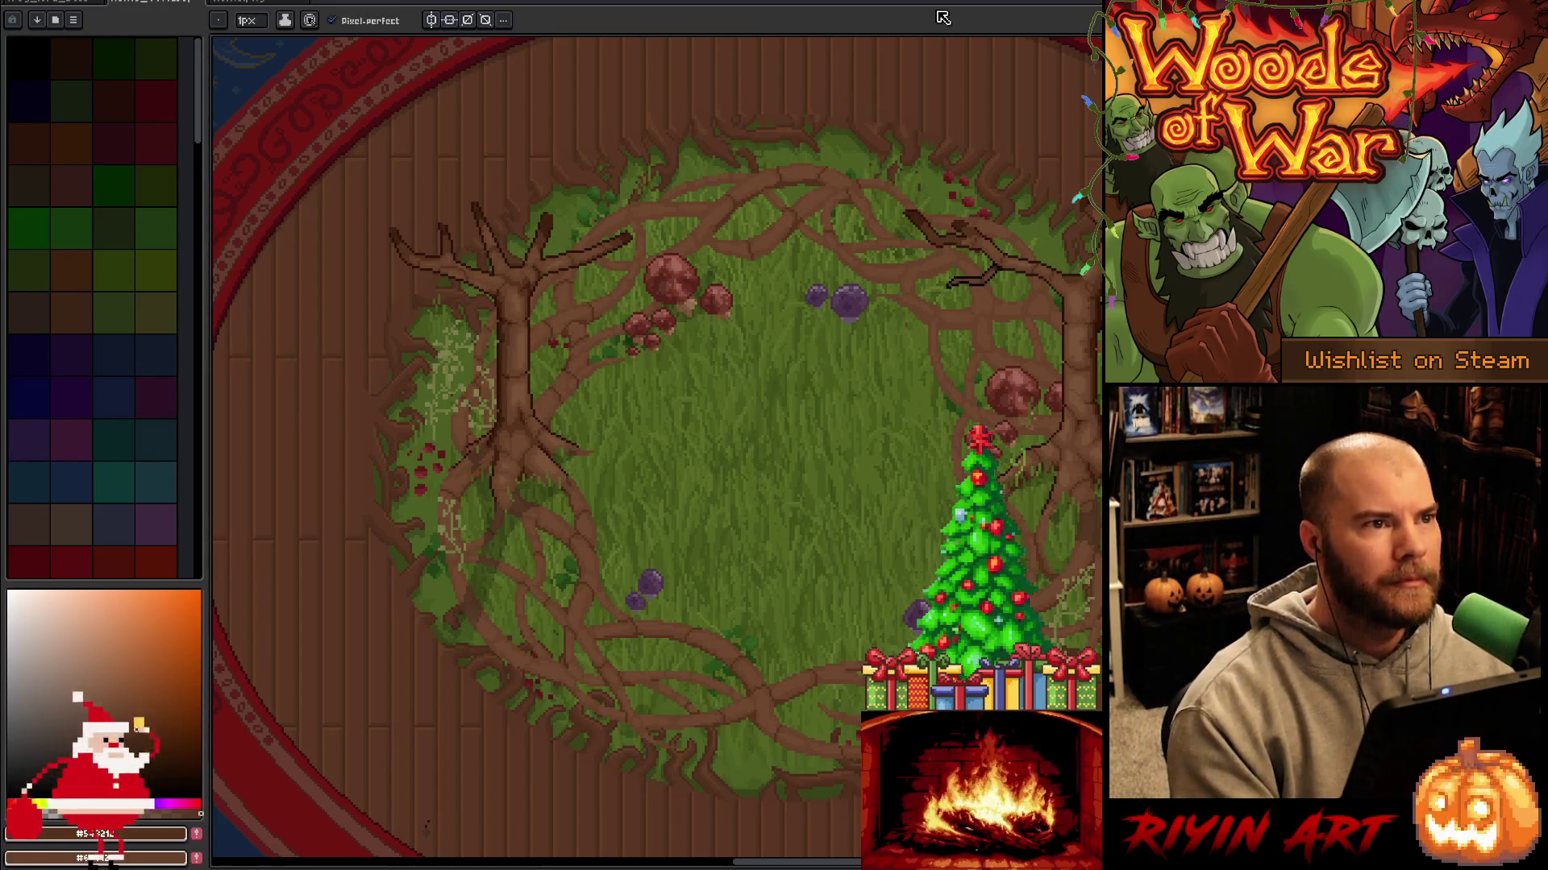
key(space)
drag(969, 382, 840, 390)
key(b)
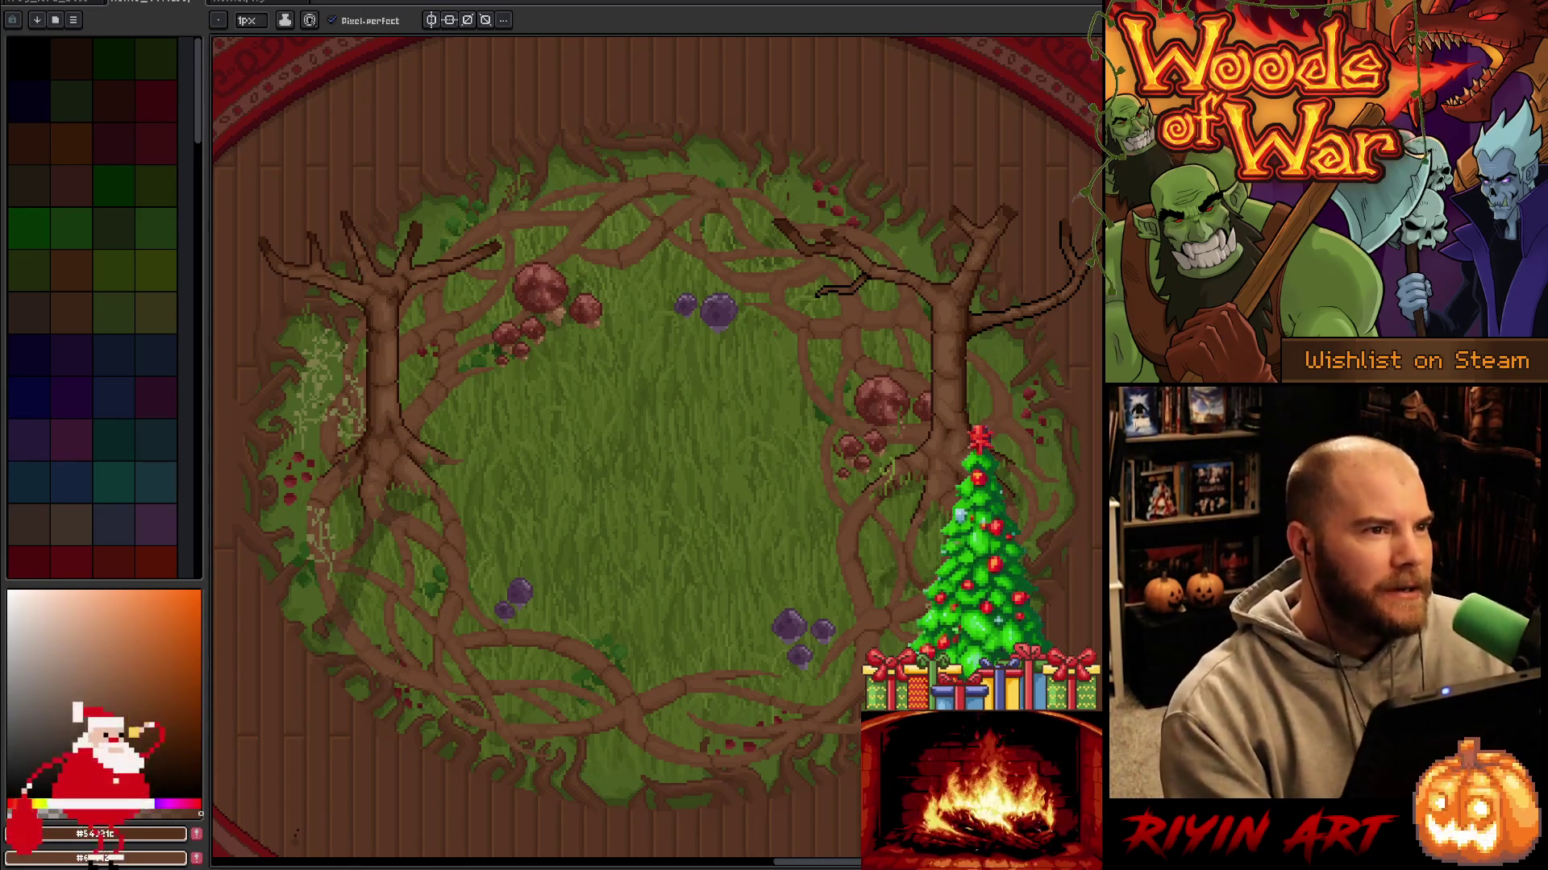
Work around the root ring marking dark lines where roots cross, up toward the right tree.
drag(897, 547, 872, 506)
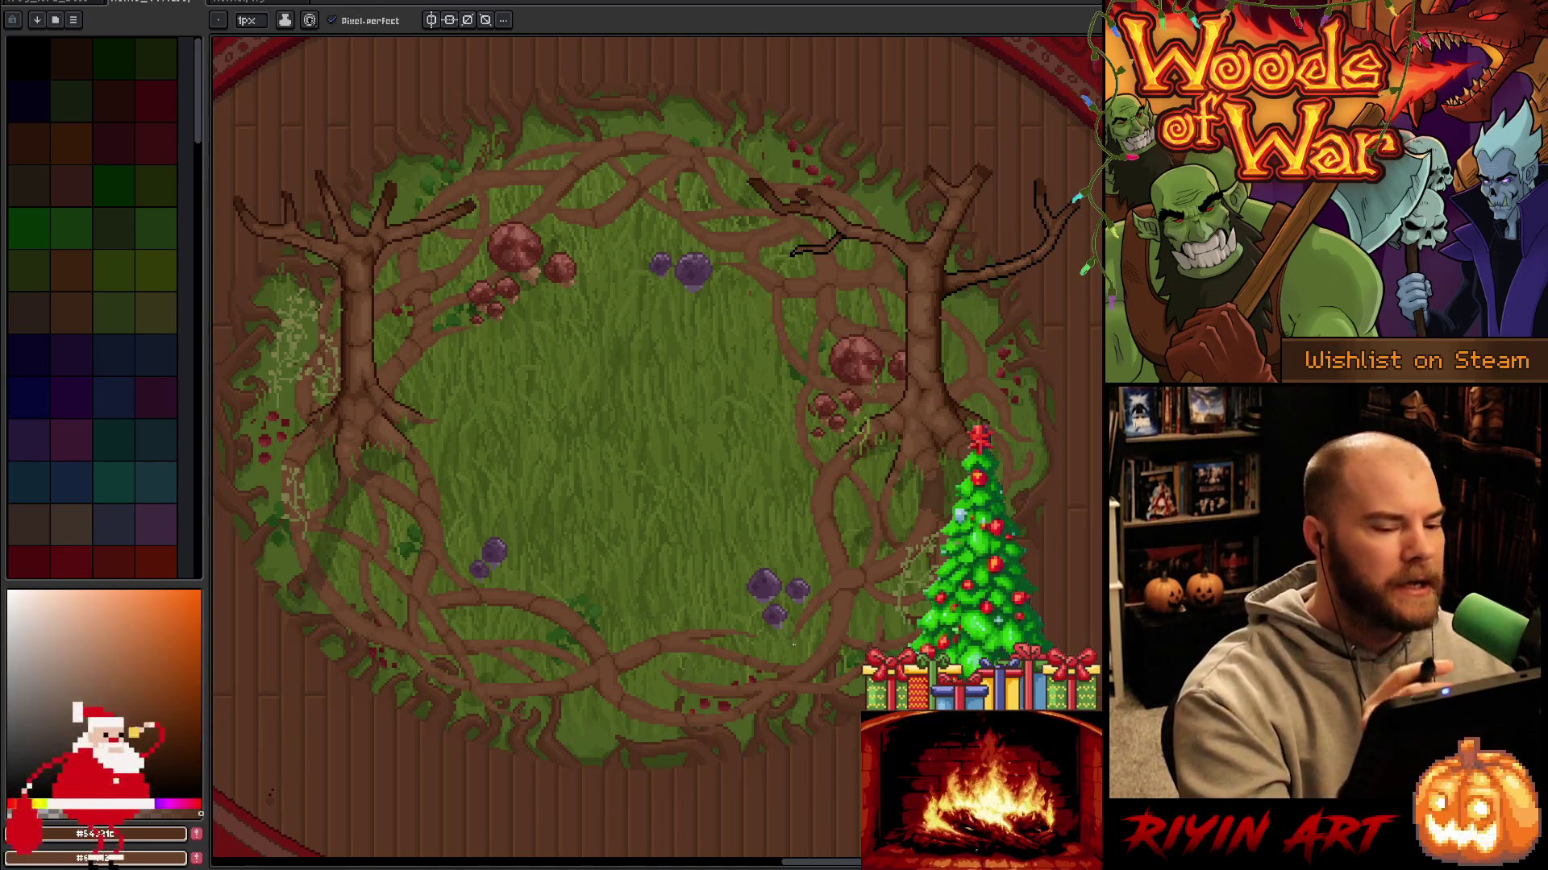
drag(787, 643, 775, 647)
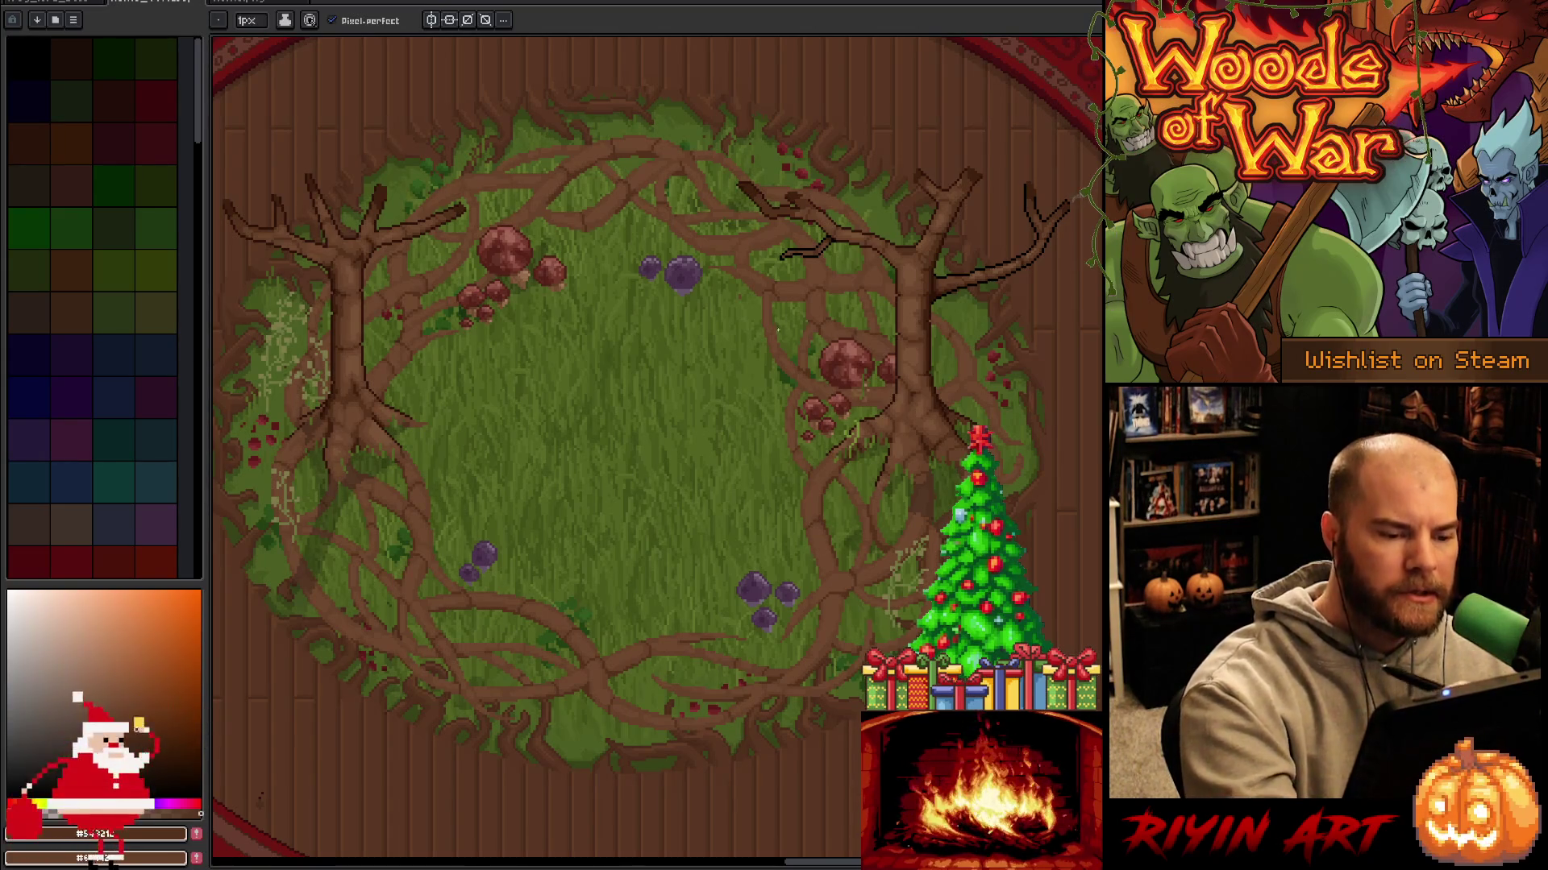
drag(738, 263, 832, 320)
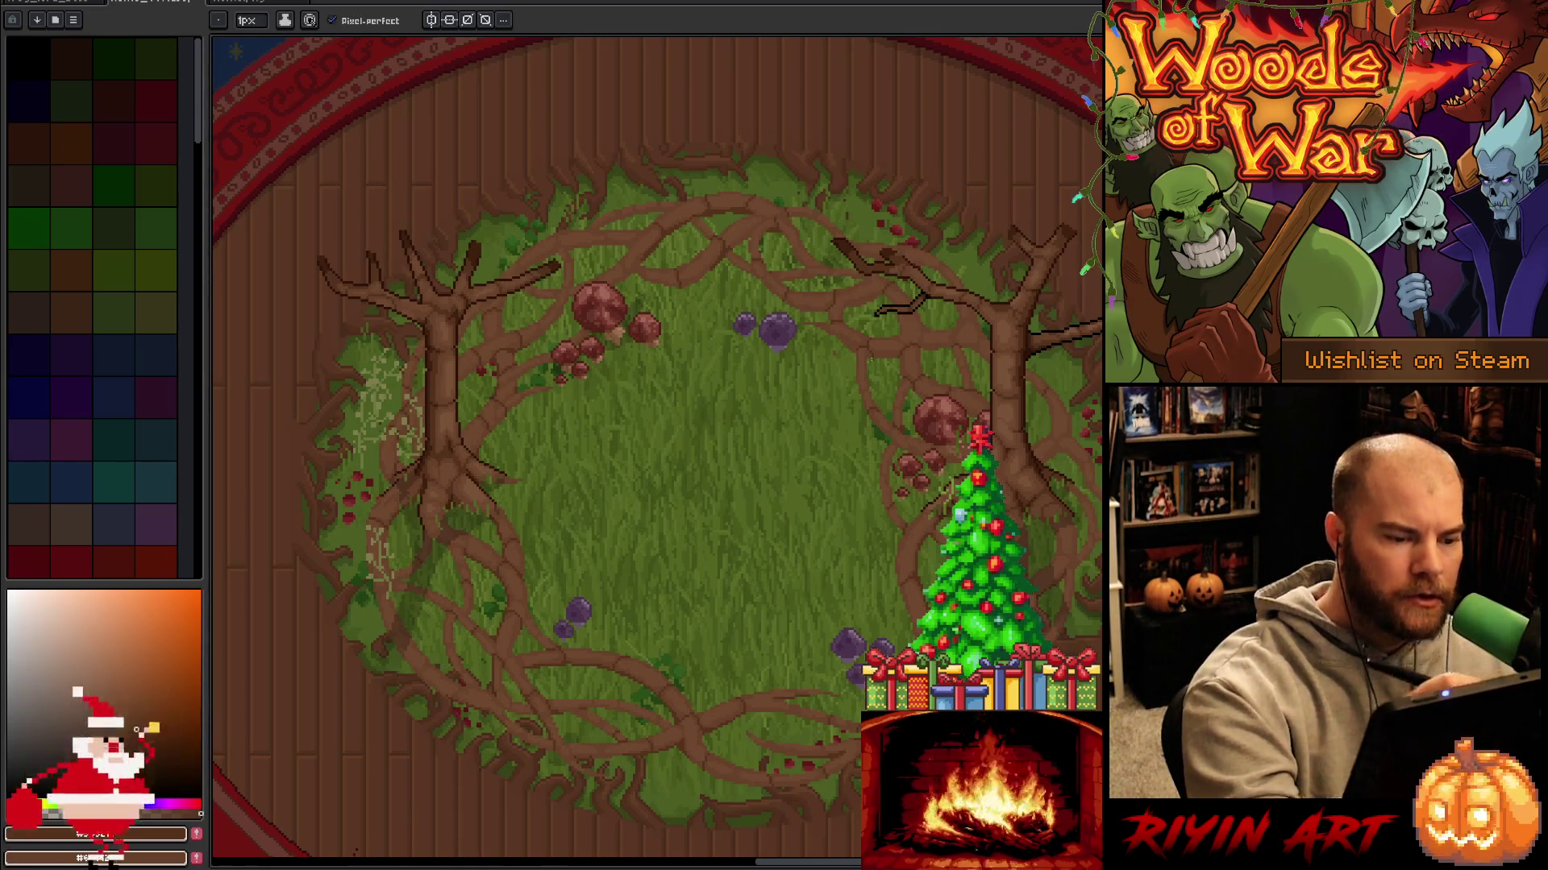
mouse_move(899, 639)
mouse_down()
mouse_move(750, 601)
mouse_move(760, 618)
mouse_up()
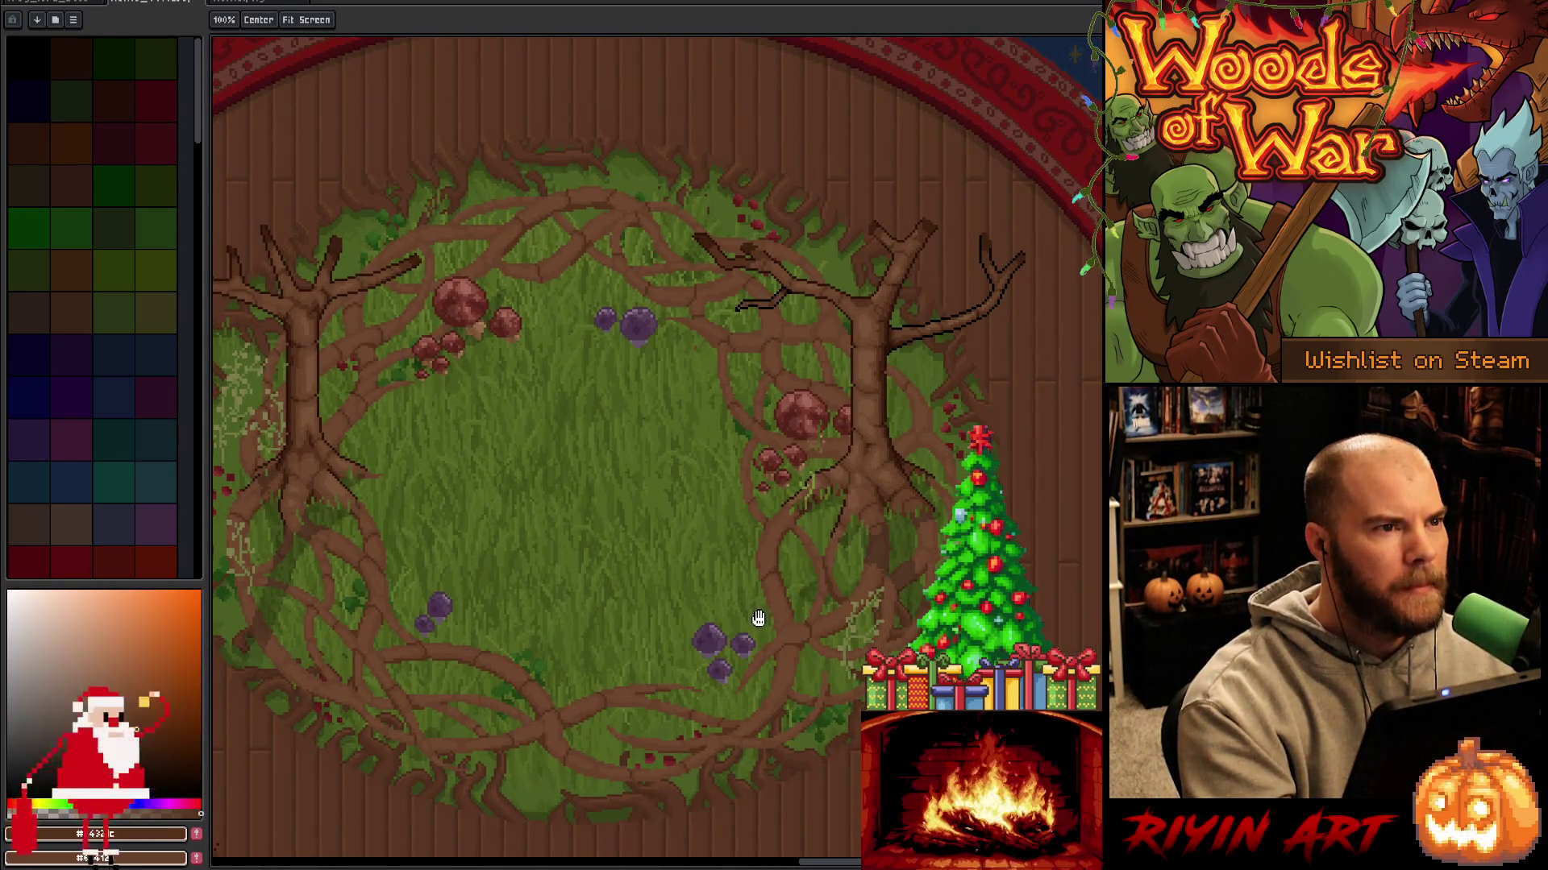
drag(794, 627, 822, 588)
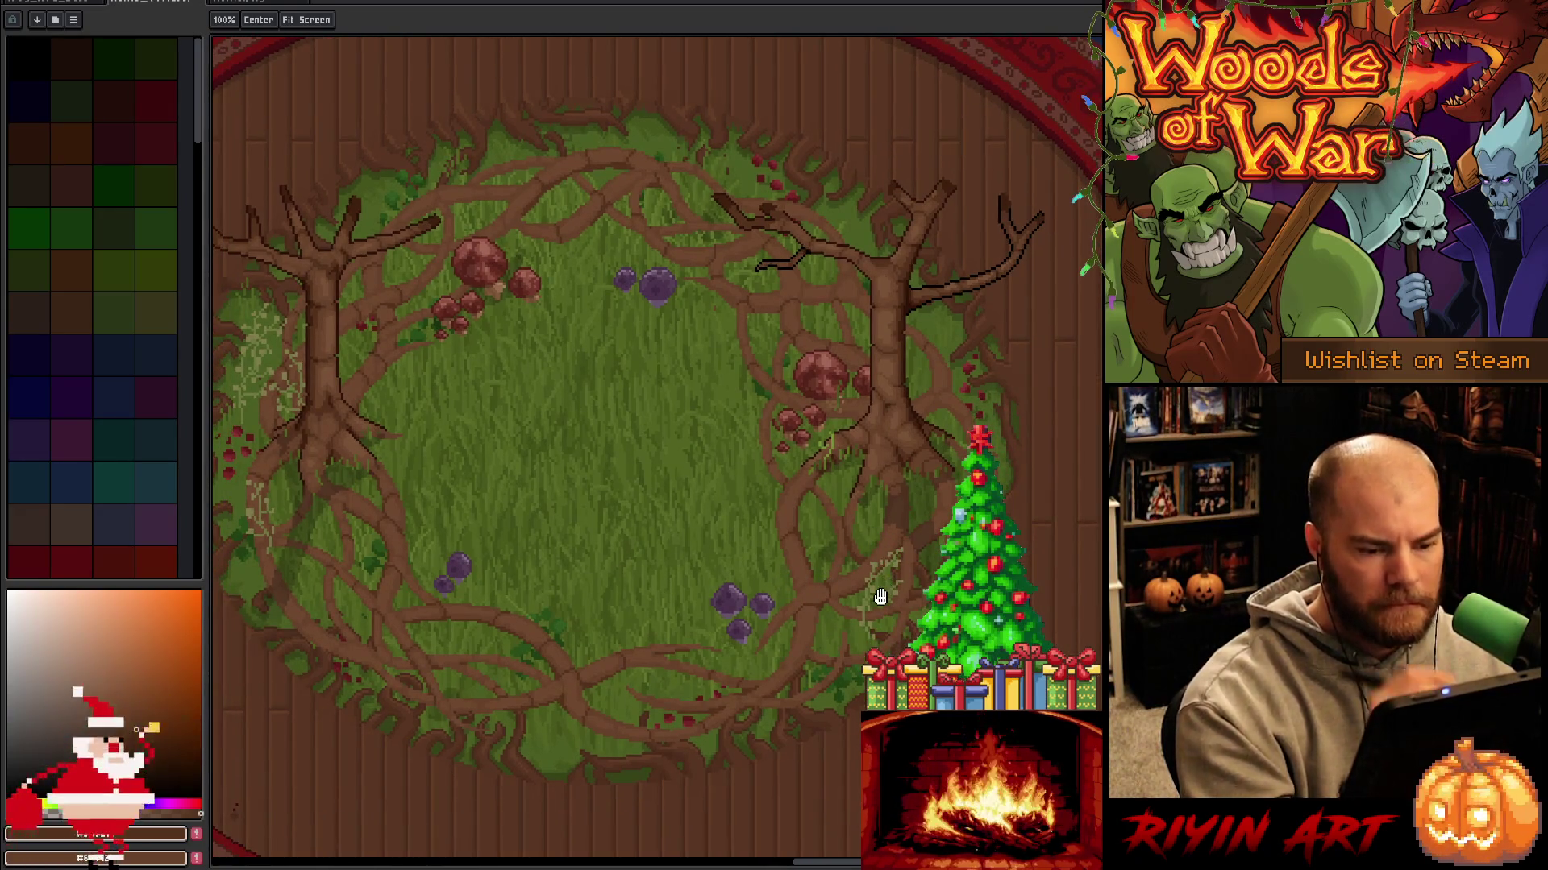
key(b)
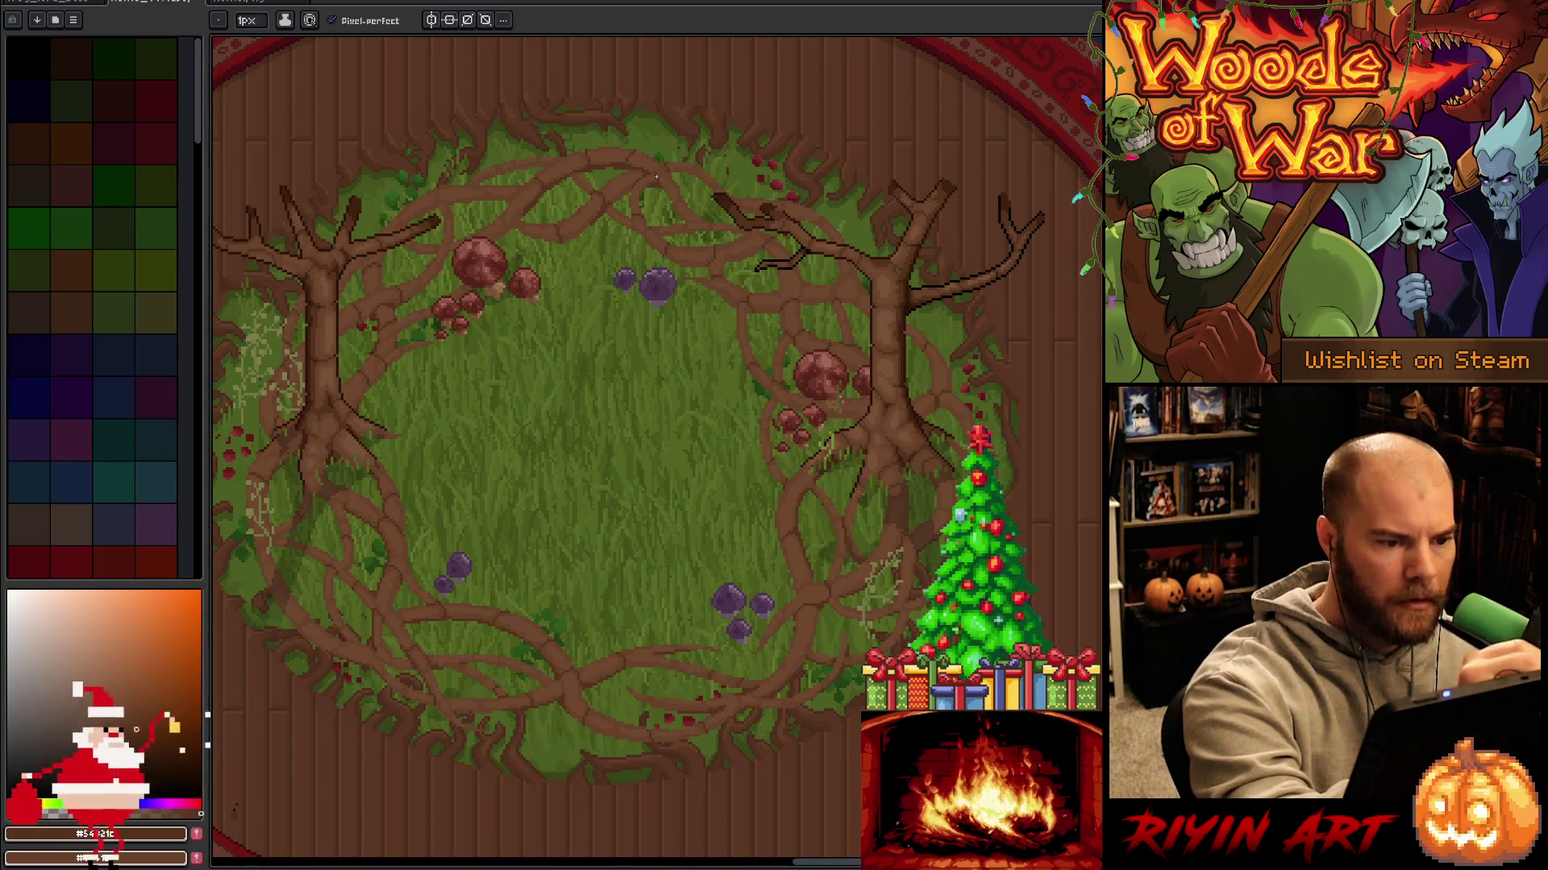
drag(649, 78, 854, 185)
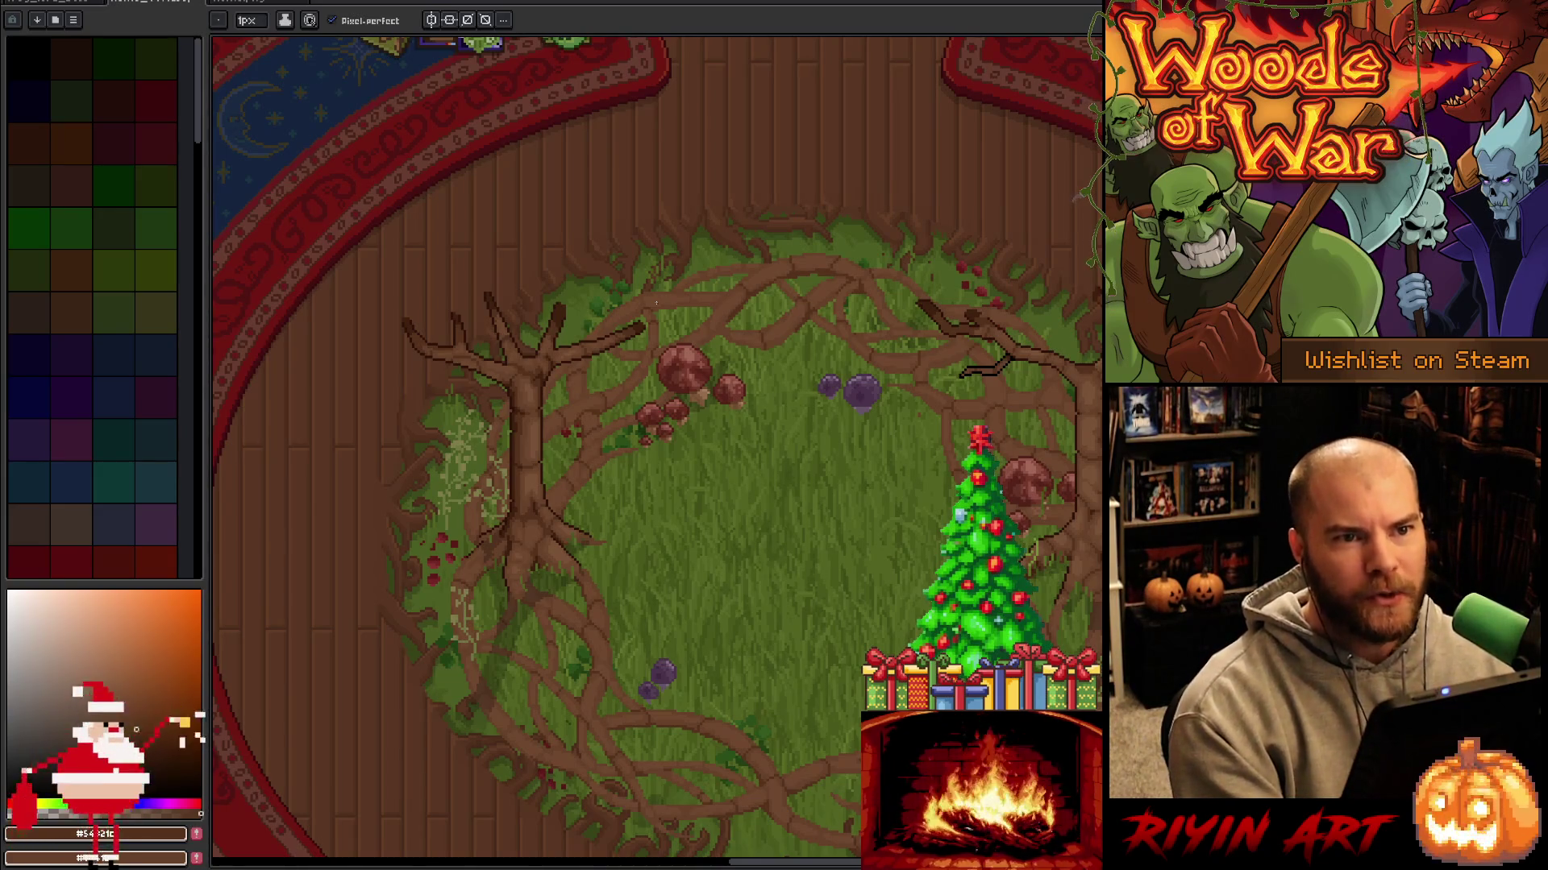
Sample the brown from the tree trunk and zoom out to check the whole ring.
scroll(650, 304, right, 5)
scroll(650, 304, down, 3)
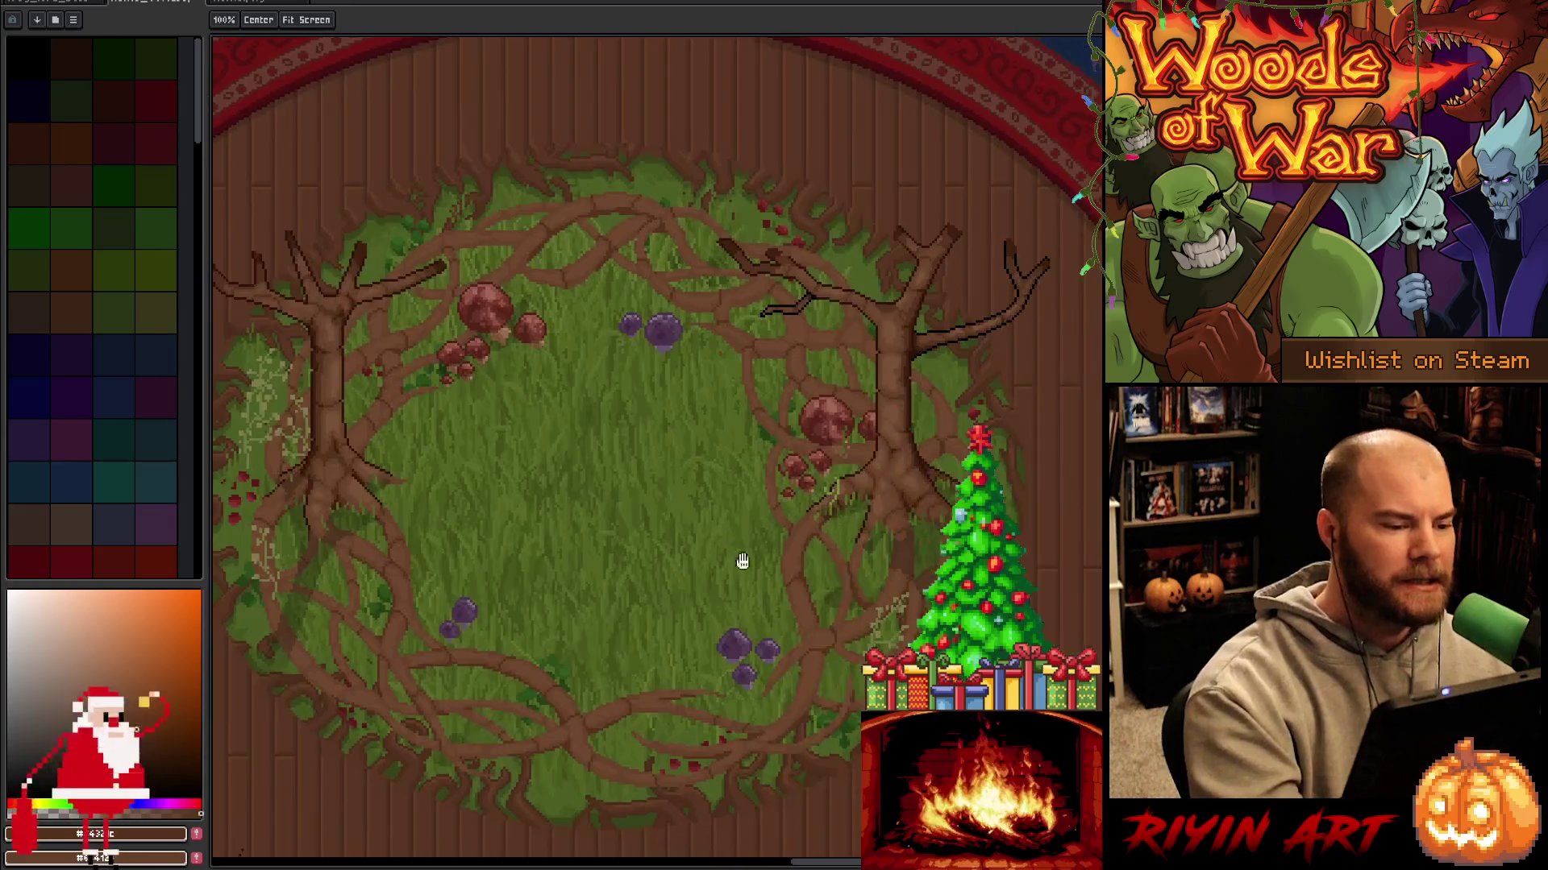
drag(923, 613, 911, 613)
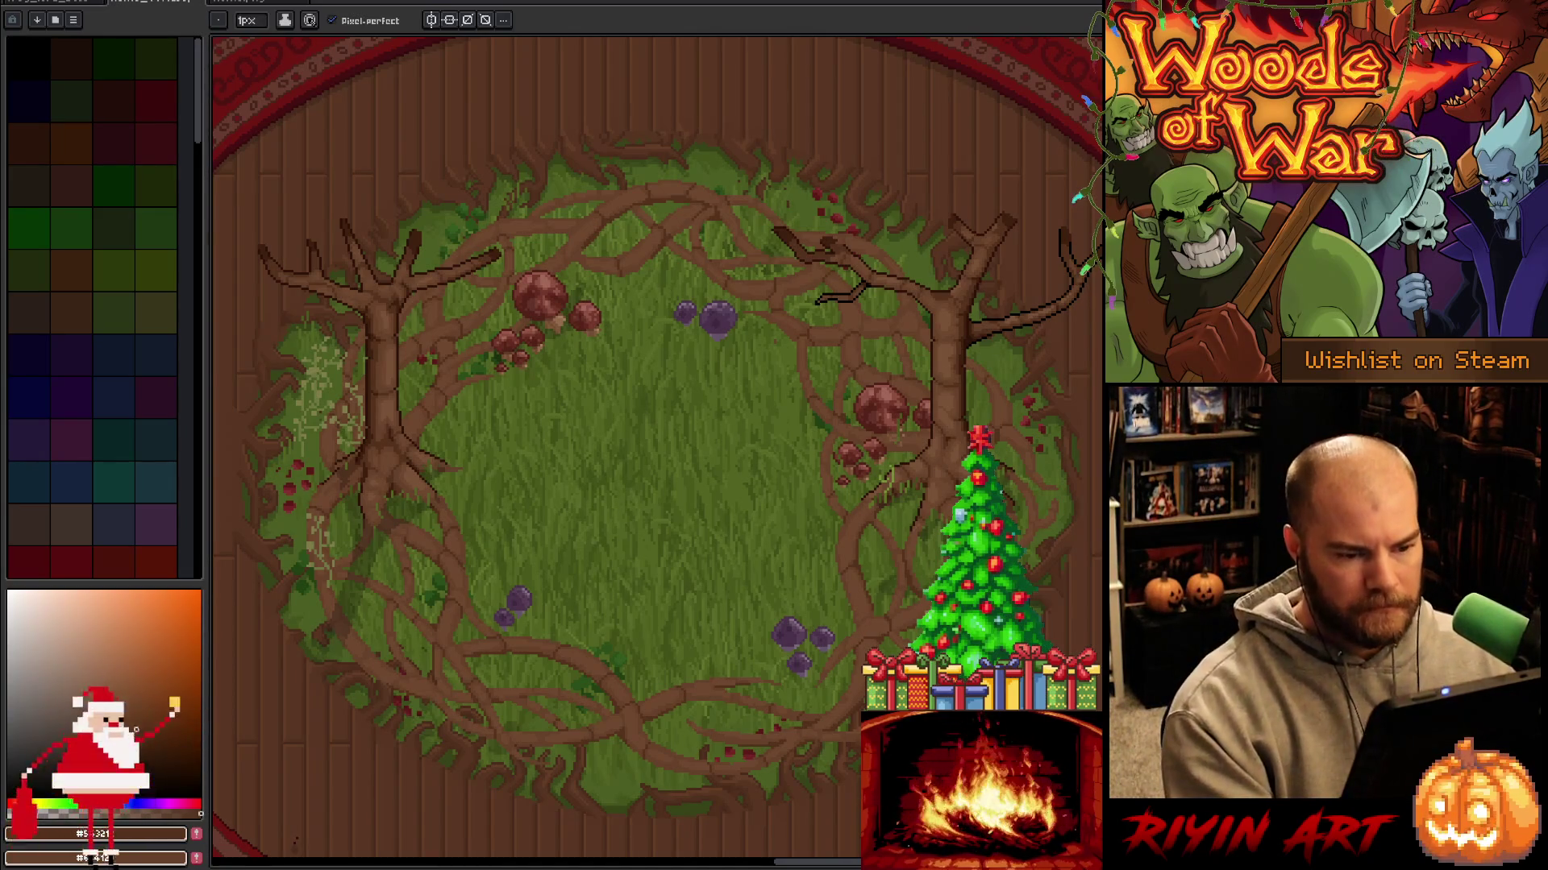
scroll(933, 379, up, 3)
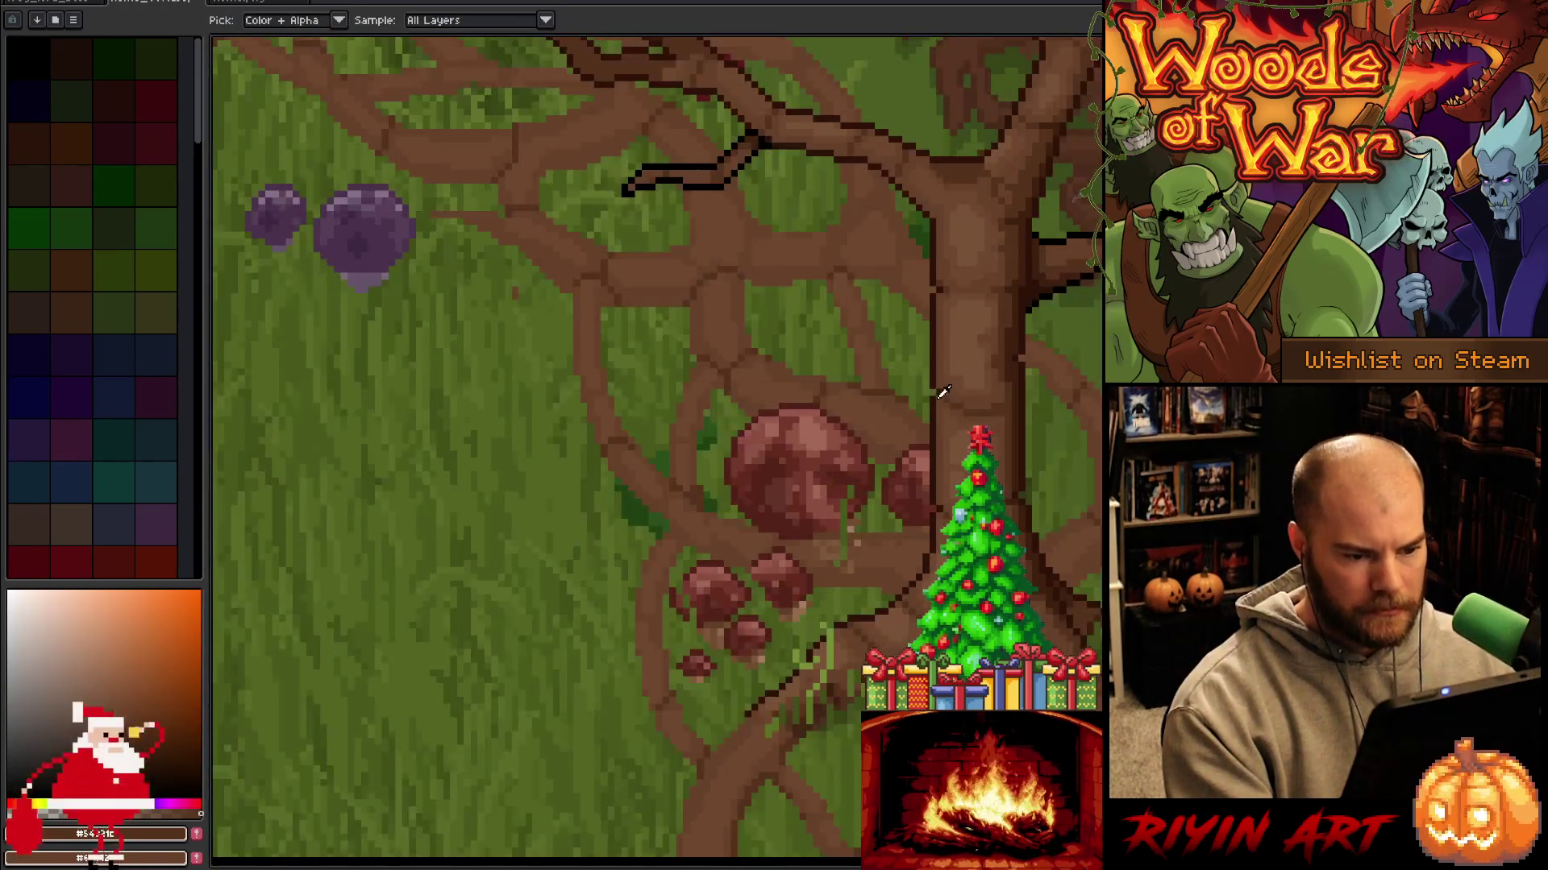
alt+click(939, 410)
scroll(935, 411, down, 3)
scroll(935, 411, down, 1)
scroll(927, 415, up, 1)
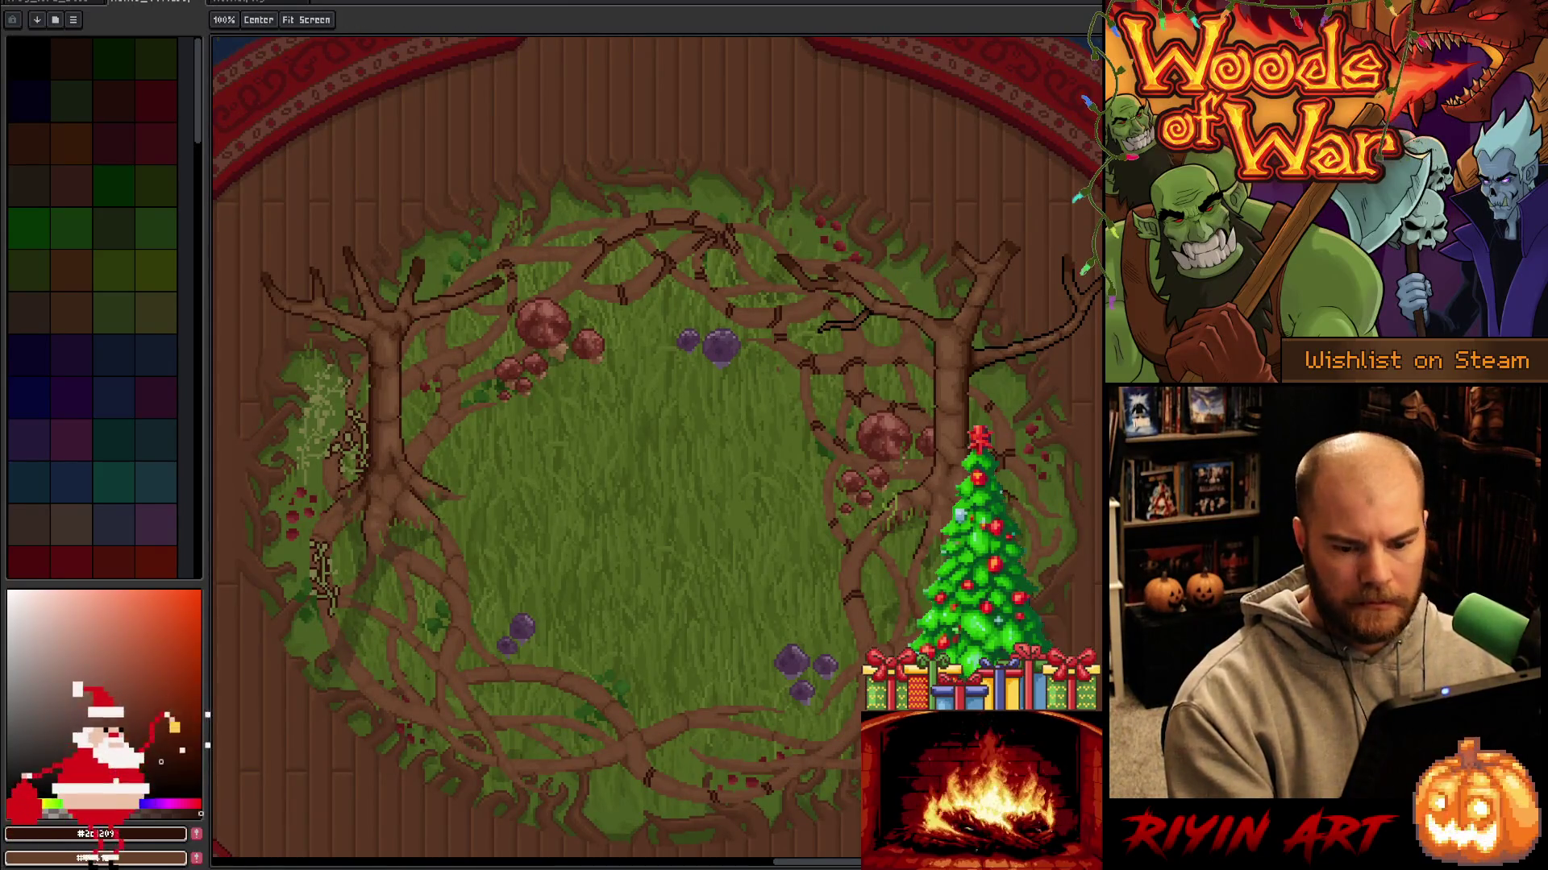
key(alt)
Show the layers panel and toggle the Flower Vine layer's visibility to compare its content.
key(Tab)
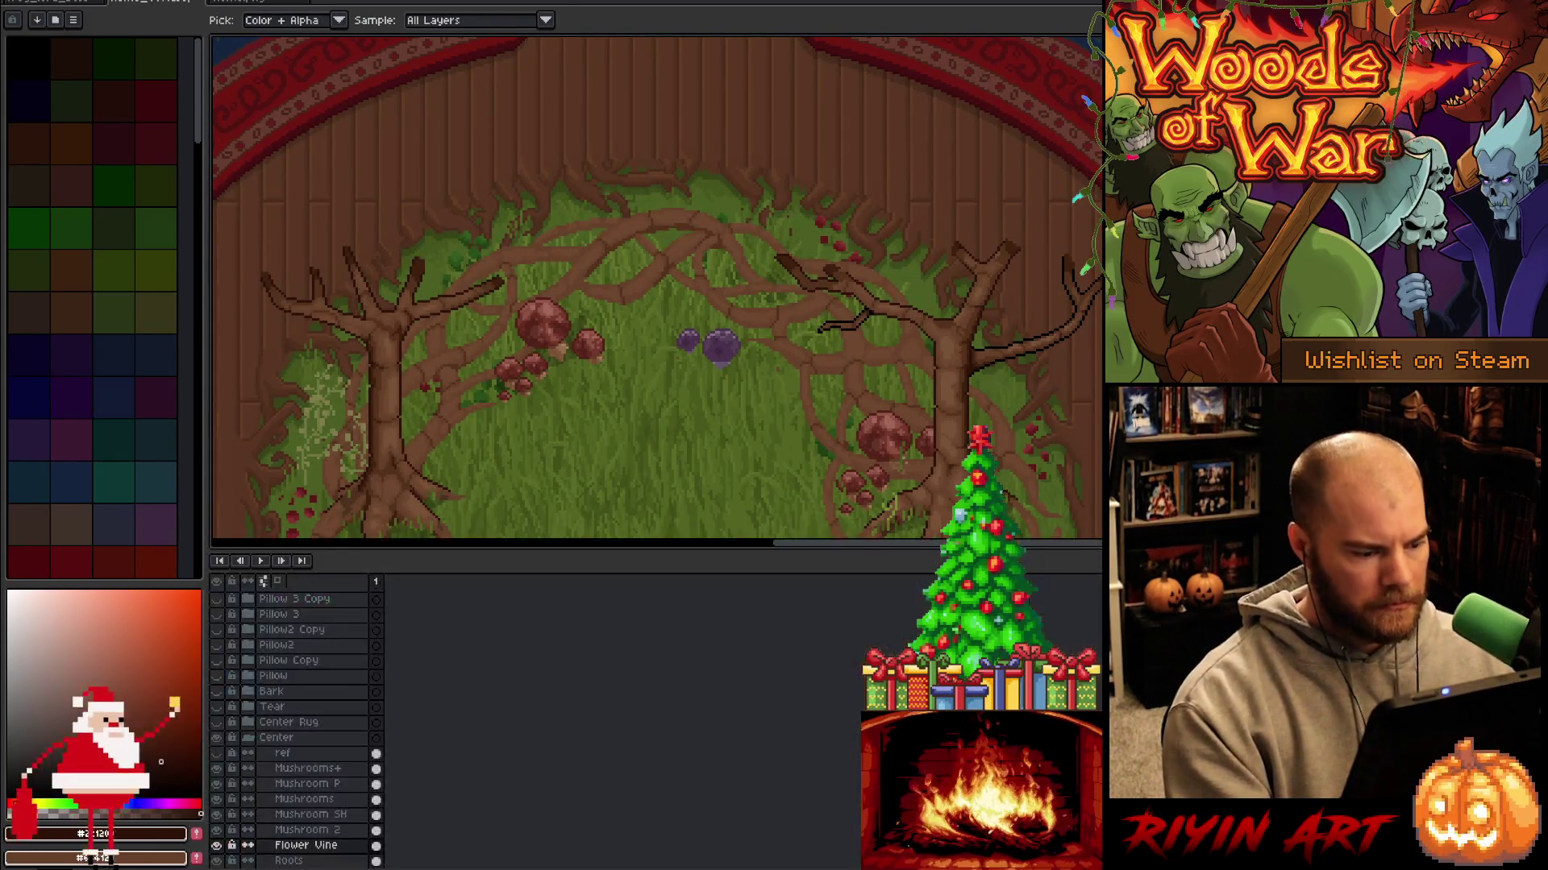
scroll(613, 392, down, 1)
mouse_move(613, 392)
mouse_down()
mouse_move(718, 255)
mouse_move(719, 185)
mouse_up()
click(216, 845)
click(217, 845)
click(216, 845)
click(218, 846)
click(217, 845)
click(218, 846)
click(218, 846)
click(218, 846)
click(218, 846)
click(218, 845)
Marquee the upper half of the rug, then switch to Roots and toggle its visibility.
key(ctrl+t)
mouse_move(645, 50)
mouse_down()
mouse_move(960, 276)
mouse_move(1093, 330)
mouse_up()
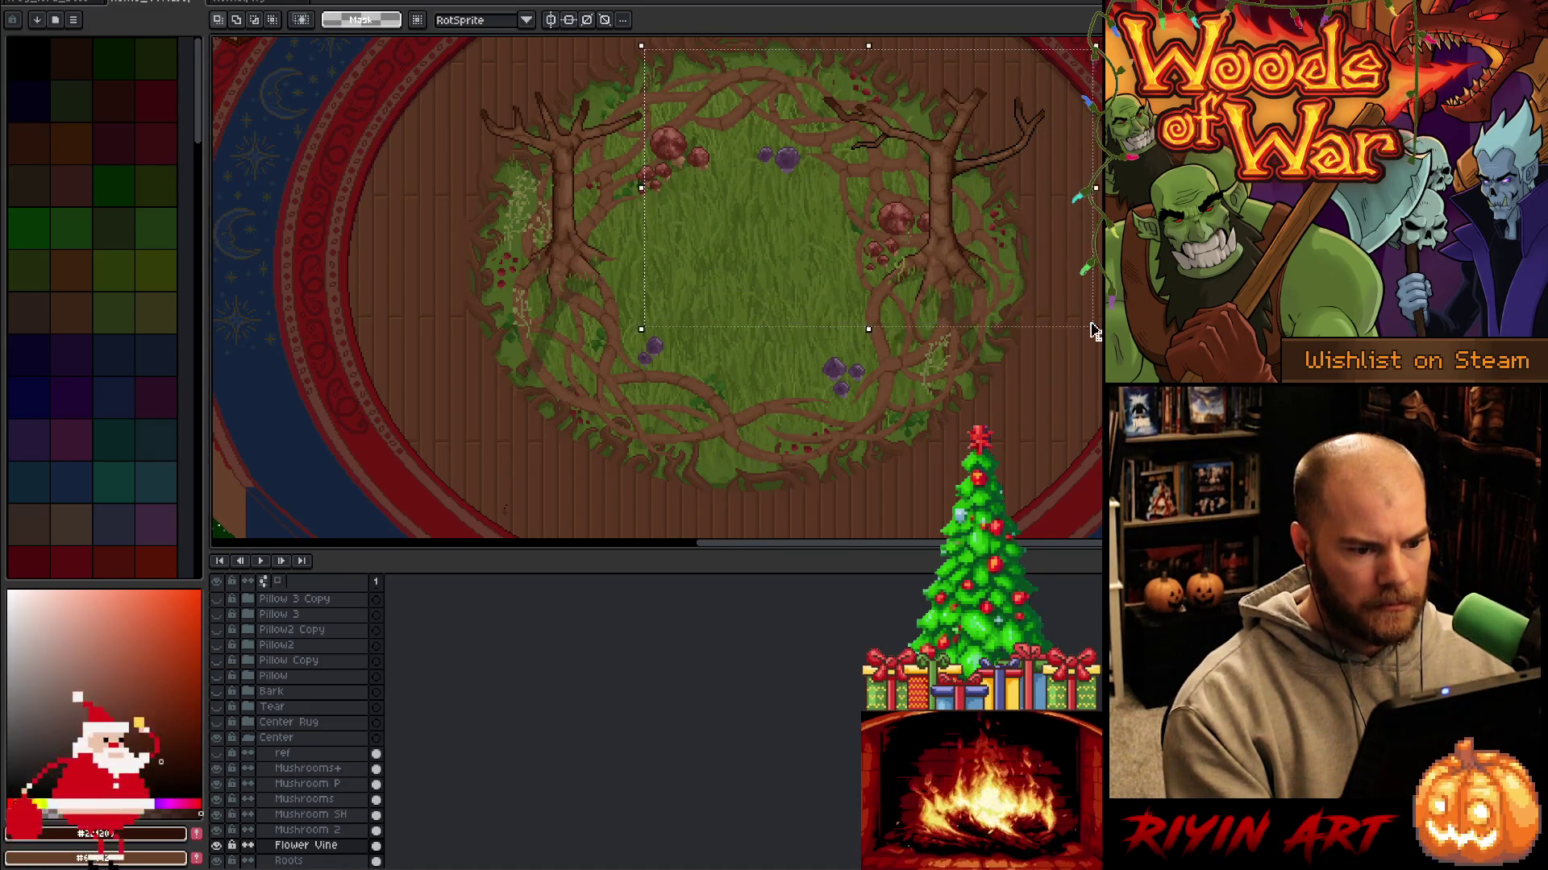
key(ctrl+d)
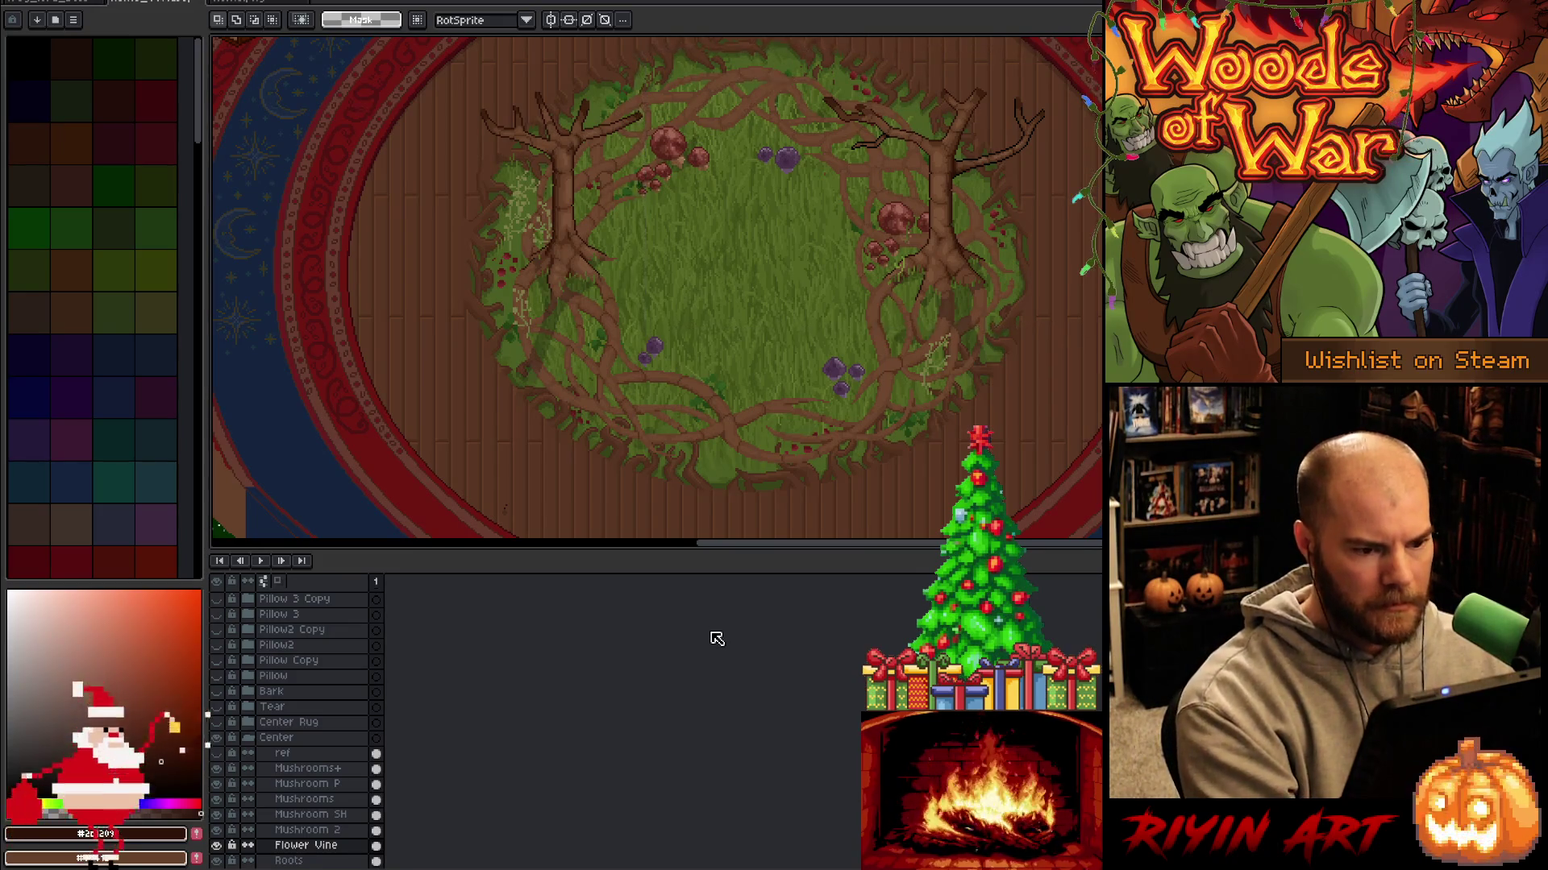
click(216, 861)
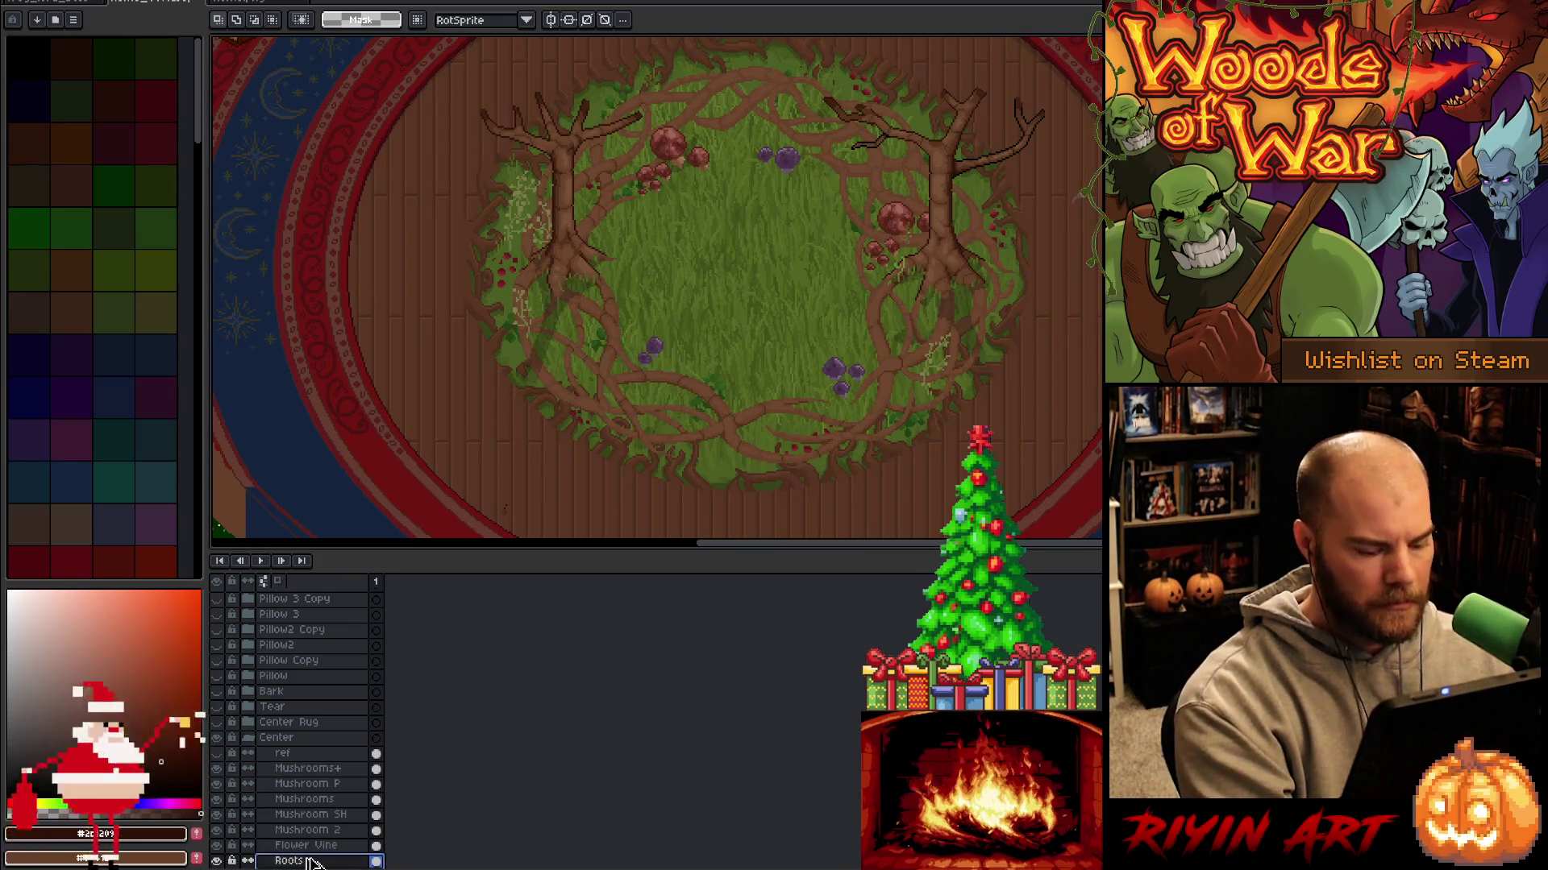
click(289, 861)
key(ctrl+shift+d)
key(ctrl+t)
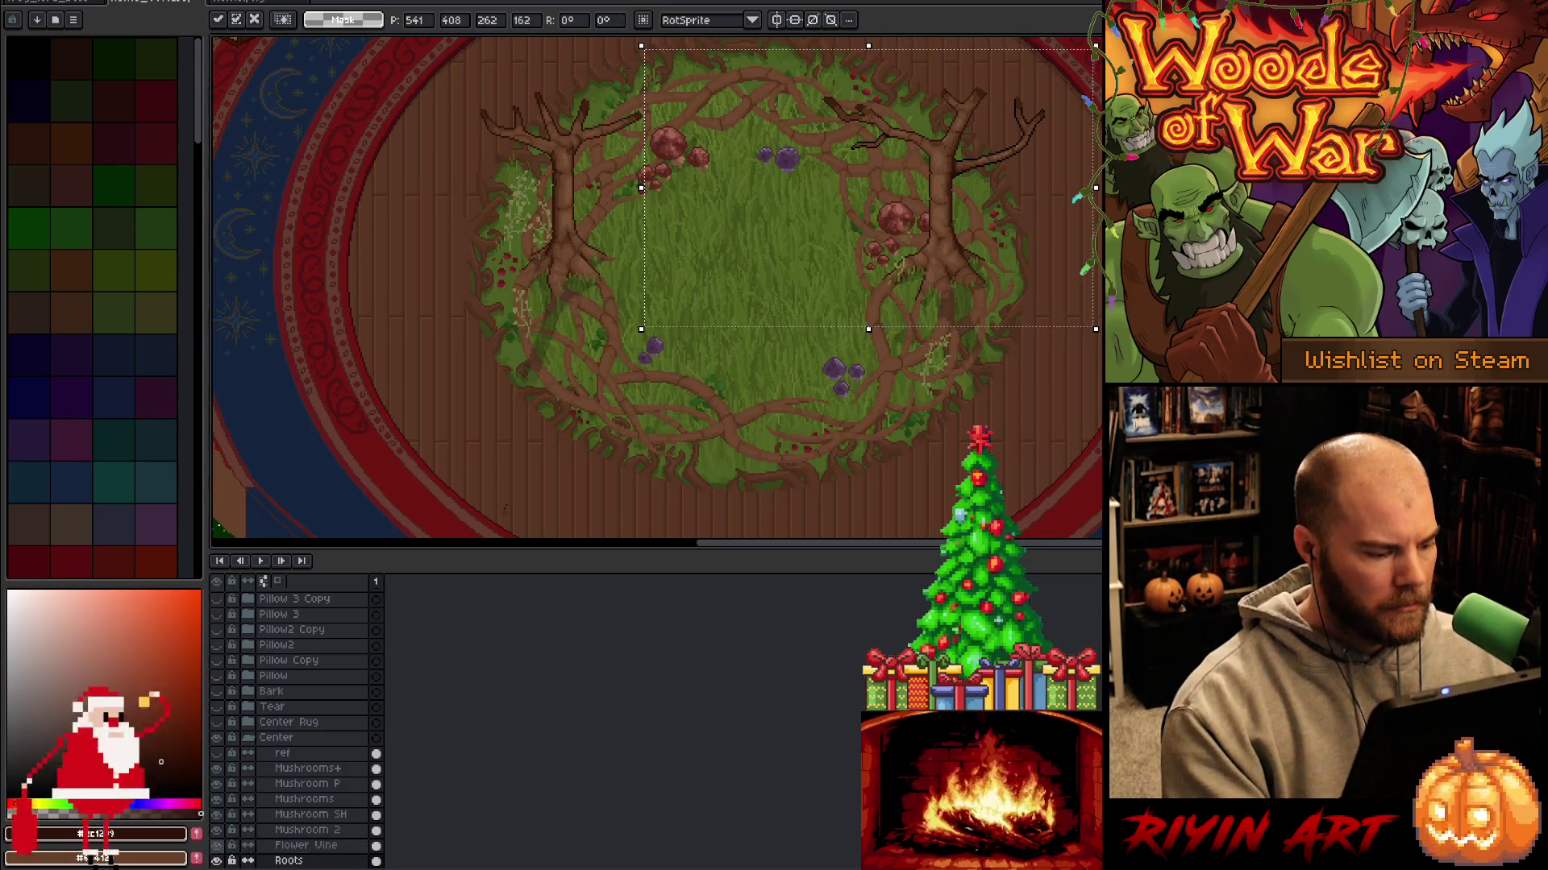
click(216, 861)
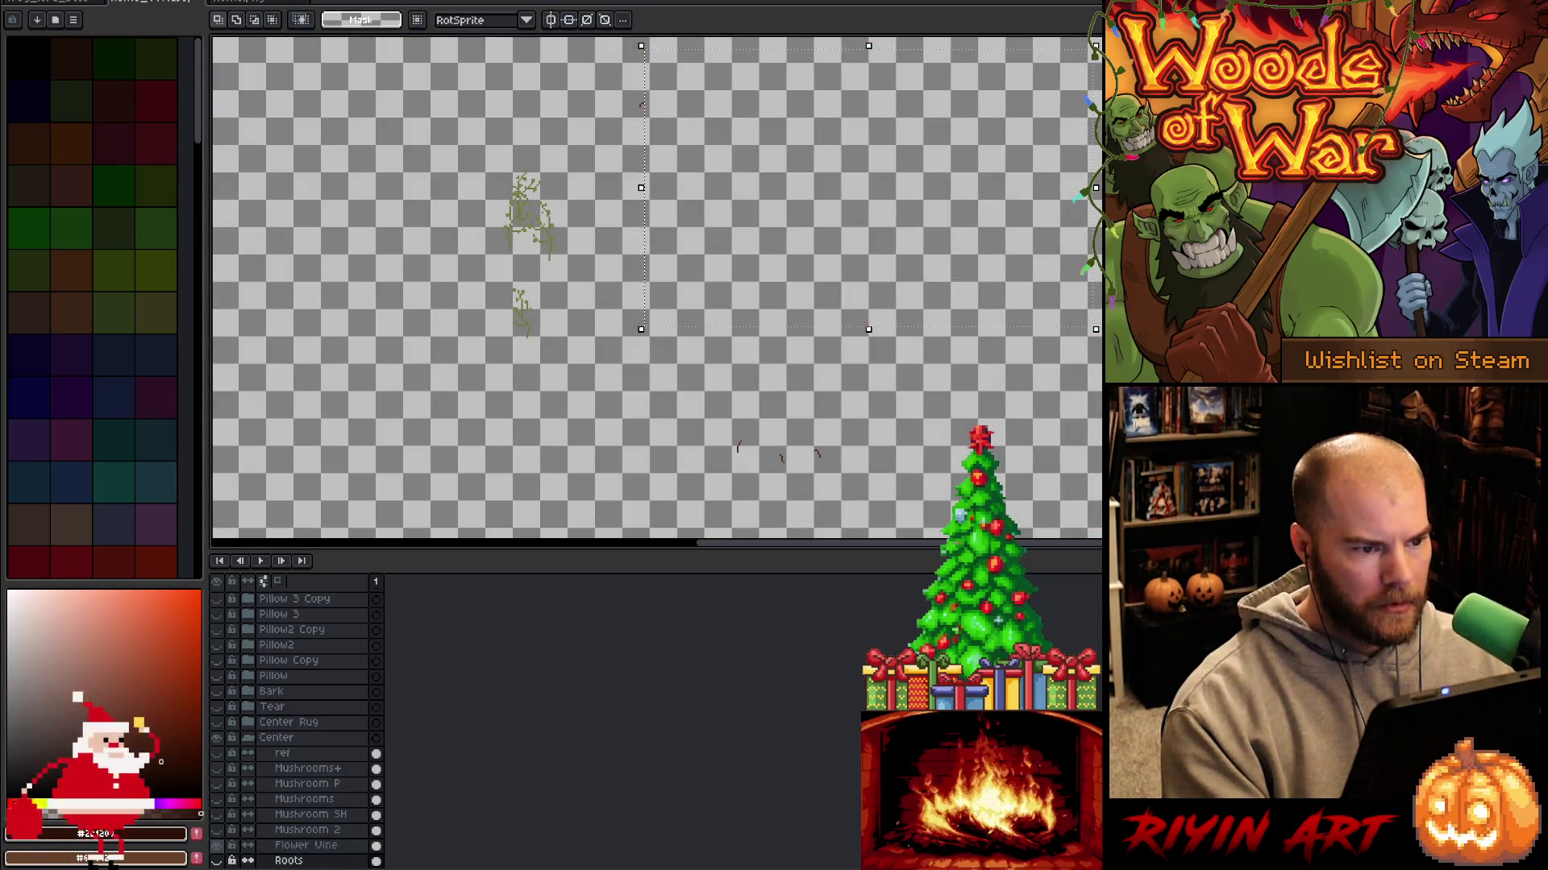
click(216, 861)
Select areas around the top mushrooms and lower grass while switching between Flower Vine and Roots.
drag(615, 63, 714, 218)
mouse_move(656, 296)
mouse_down()
mouse_move(834, 527)
mouse_move(853, 497)
mouse_up()
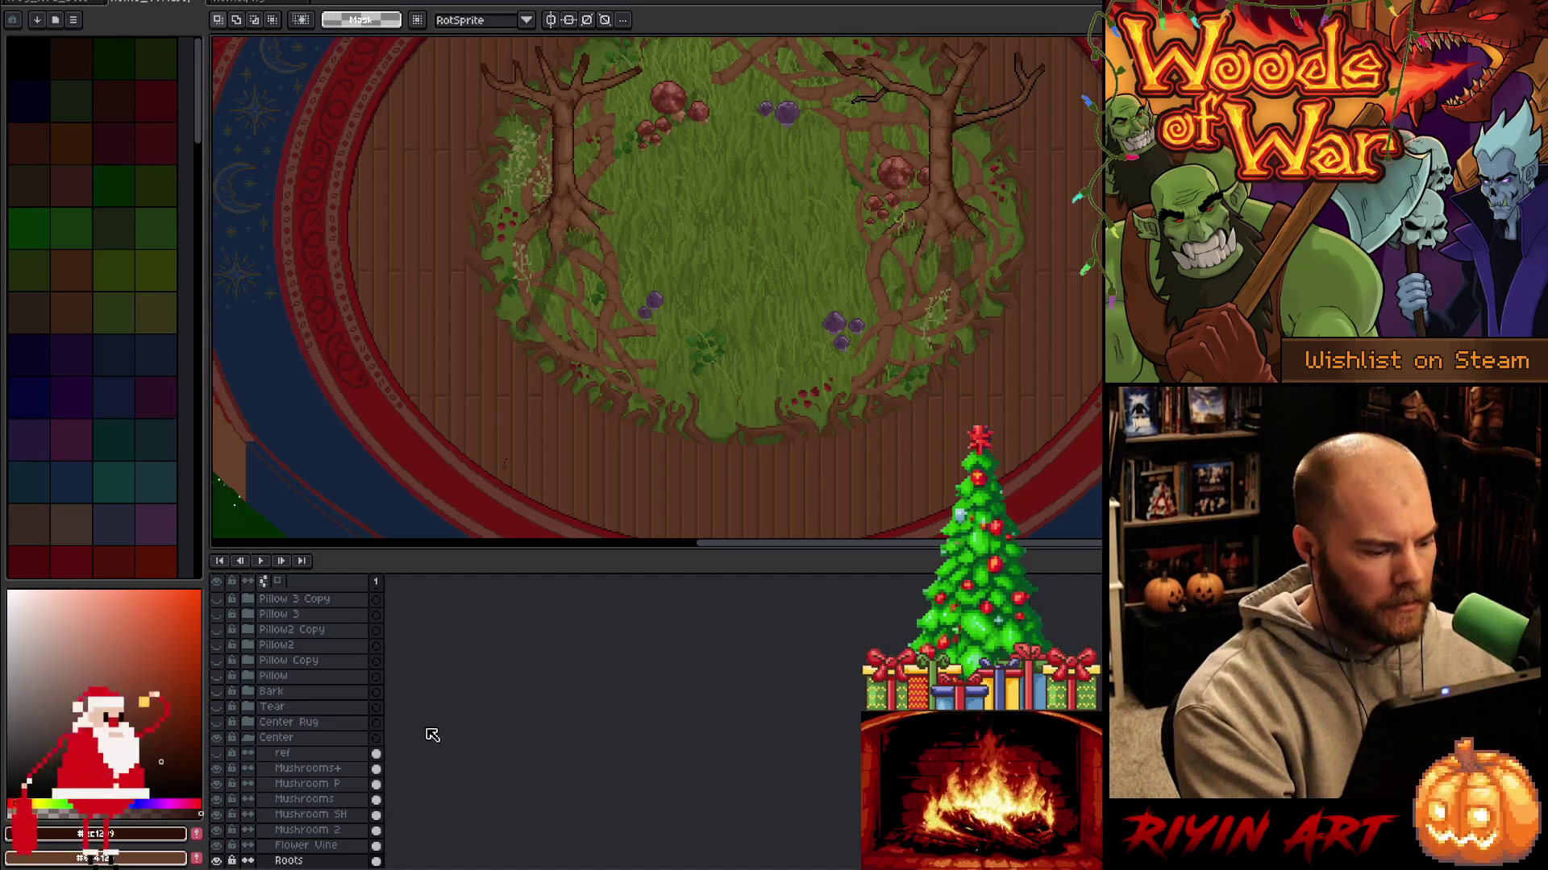
click(320, 845)
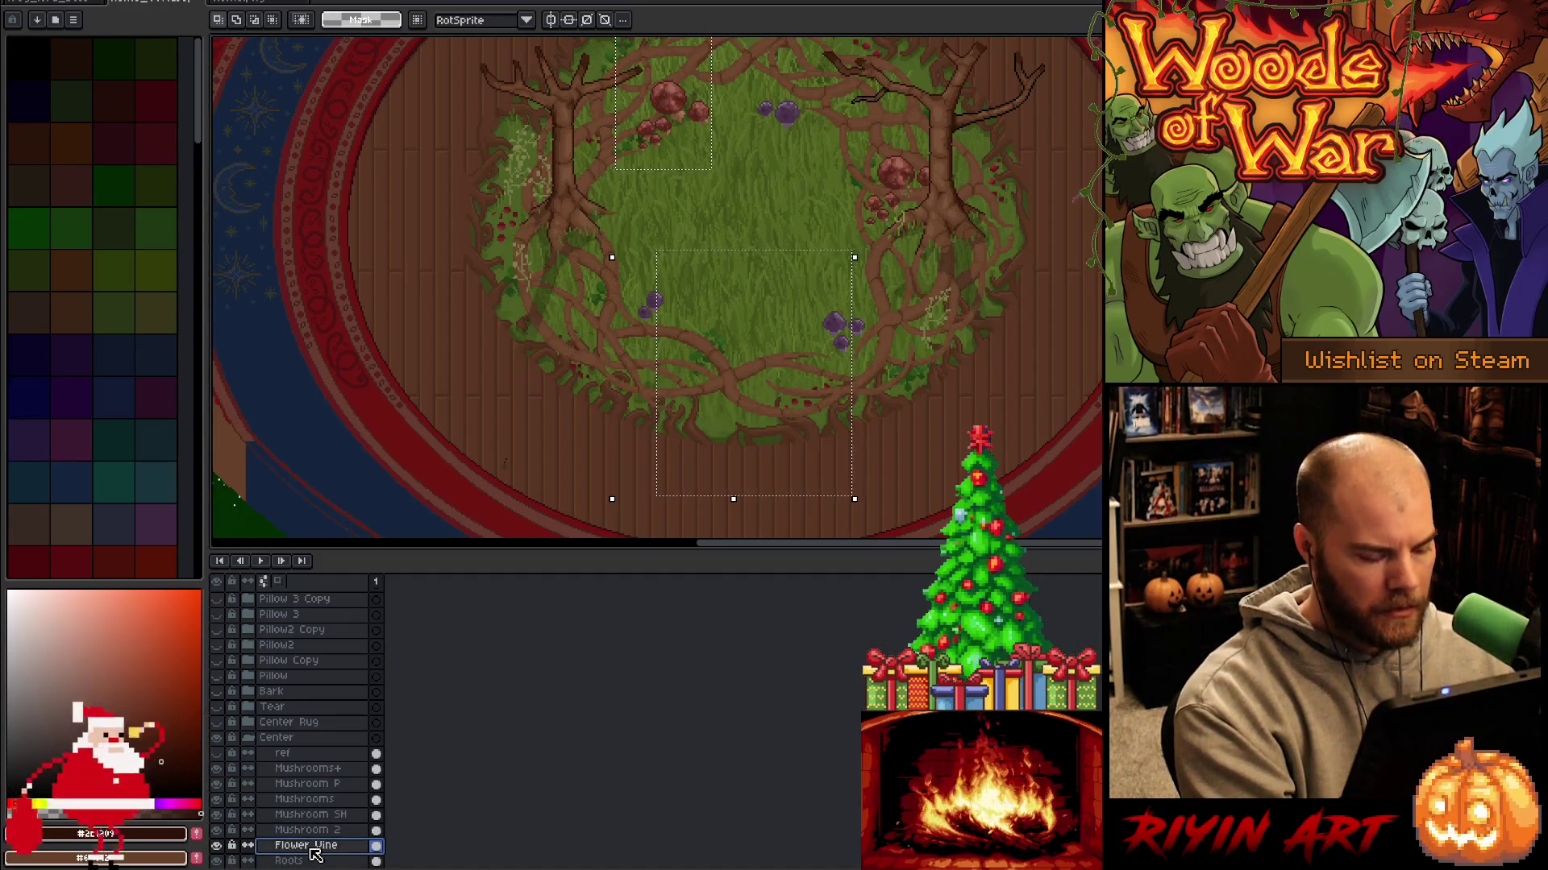
key(ctrl+d)
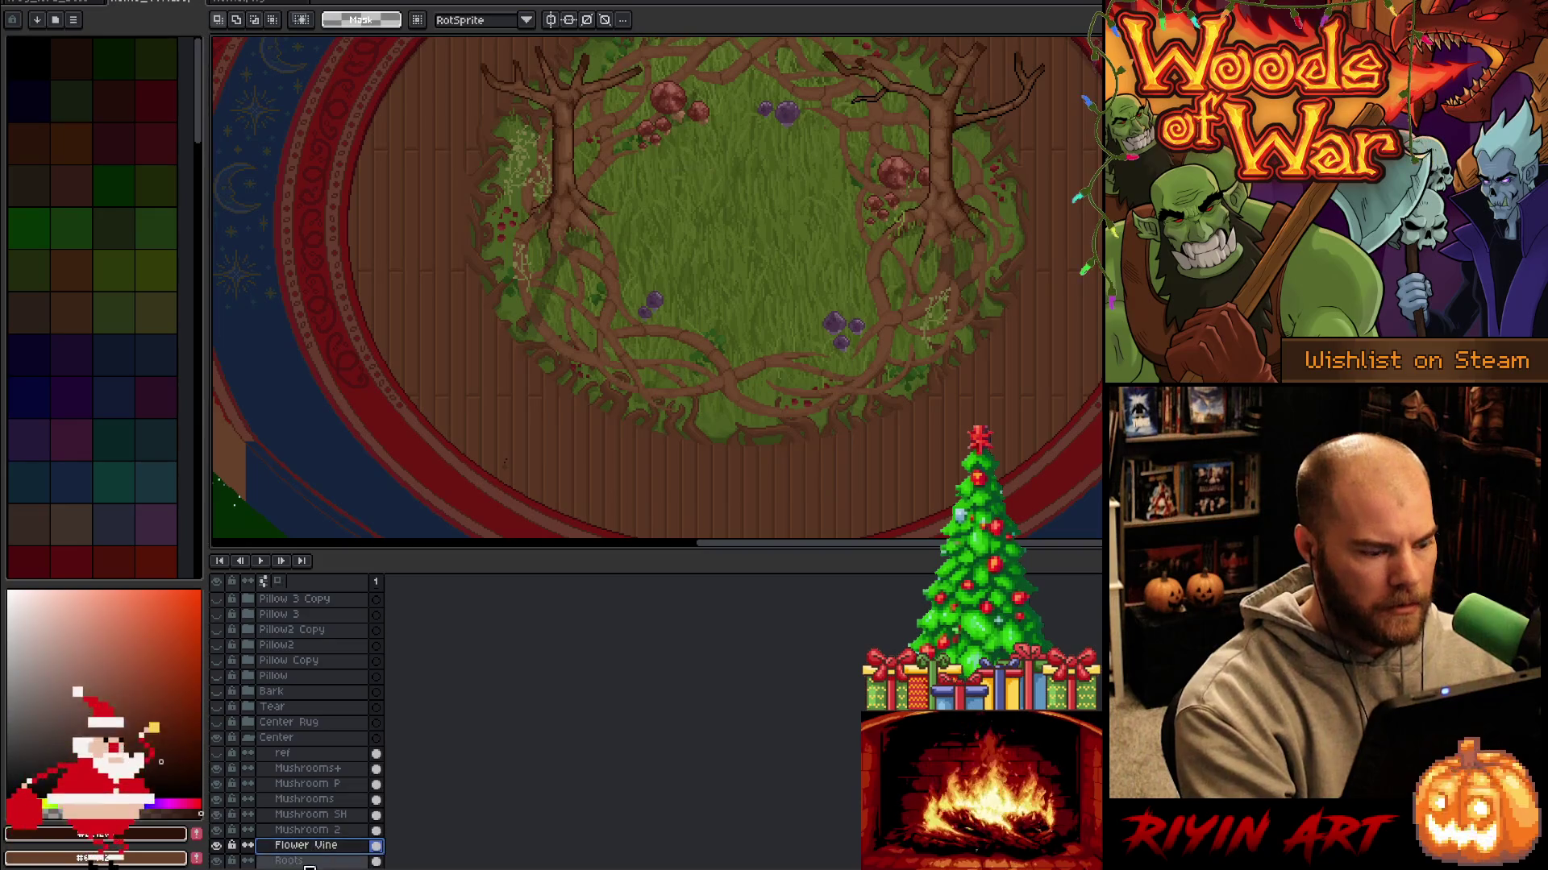
click(319, 861)
key(ctrl+v)
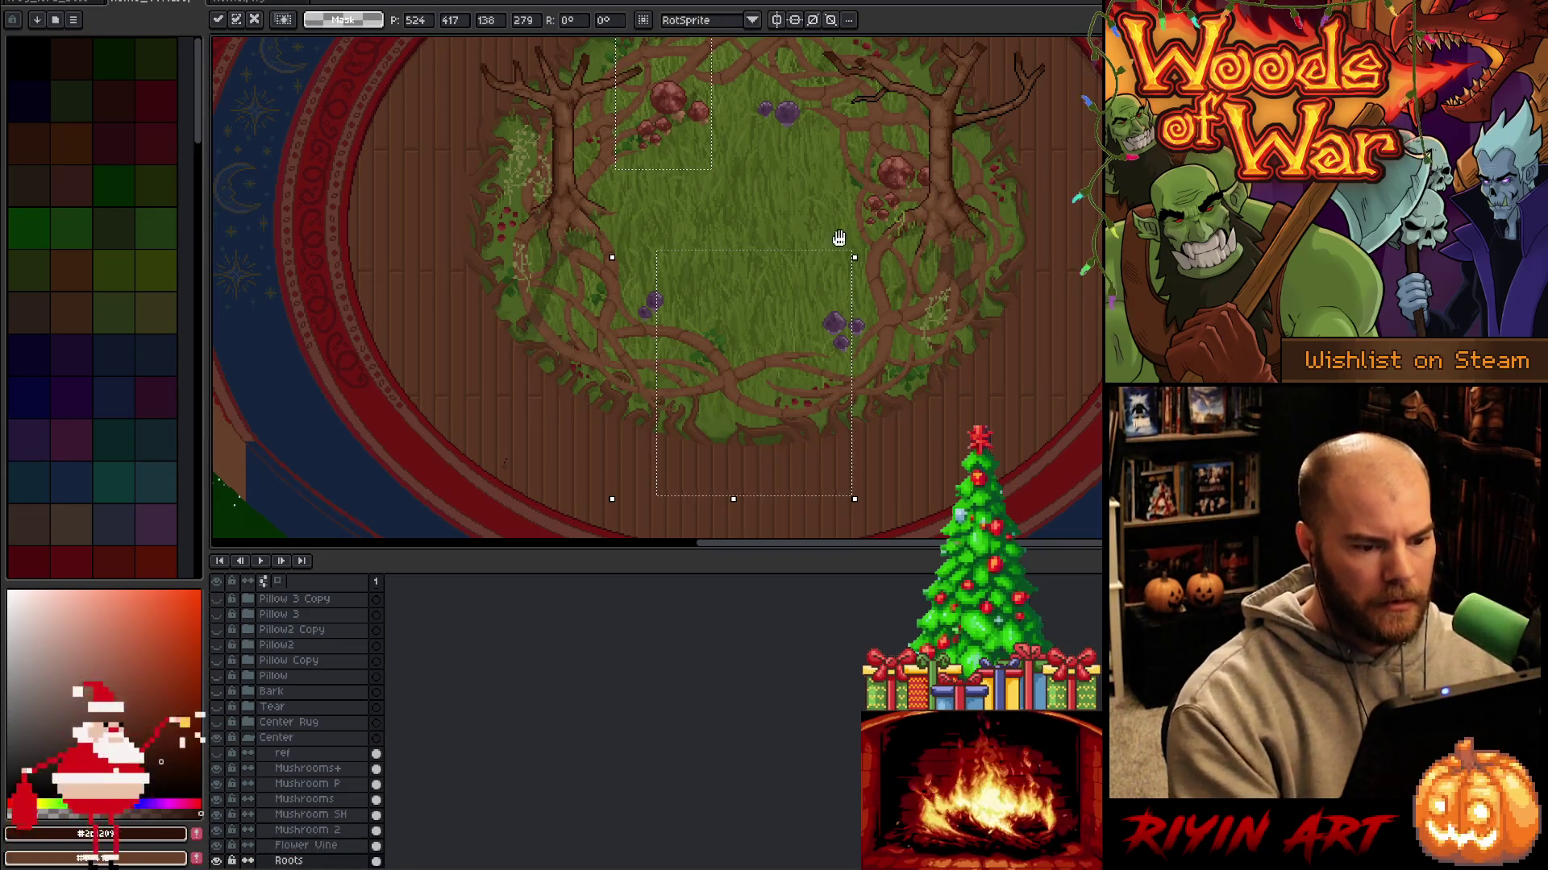
drag(830, 242, 812, 356)
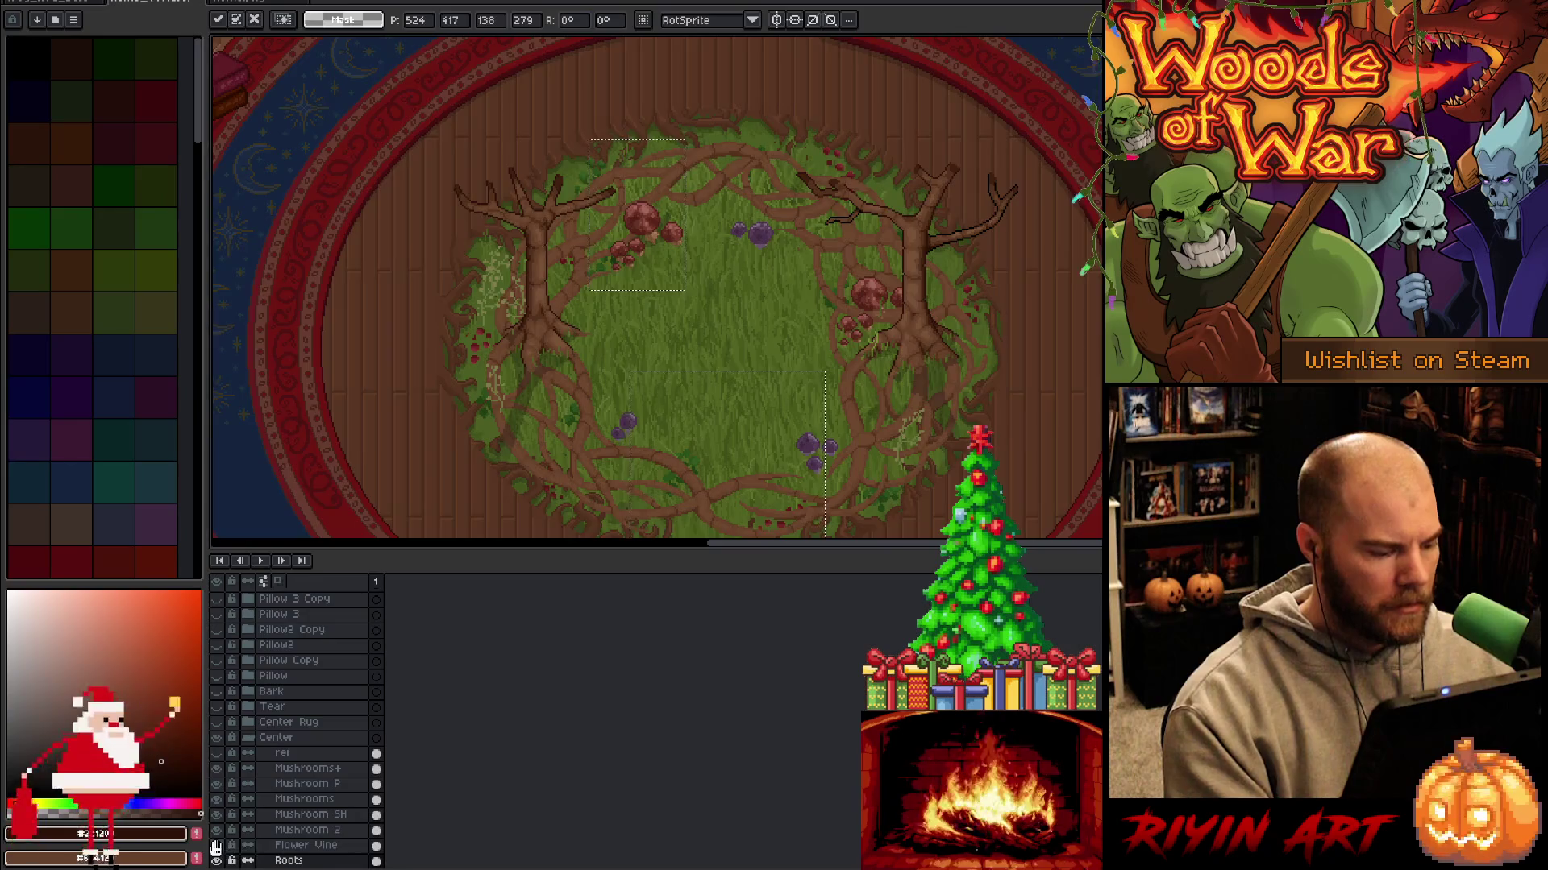
Solo the Flower Vine layer, then restore all layers and select a small grass patch on Roots.
alt+click(216, 845)
drag(617, 193, 587, 127)
key(m)
click(790, 242)
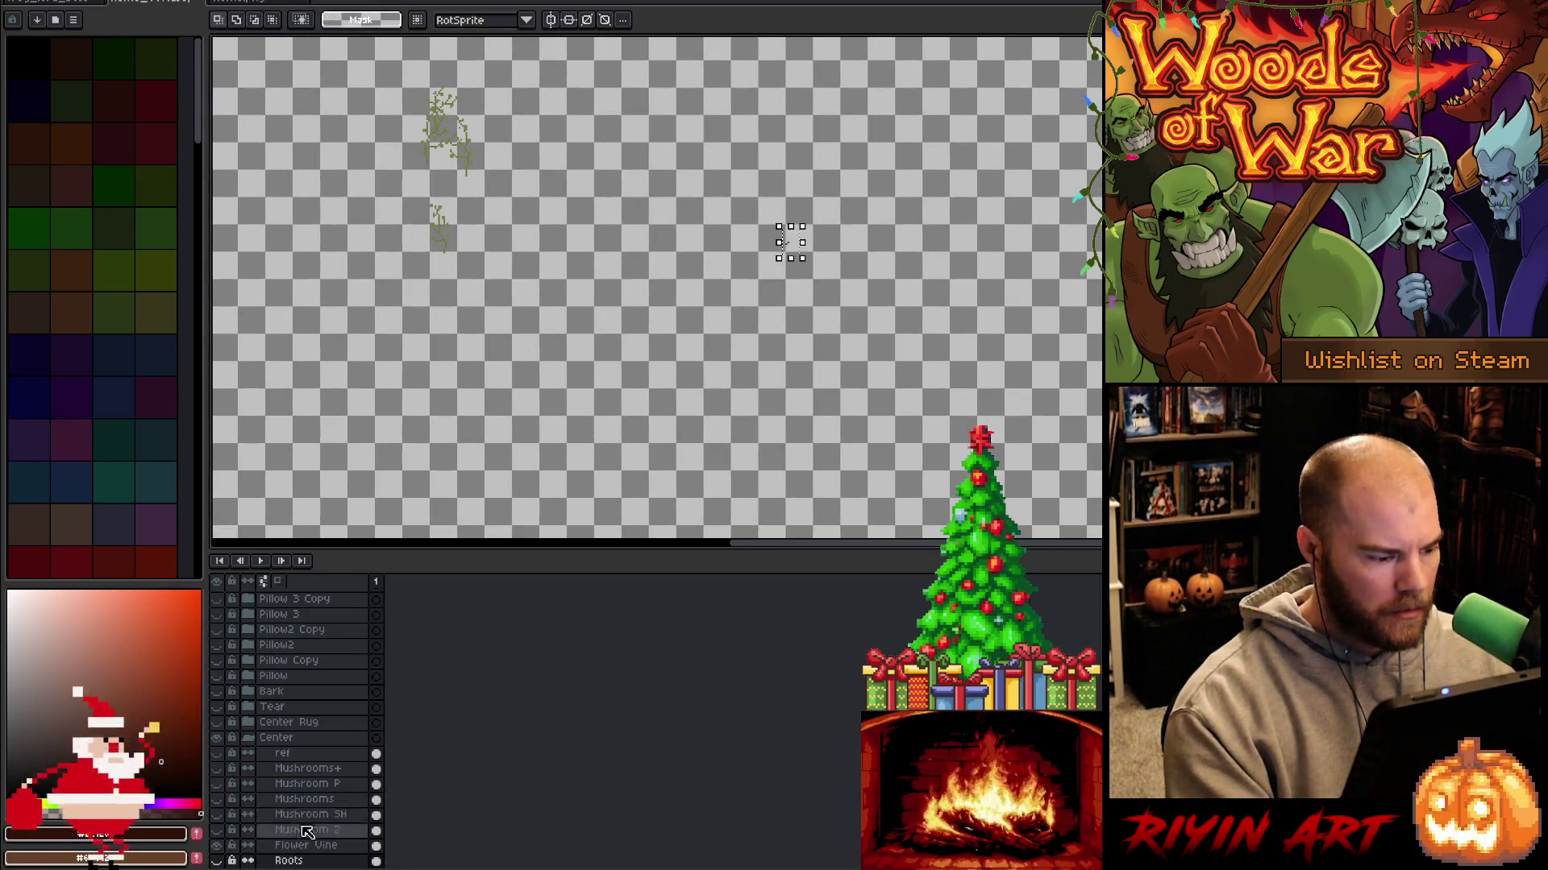
alt+click(216, 845)
click(297, 848)
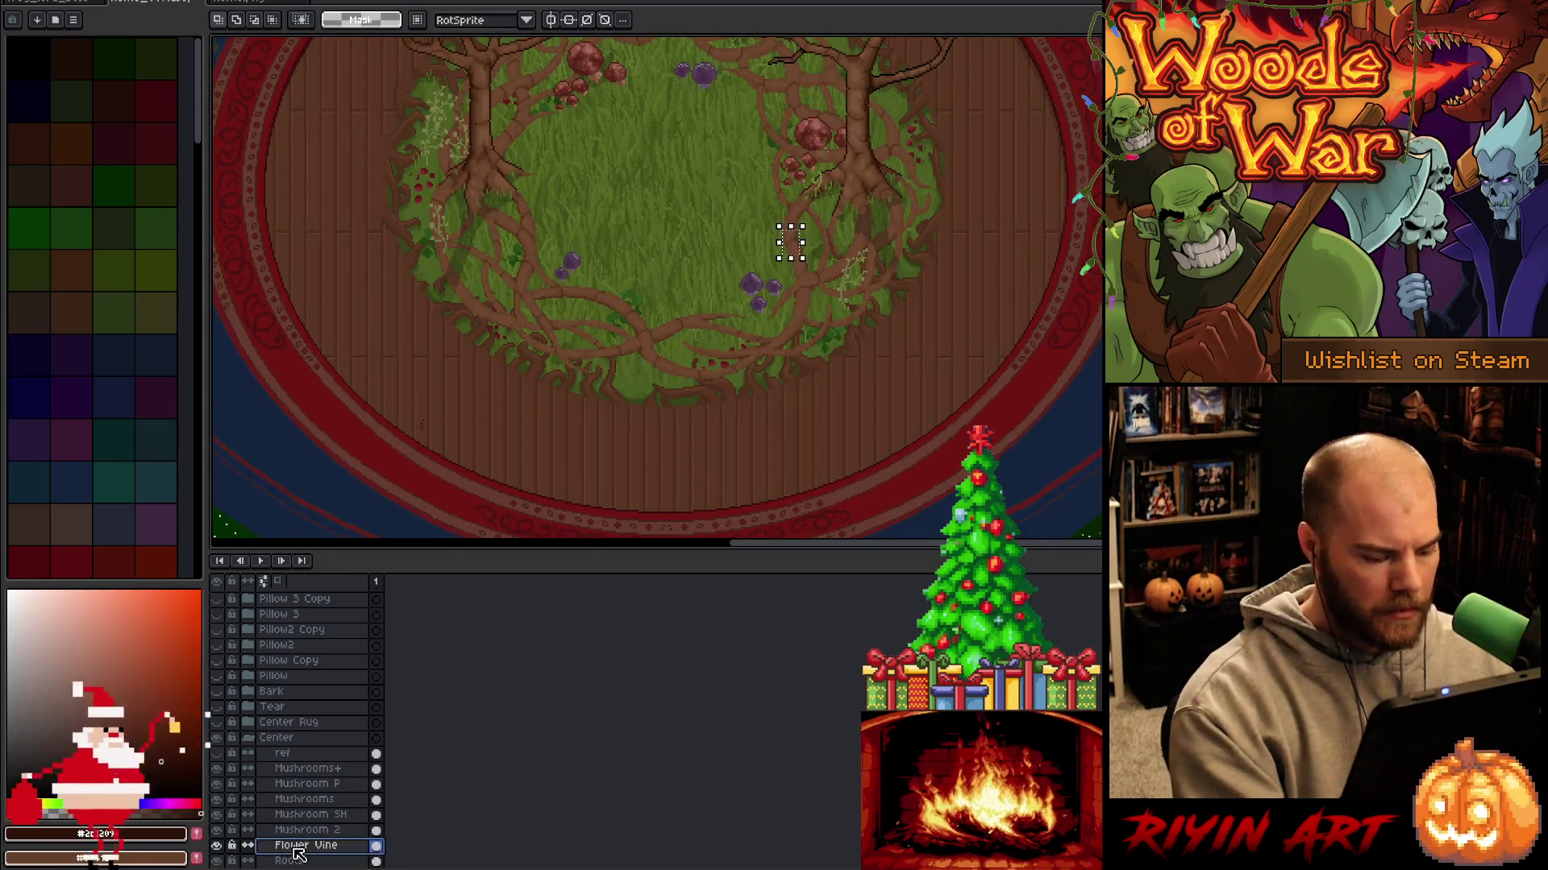
click(310, 861)
key(ctrl+d)
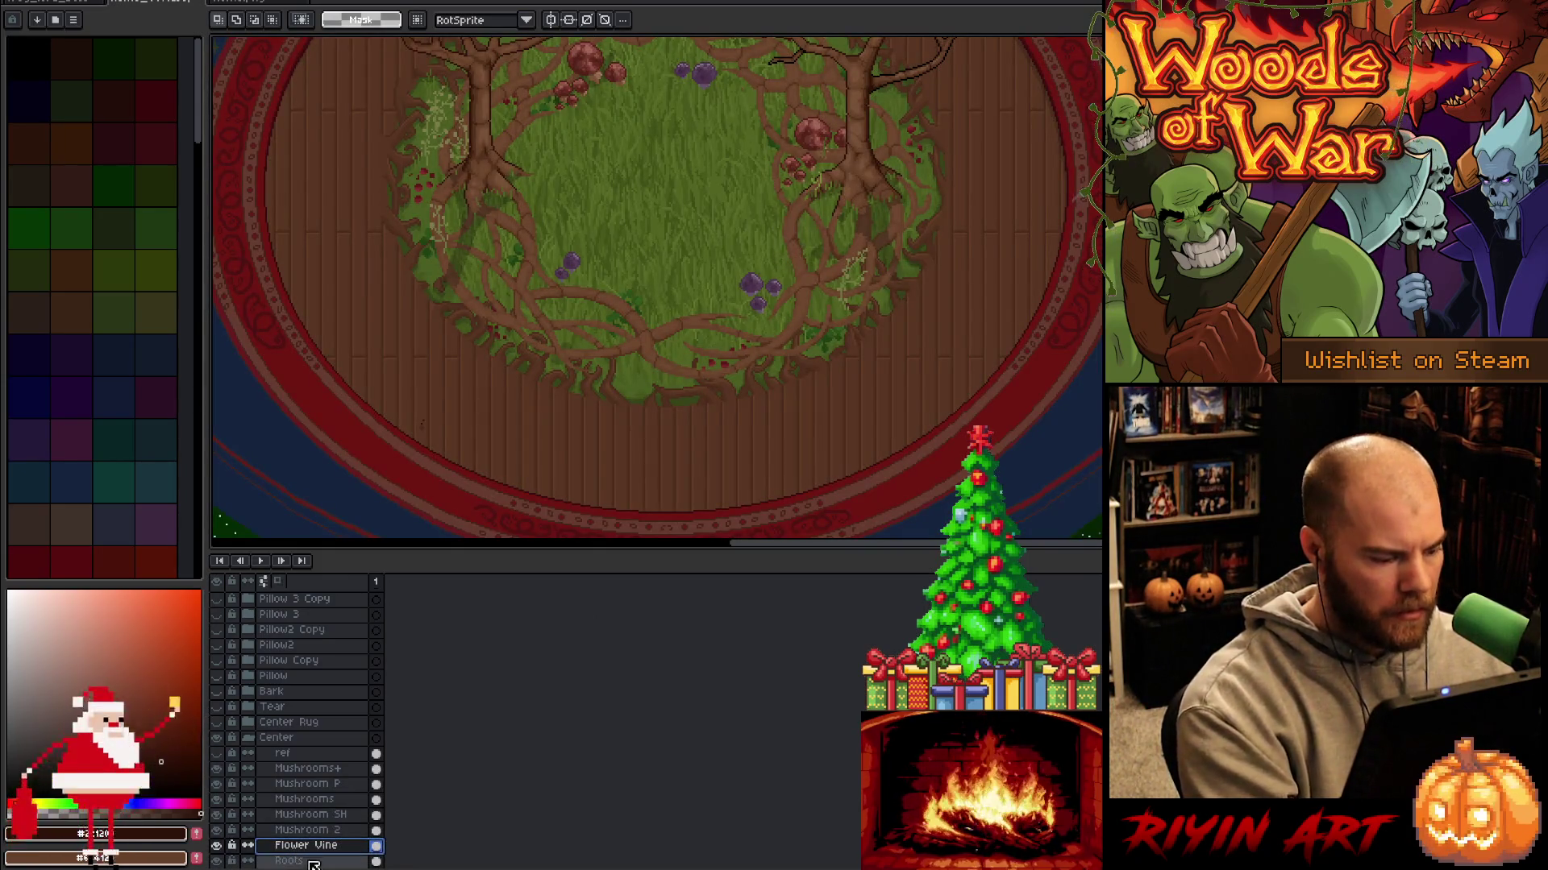
mouse_move(783, 229)
mouse_down()
mouse_move(800, 255)
mouse_move(766, 376)
mouse_up()
Choose an option from the selection's context menu, then deselect.
right_click(772, 375)
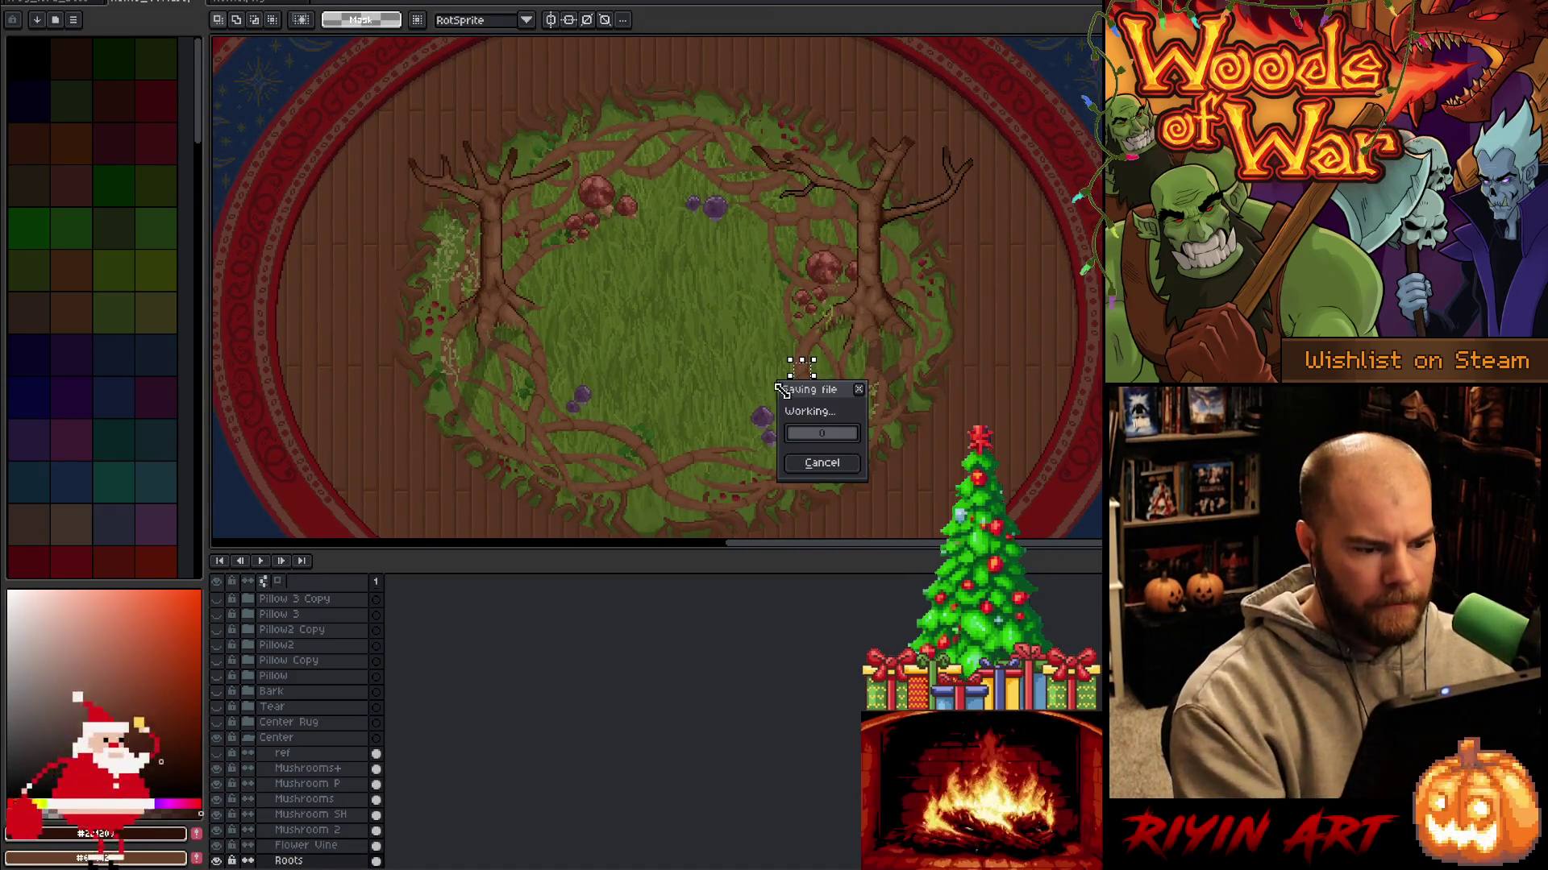
click(785, 394)
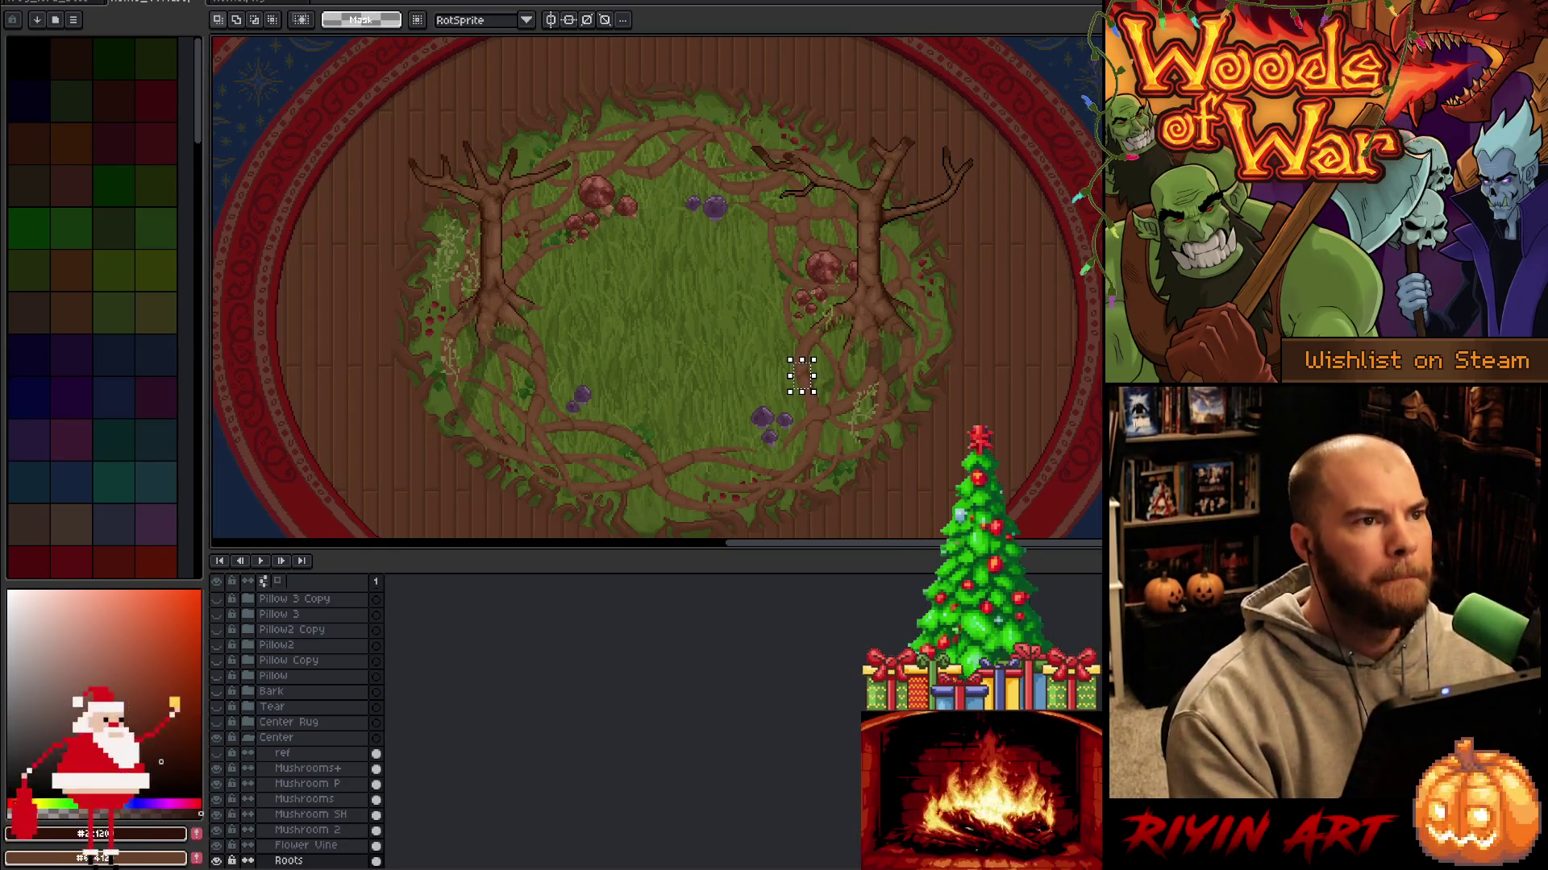
key(ctrl+d)
scroll(339, 810, down, 3)
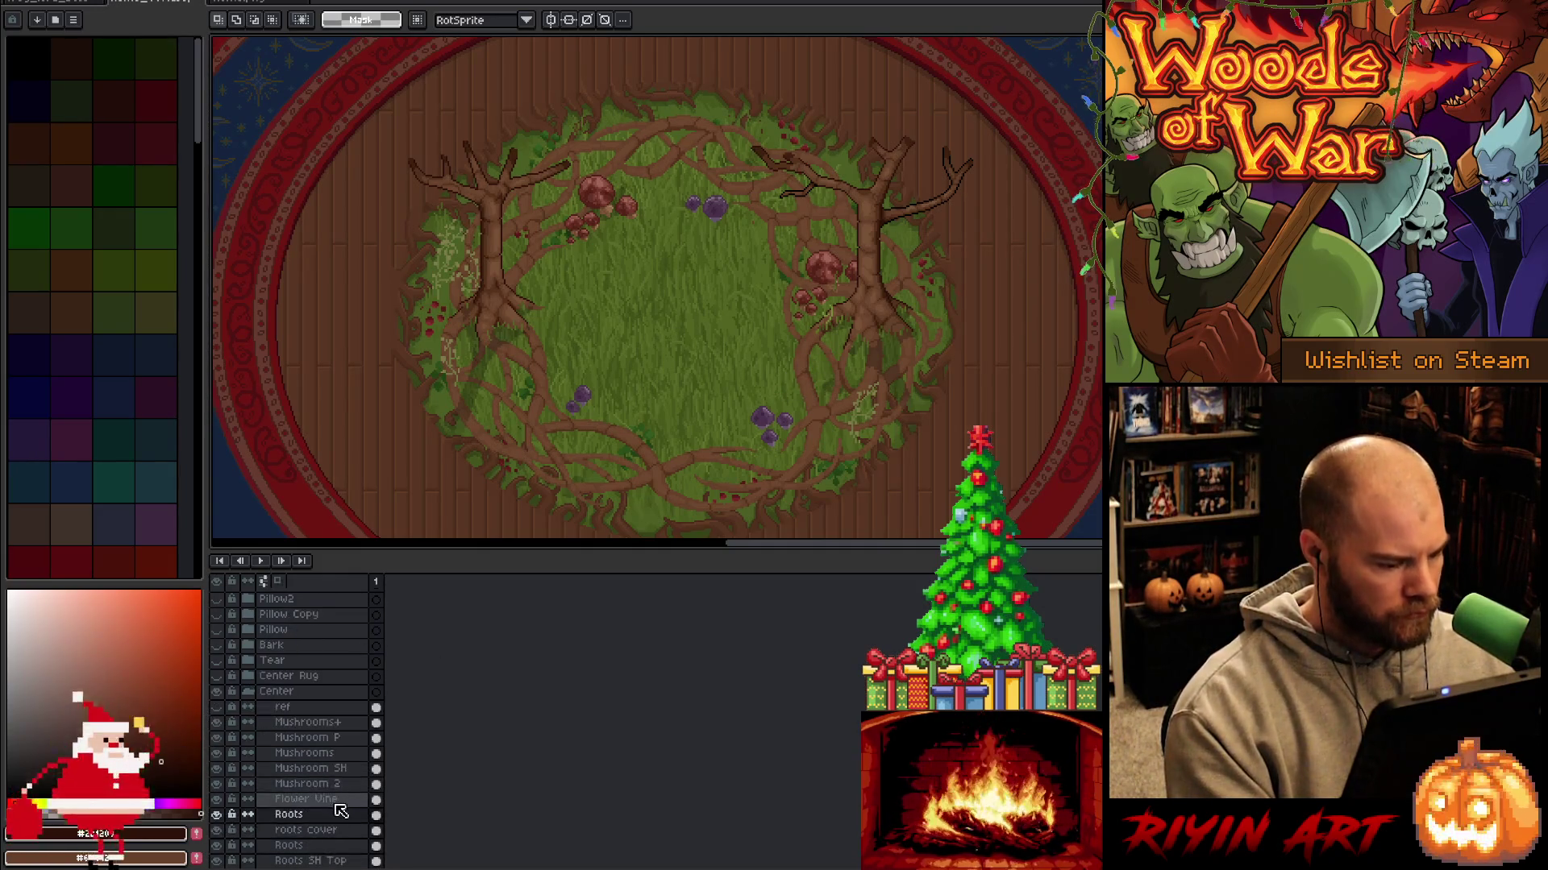
Make Roots the working layer and pan around the root ring with the Hand tool.
click(351, 816)
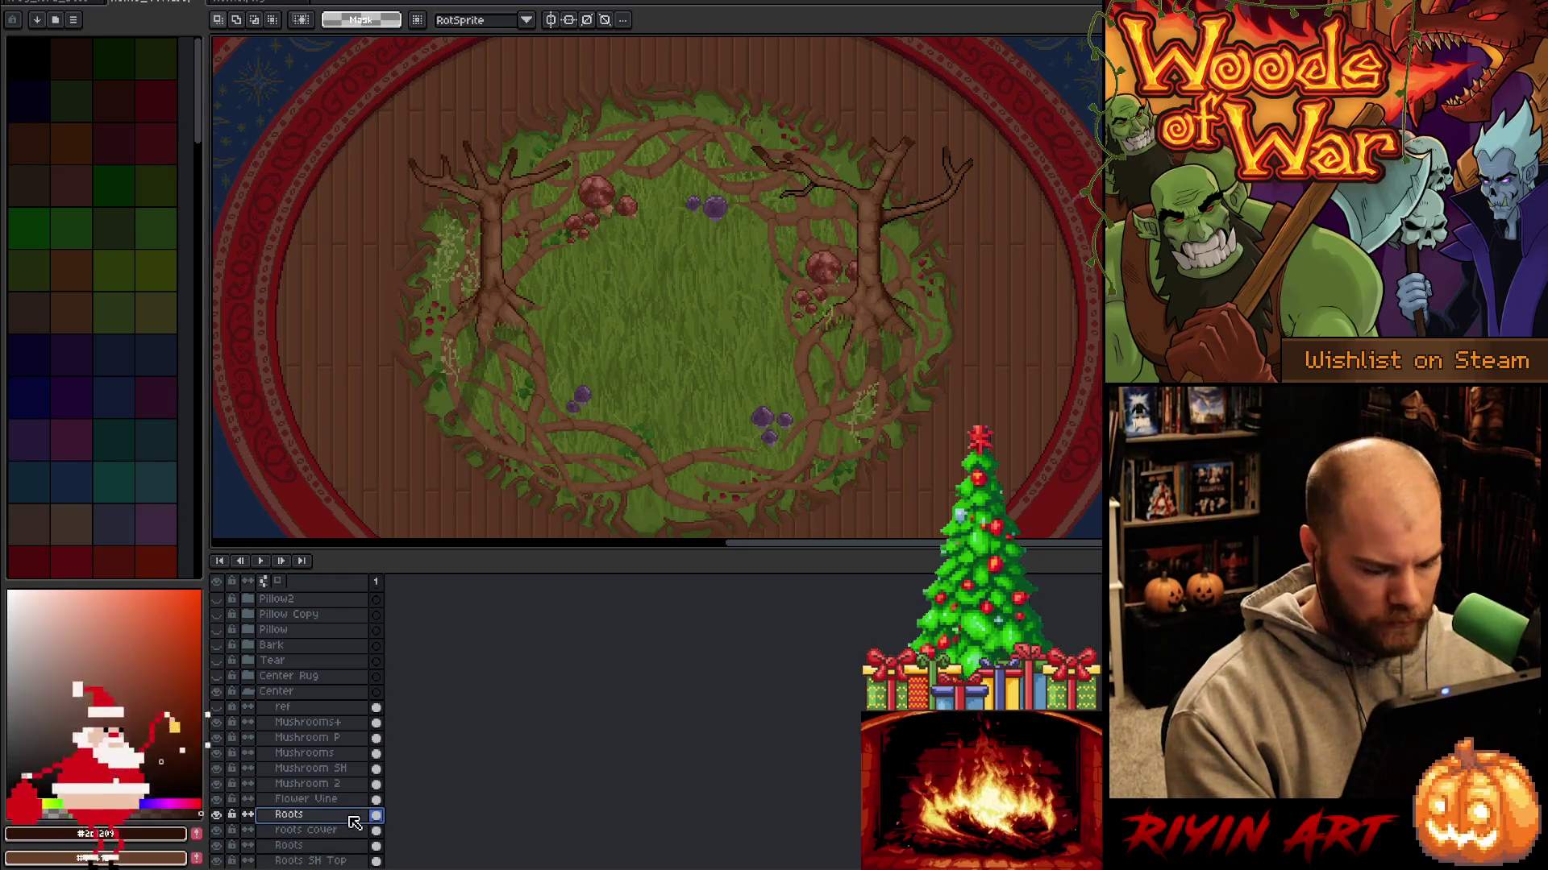
key(h)
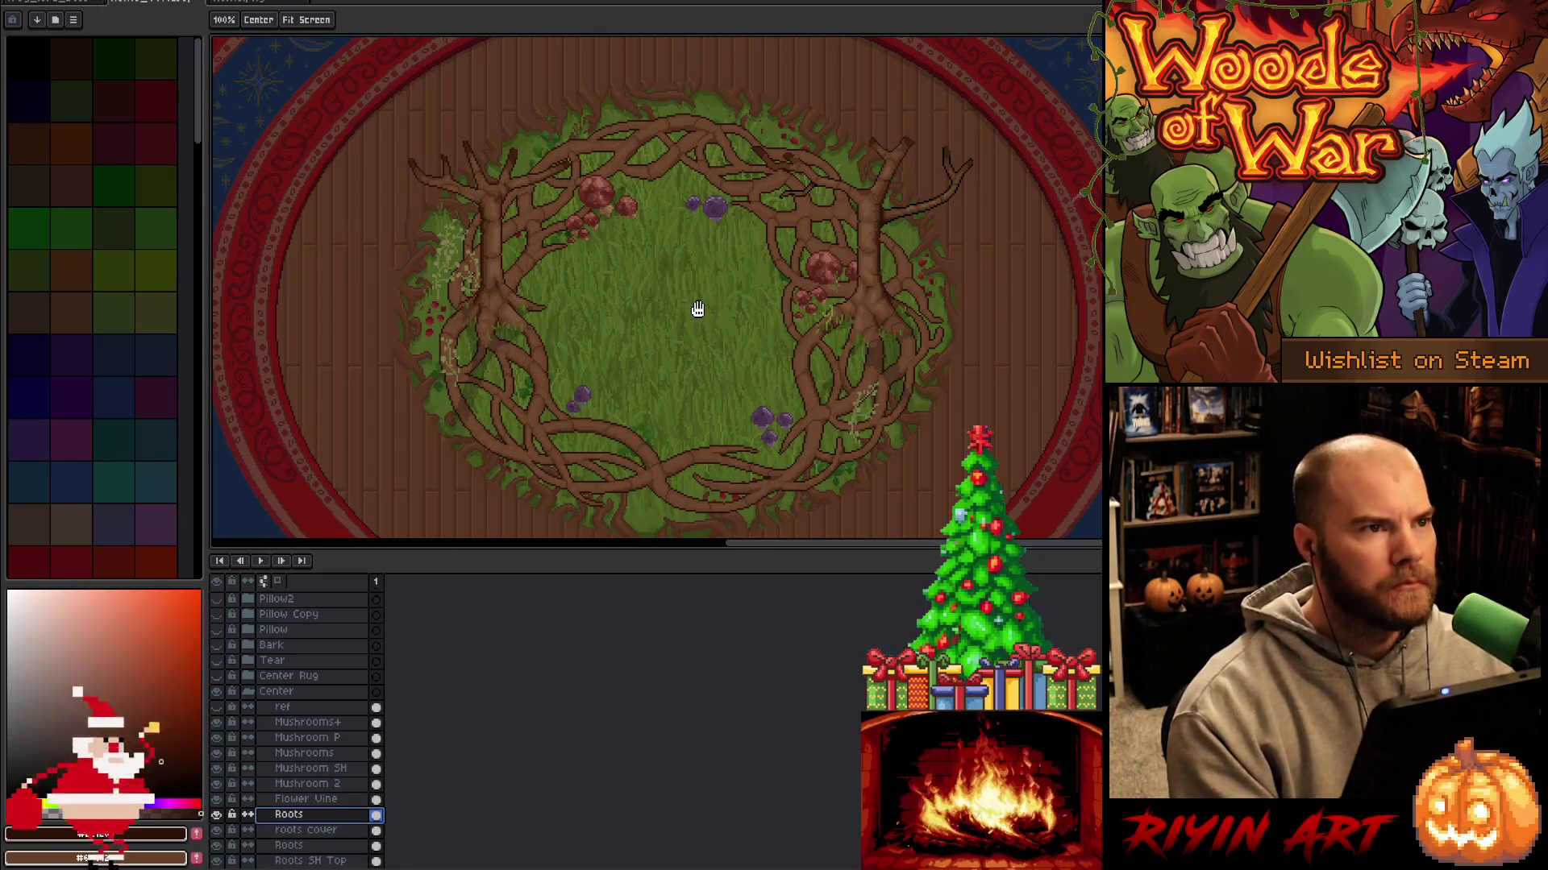
key(m)
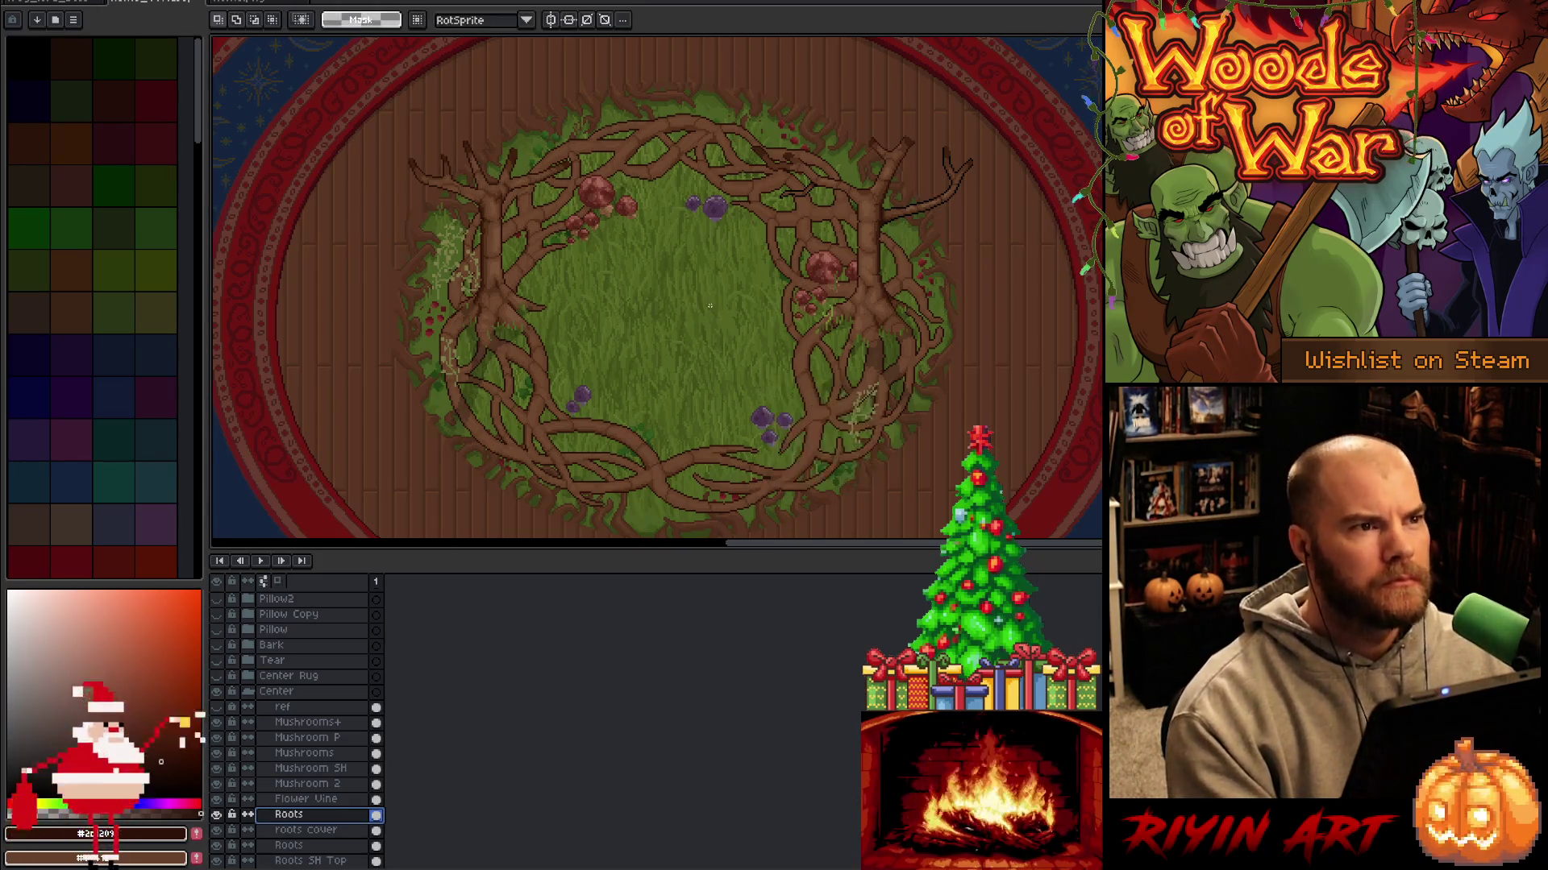
scroll(763, 311, up, 1)
key(h)
mouse_move(774, 395)
mouse_down()
mouse_move(777, 290)
mouse_move(787, 383)
mouse_up()
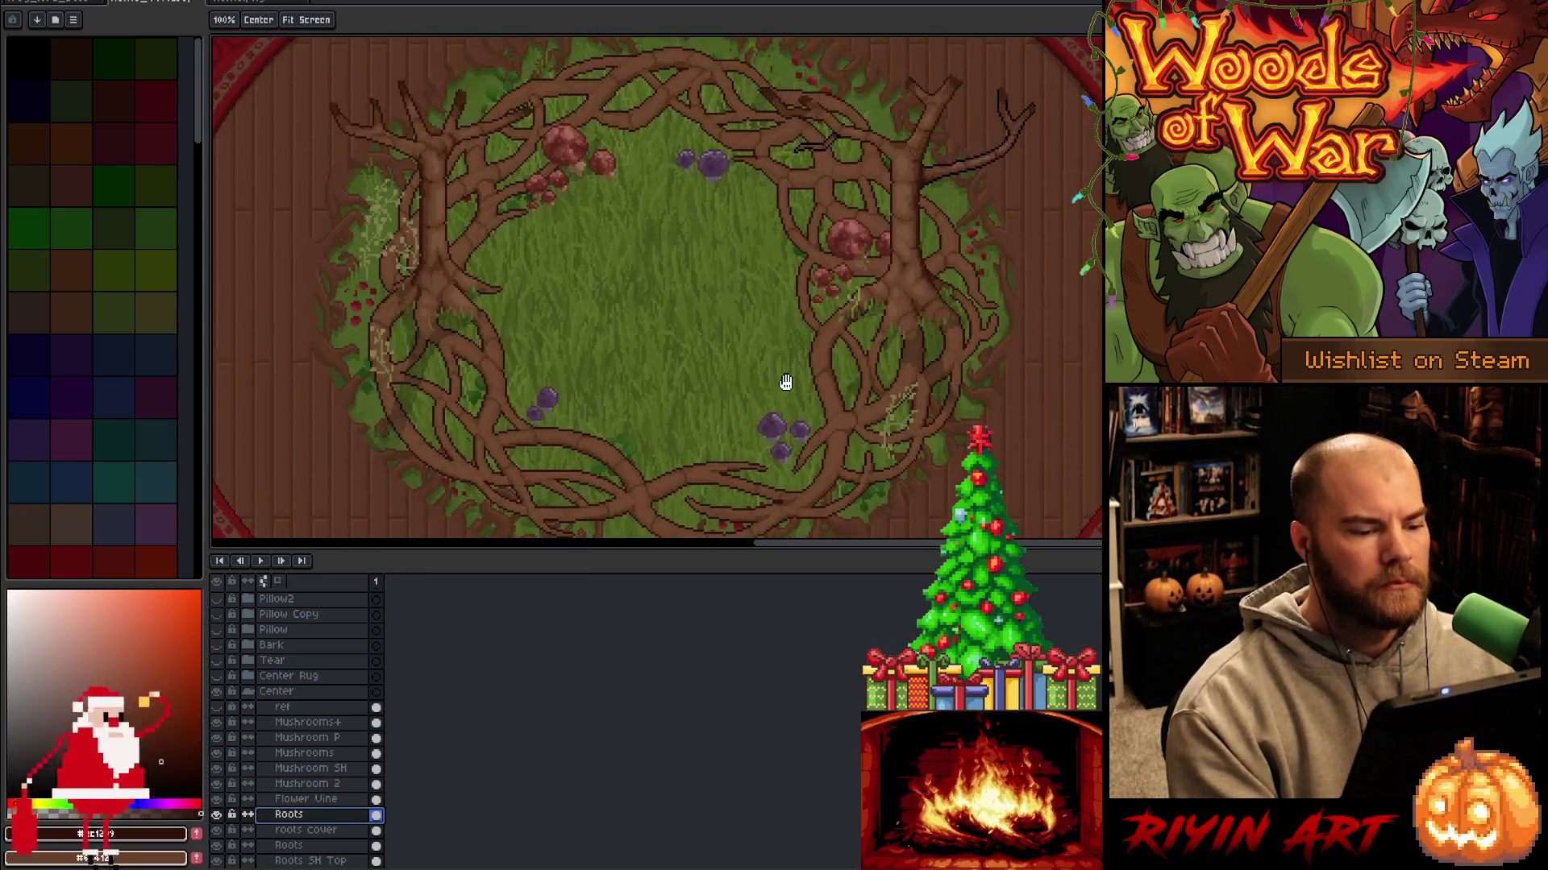
scroll(750, 373, down, 1)
Rename the new Layer 218 above Roots to 'dark root', then hide the timeline.
scroll(709, 338, up, 1)
scroll(693, 327, down, 1)
scroll(713, 335, up, 1)
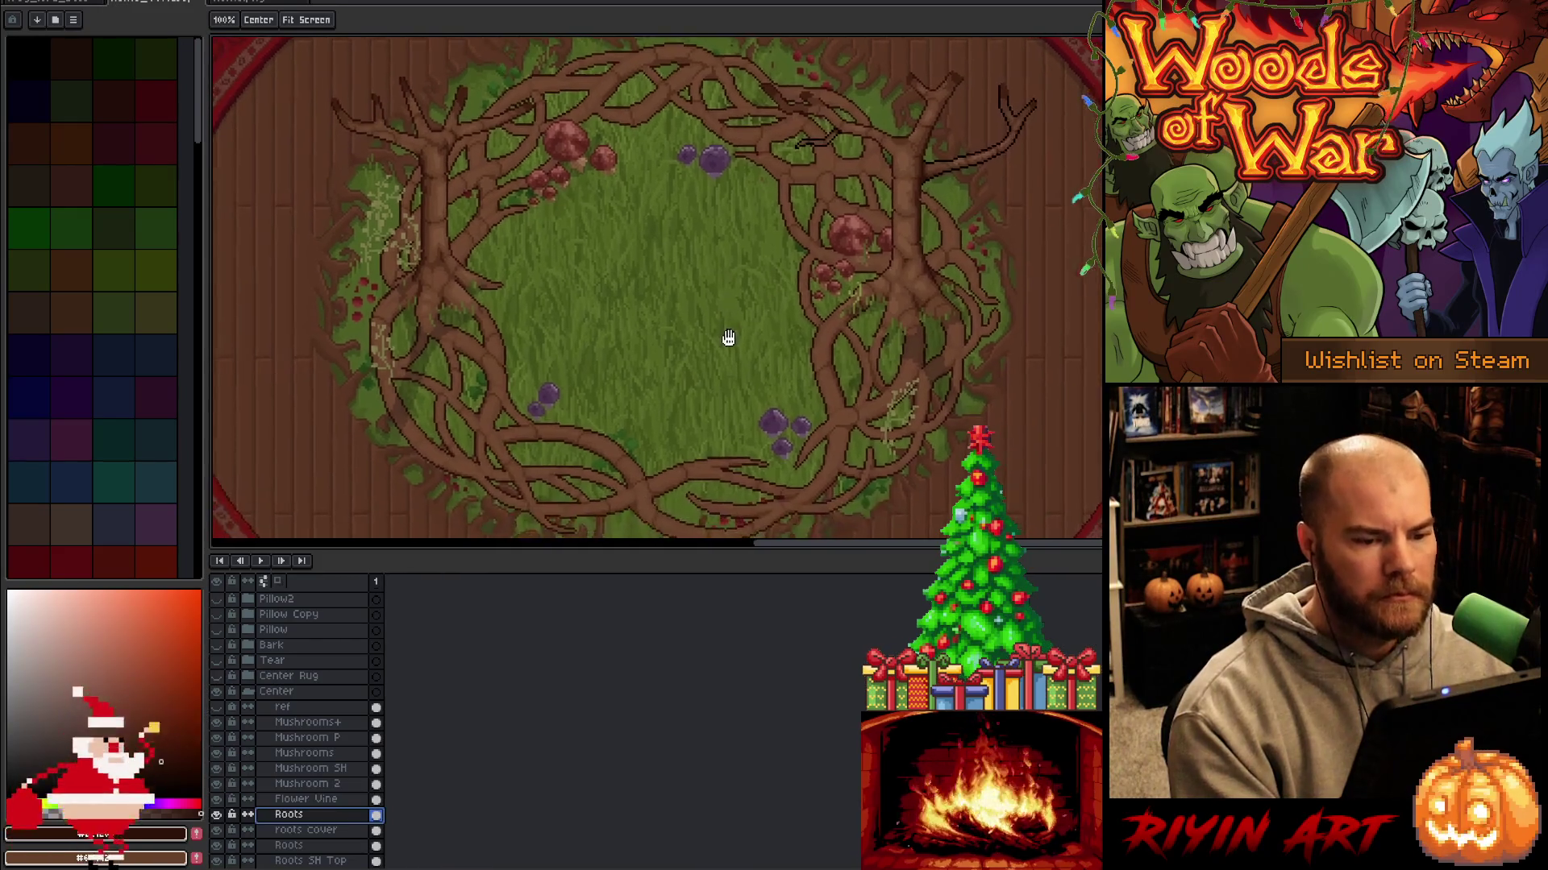
key(m)
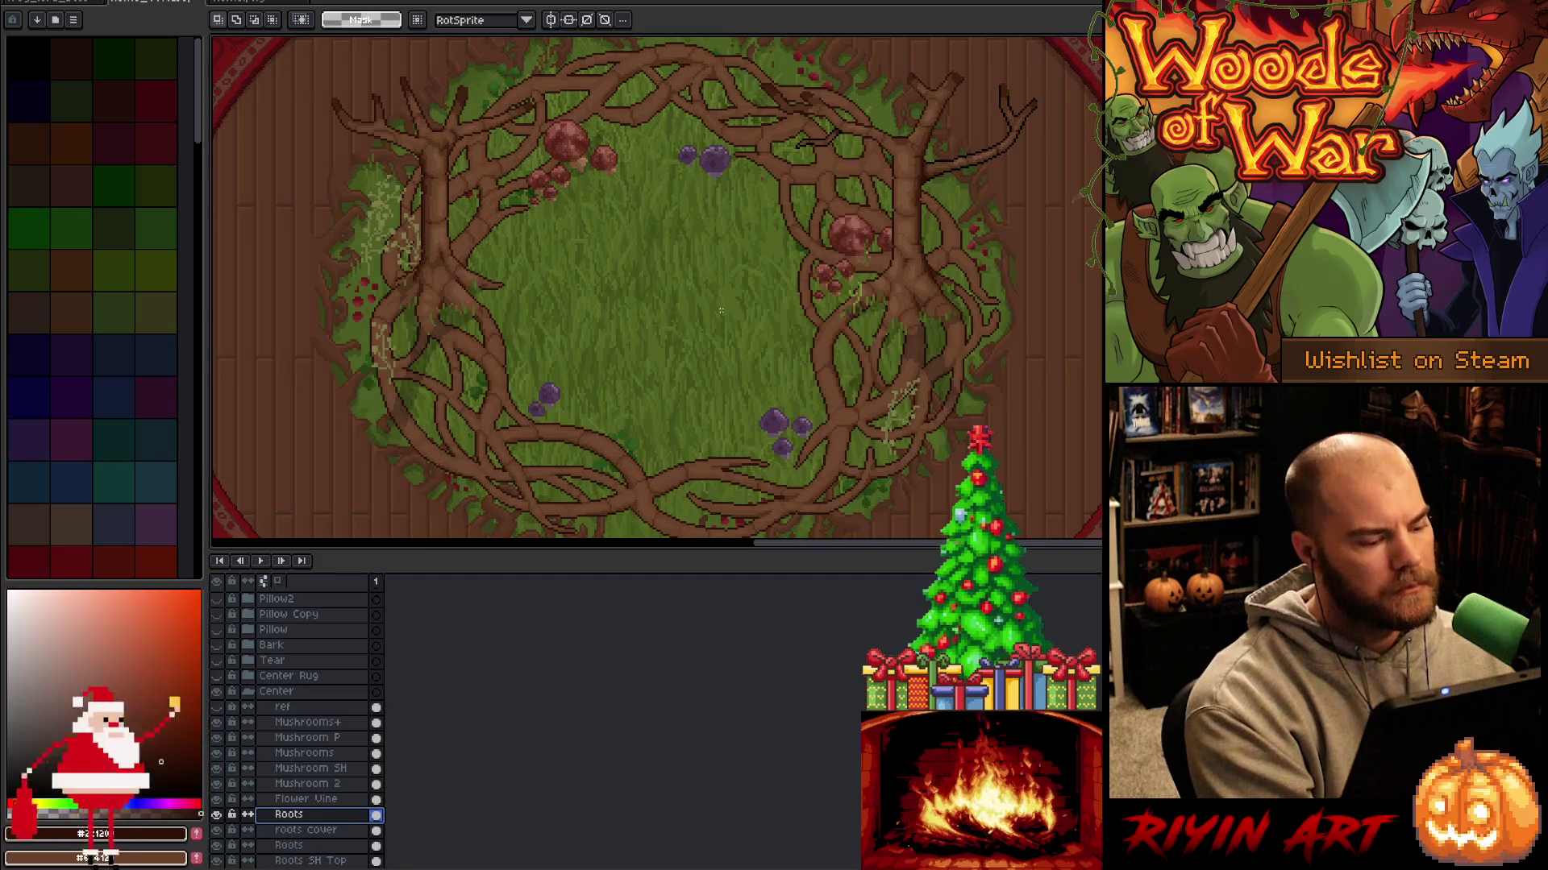
key(Tab)
key(Tab)
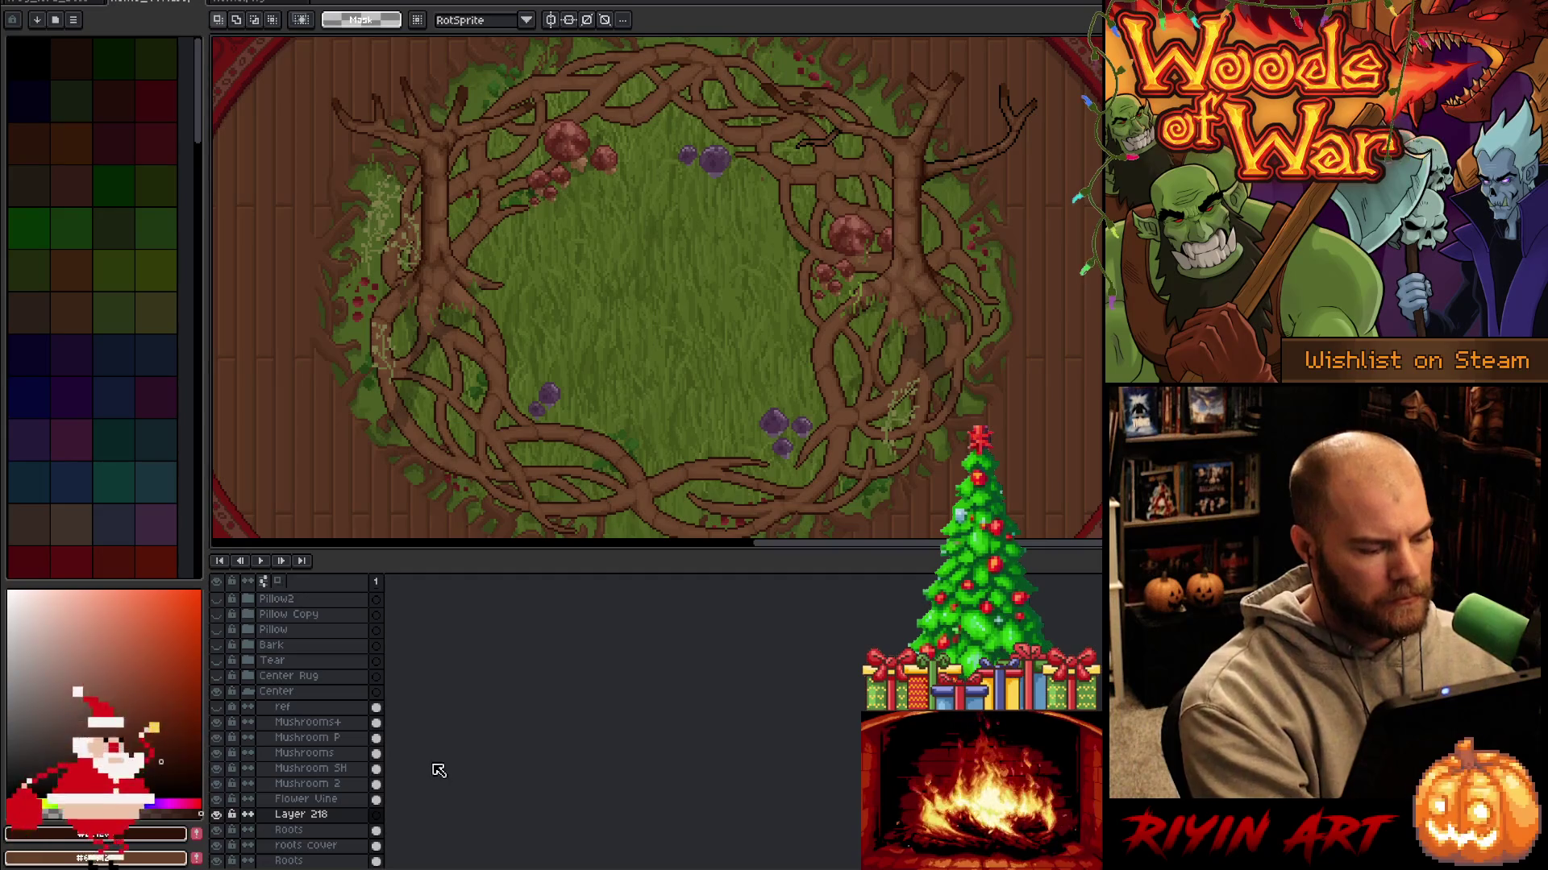
click(319, 817)
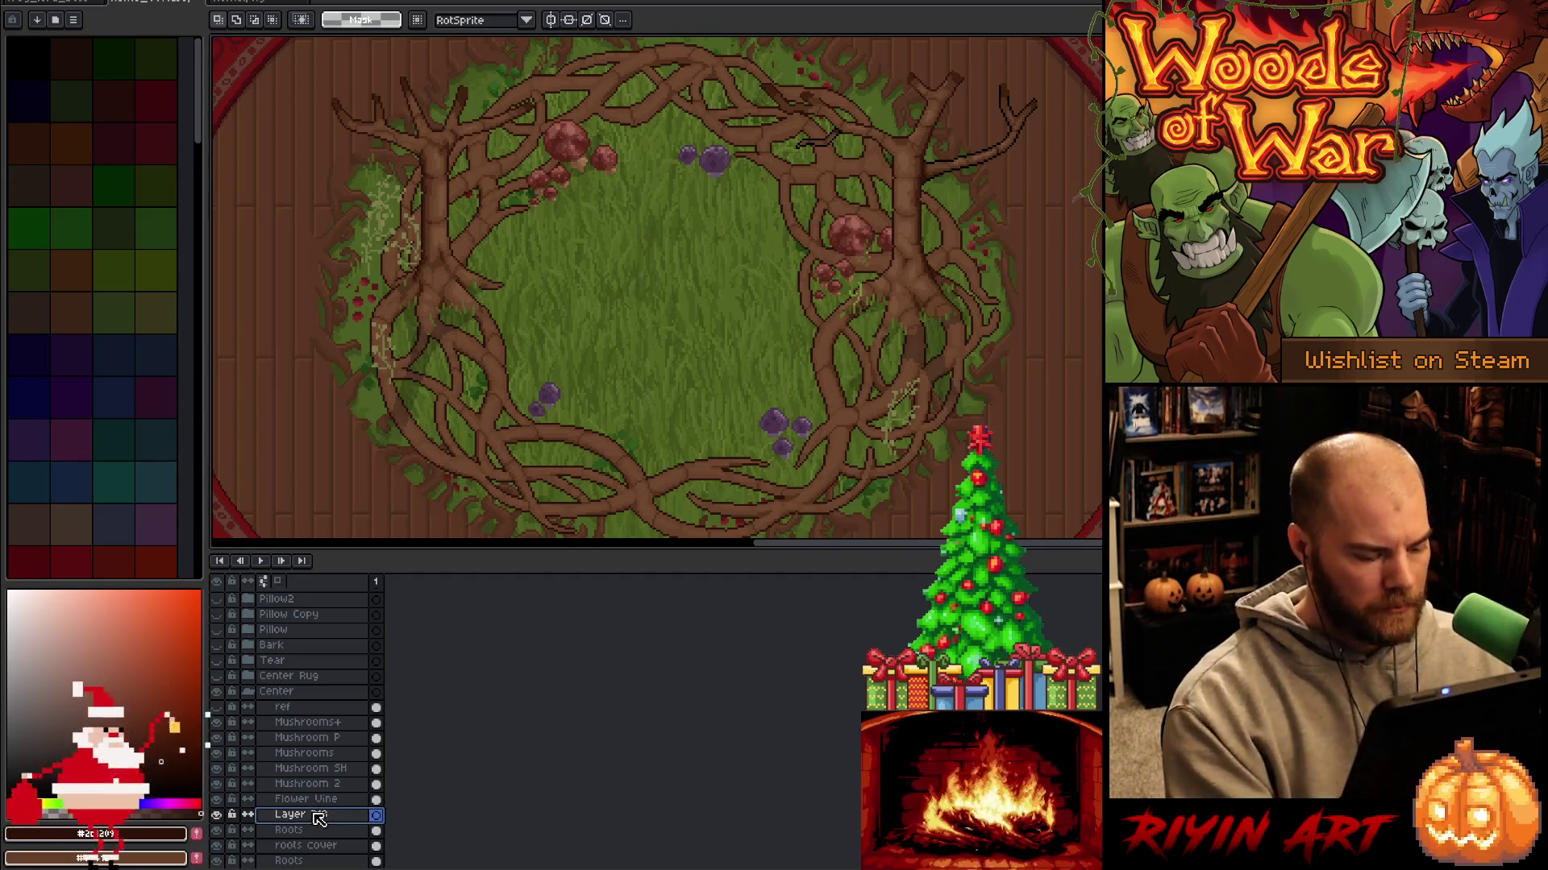
double_click(317, 819)
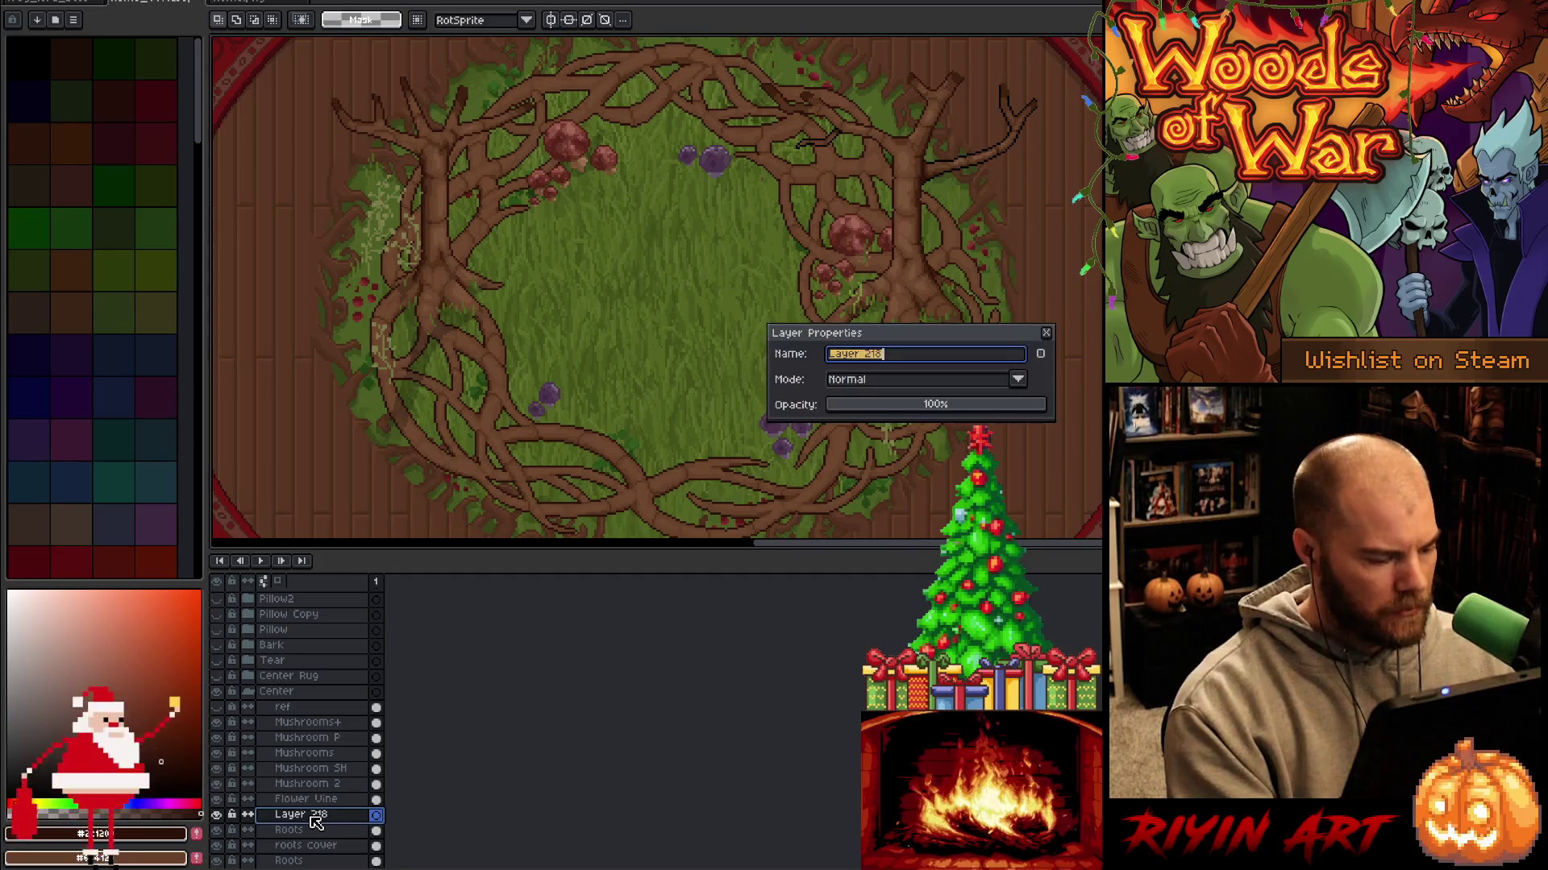
text(dar)
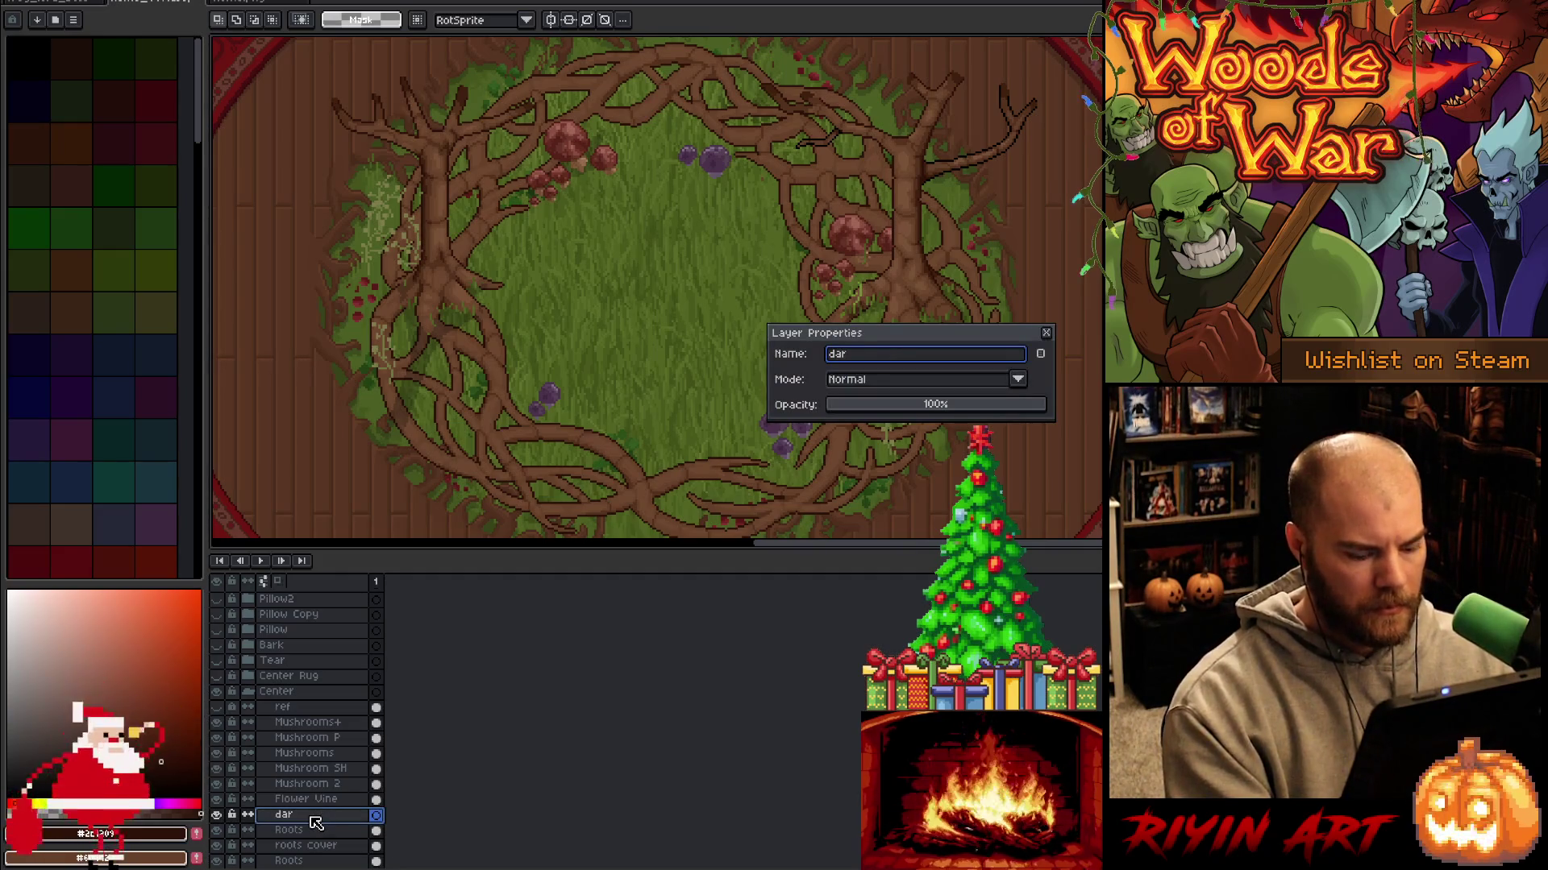
text(k root)
key(Return)
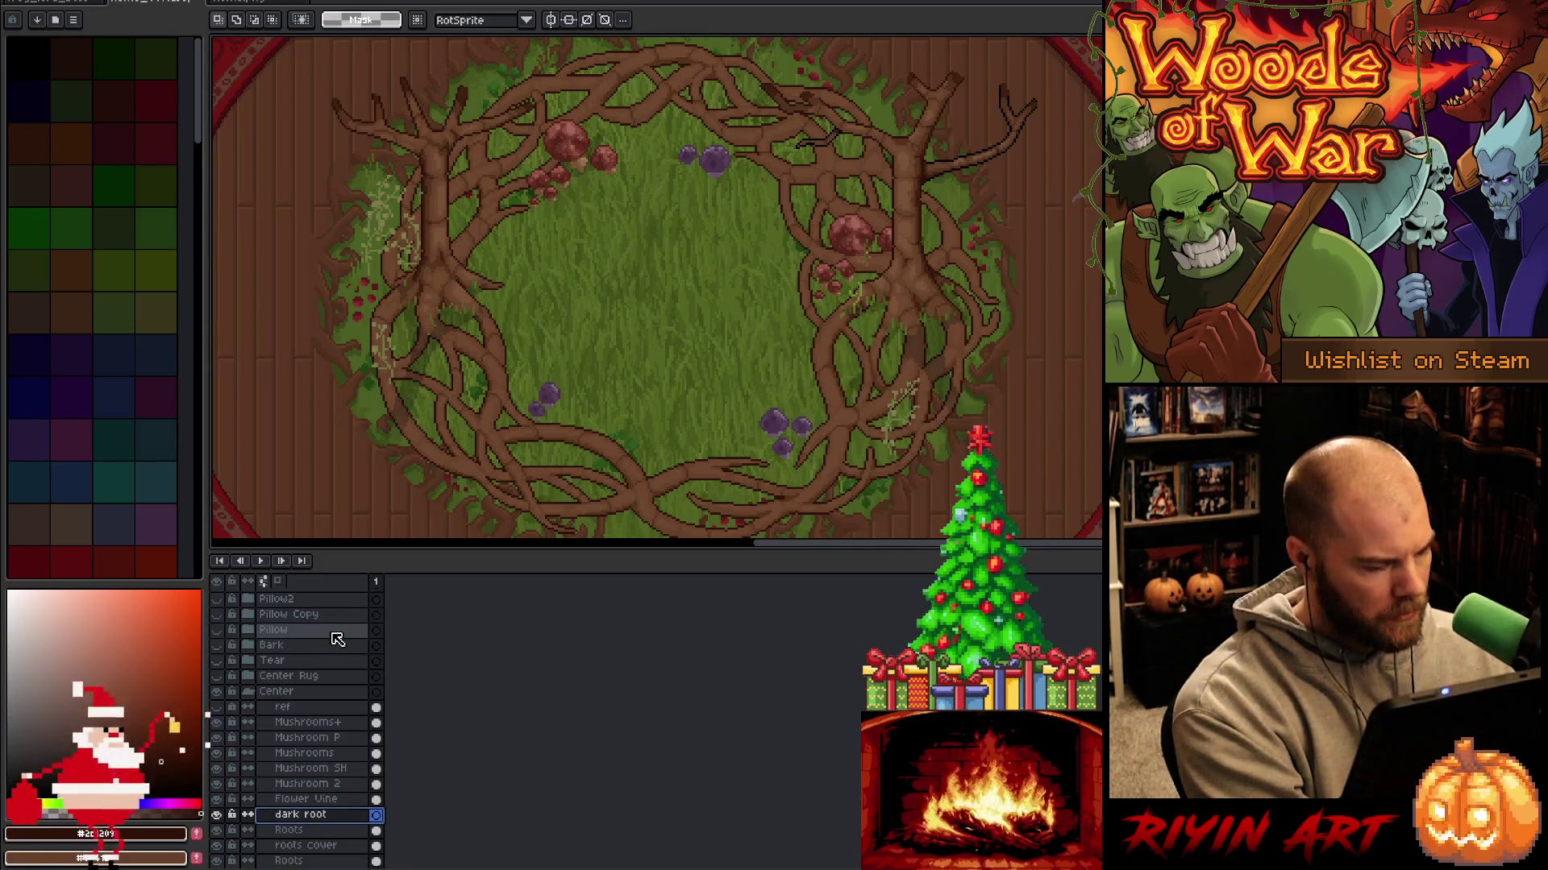
key(Tab)
scroll(767, 397, up, 1)
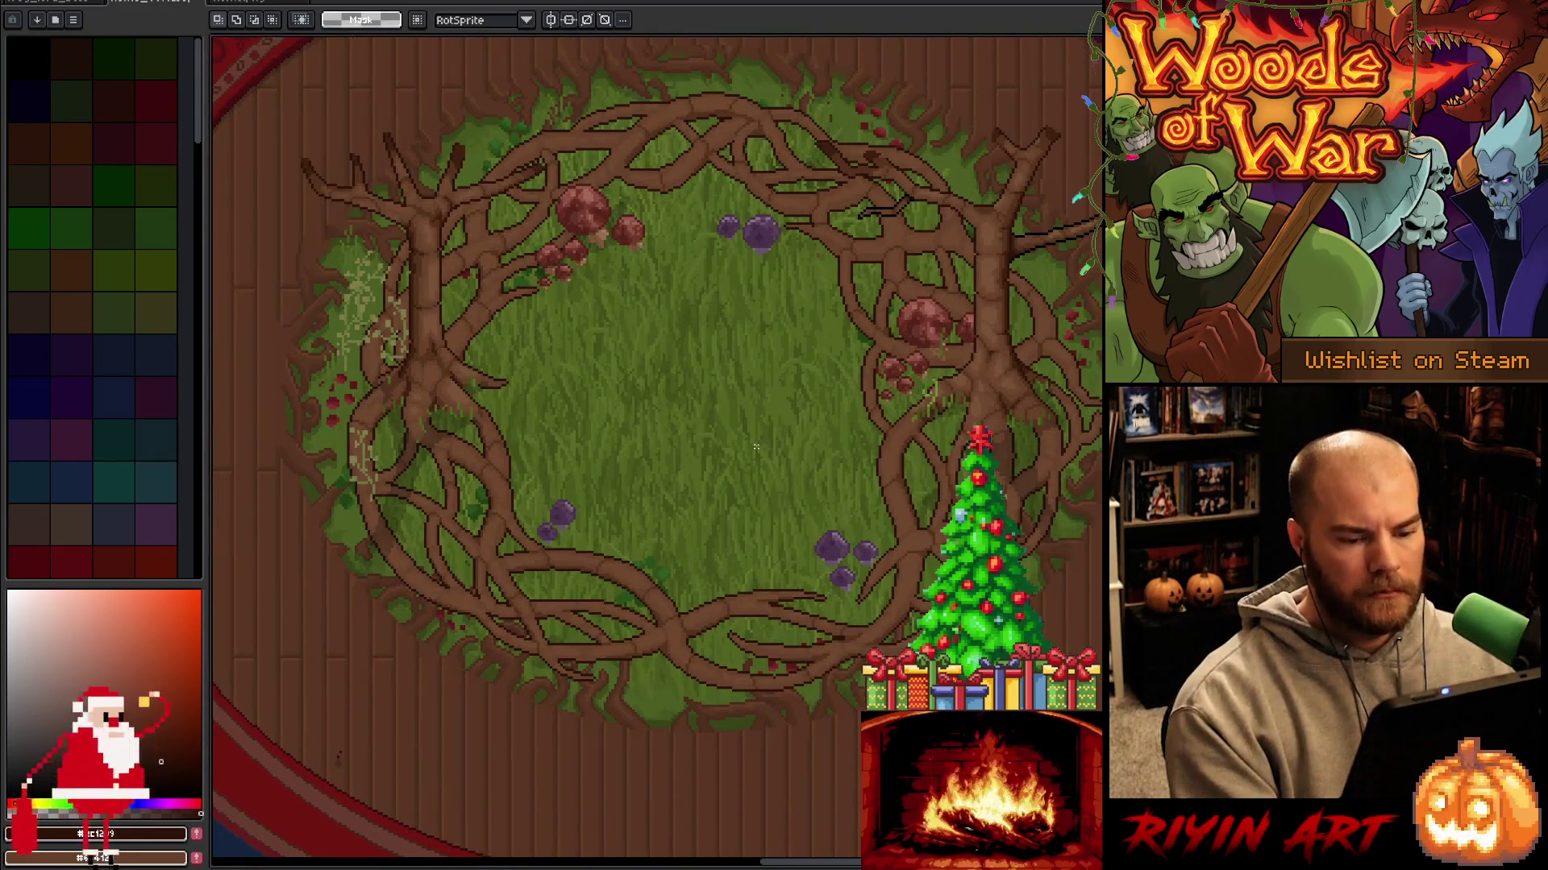
Select the small green vine on the Mushrooms+ layer with a rectangular marquee.
key(v)
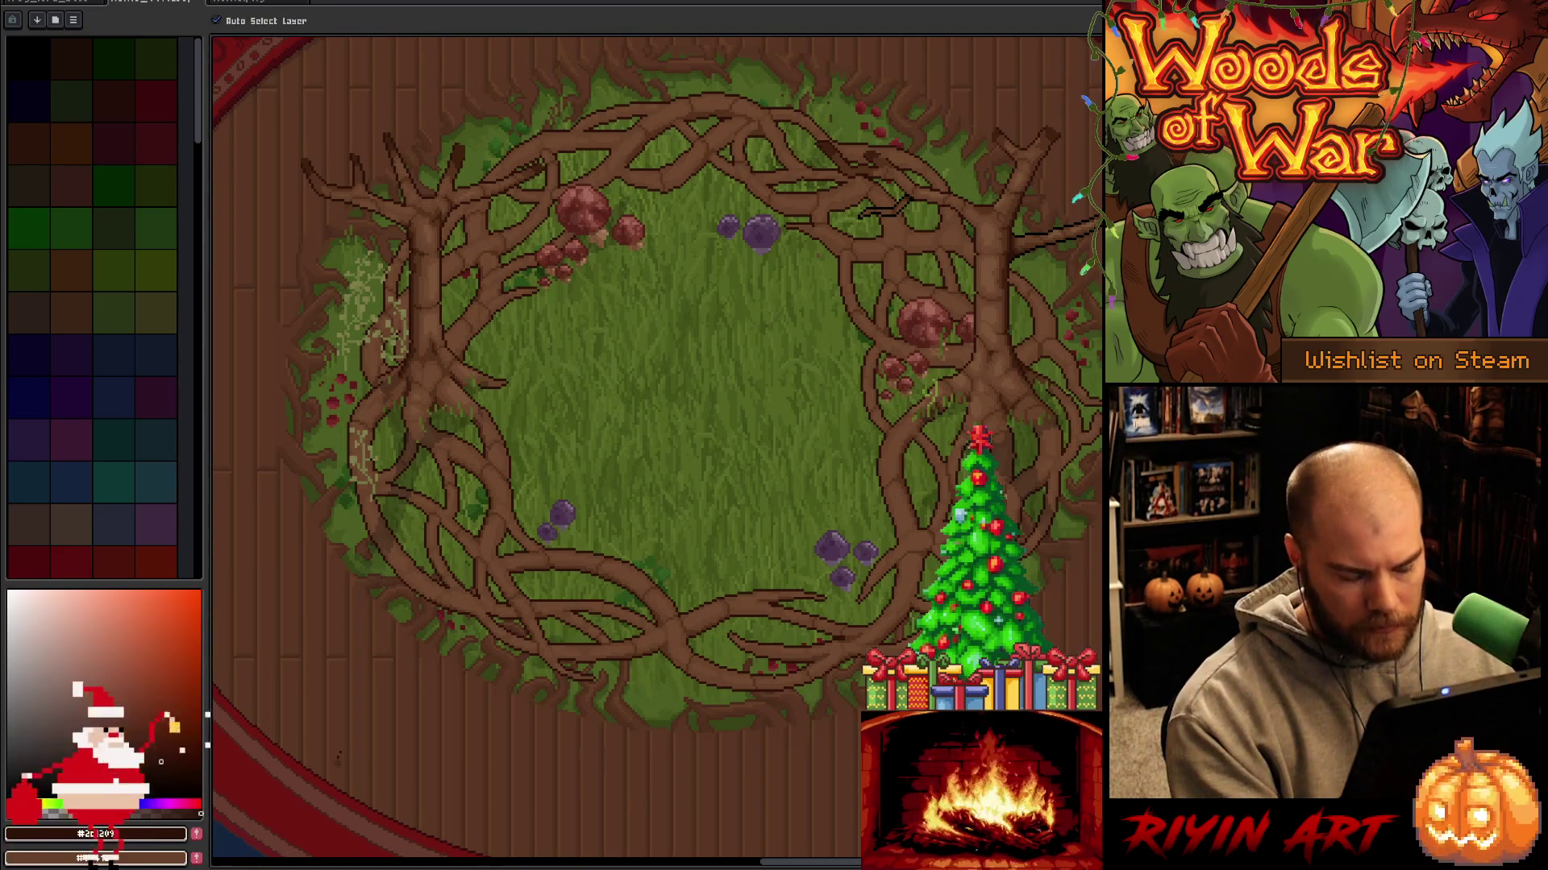
key(Tab)
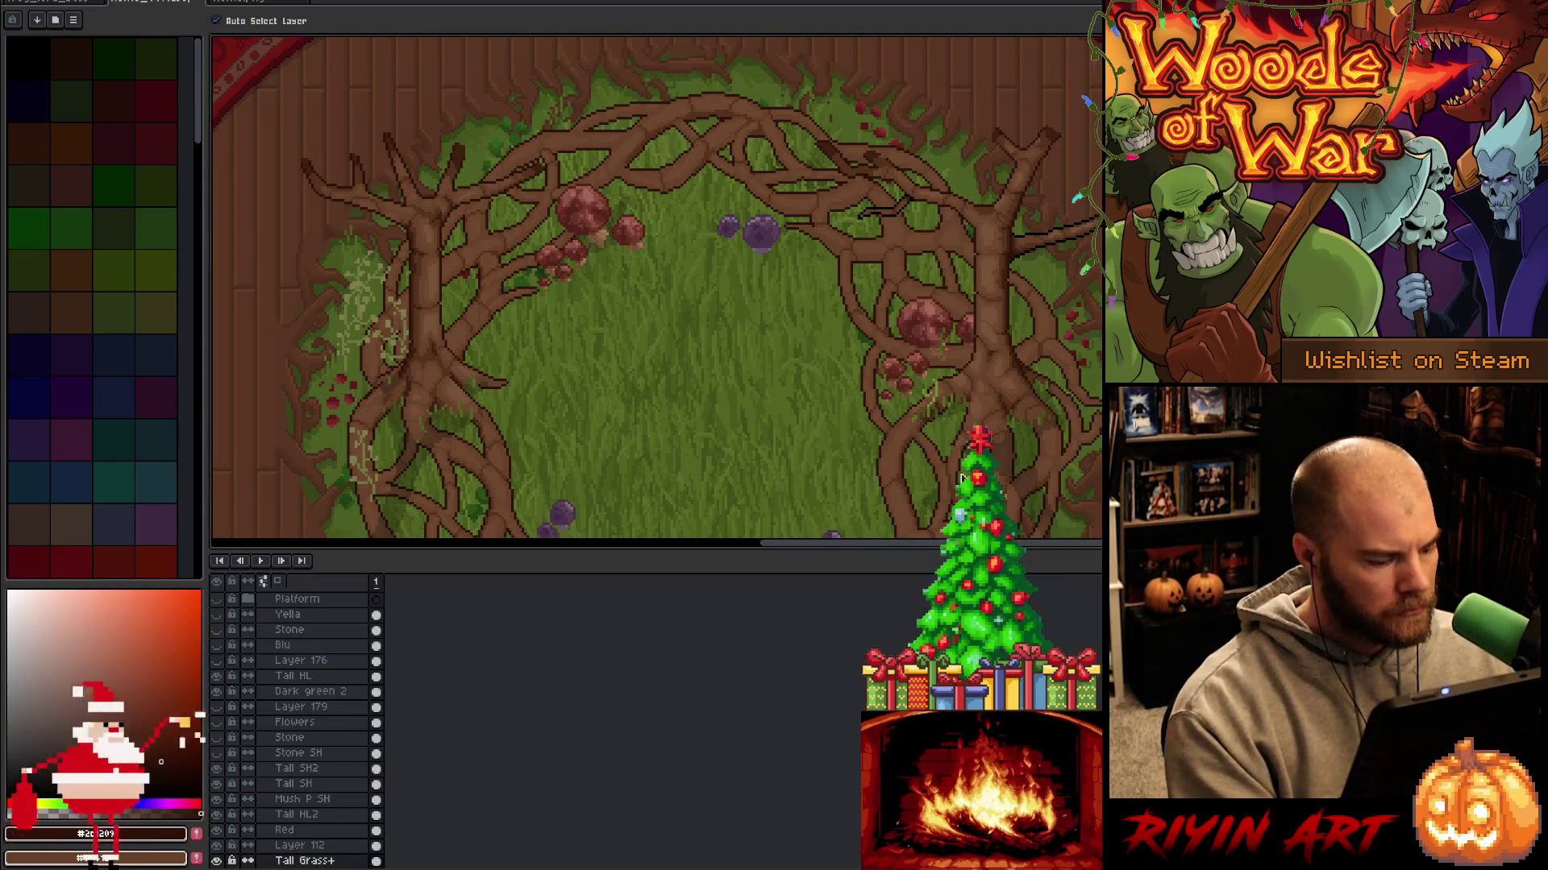
scroll(939, 404, down, 2)
scroll(956, 418, up, 3)
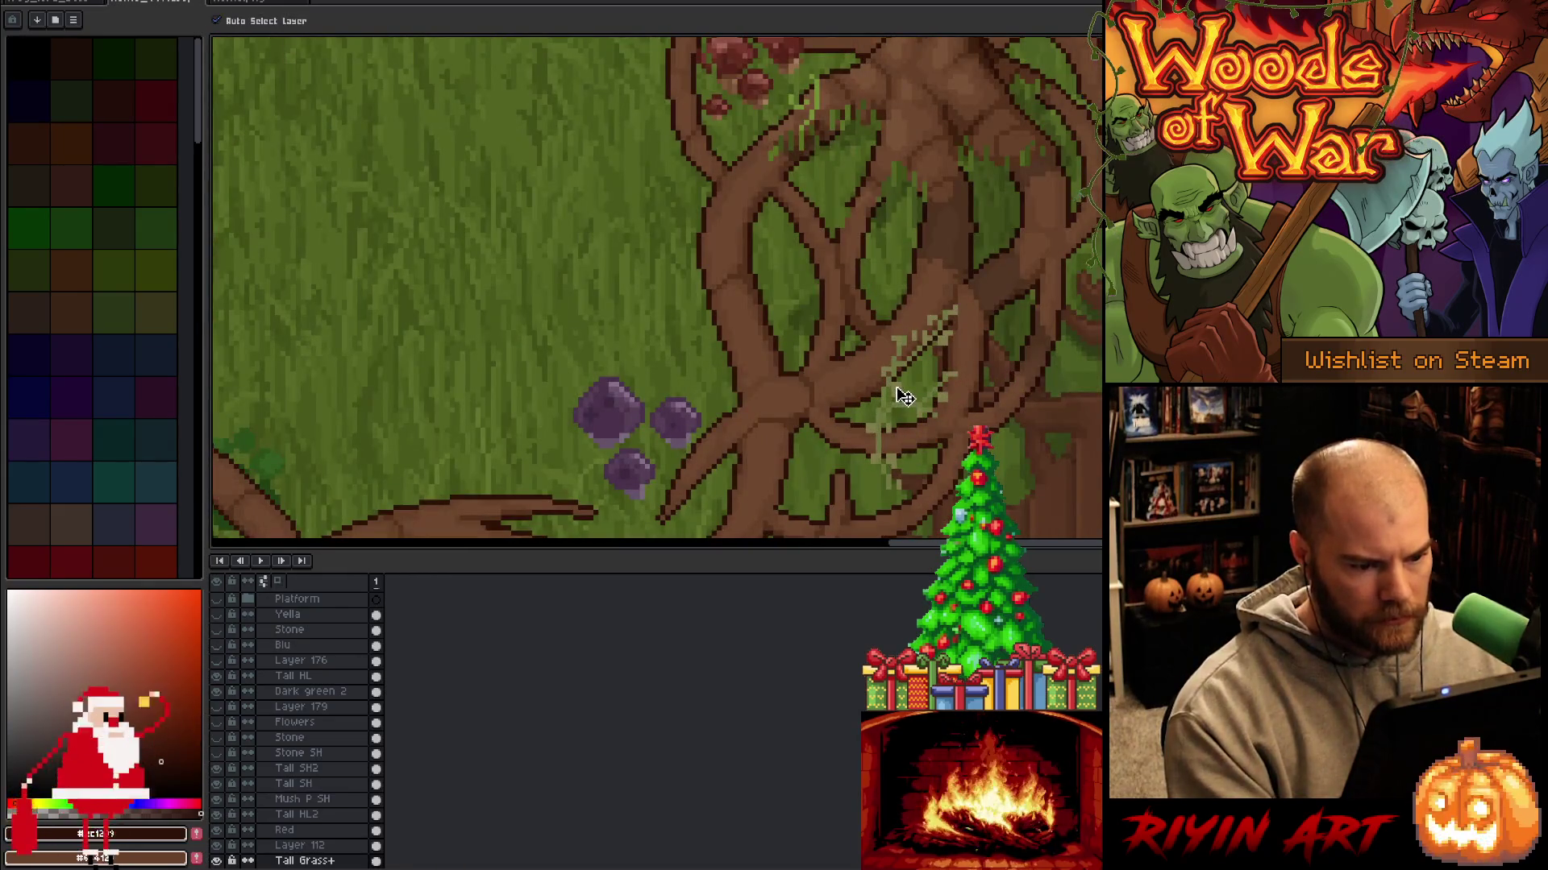
click(904, 397)
key(m)
drag(791, 251, 1017, 509)
Nudge the selected vine a few pixels right and up, then recenter the view.
key(Right)
key(Down)
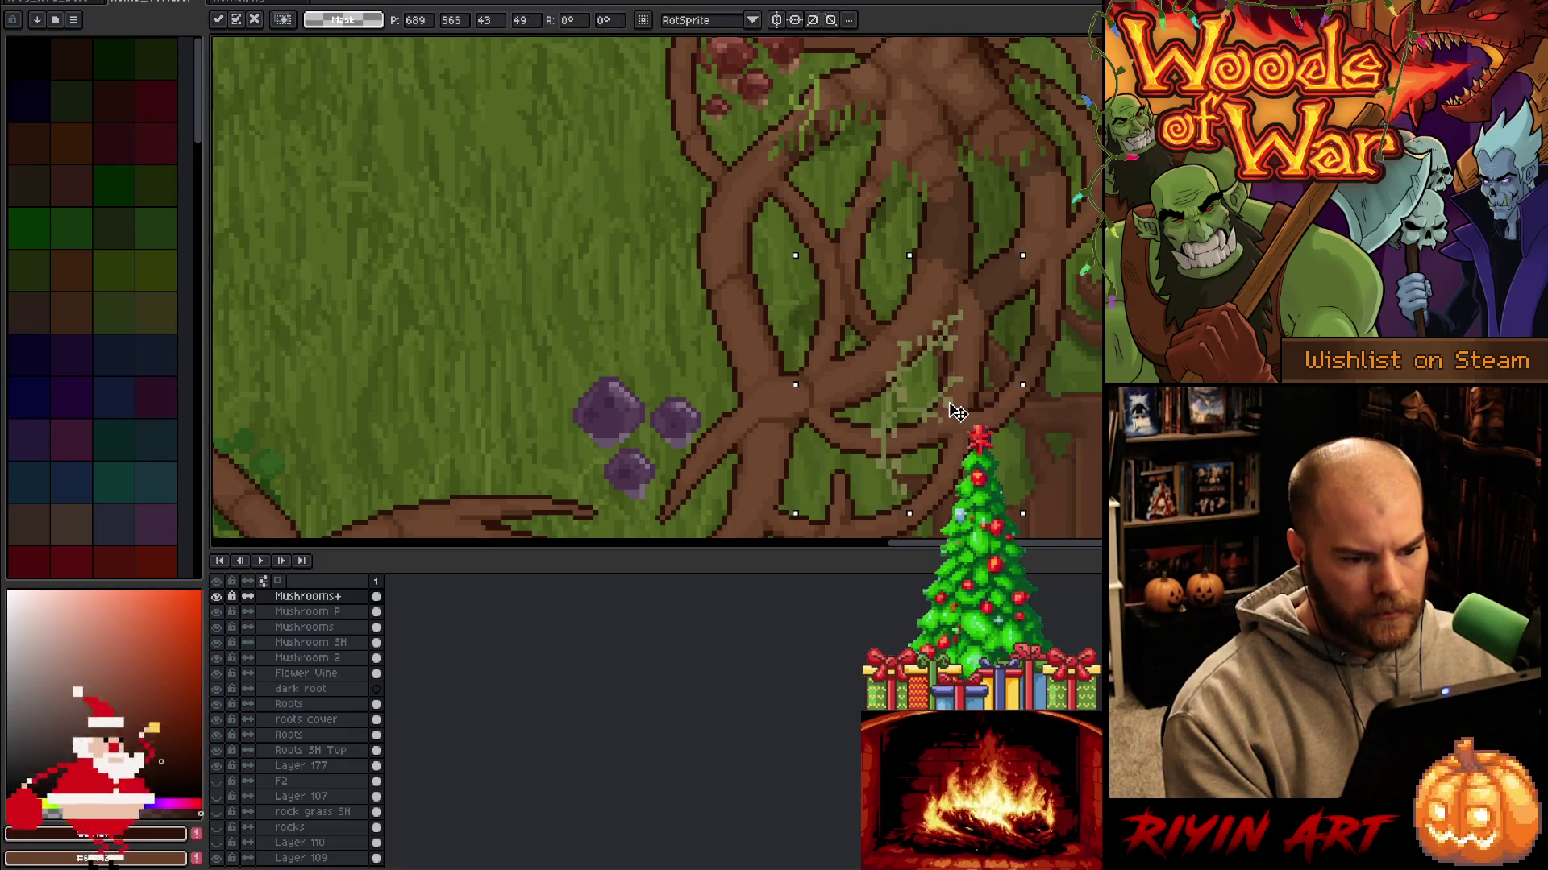
key(Up)
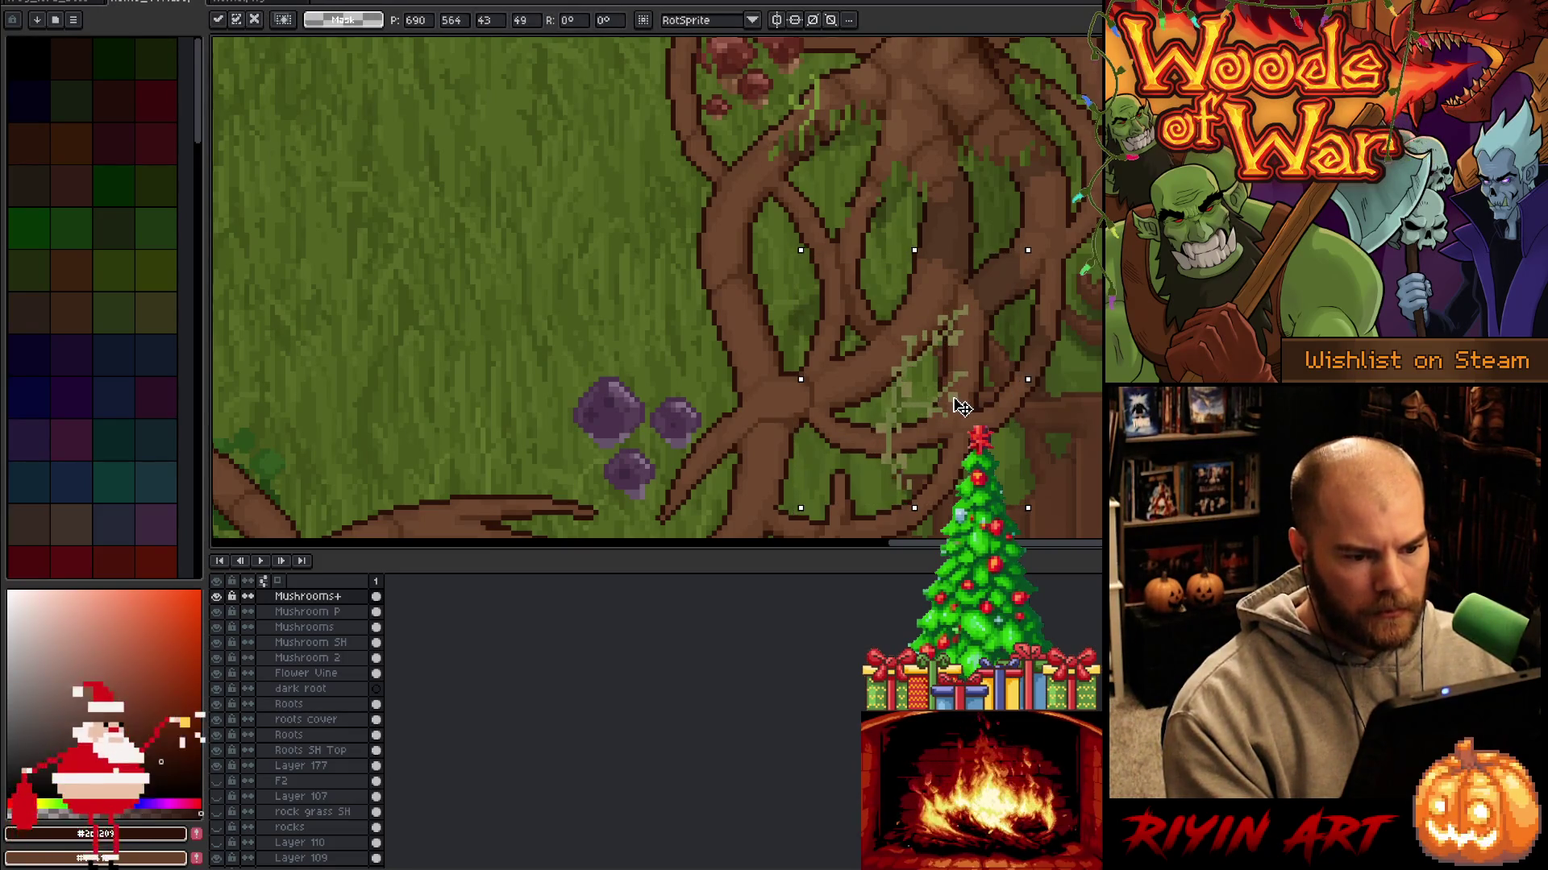
key(Right)
key(Right)
key(Up)
drag(969, 405, 978, 391)
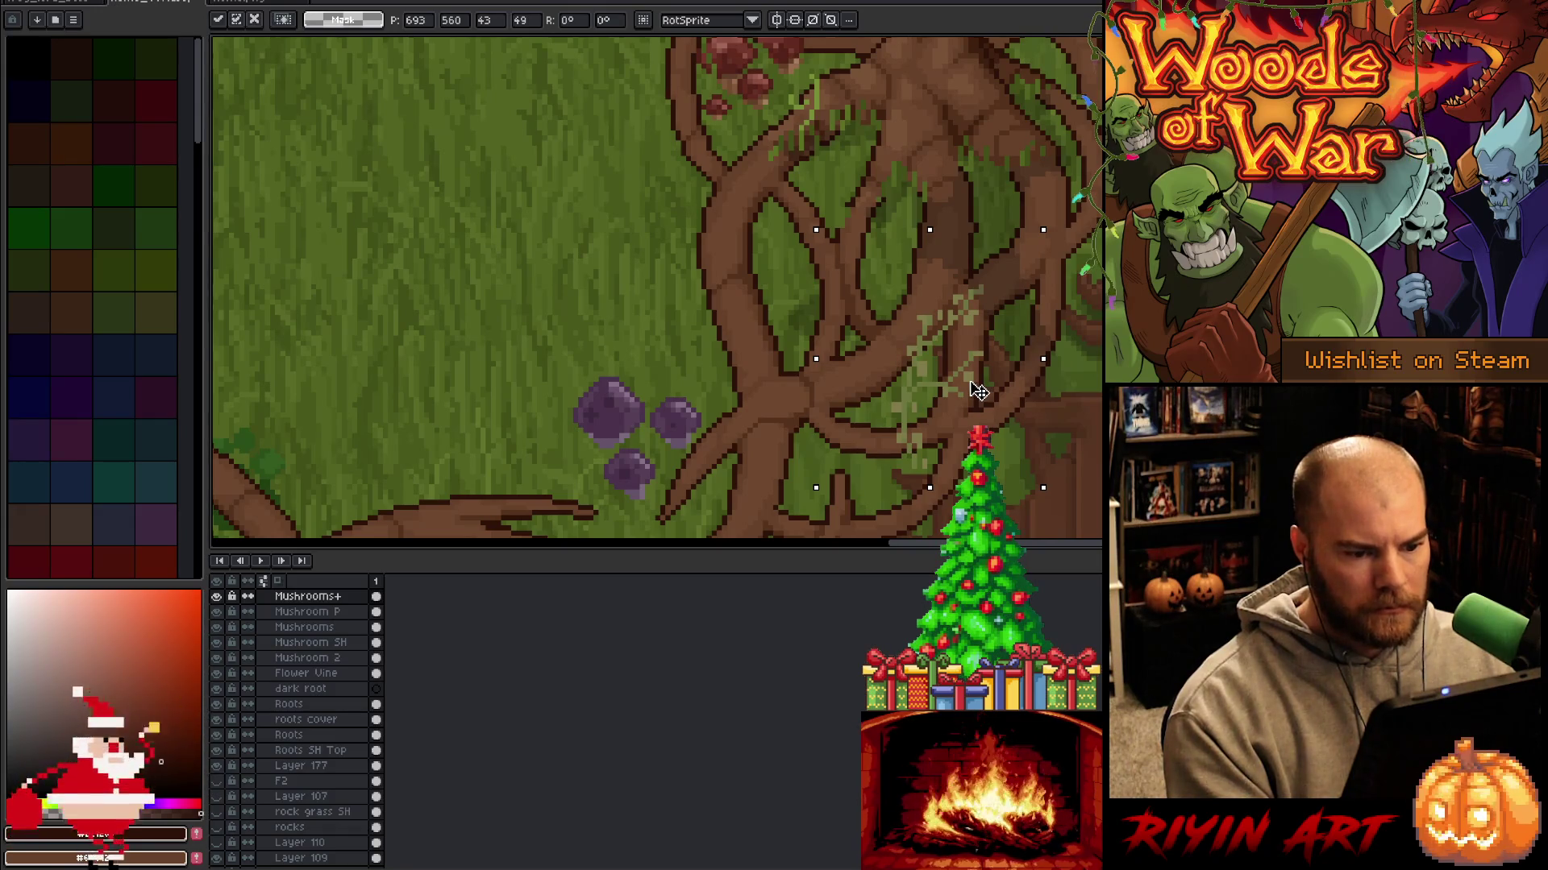
scroll(784, 362, down, 3)
drag(784, 363, 905, 431)
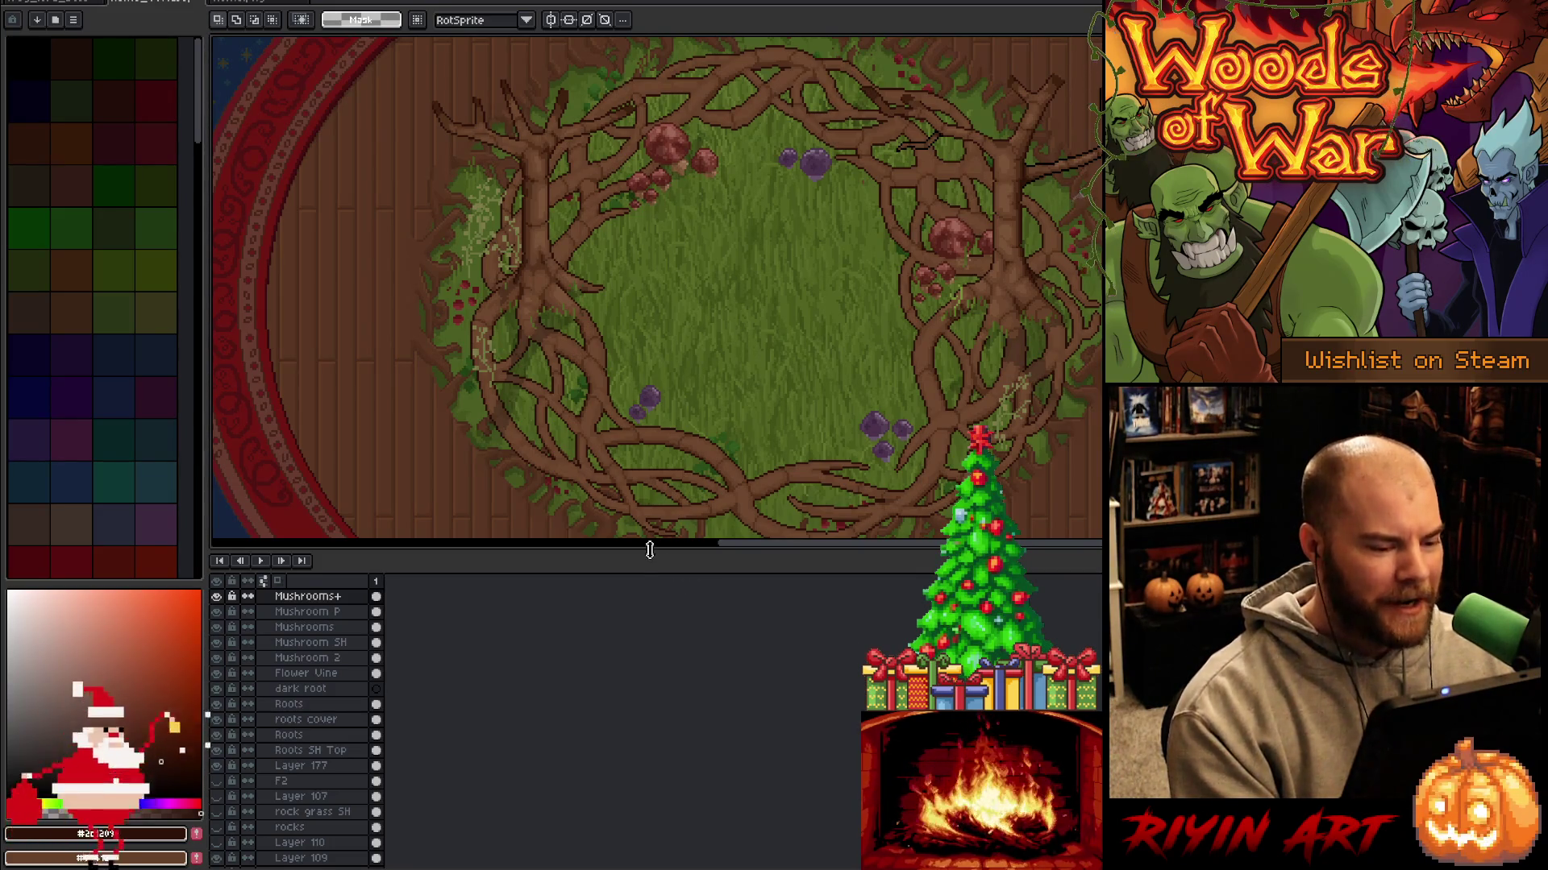
drag(649, 549, 655, 662)
mouse_move(834, 372)
mouse_down()
mouse_move(725, 500)
mouse_move(755, 457)
mouse_move(656, 432)
mouse_up()
key(m)
scroll(611, 360, up, 1)
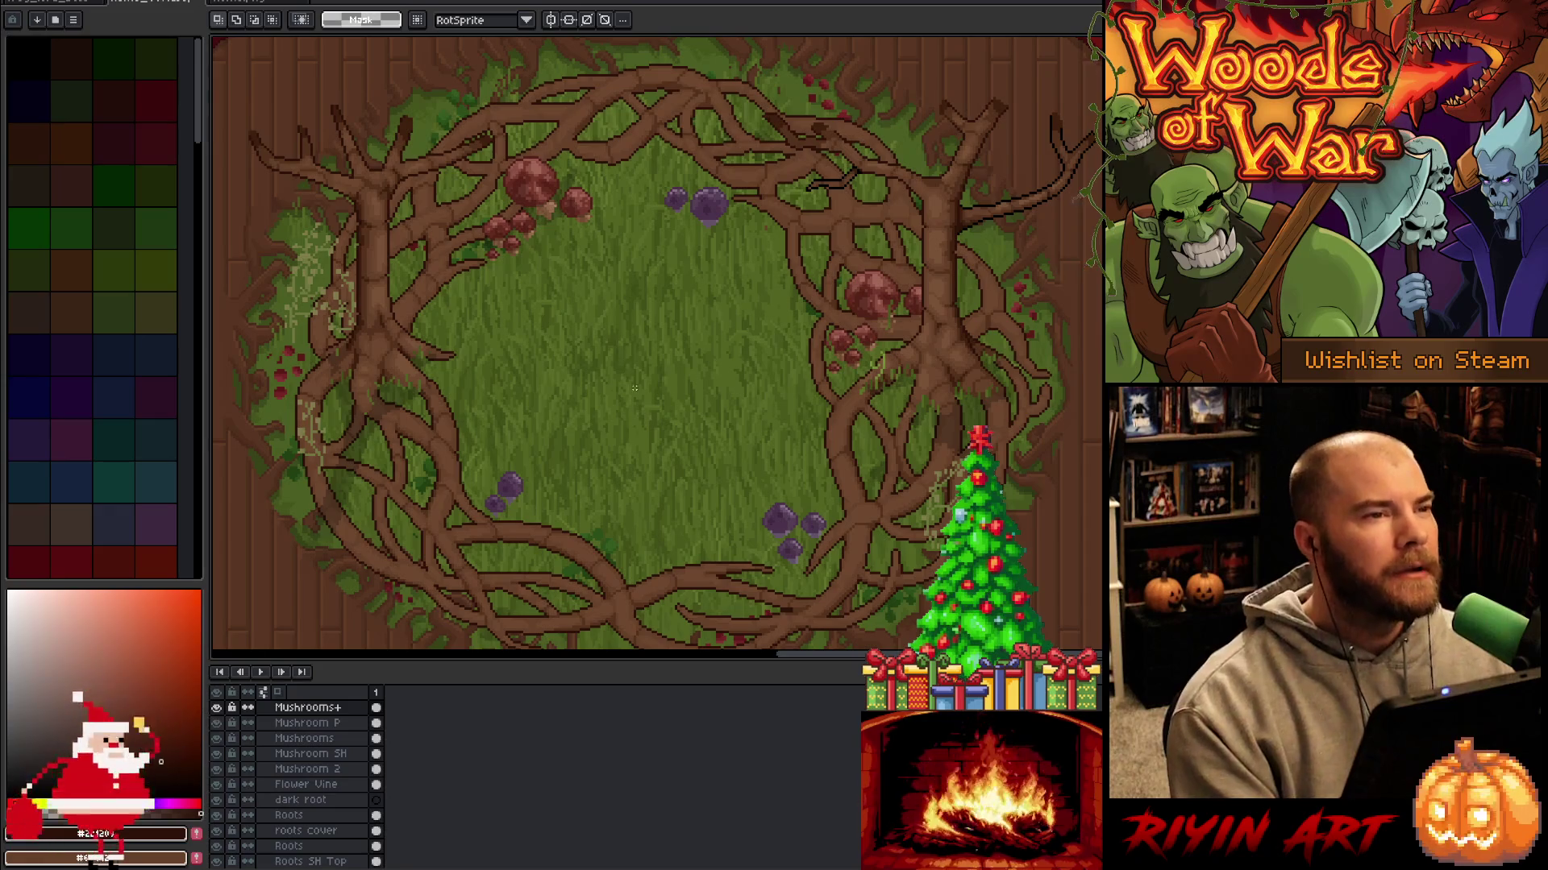
scroll(634, 388, down, 1)
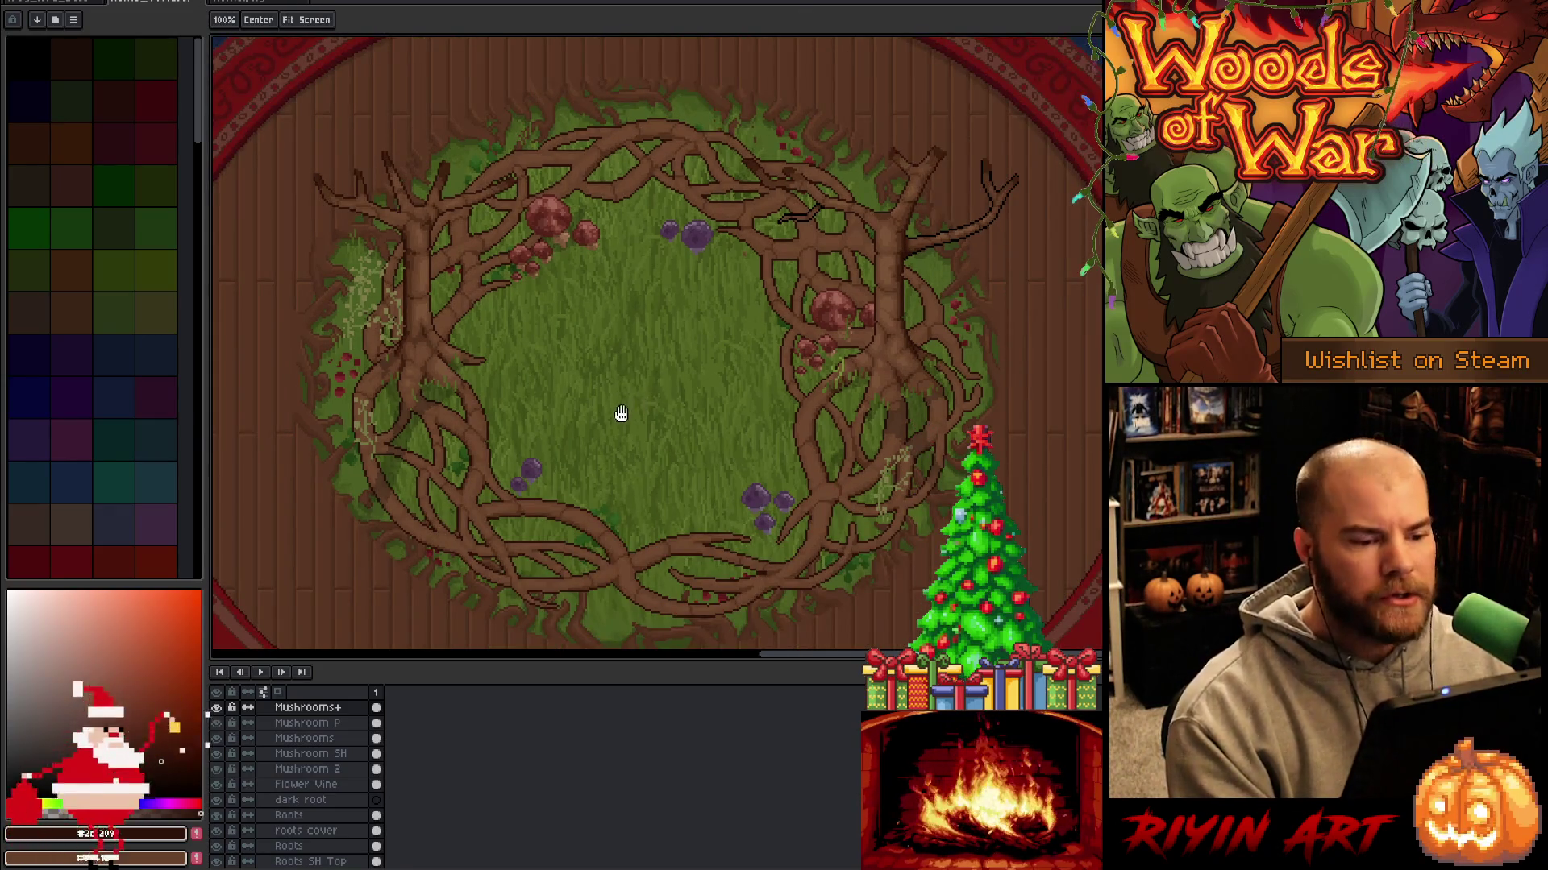
drag(618, 414, 677, 401)
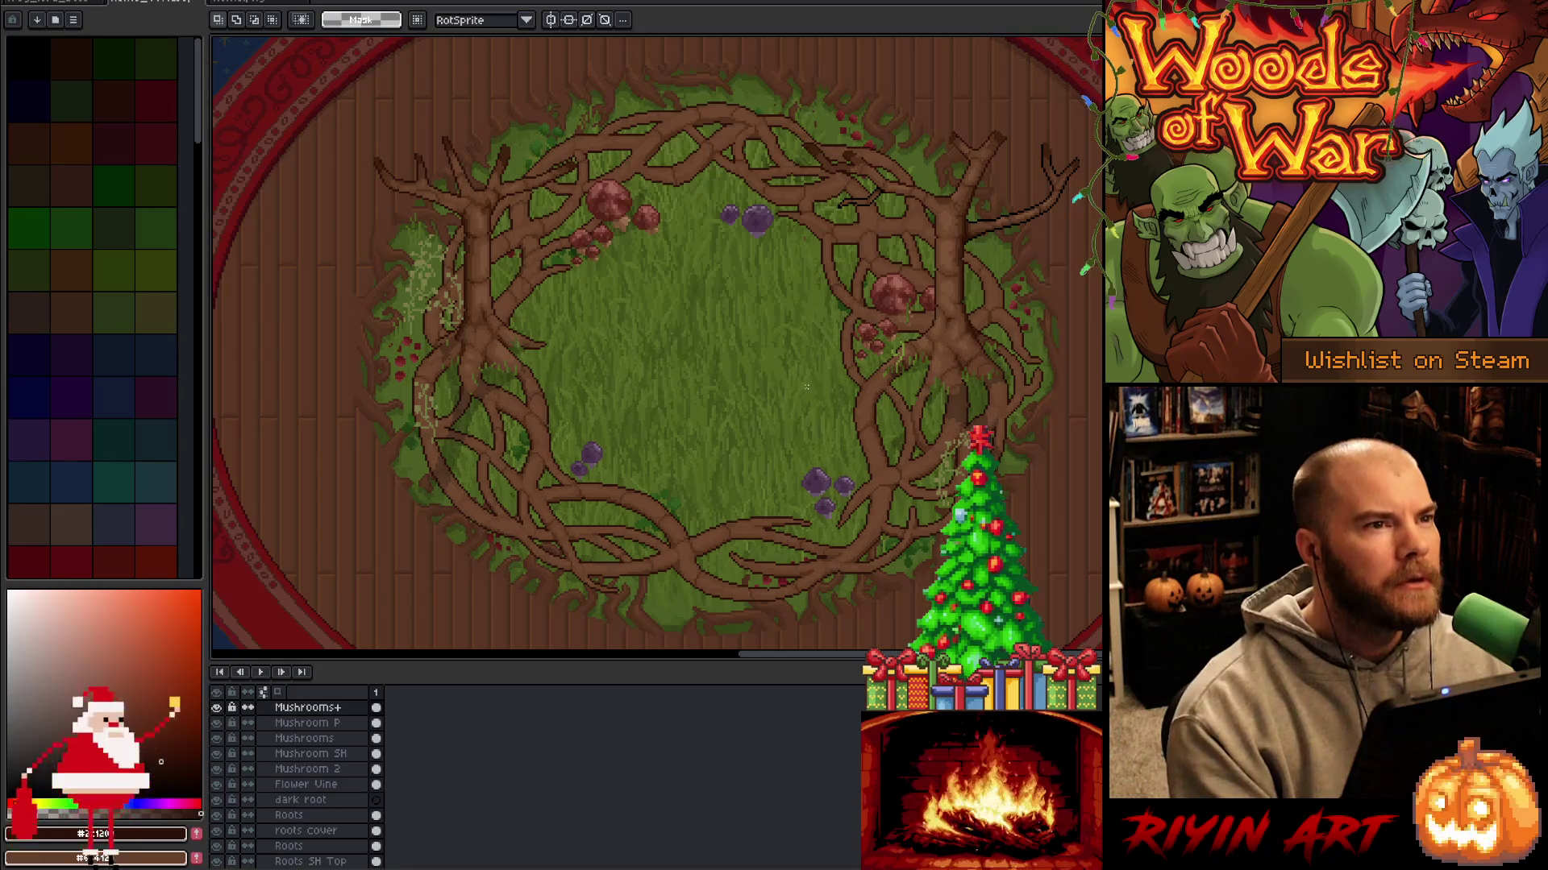
scroll(806, 387, up, 1)
drag(806, 387, 736, 374)
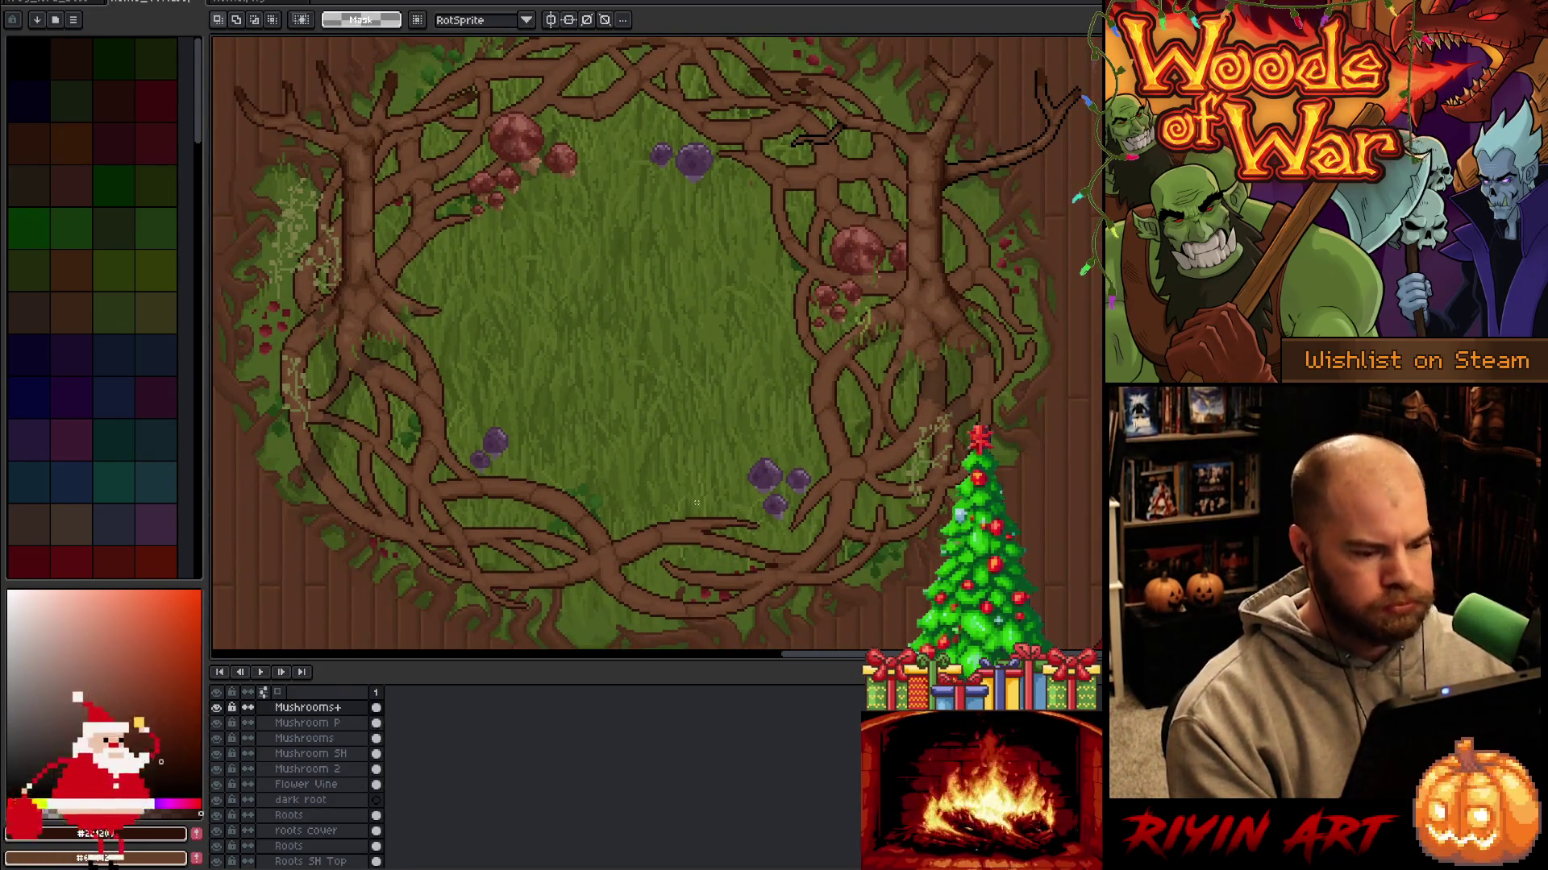
ctrl+click(687, 535)
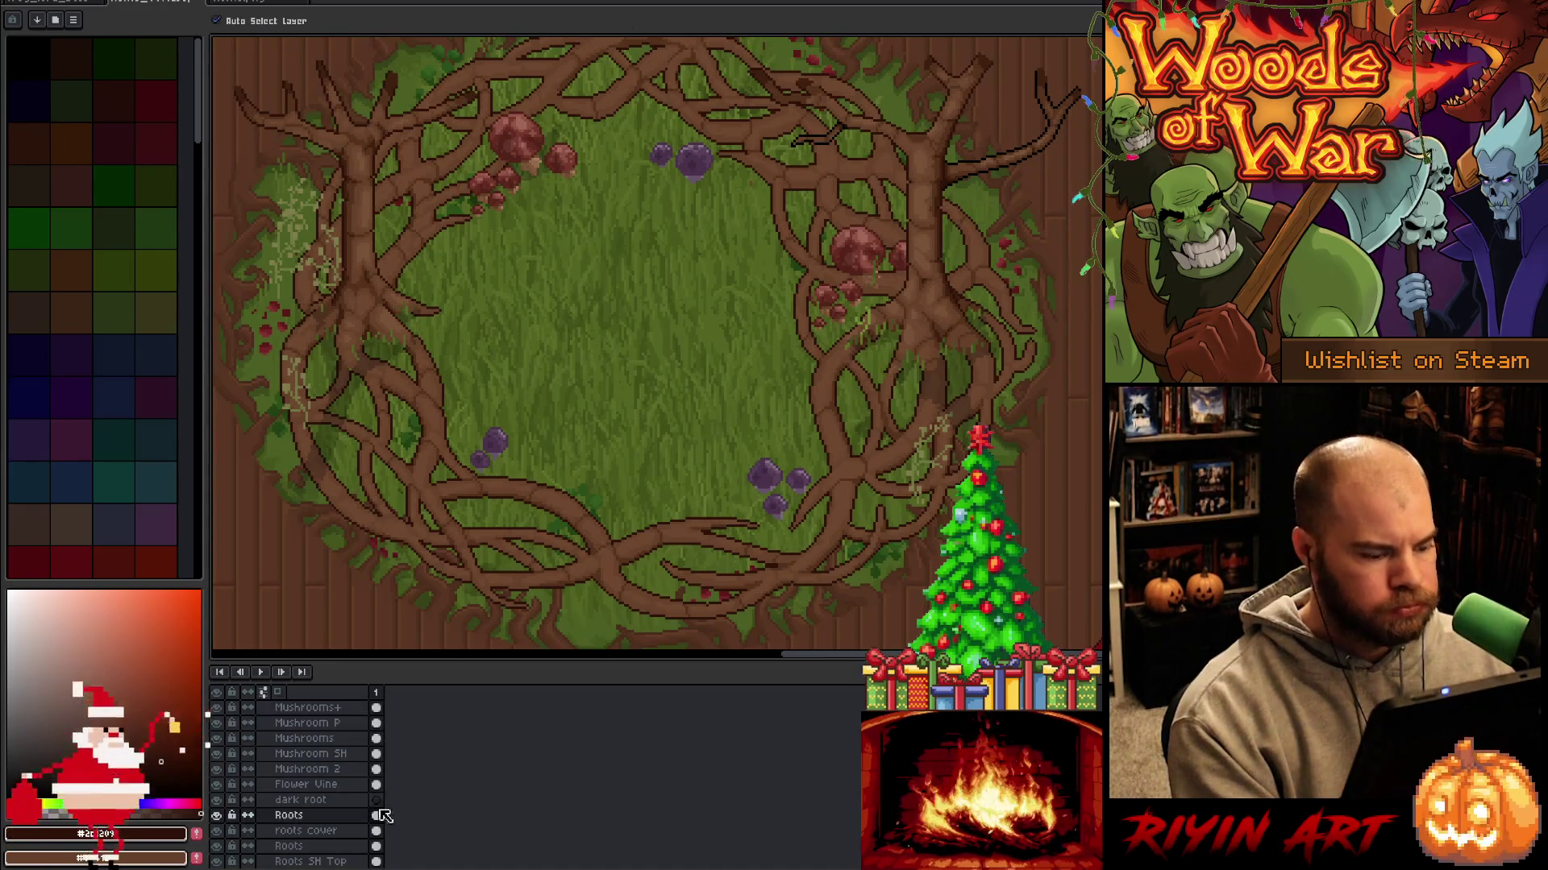
click(302, 800)
scroll(880, 249, up, 1)
Pan over the rug, pick the pencil, and bring back the layers panel.
mouse_move(935, 274)
mouse_down()
mouse_move(1006, 342)
mouse_move(973, 330)
mouse_up()
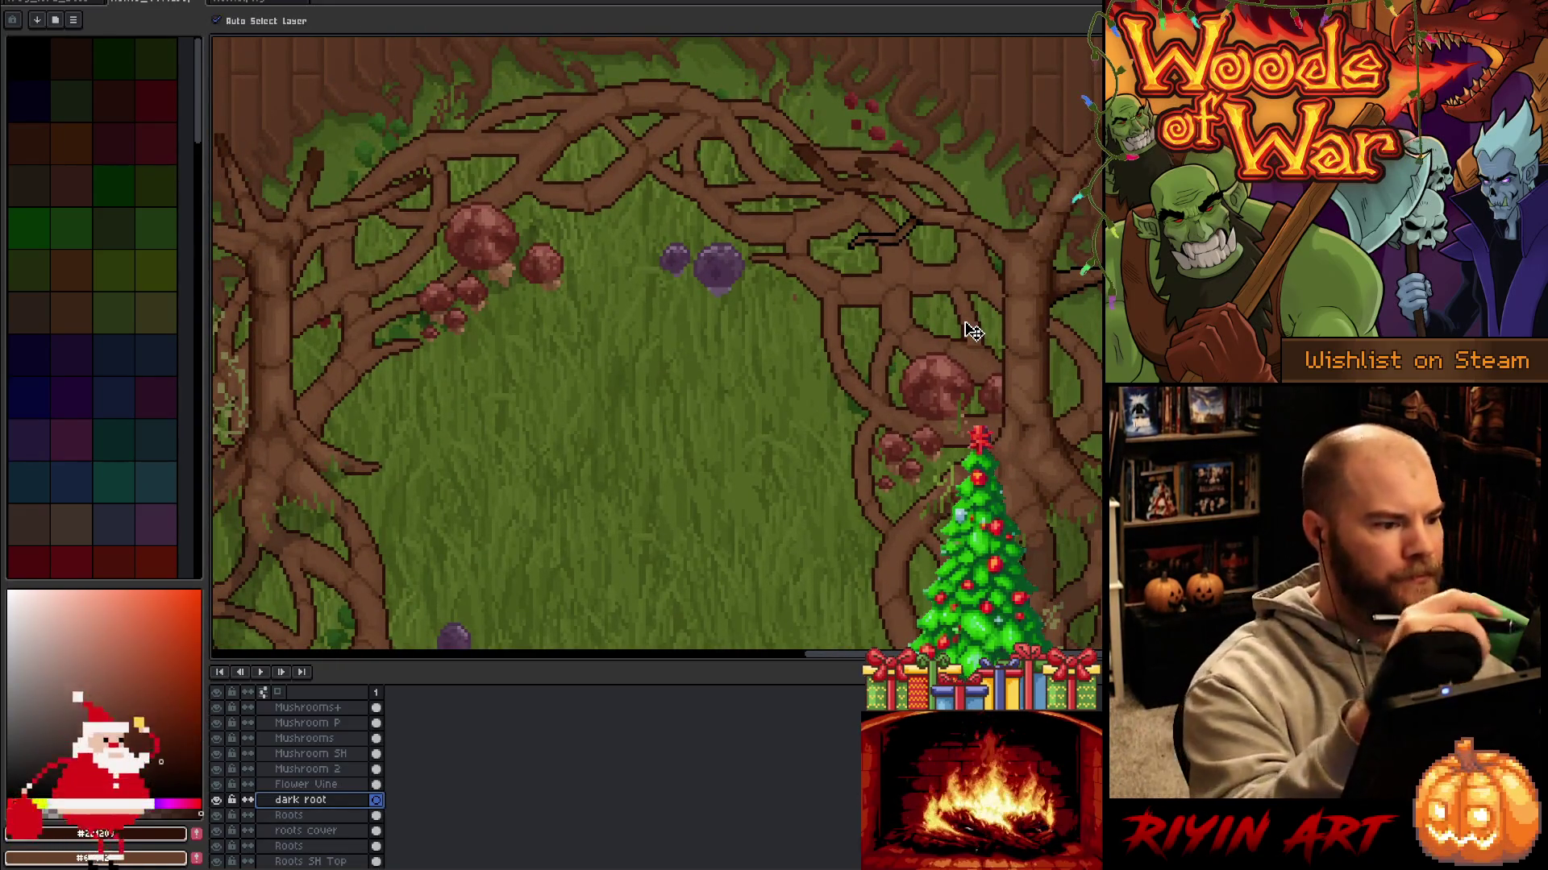
drag(1060, 430, 1014, 340)
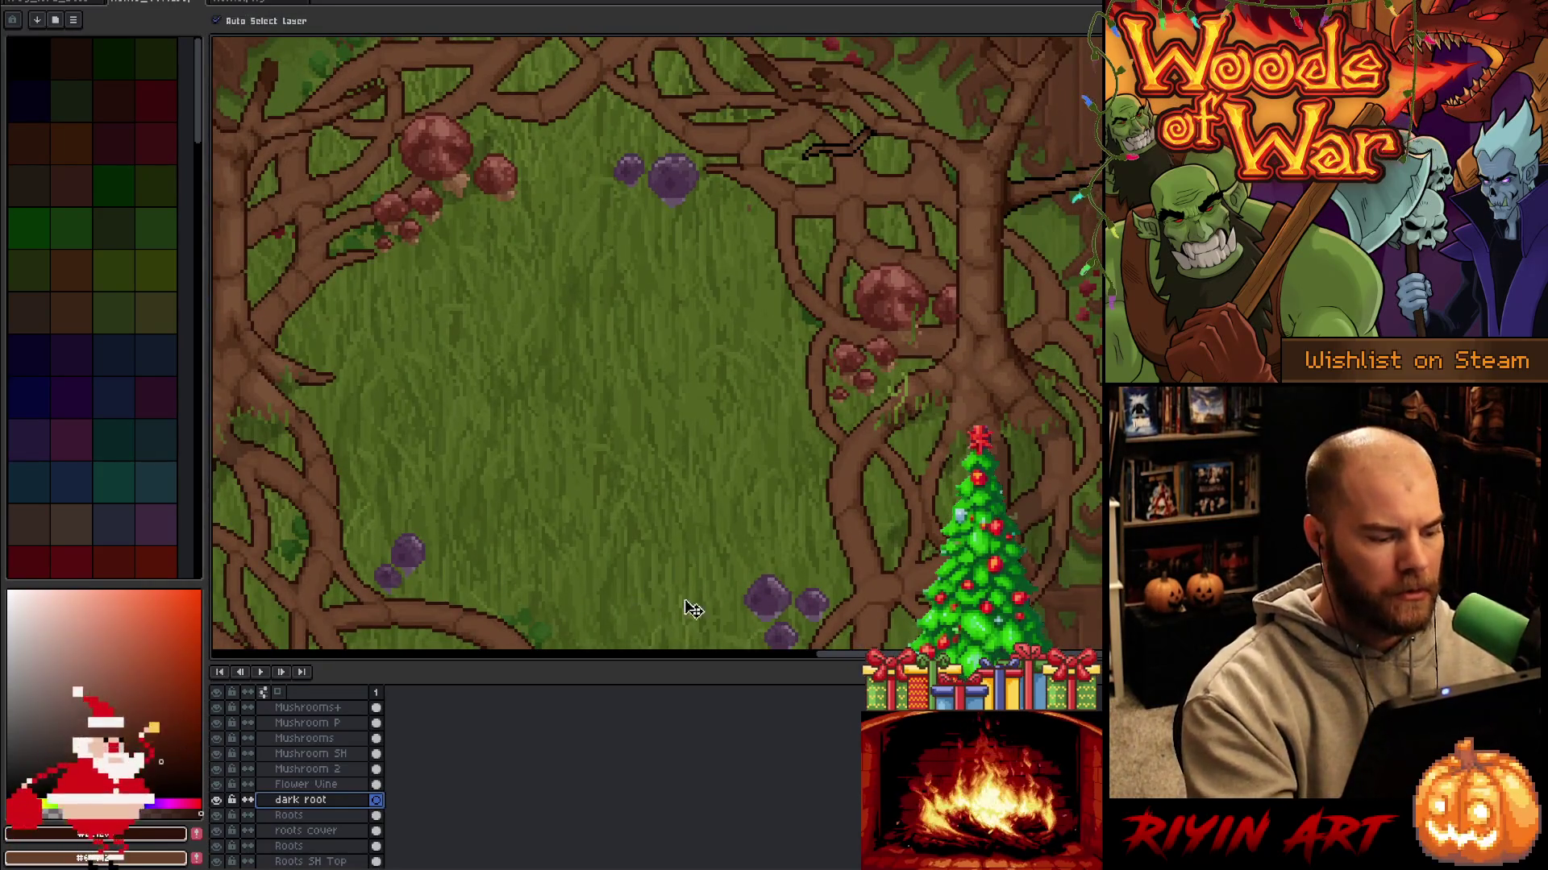
key(Tab)
key(b)
key(Tab)
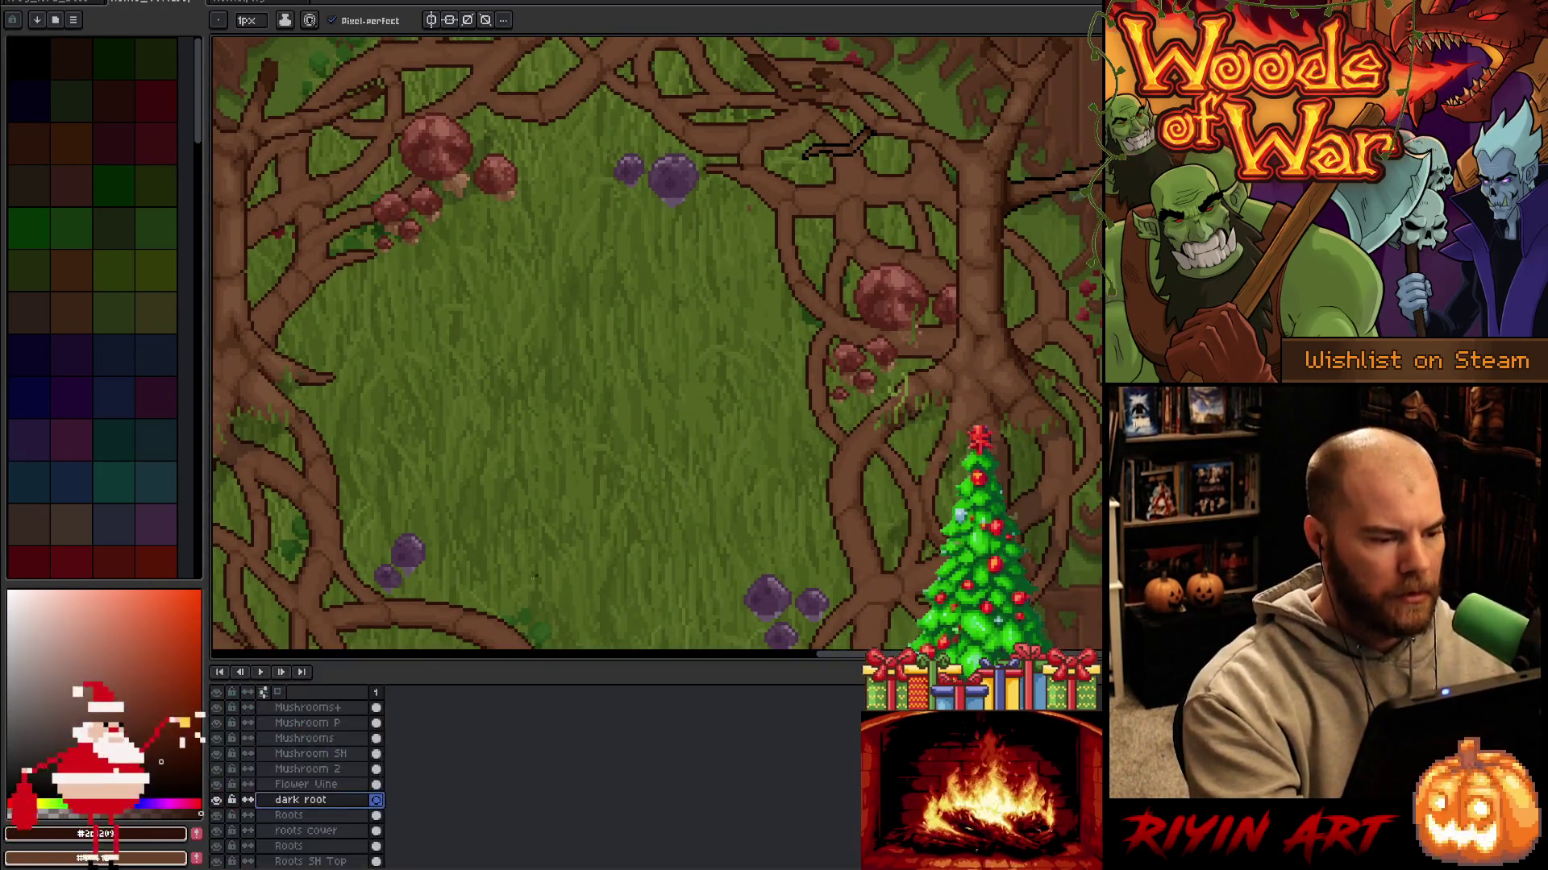
scroll(314, 778, up, 15)
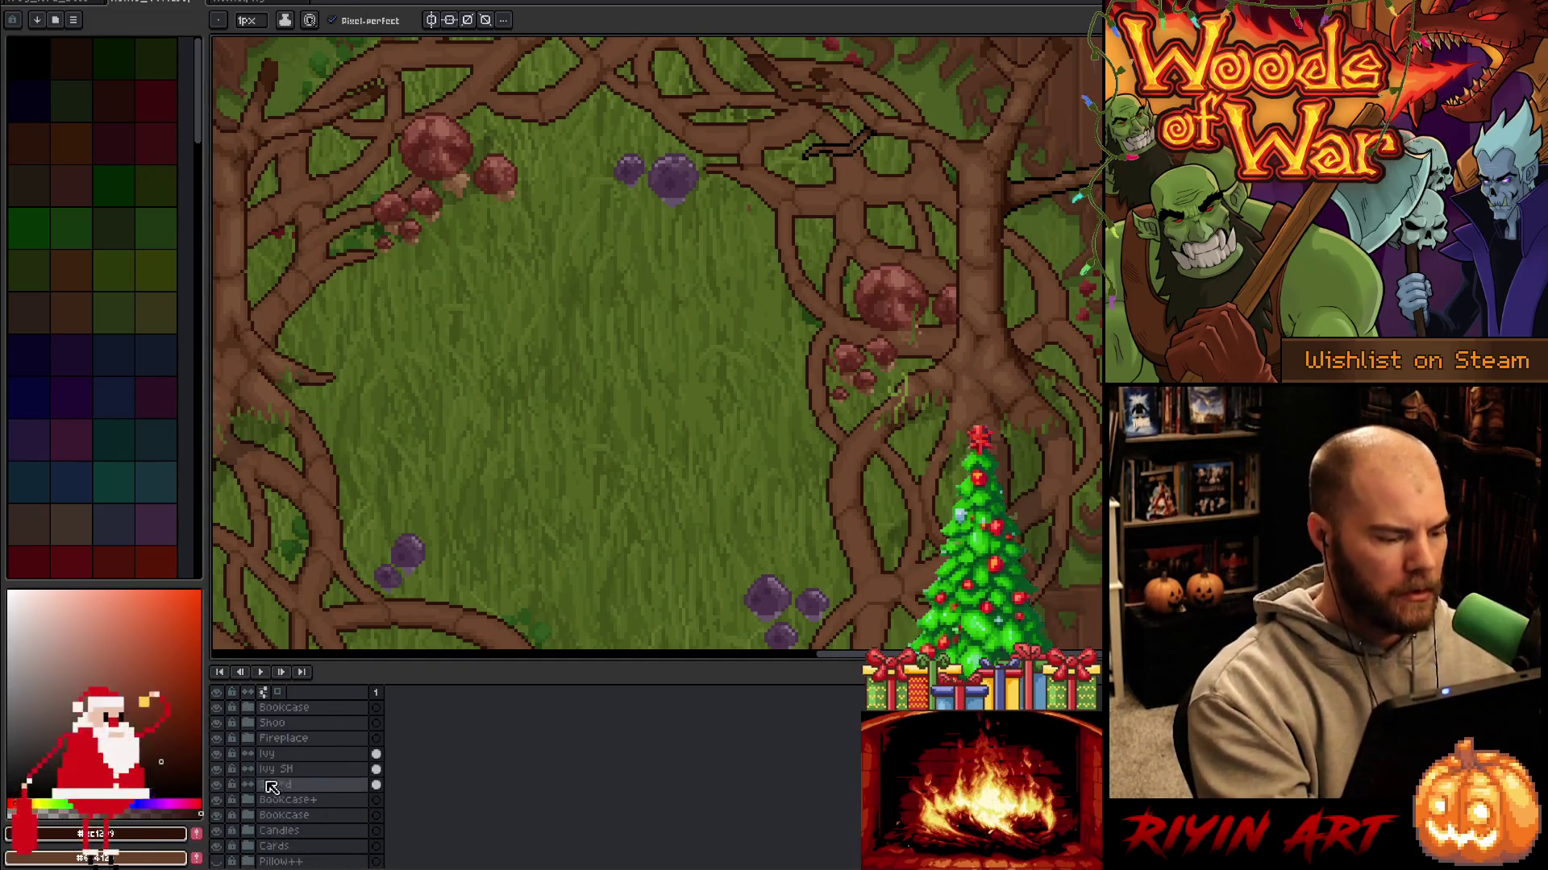
scroll(268, 798, up, 10)
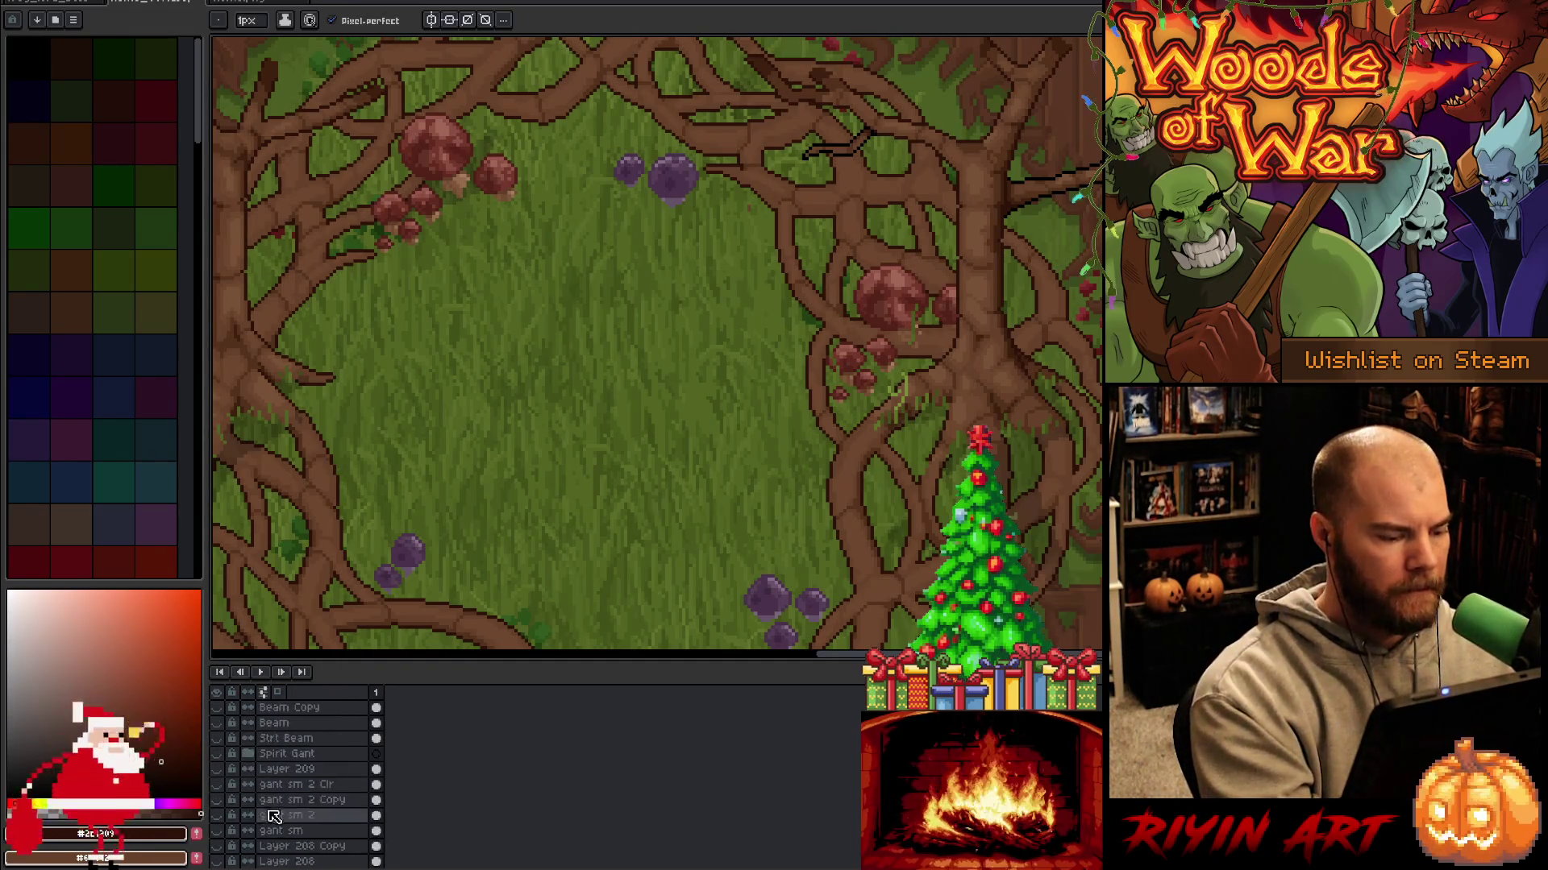
Sample the rock colour from Layer 217, hide it again, and save the file.
click(217, 708)
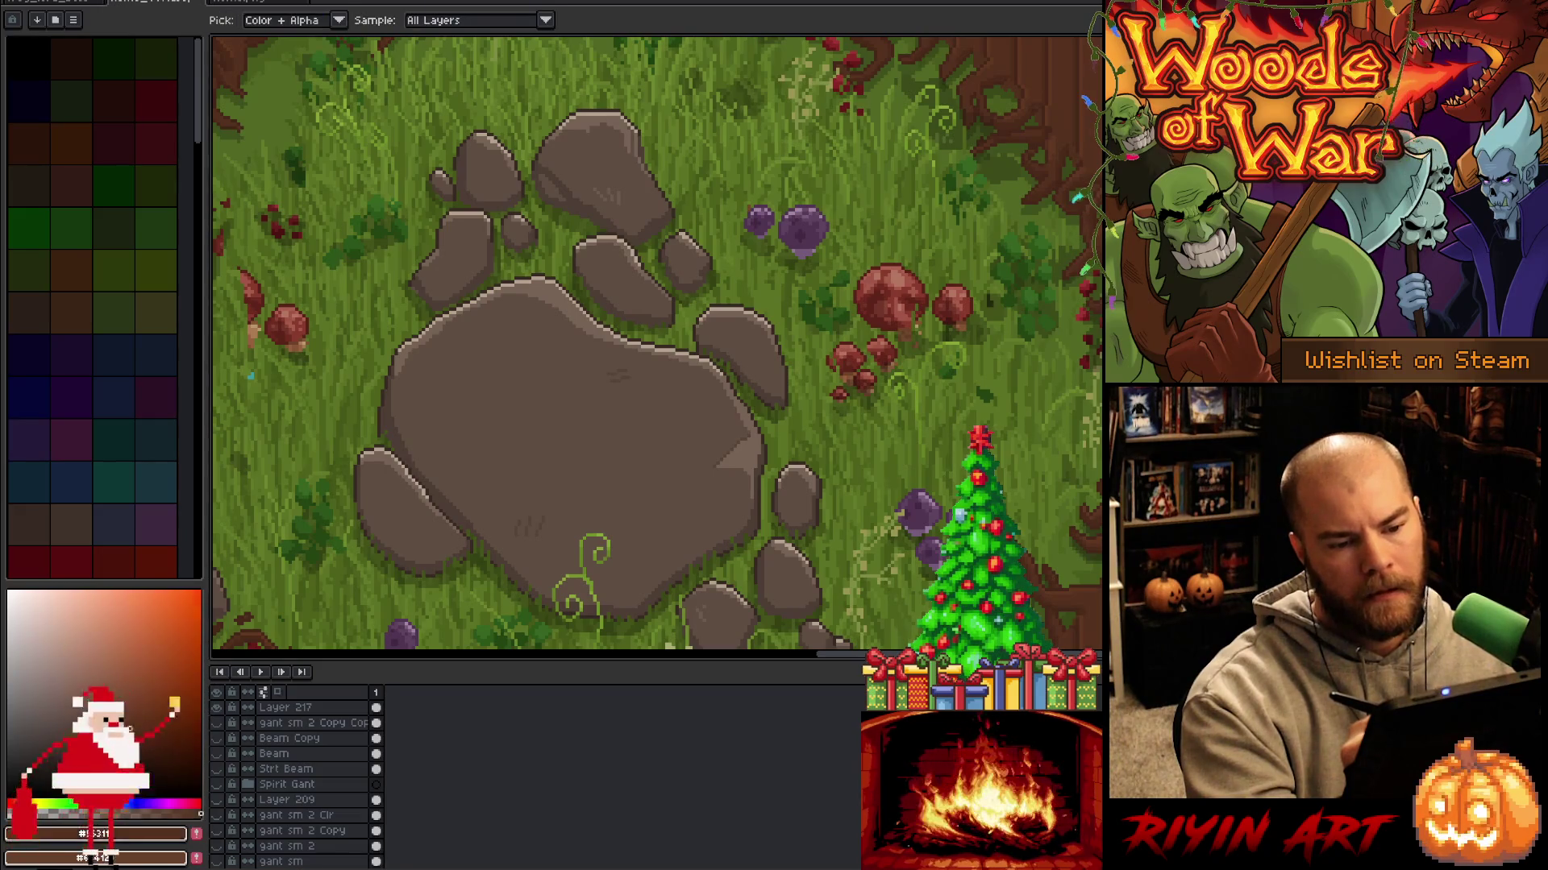
key(alt)
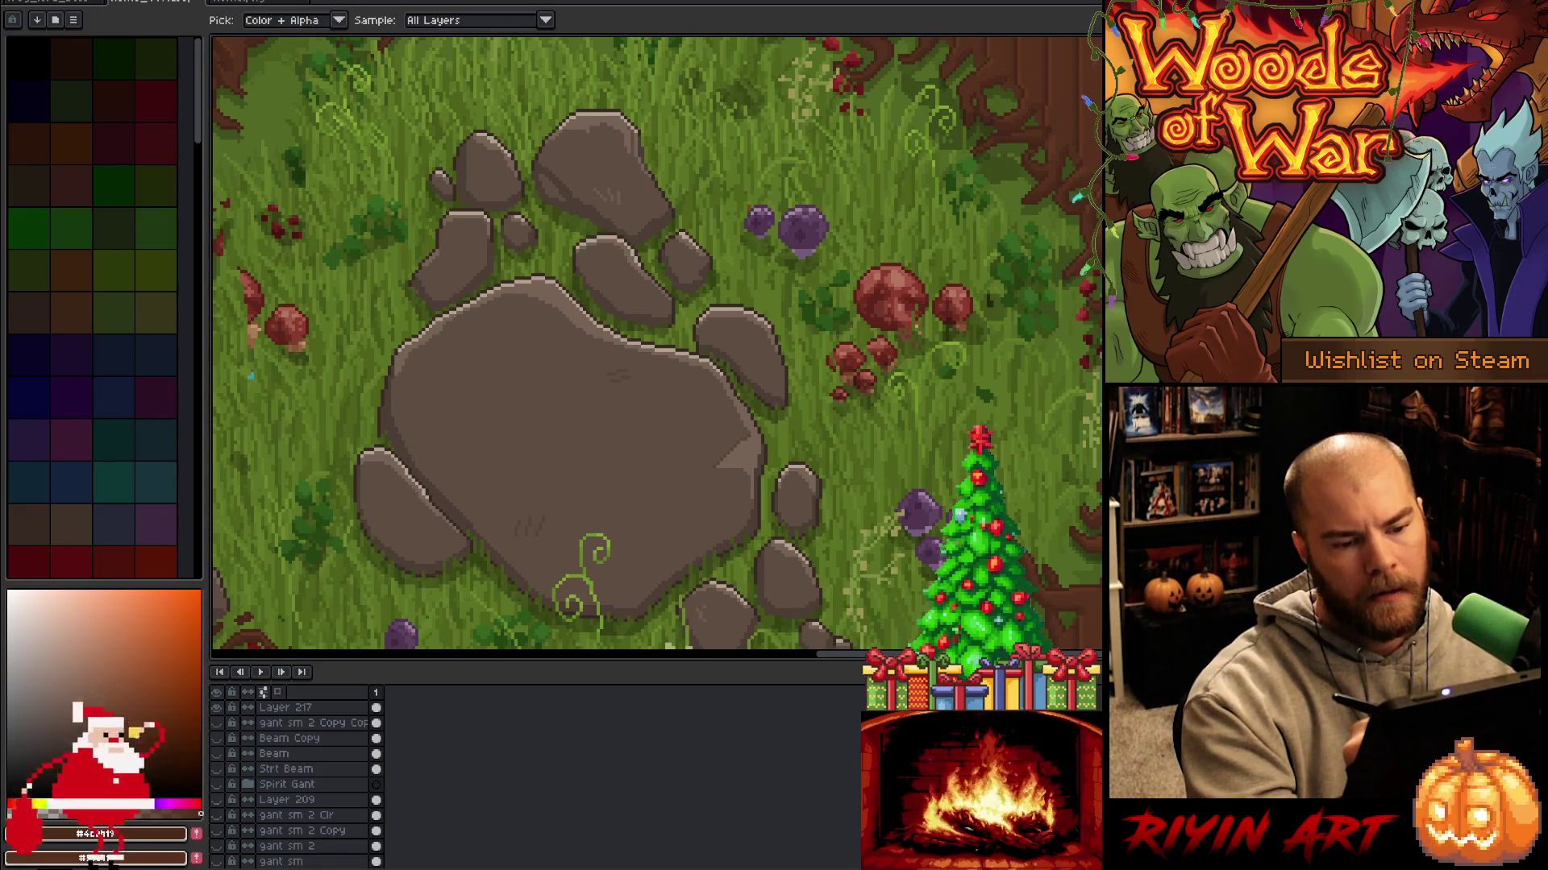
click(216, 707)
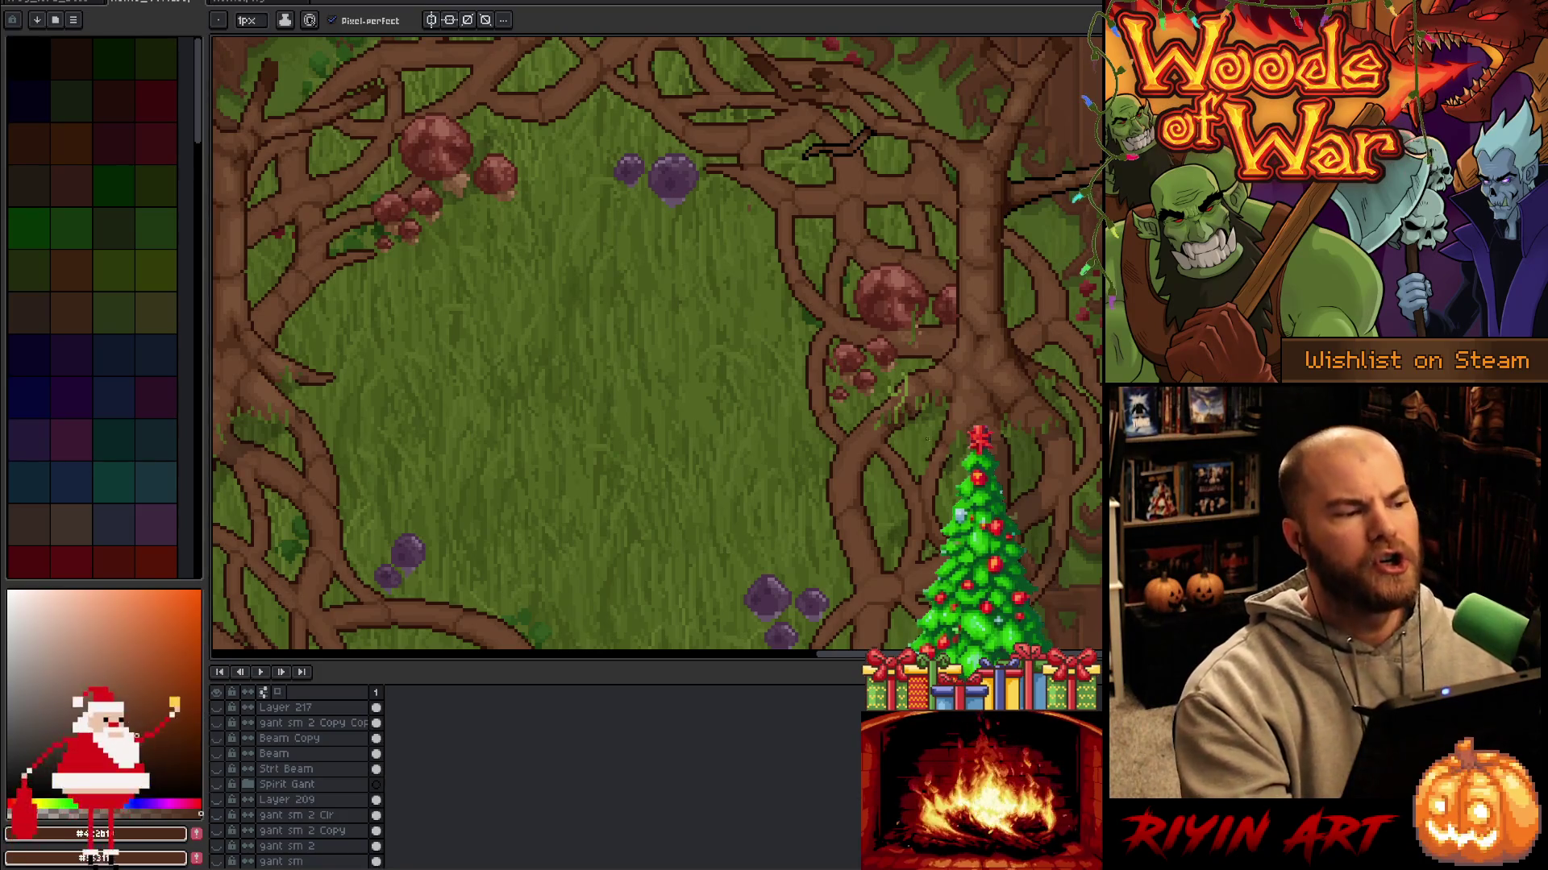
key(ctrl+s)
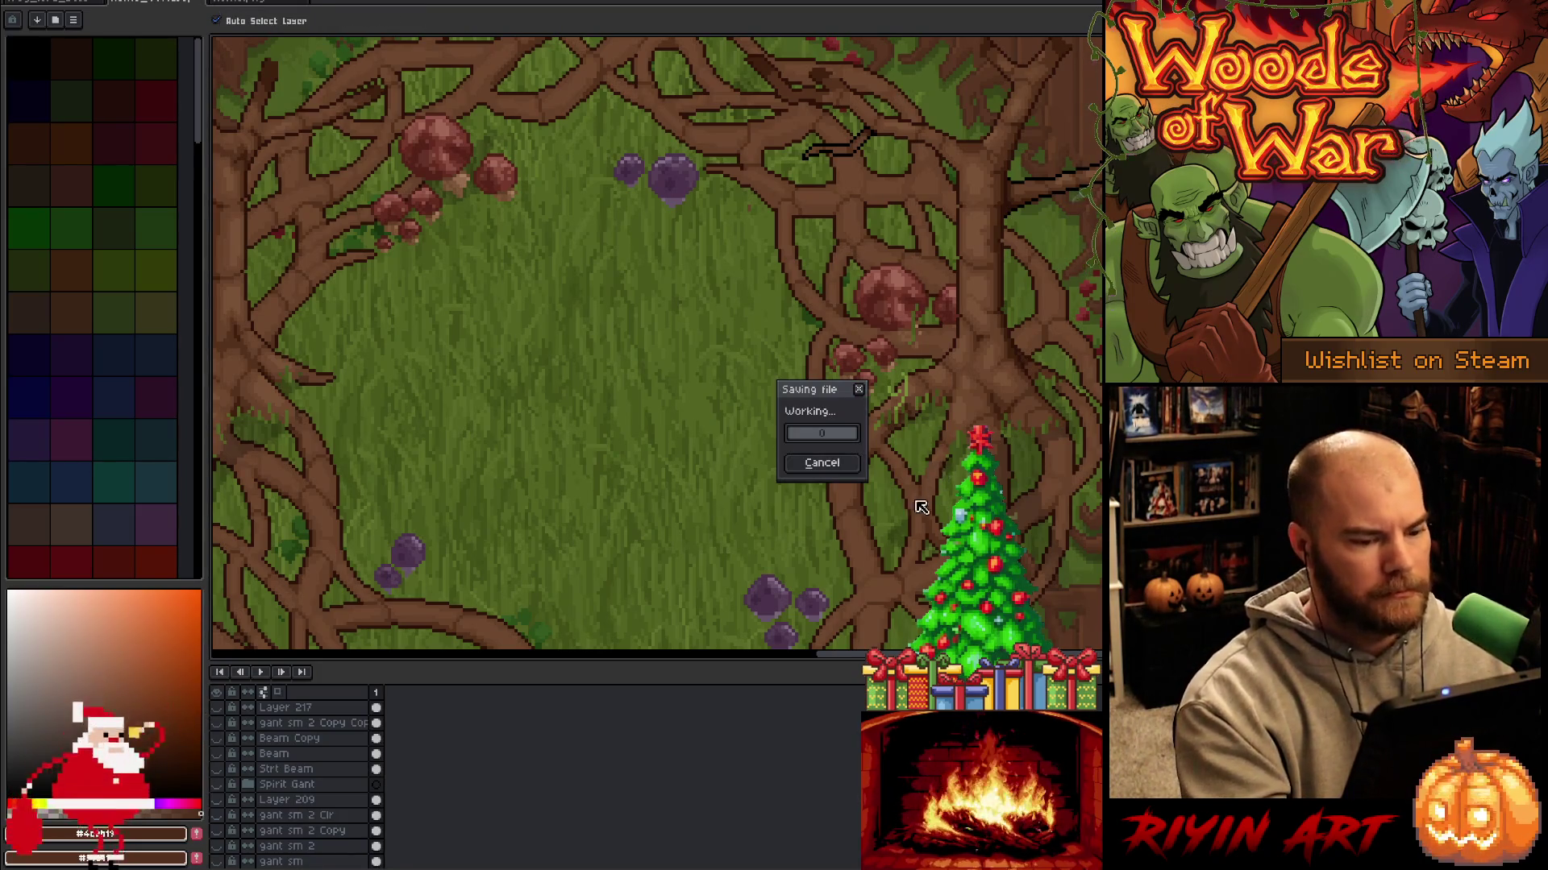
ctrl+click(856, 560)
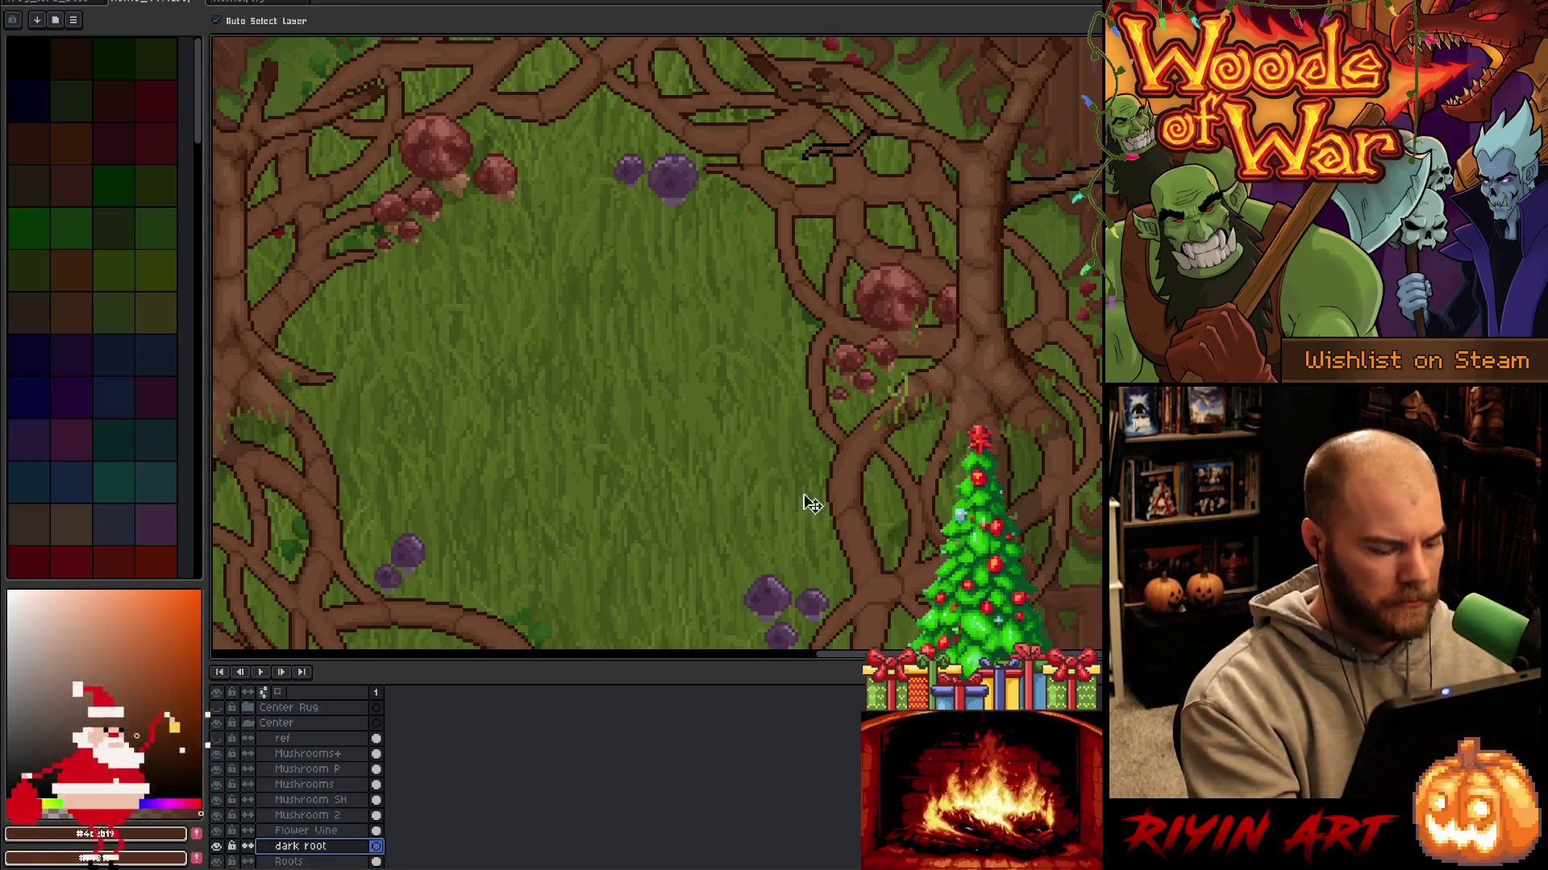
Hide the timeline and set the pencil brush size to 2px.
key(Tab)
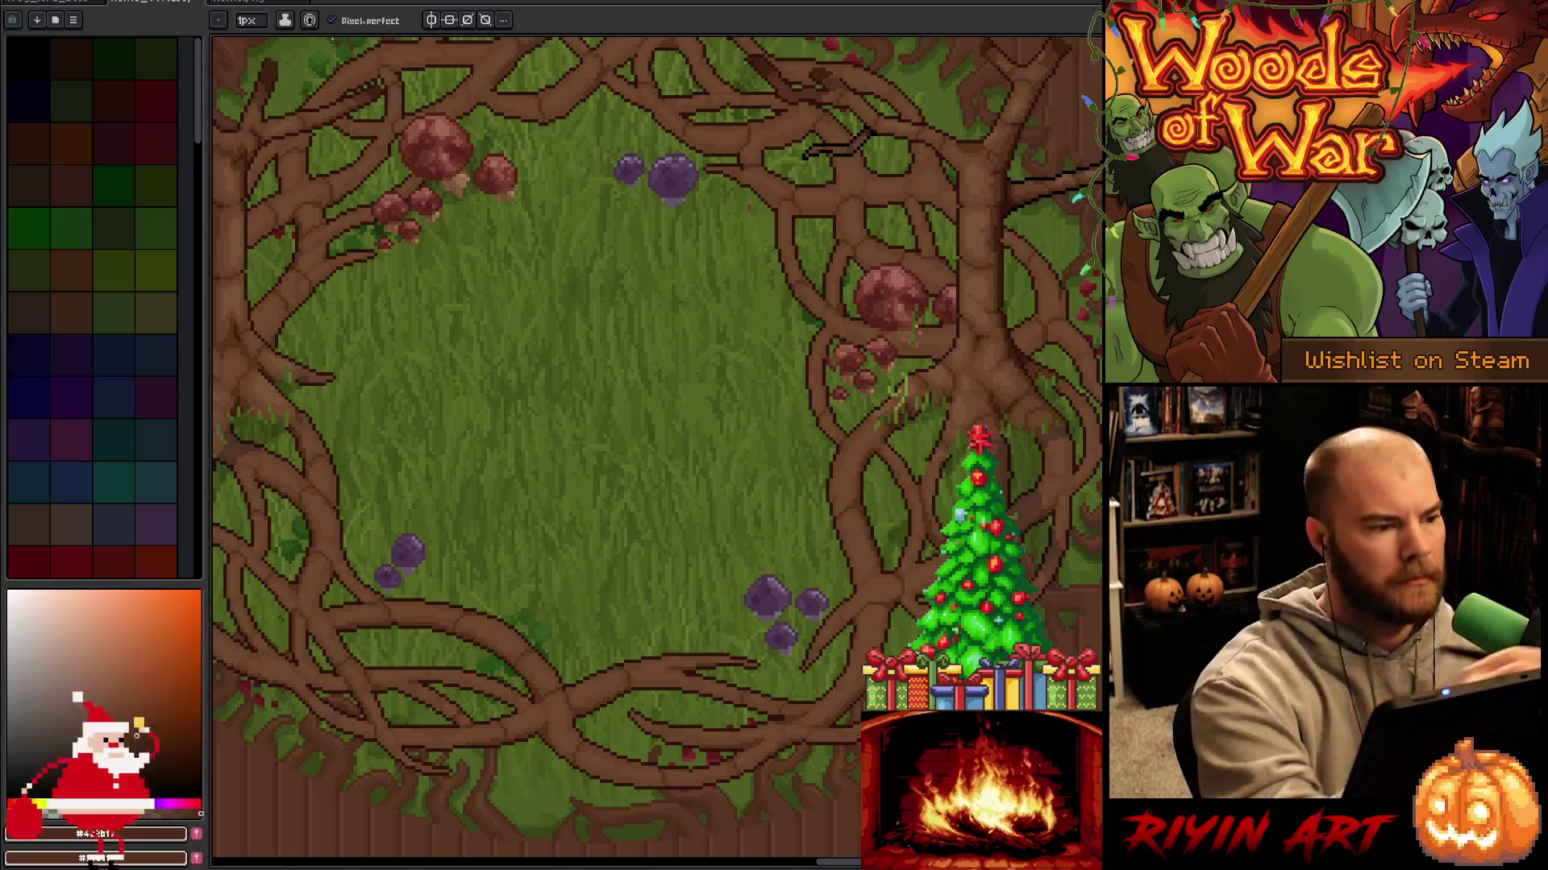
click(247, 20)
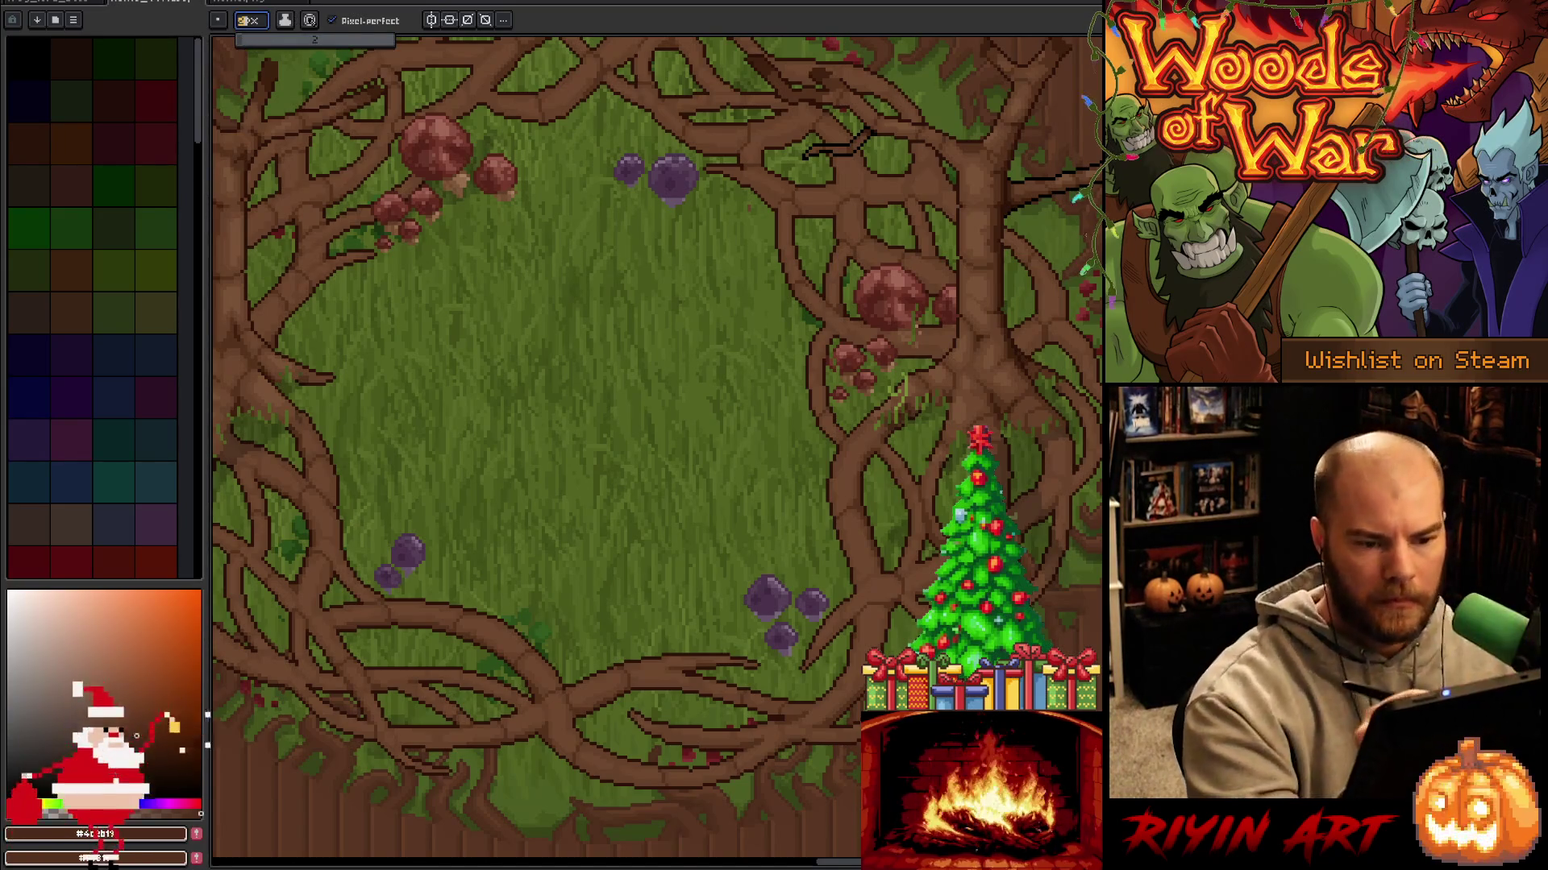
key(Return)
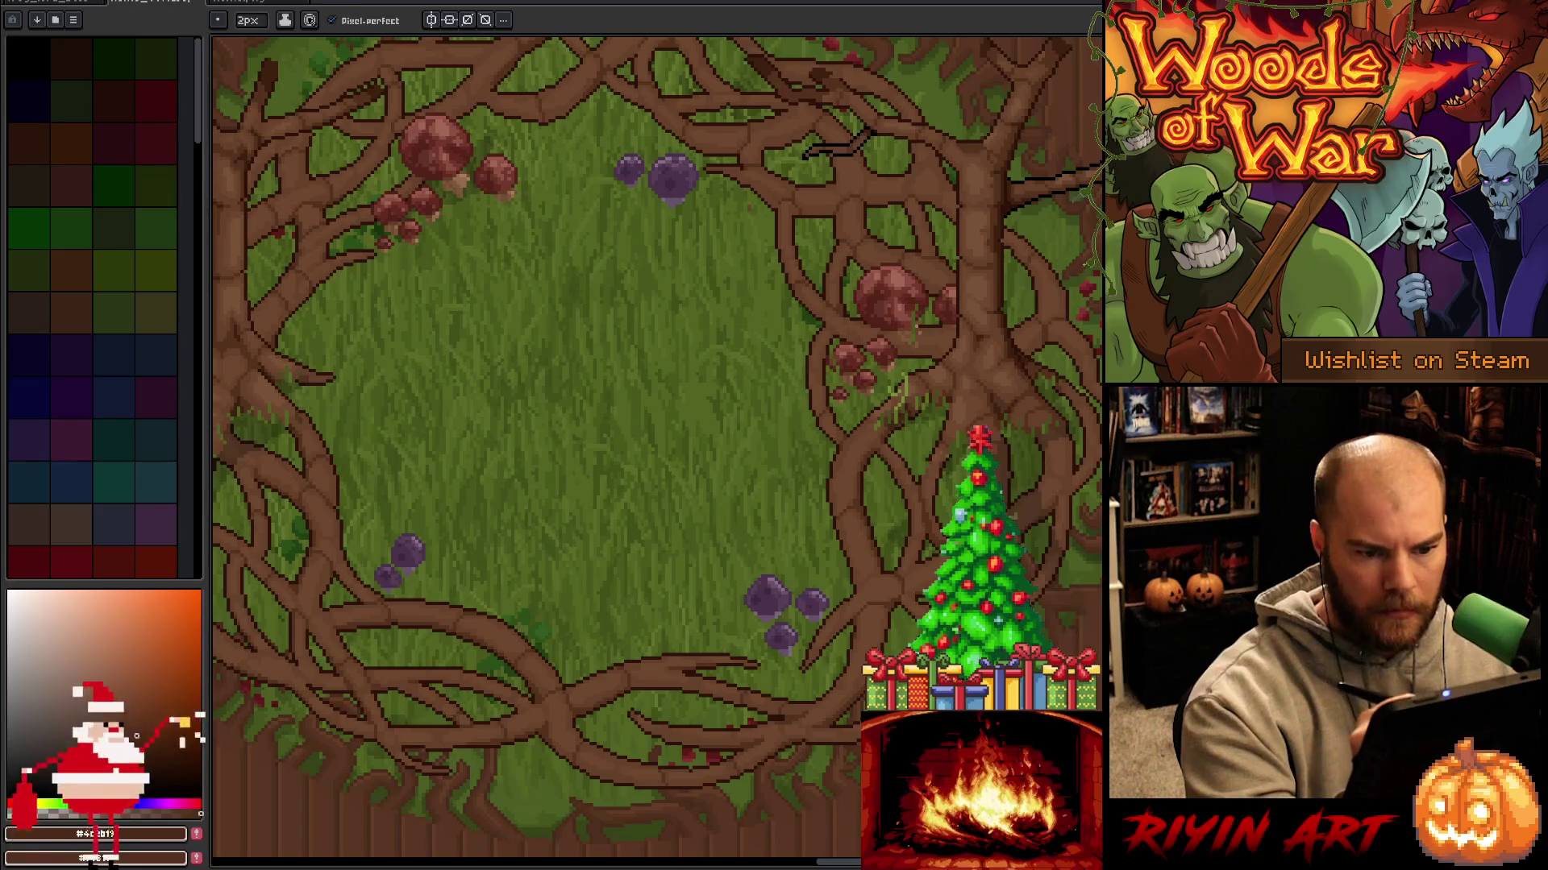
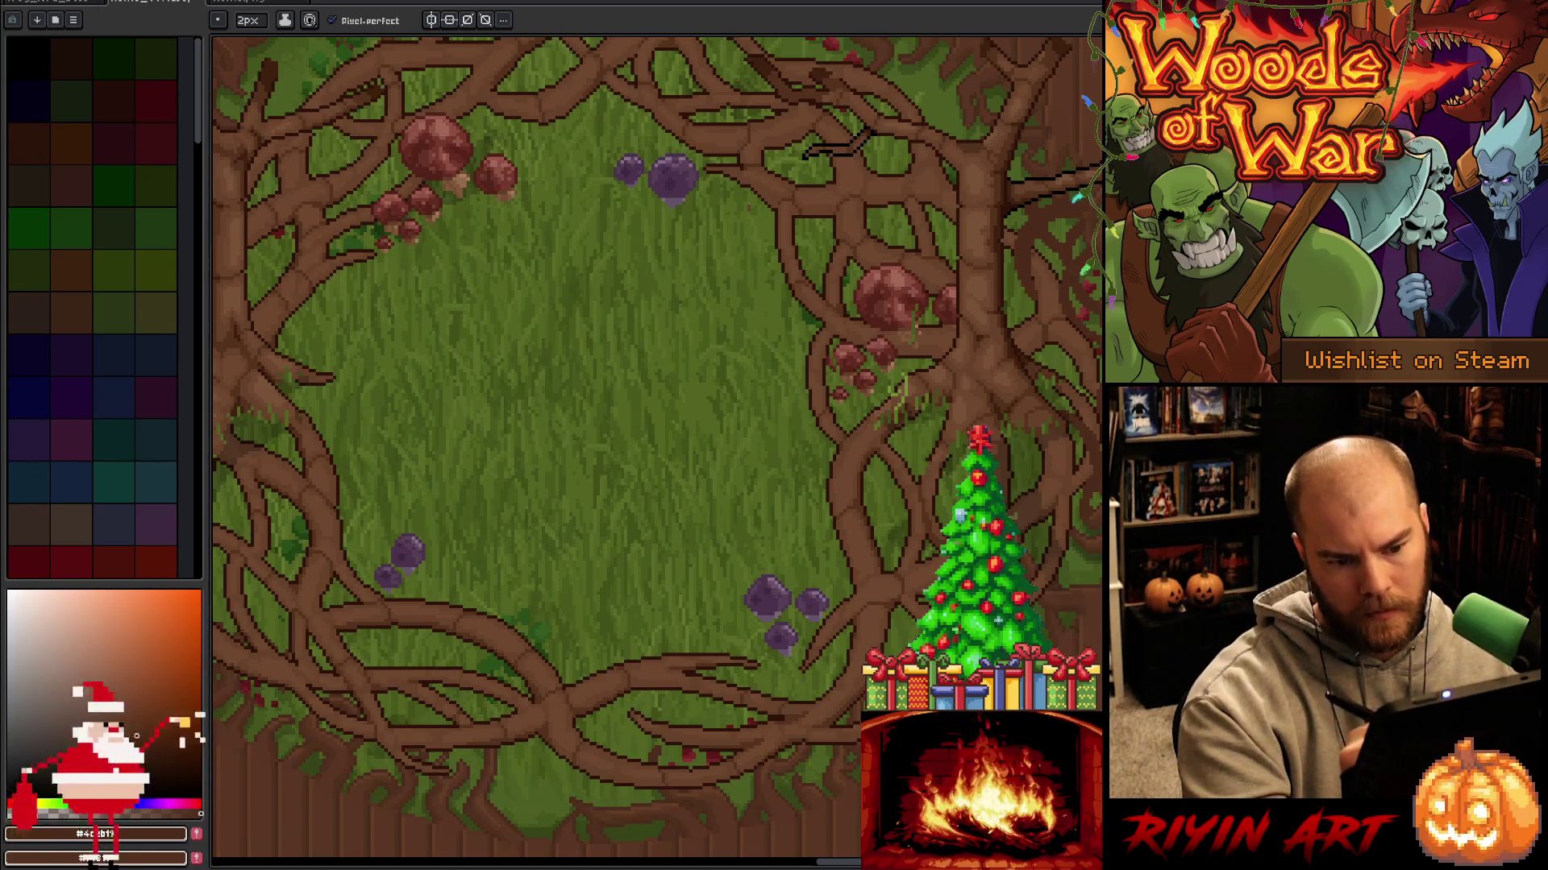
Add a short dark stroke to the roots beside the right-hand trunk, then save.
key(b)
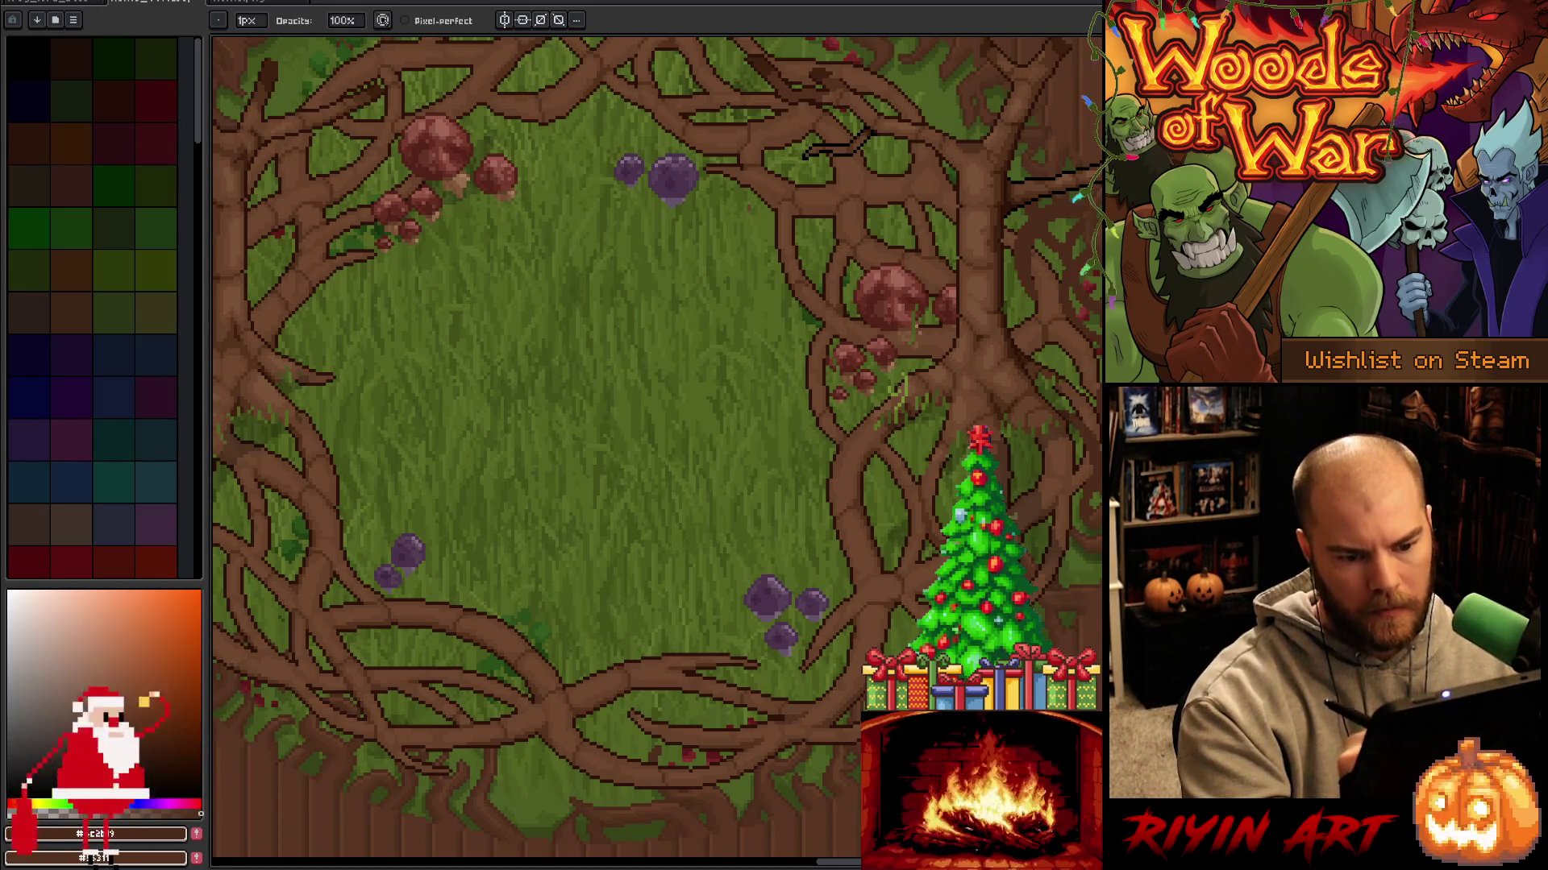
mouse_move(1150, 564)
mouse_down()
mouse_move(1085, 484)
mouse_move(1013, 508)
mouse_move(910, 490)
mouse_move(906, 421)
mouse_up()
mouse_move(807, 235)
mouse_down()
mouse_move(790, 286)
mouse_move(806, 239)
mouse_up()
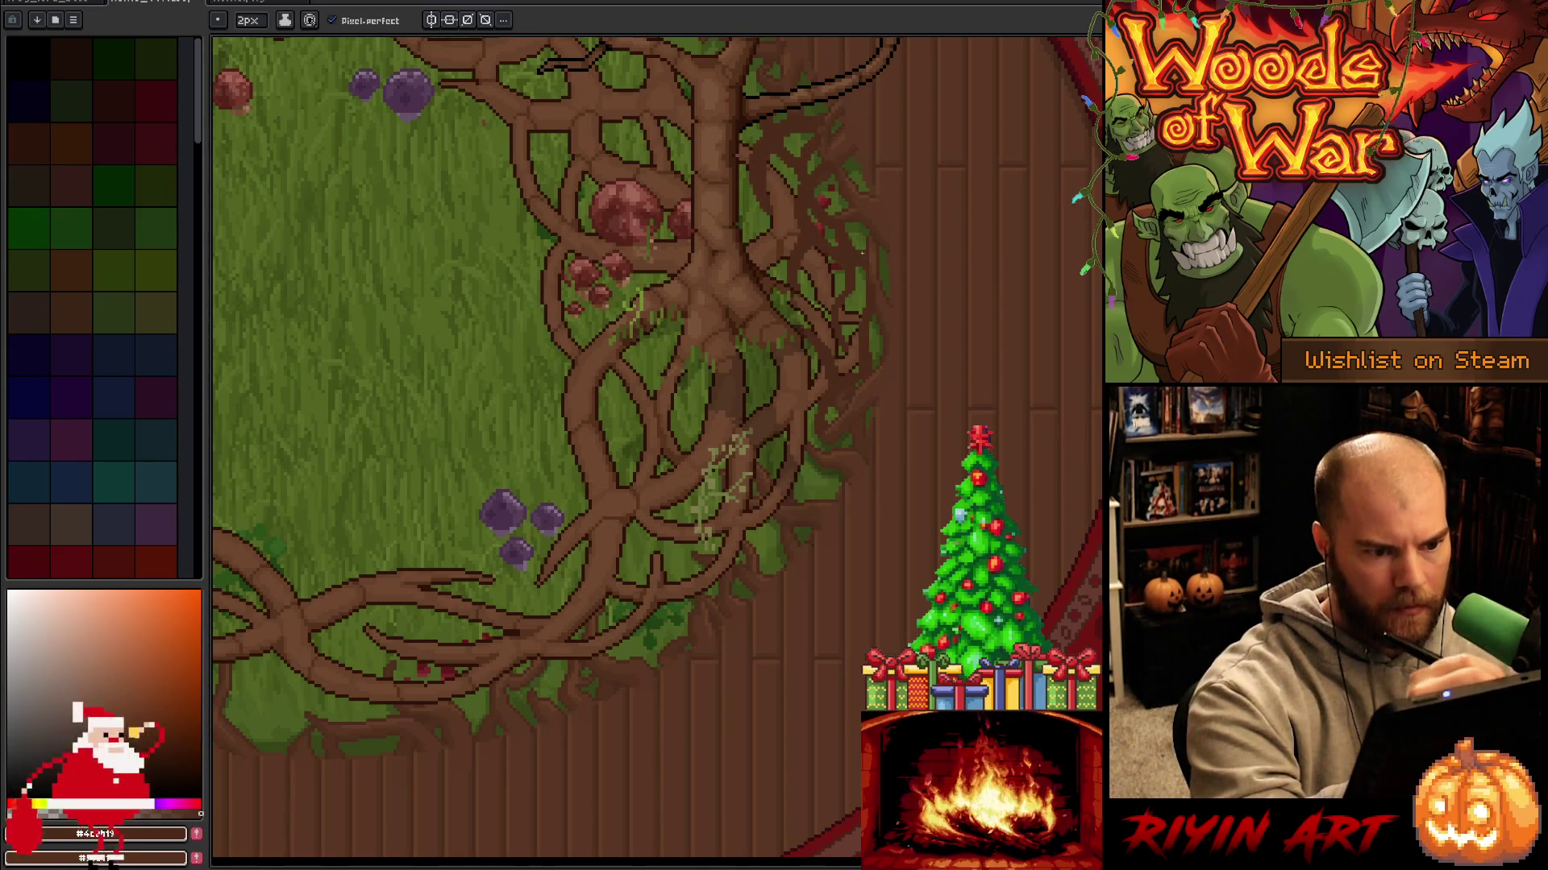
key(ctrl+s)
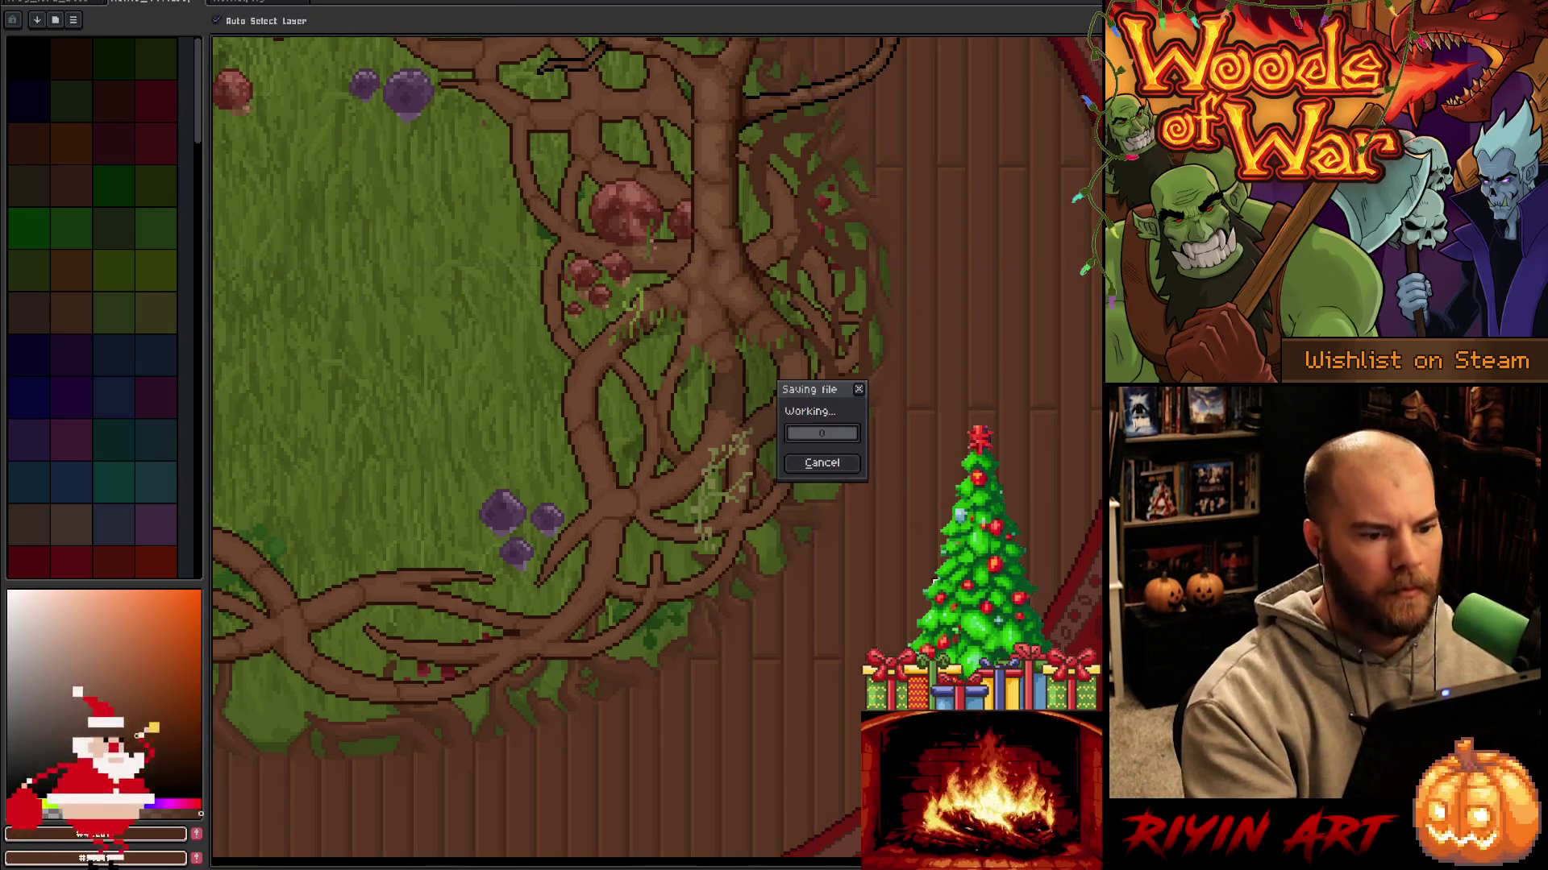
drag(933, 528, 1004, 576)
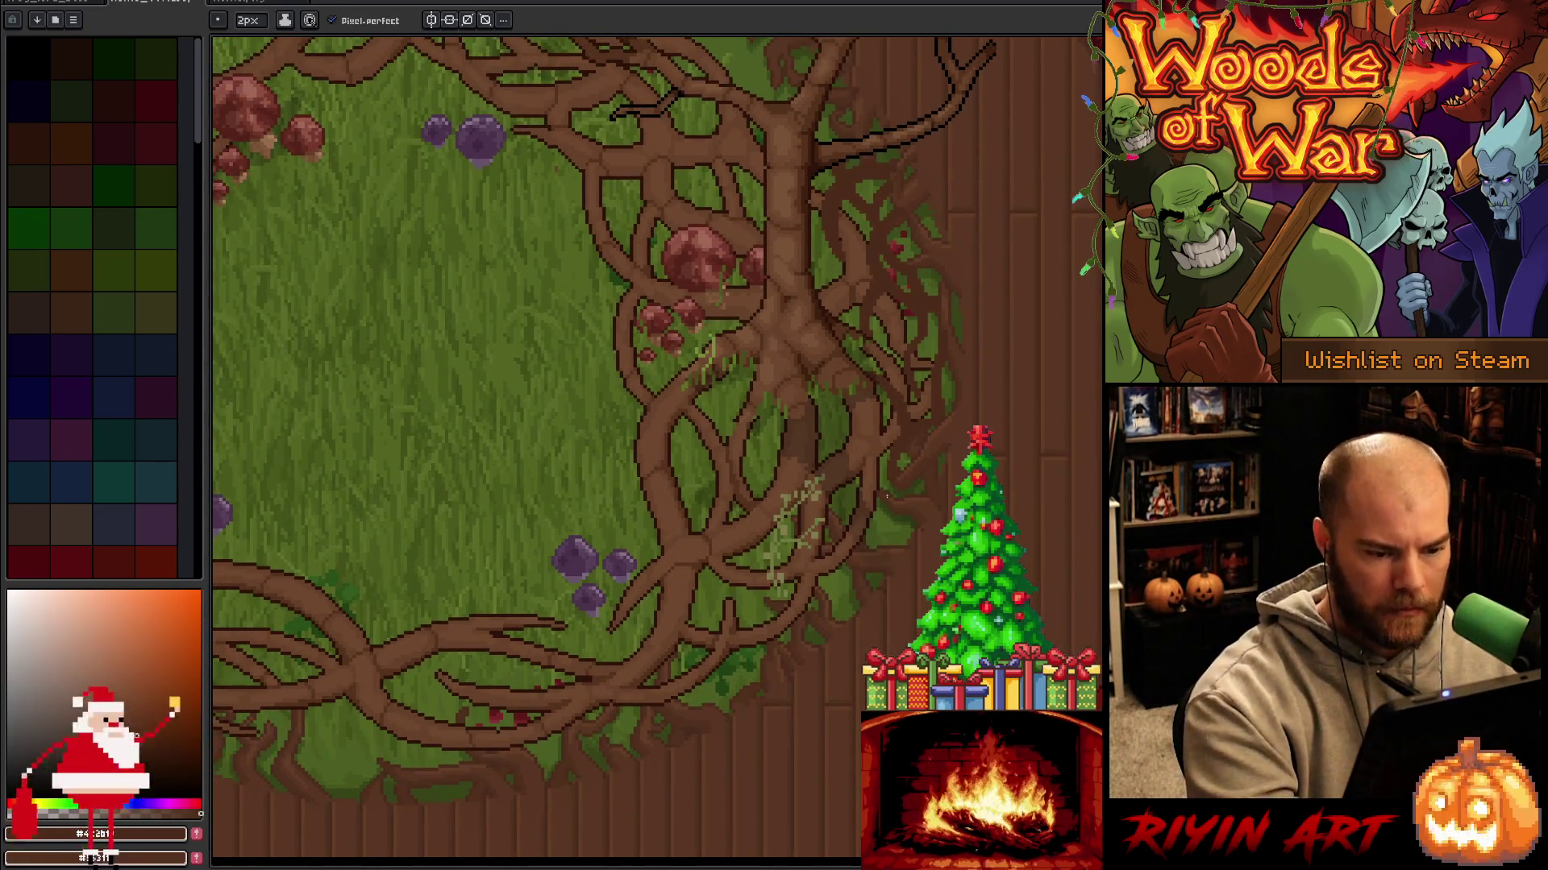
drag(1004, 576, 1144, 580)
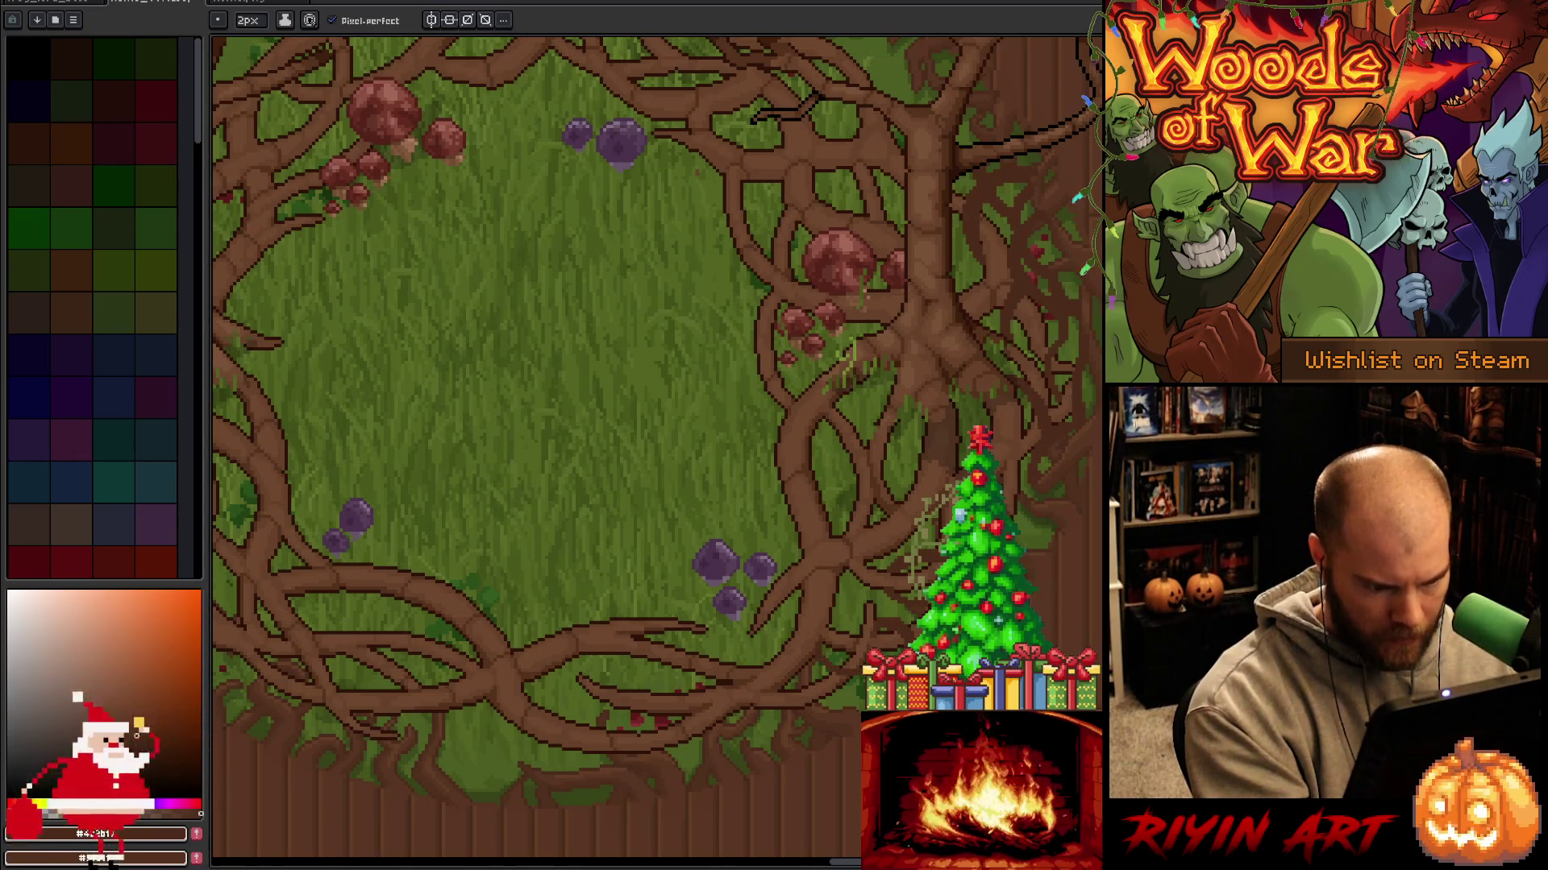
key(e)
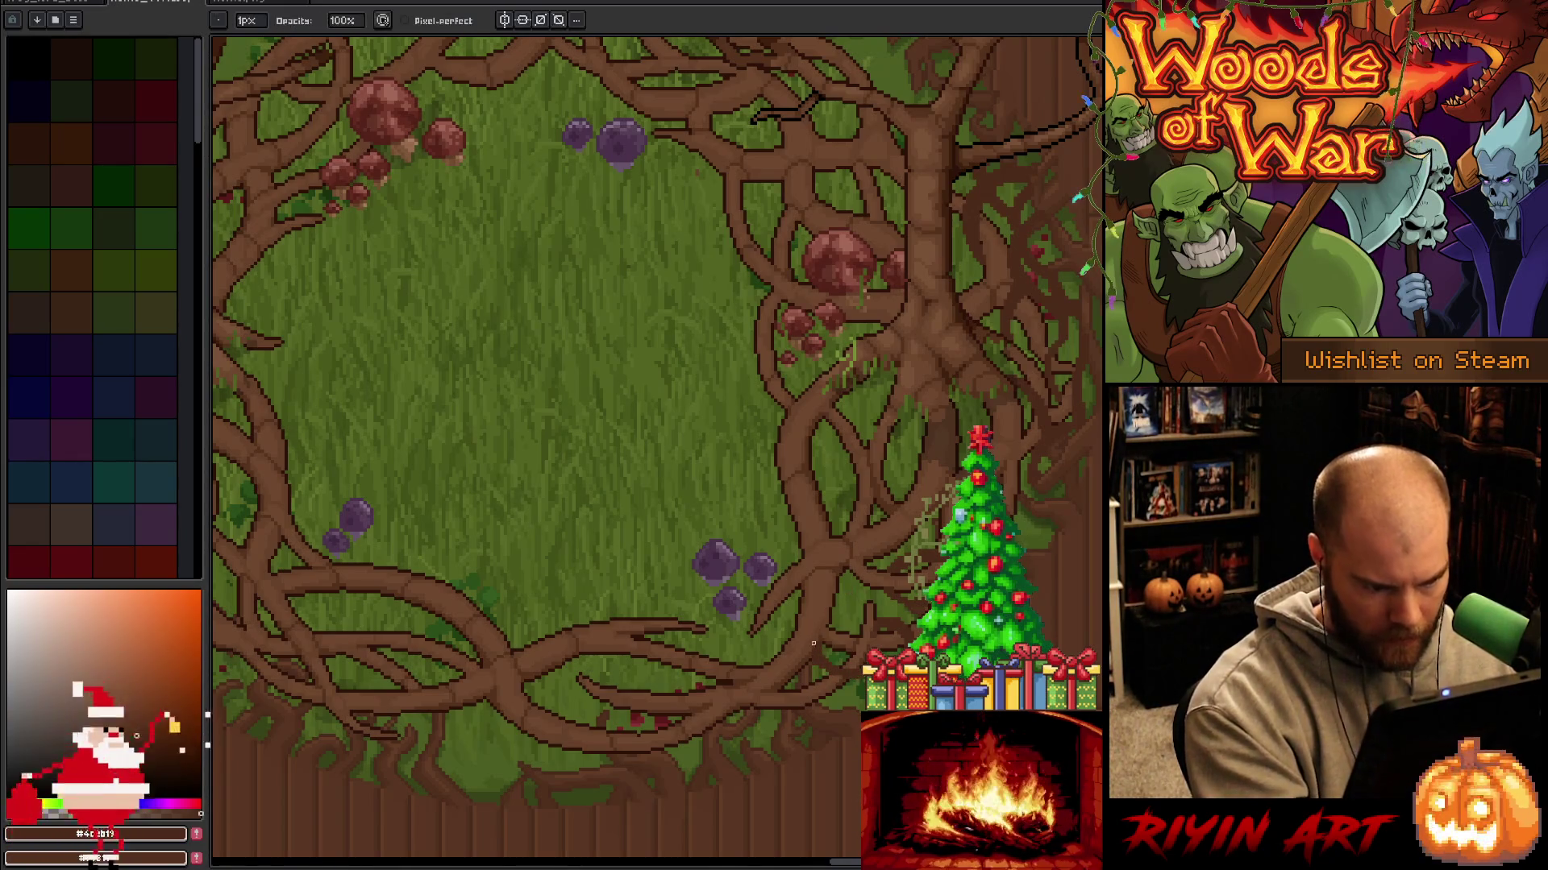
key(b)
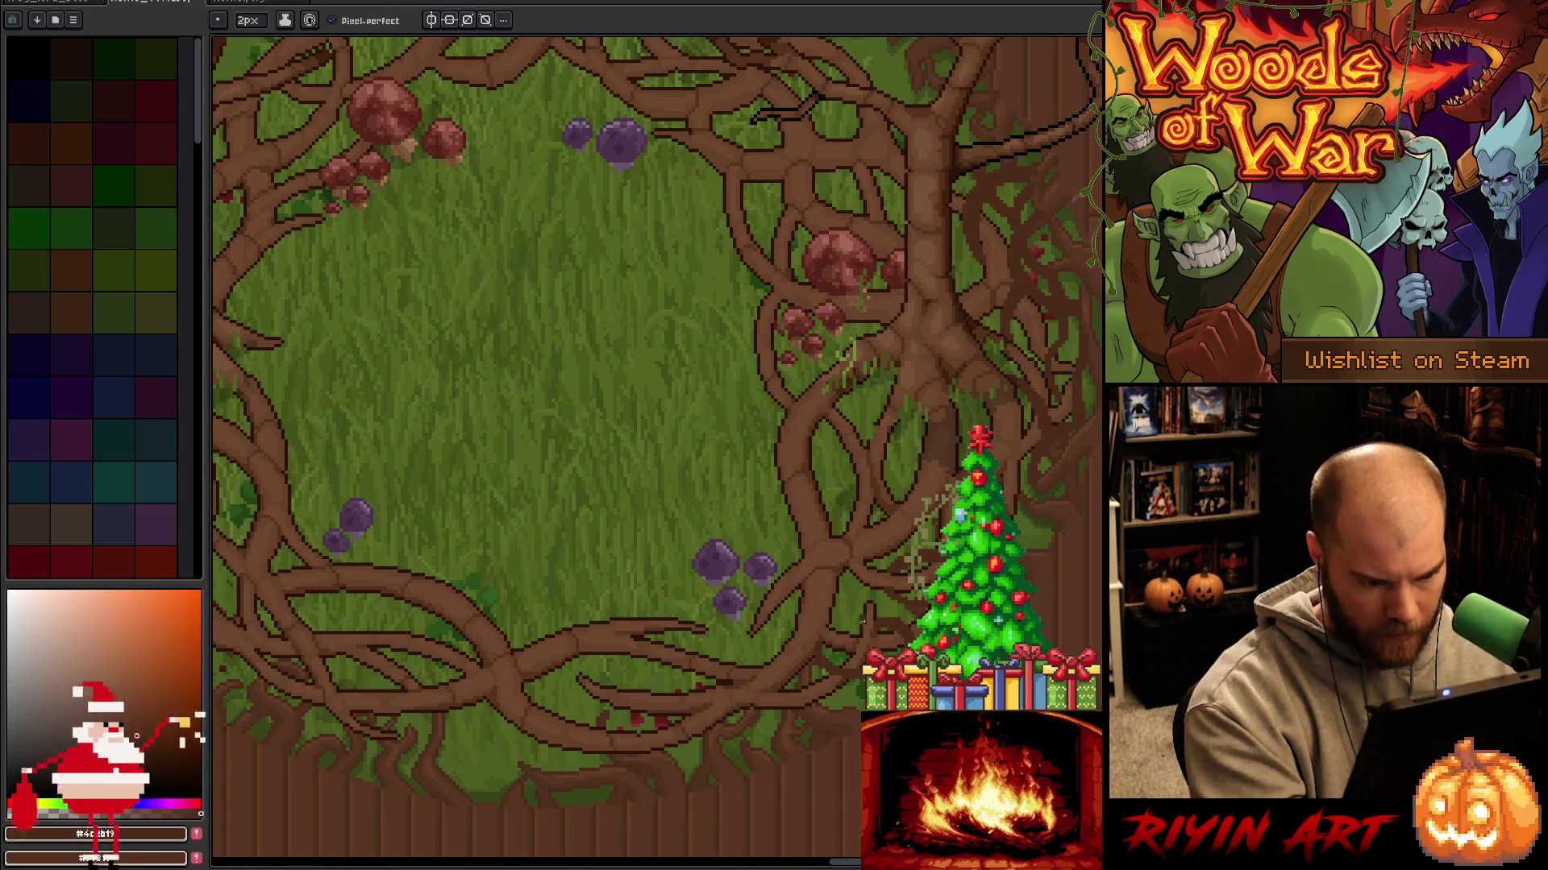
key(e)
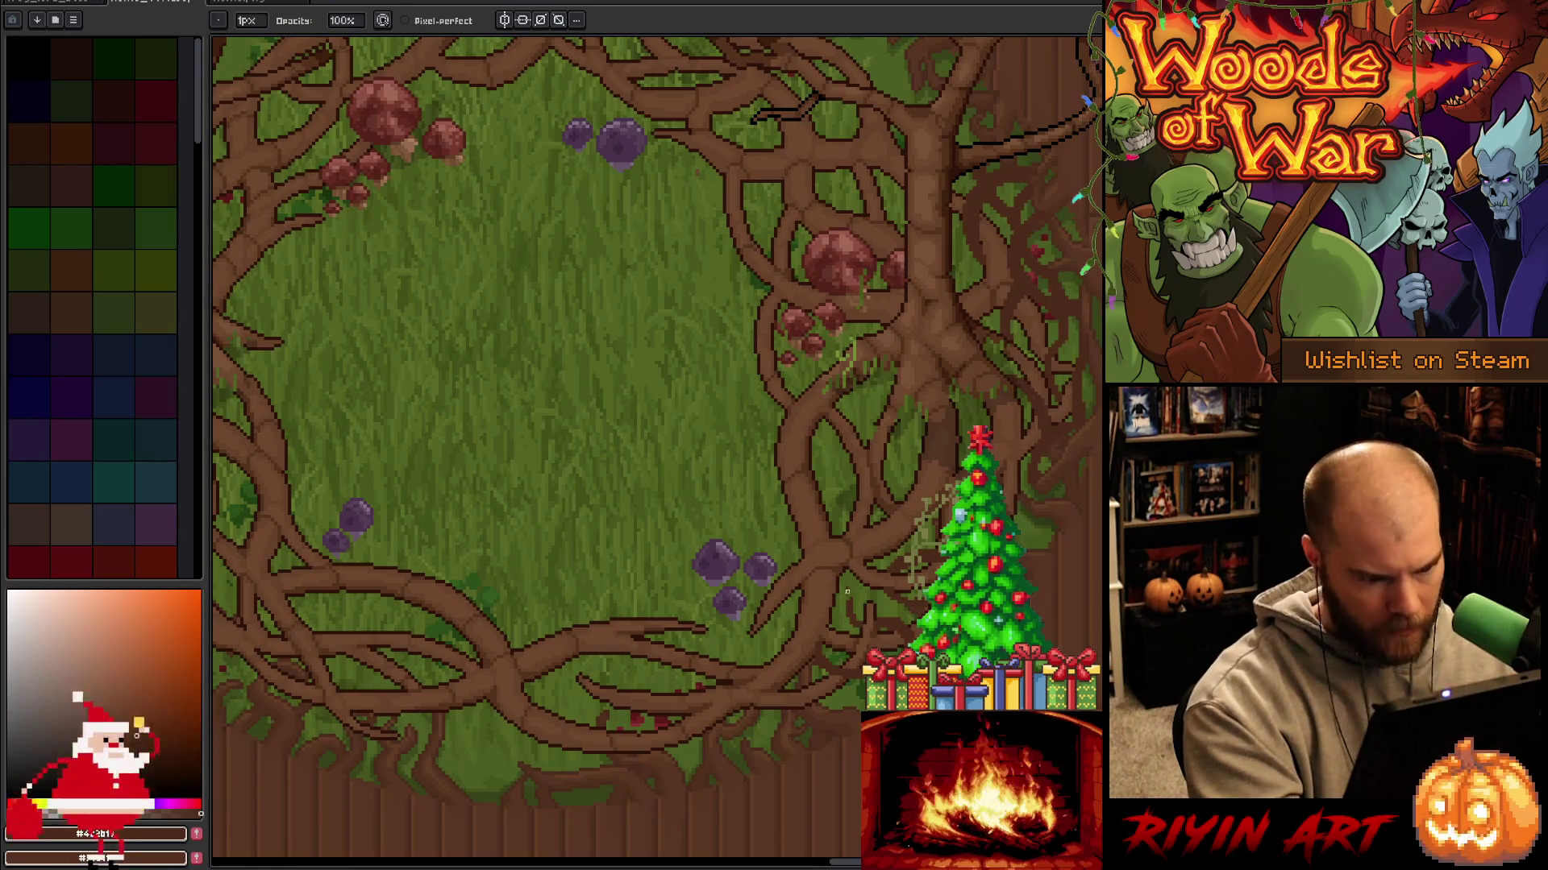
key(b)
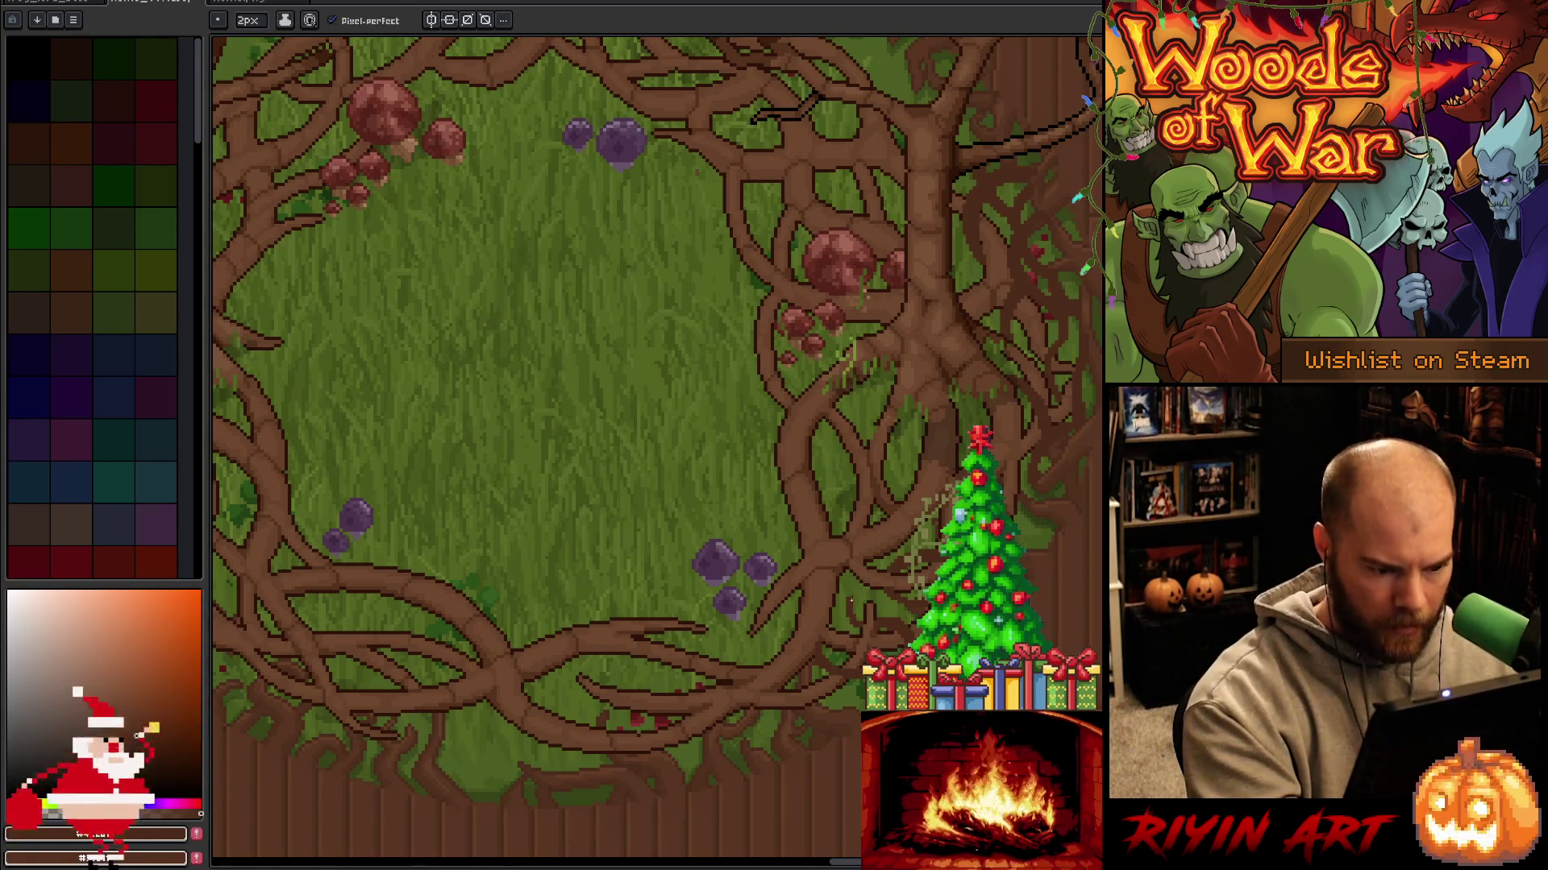
mouse_move(564, 403)
mouse_down()
mouse_move(722, 443)
mouse_move(766, 411)
mouse_up()
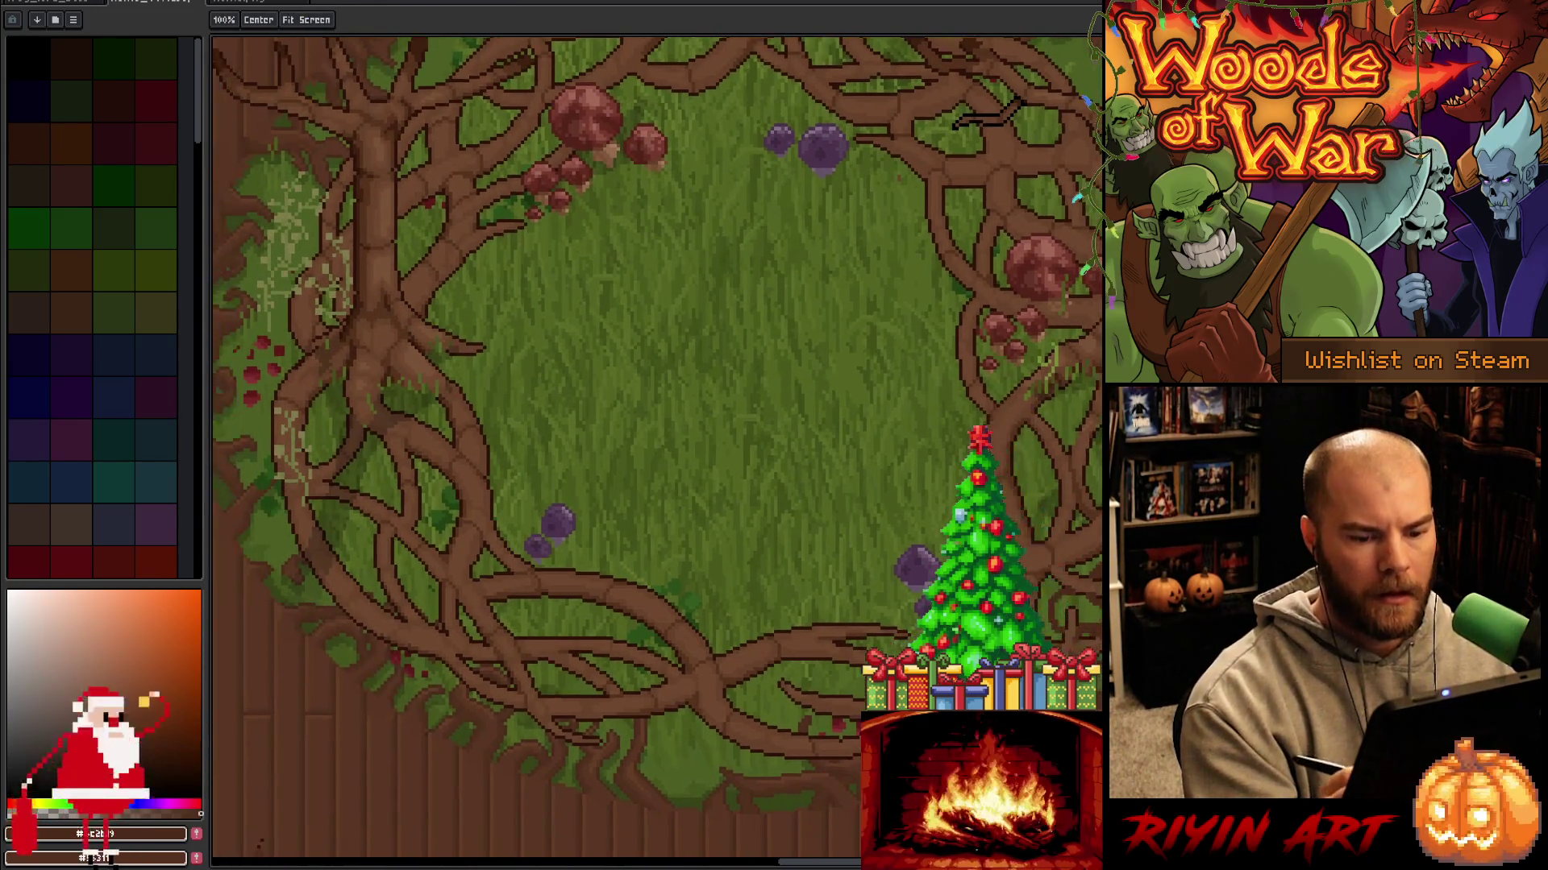
key(b)
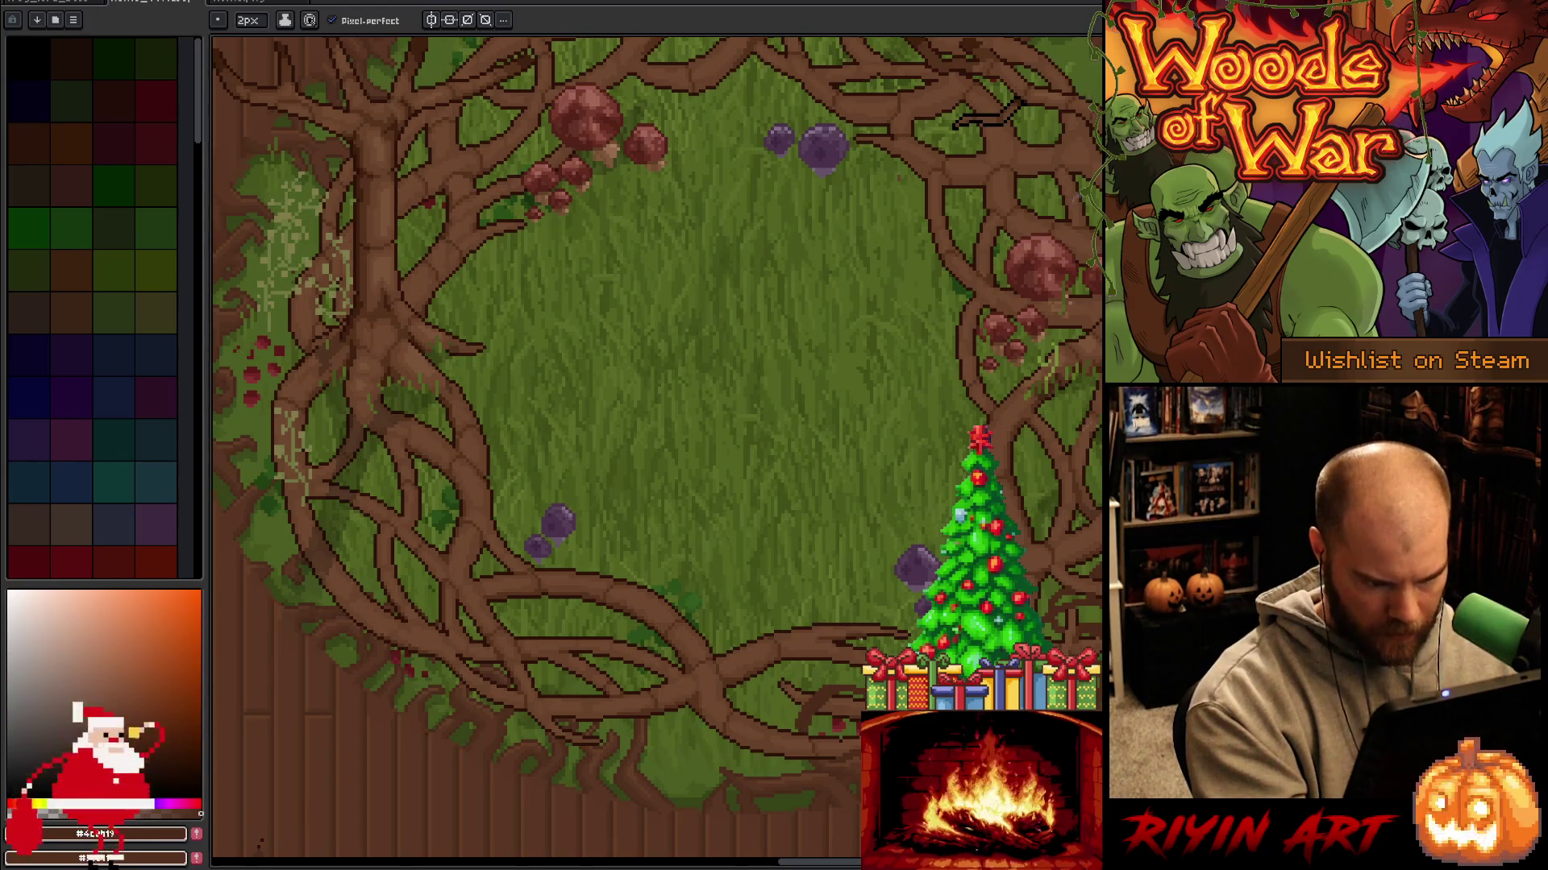
key(ctrl+s)
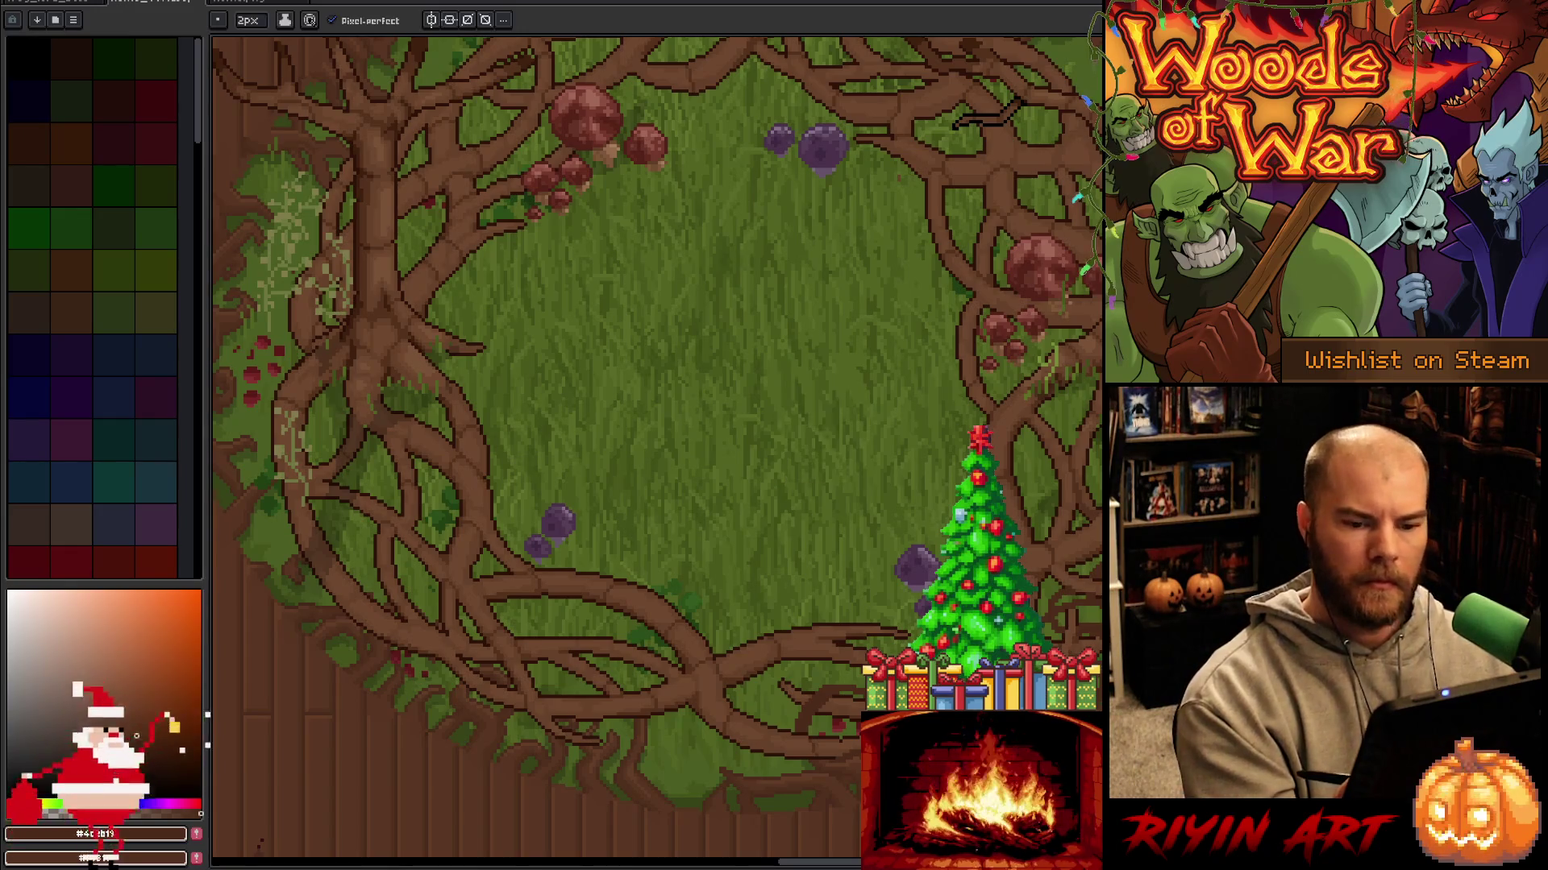
Darken a few pixels in the leafy right-hand roots, then save the artwork again.
mouse_move(1156, 686)
mouse_down()
mouse_move(732, 650)
mouse_move(721, 669)
mouse_up()
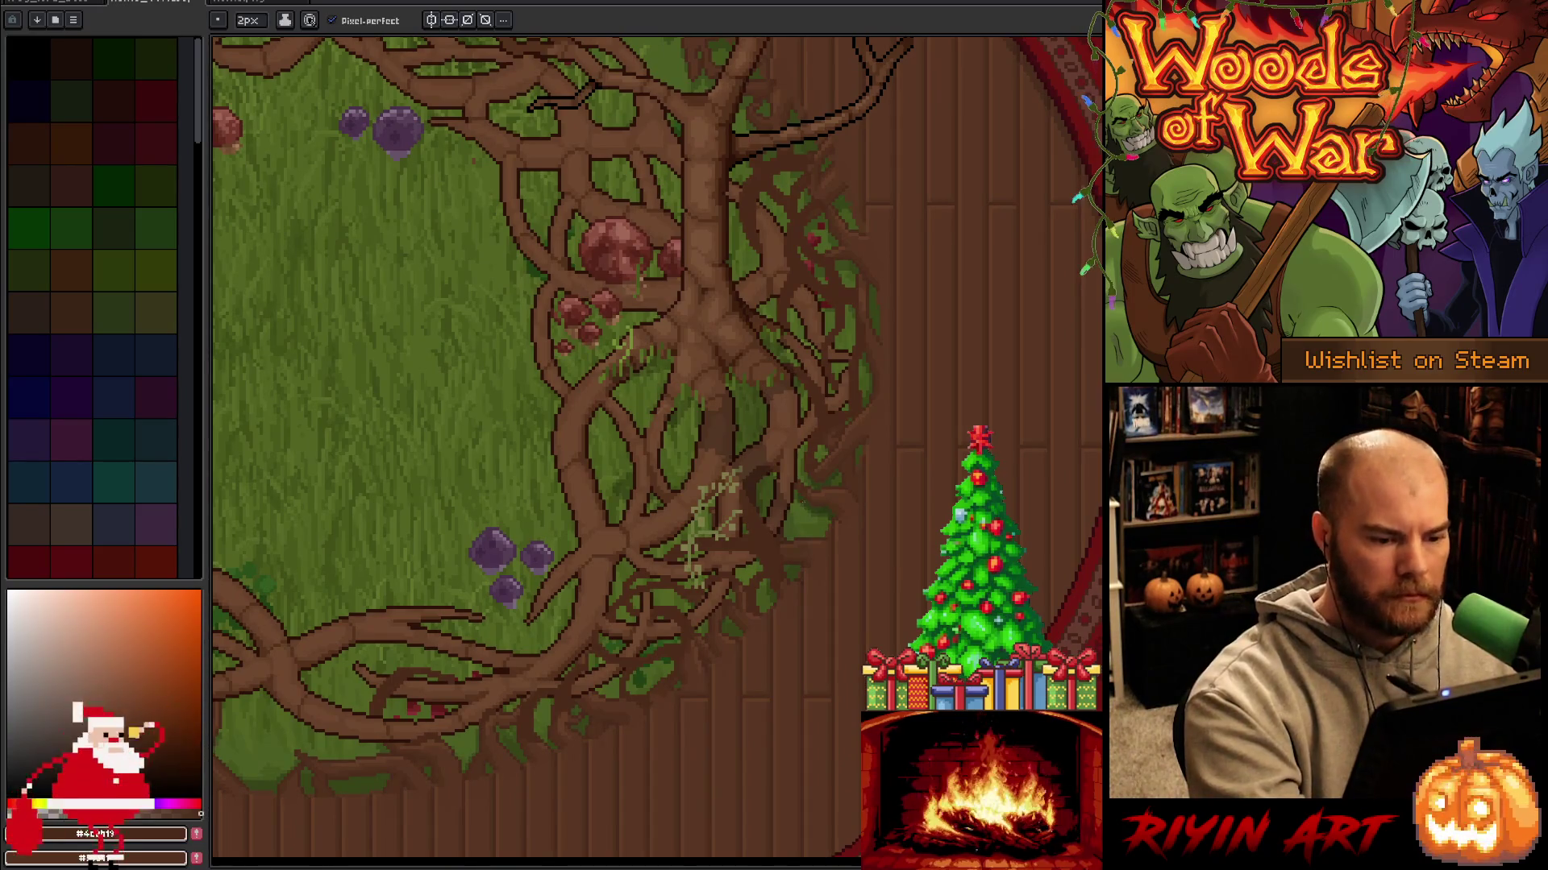
drag(804, 505, 794, 541)
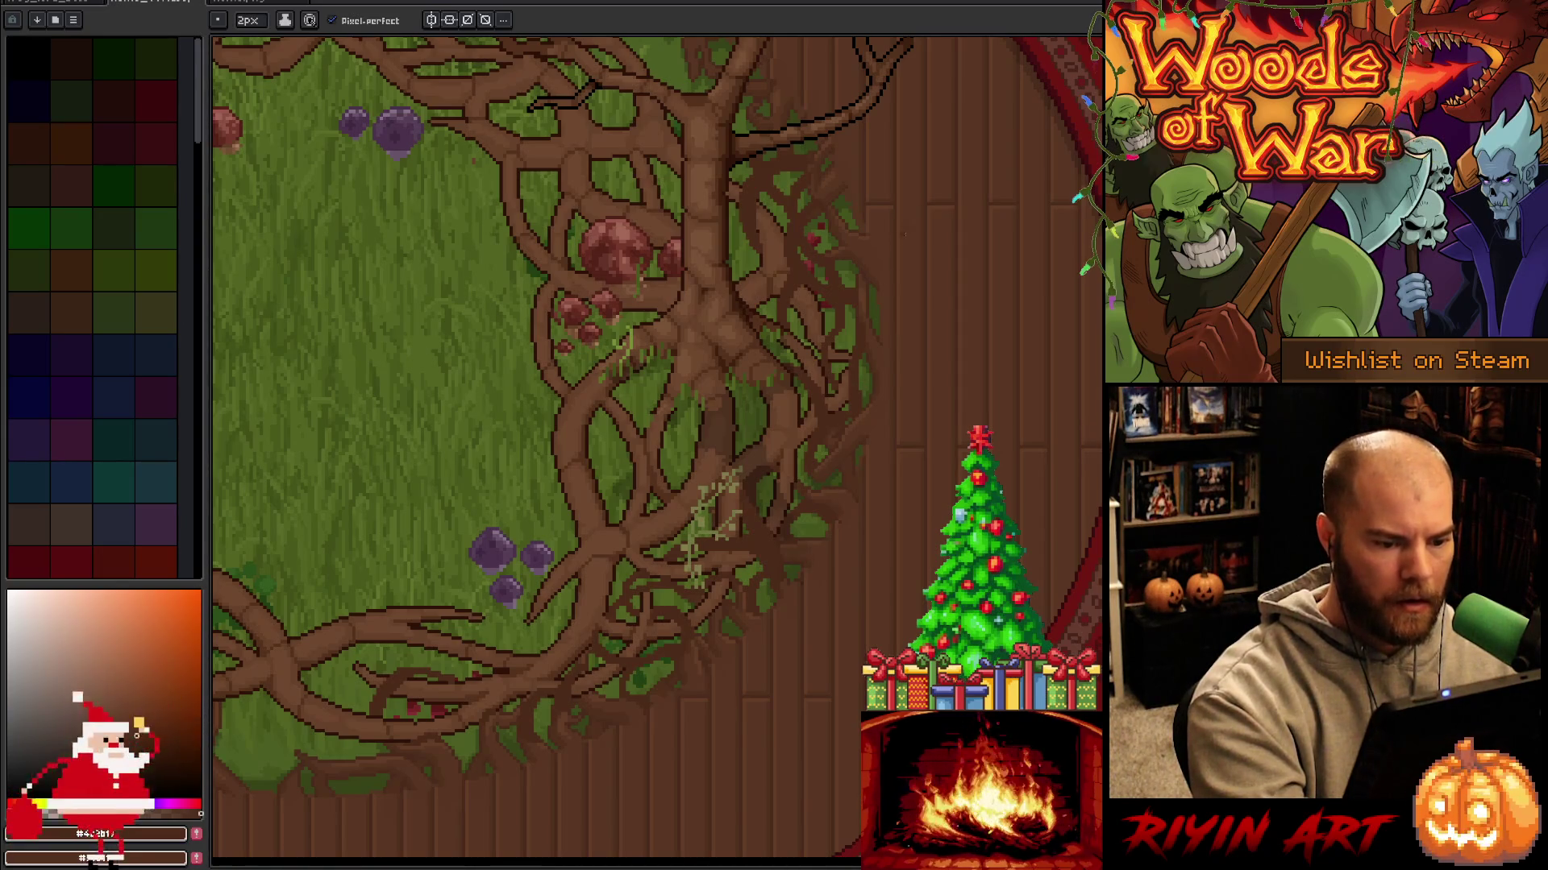
key(e)
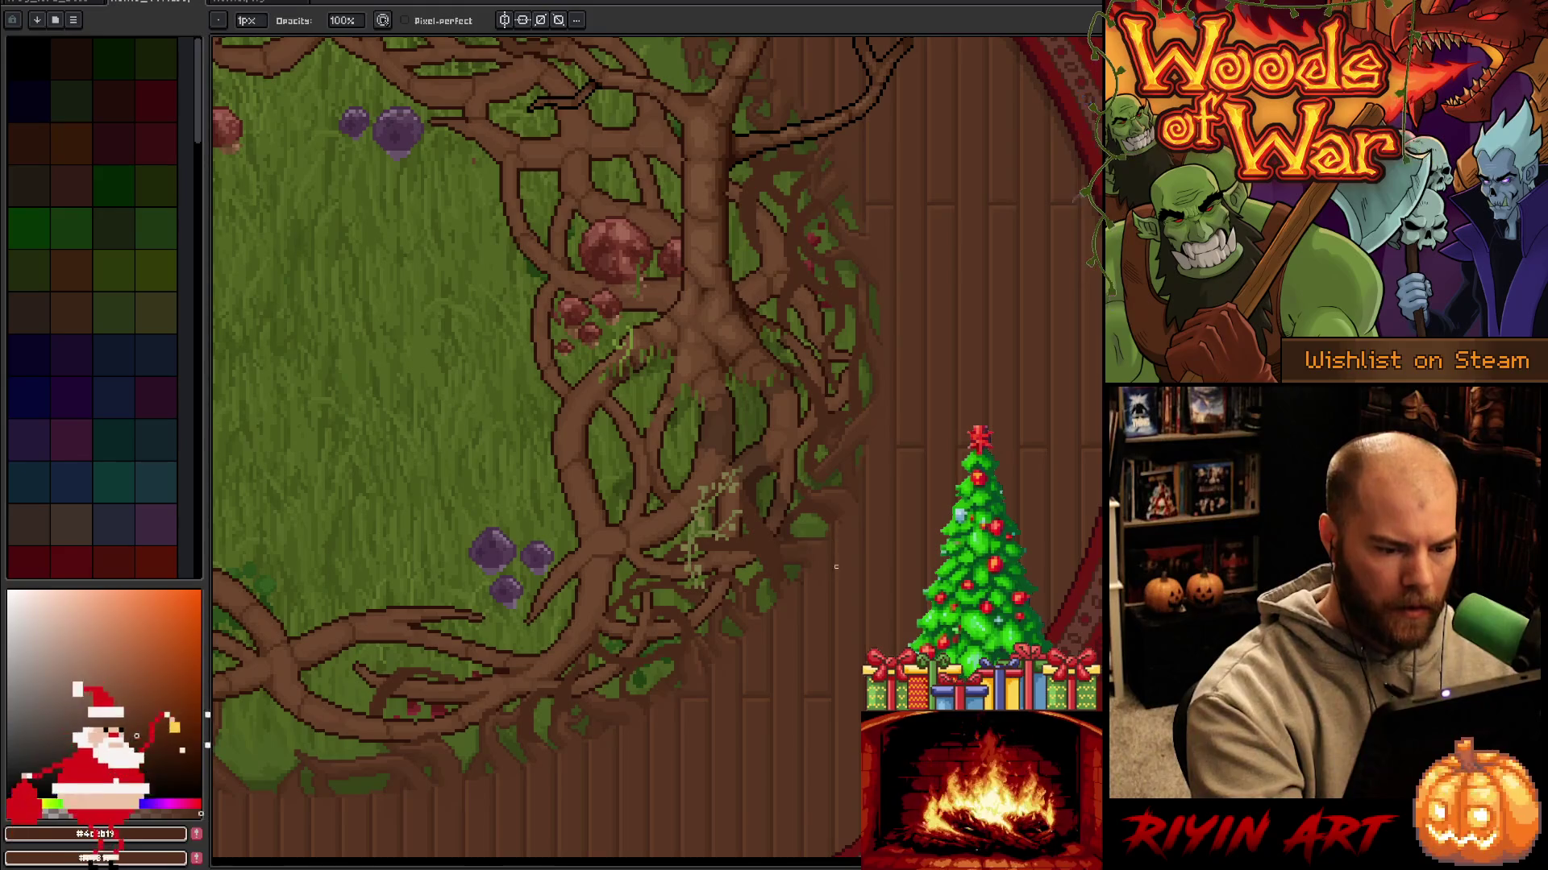
key(ctrl+s)
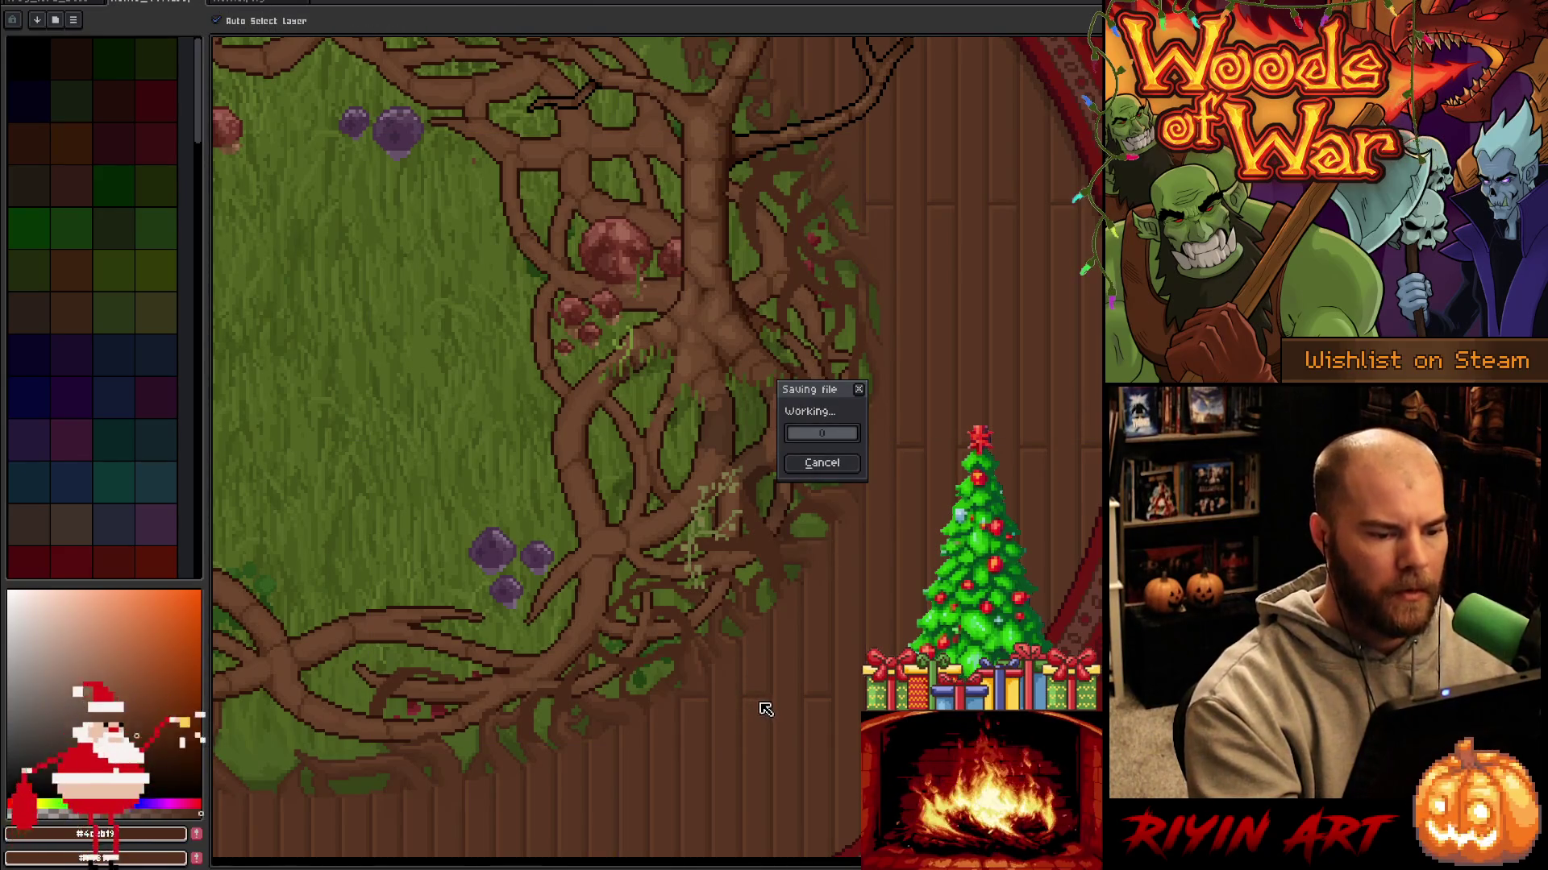
Add a lighter streak along the vine near the bottom of the clearing.
mouse_move(749, 687)
mouse_down()
mouse_move(951, 567)
mouse_move(995, 566)
mouse_up()
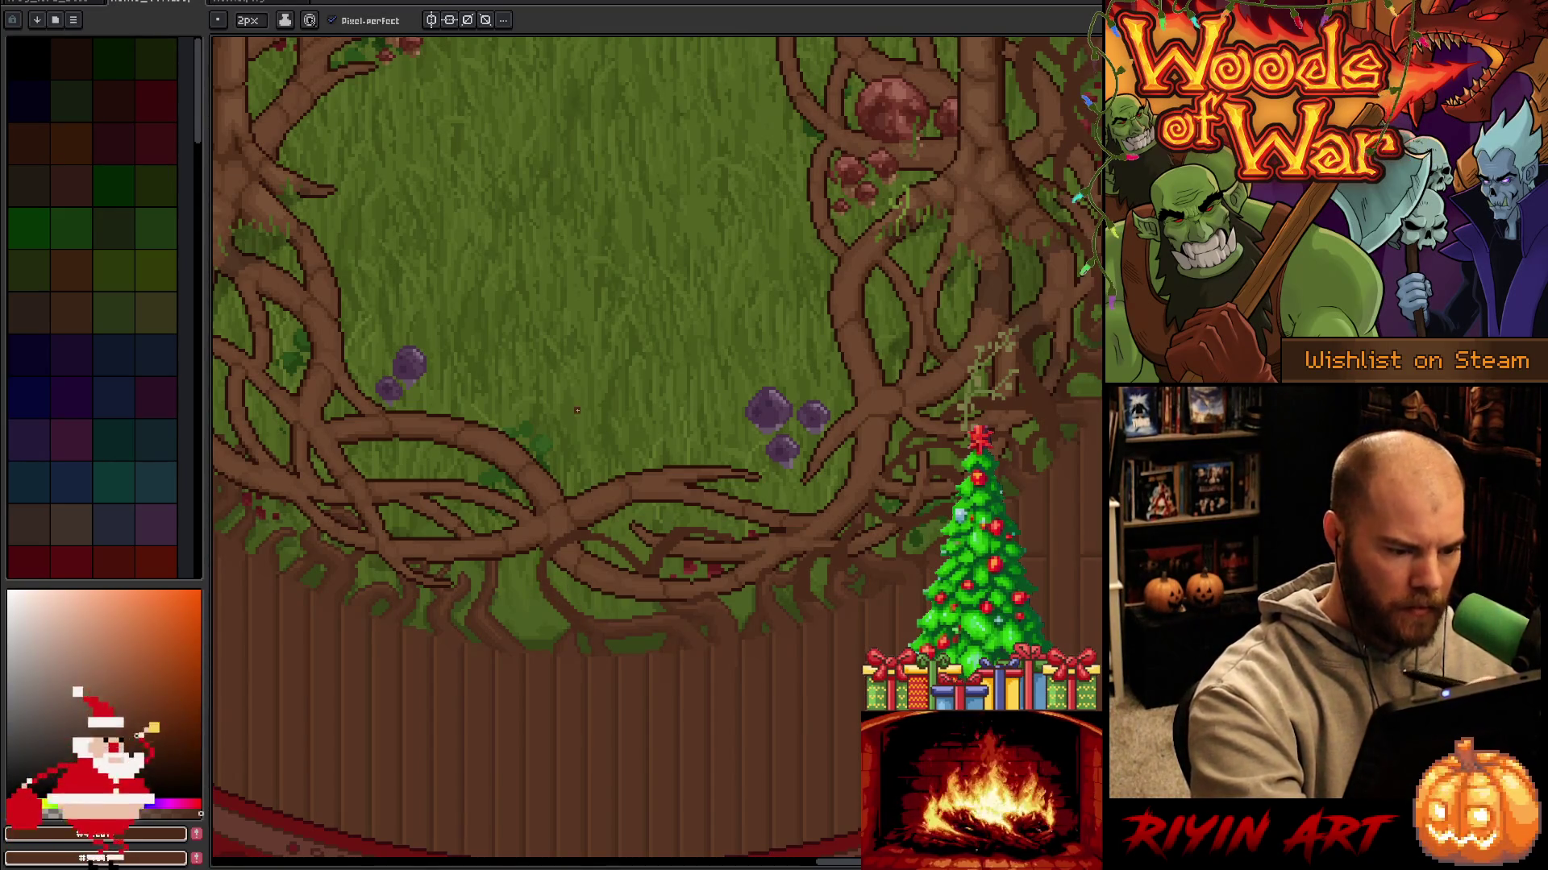
mouse_move(787, 625)
mouse_down()
mouse_move(805, 632)
mouse_move(780, 525)
mouse_up()
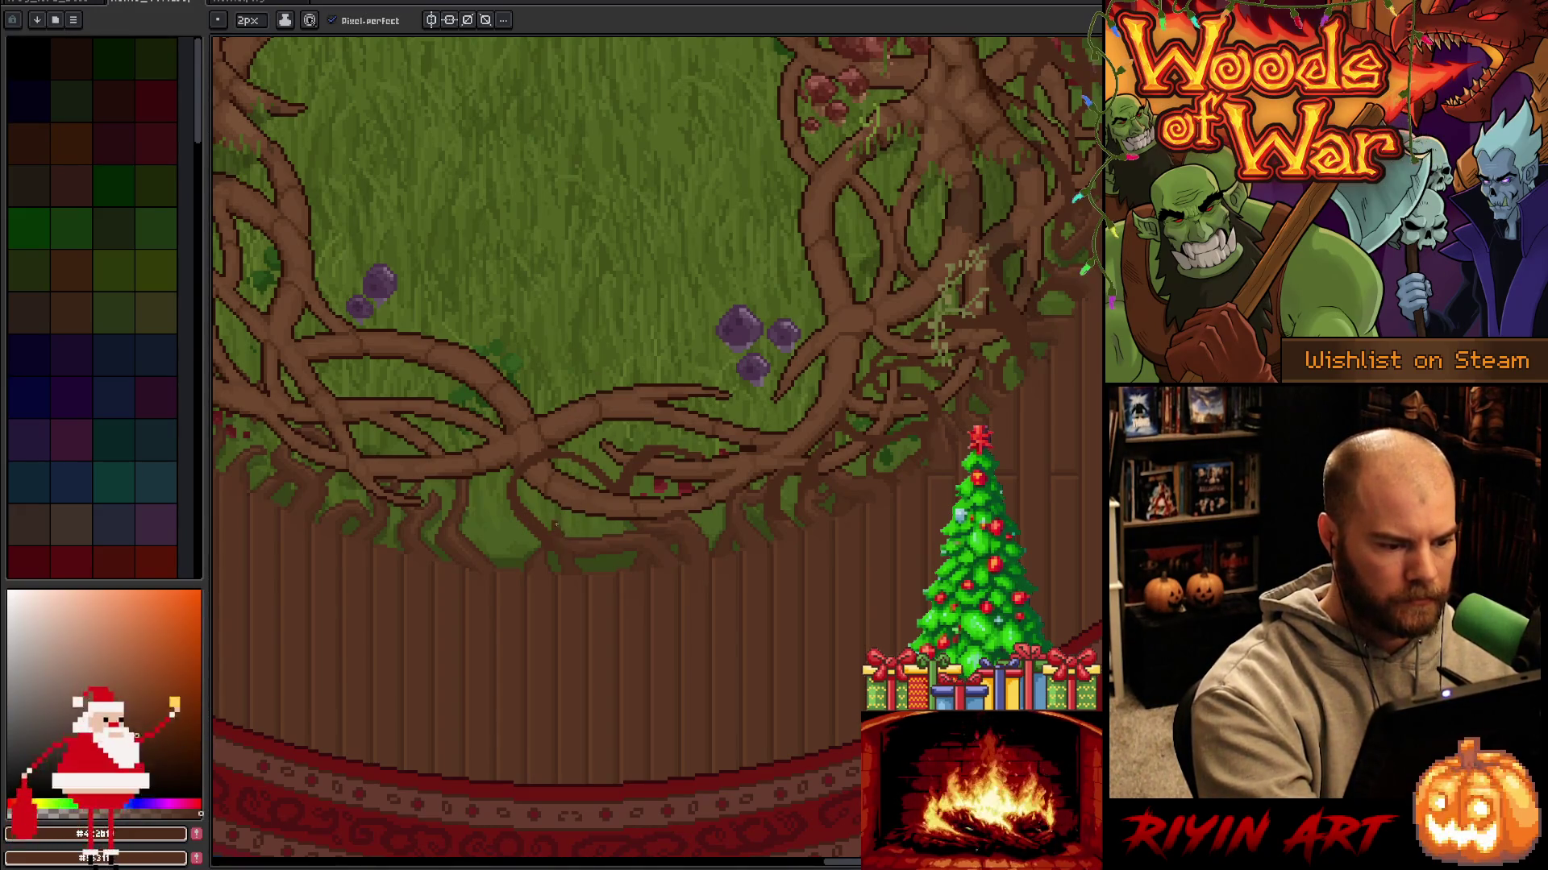
drag(551, 454, 564, 510)
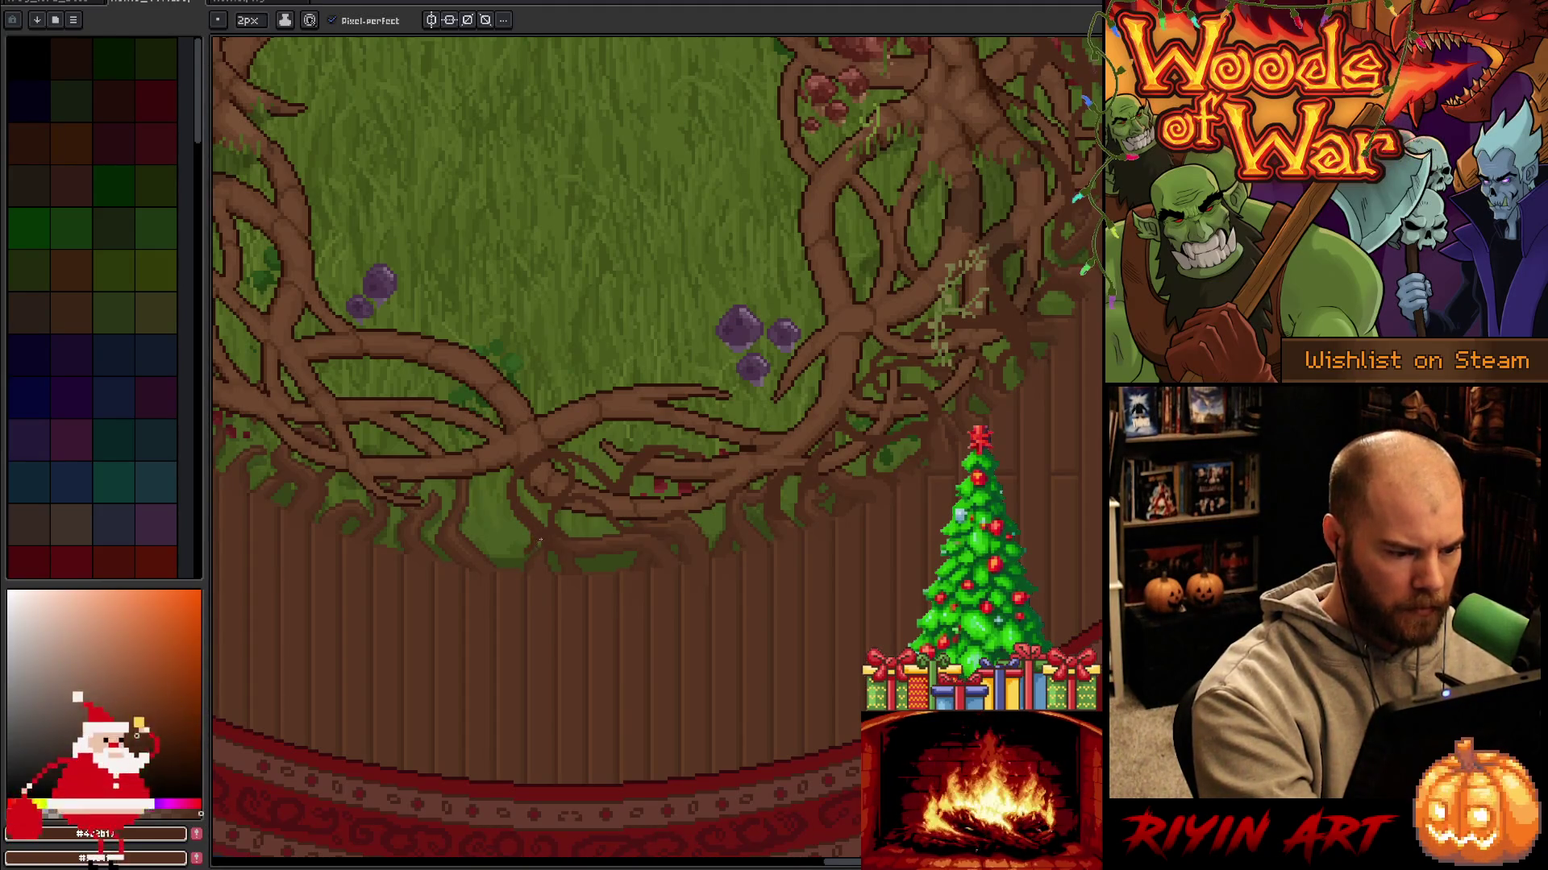
Pan across the left and lower-middle clearing, return to the pencil, and save the artwork.
drag(544, 414, 831, 442)
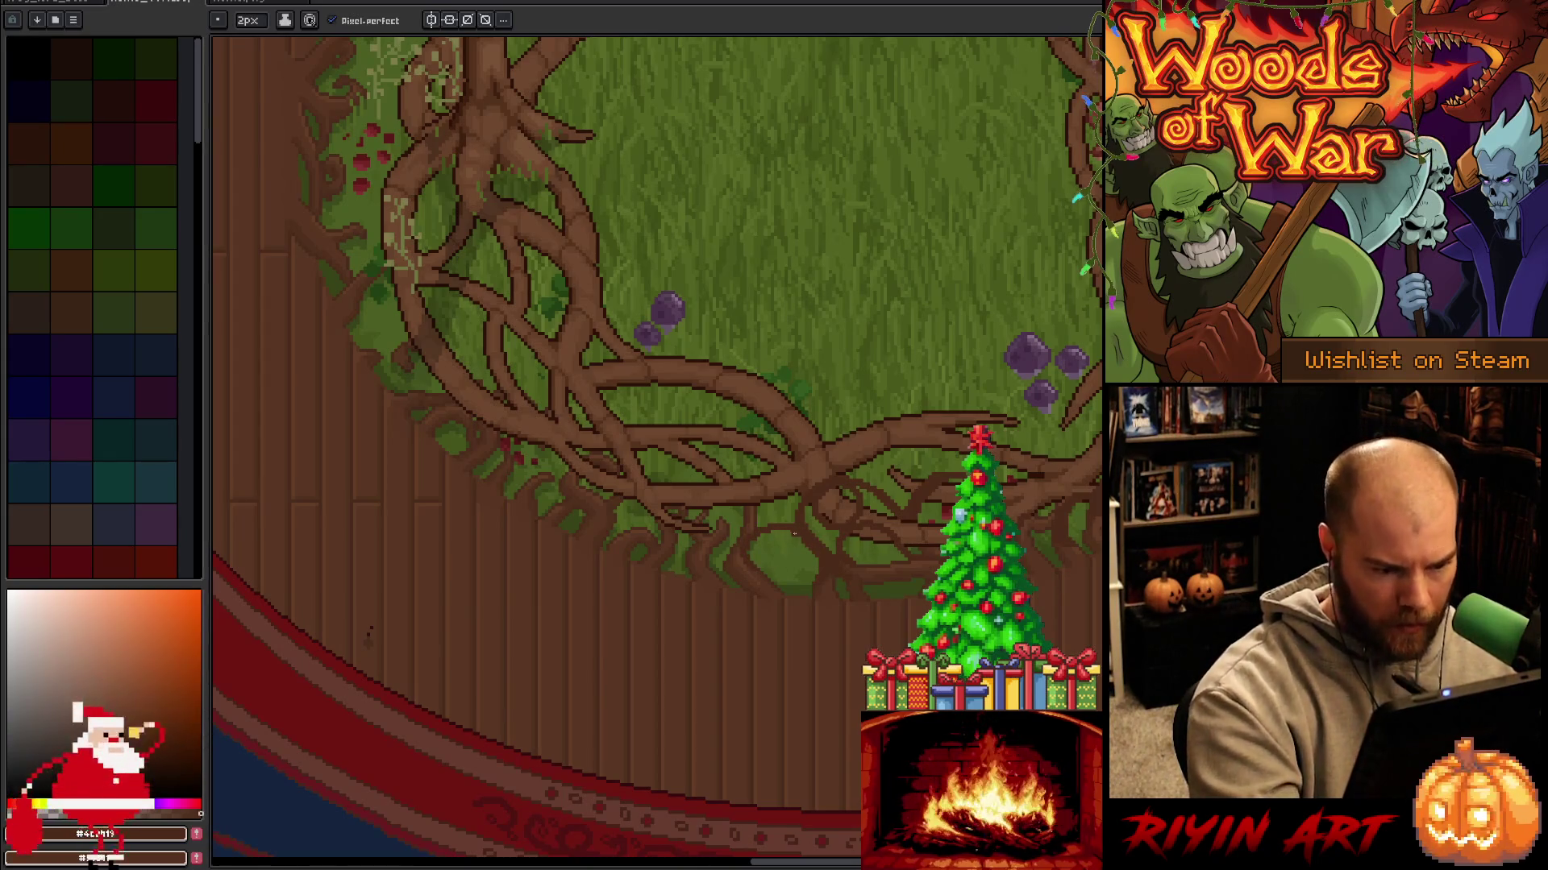
drag(931, 425, 722, 506)
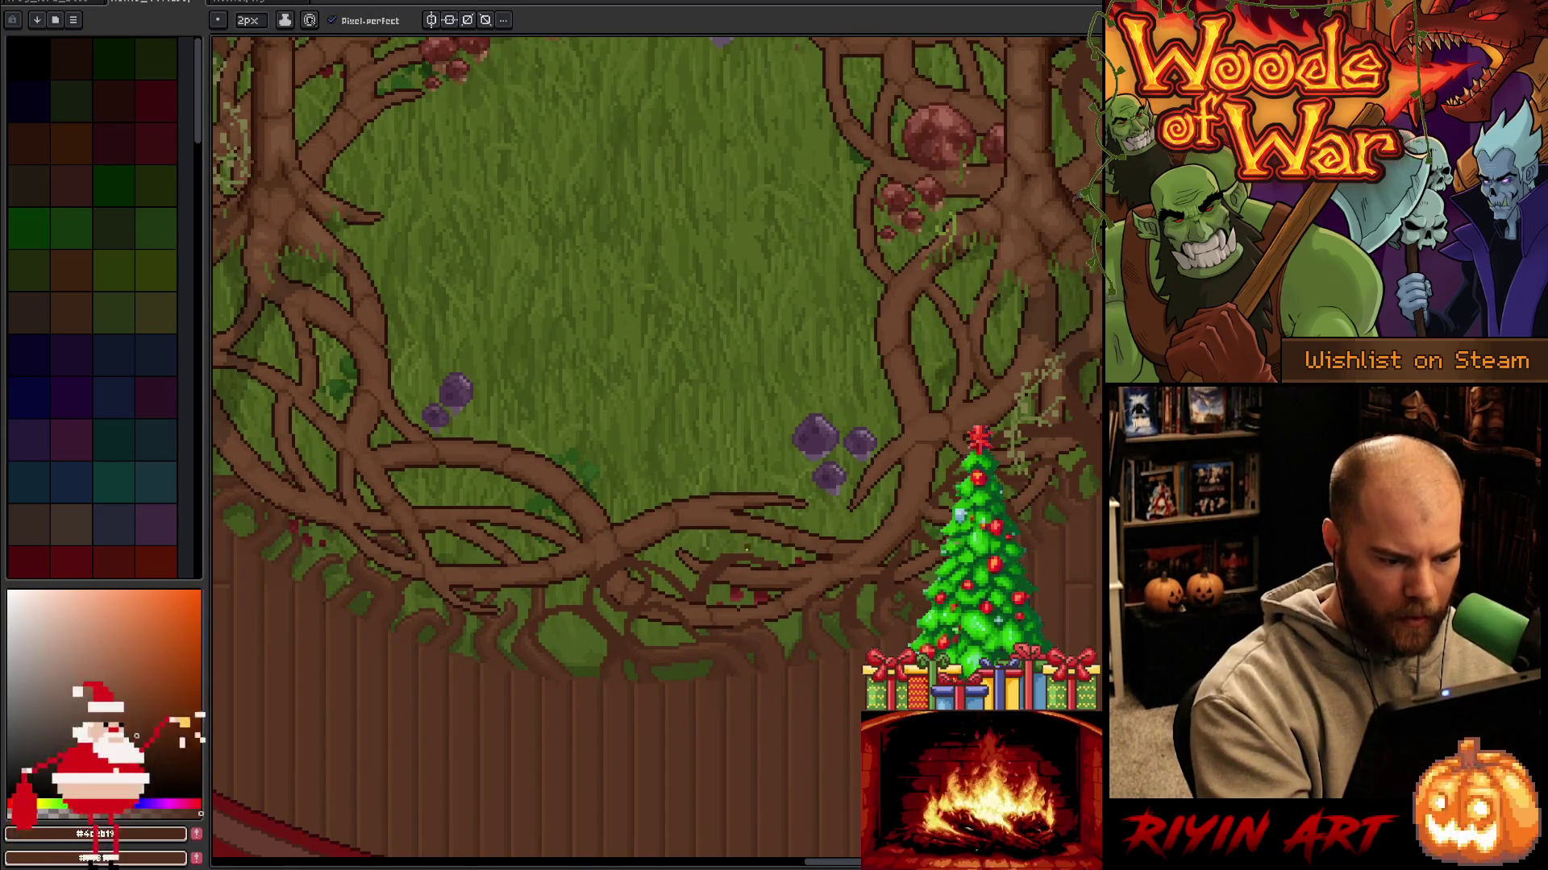
key(b)
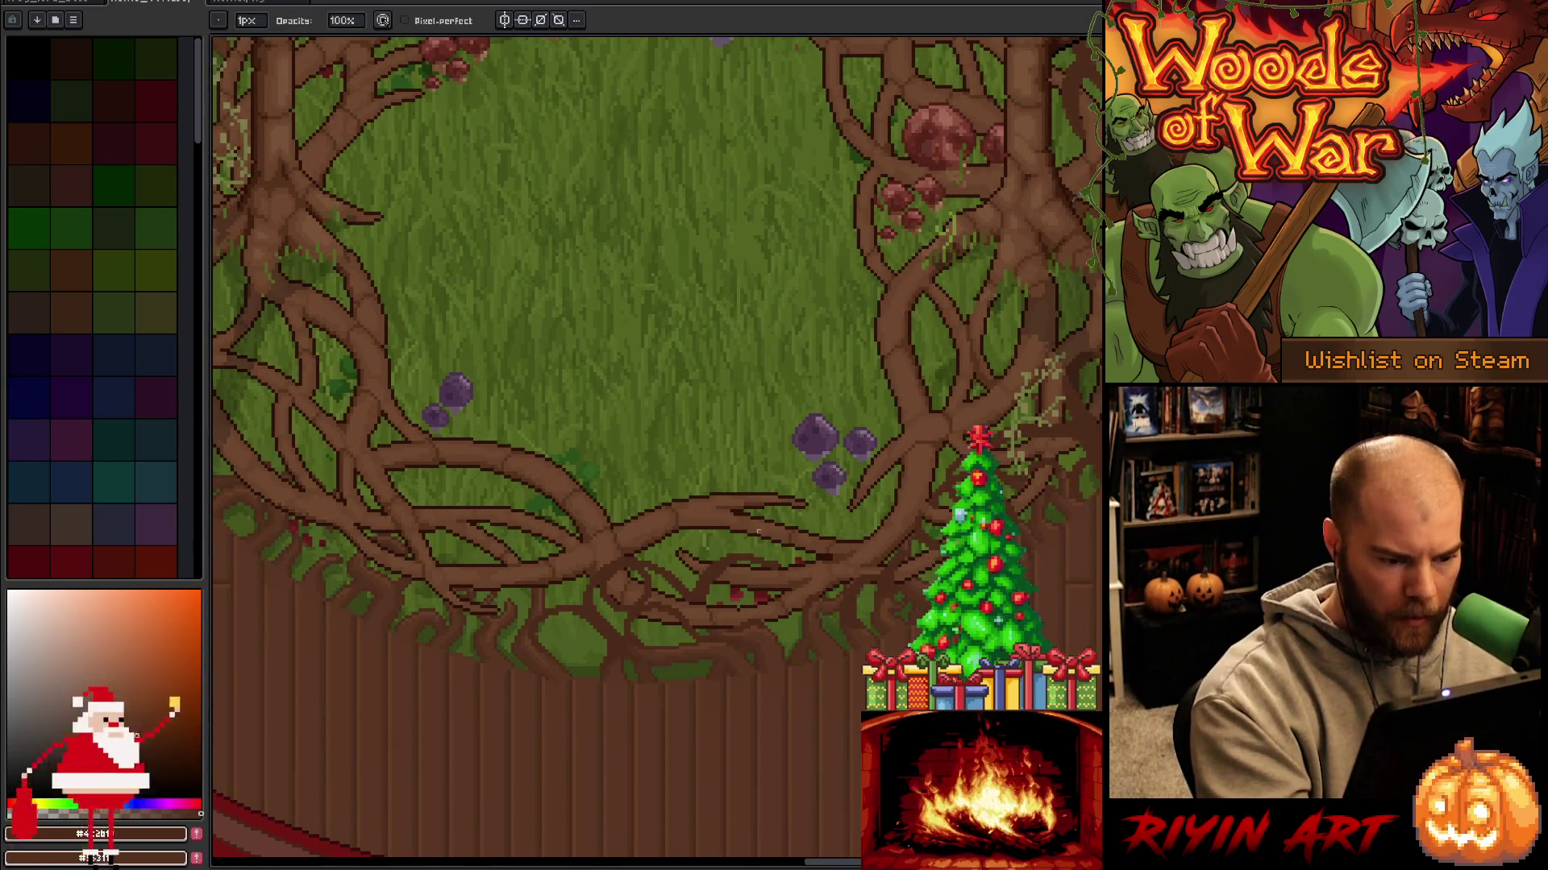
key(e)
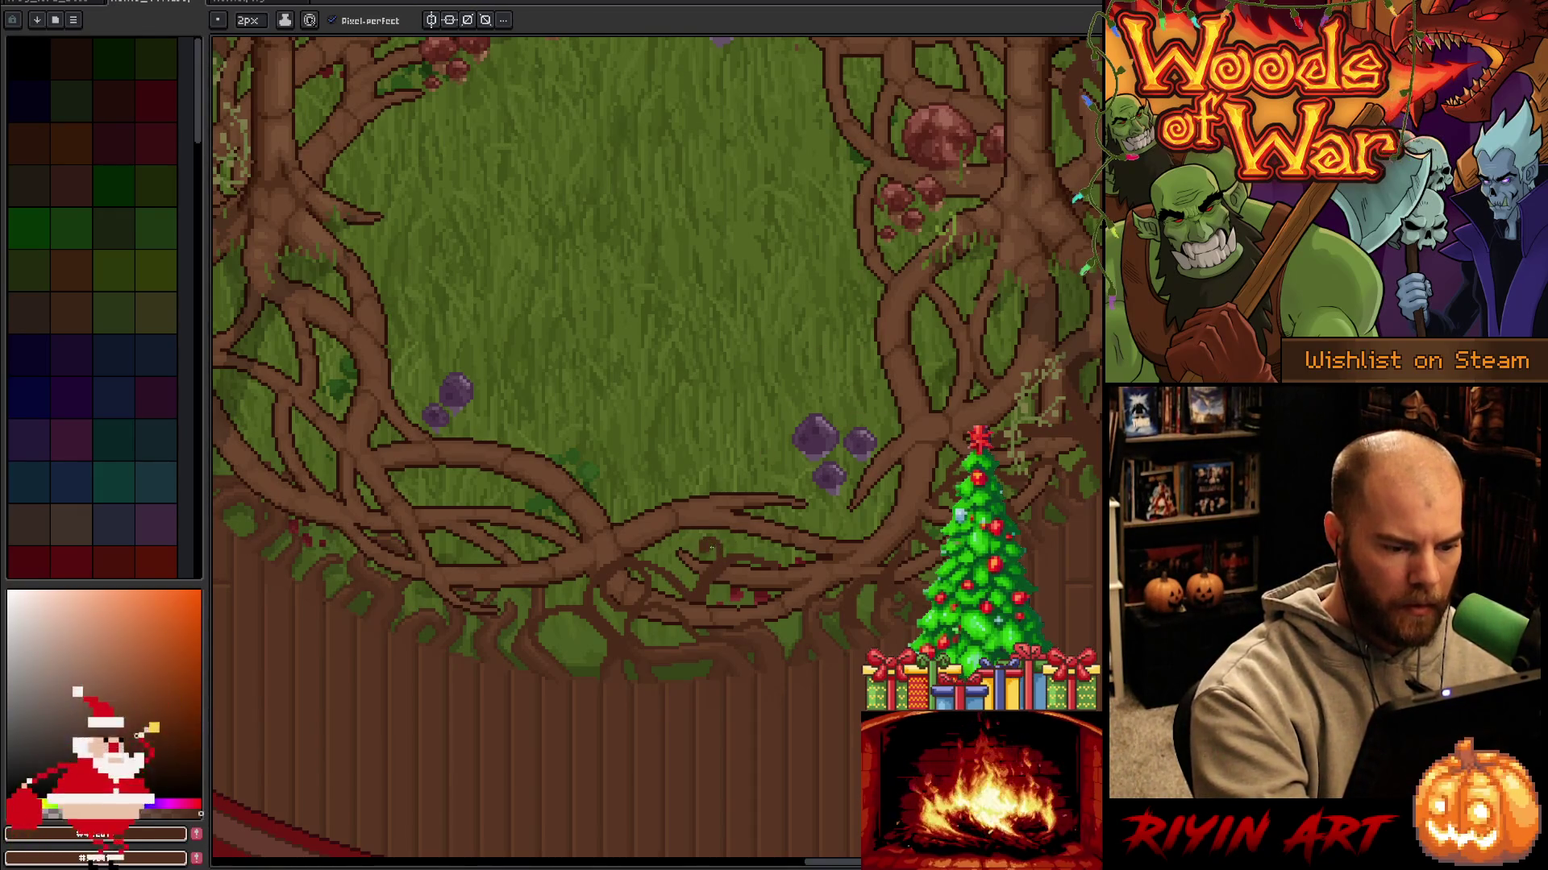
key(b)
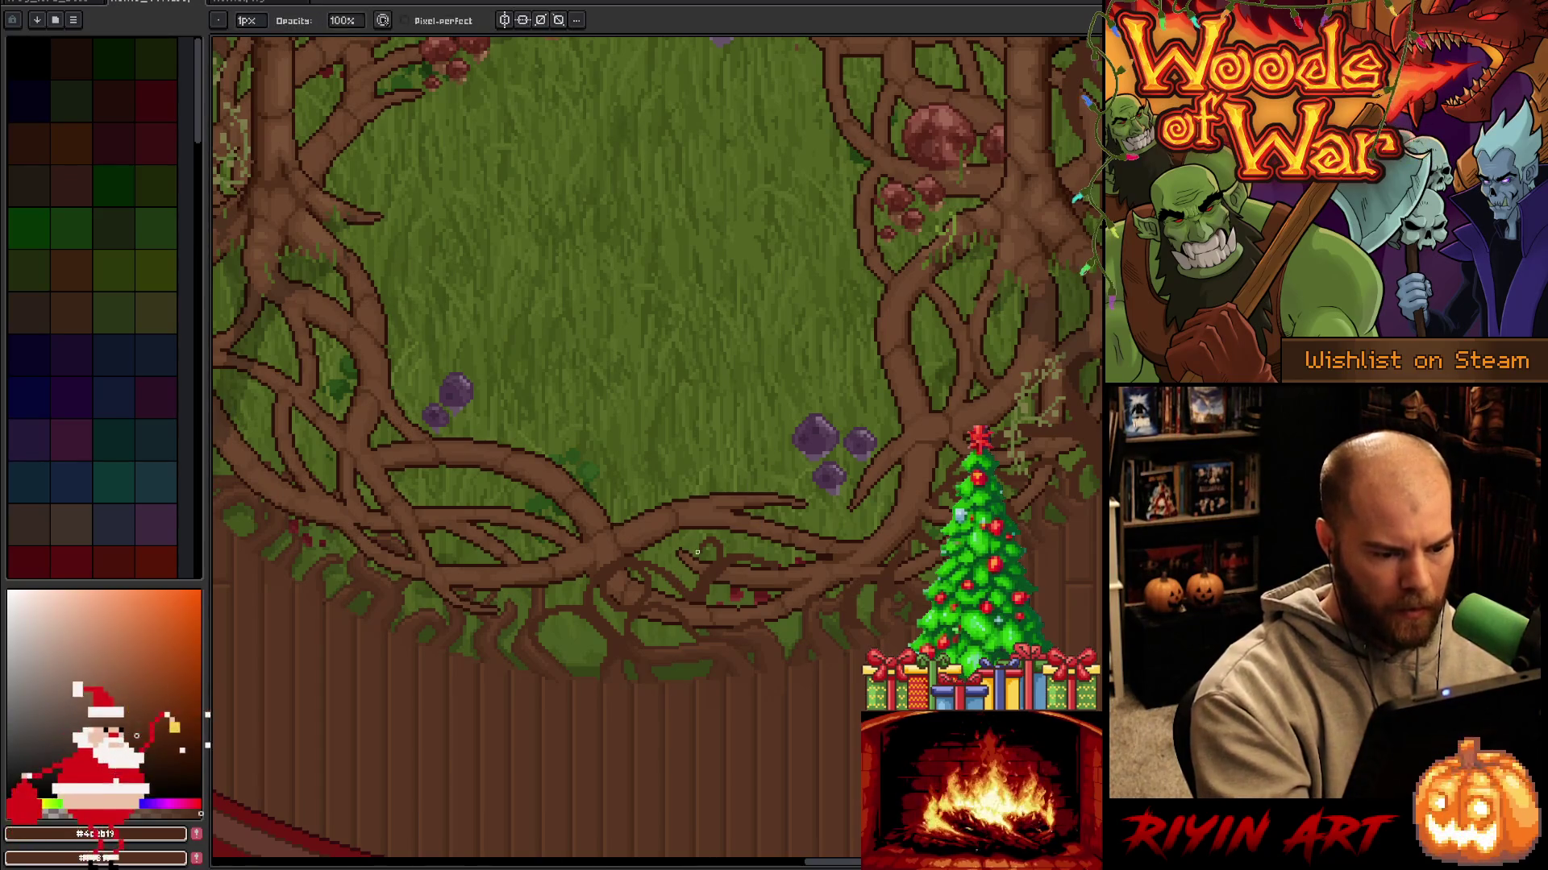
drag(780, 568, 1022, 548)
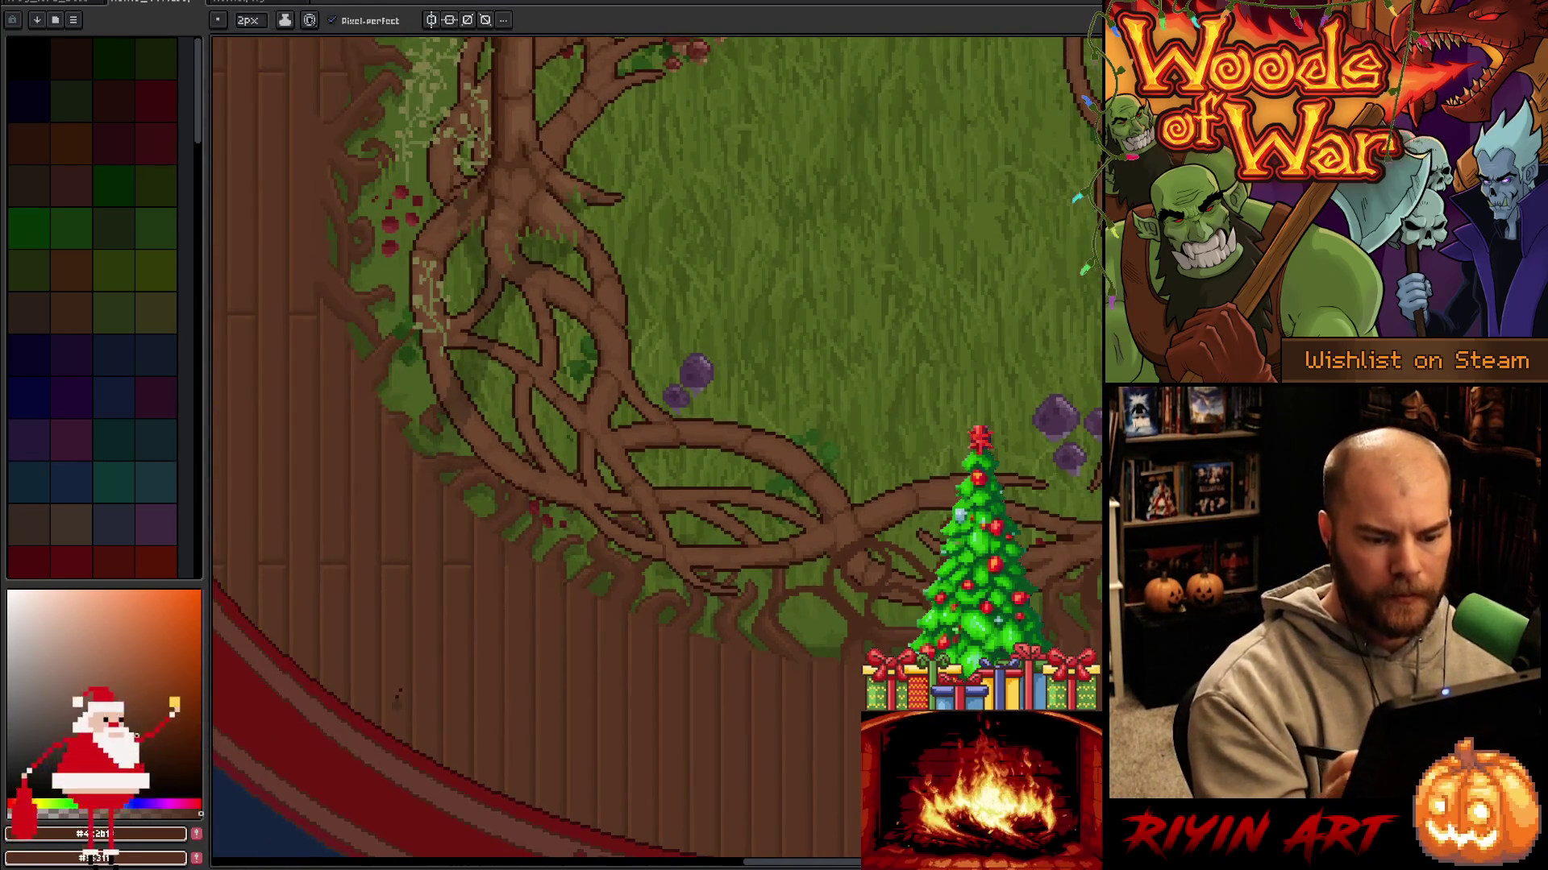
key(ctrl+s)
Draw a dark curving line on the lower roots and small dark pixels on the vines.
key(space)
mouse_move(1026, 560)
mouse_down()
mouse_move(679, 551)
mouse_move(691, 582)
mouse_up()
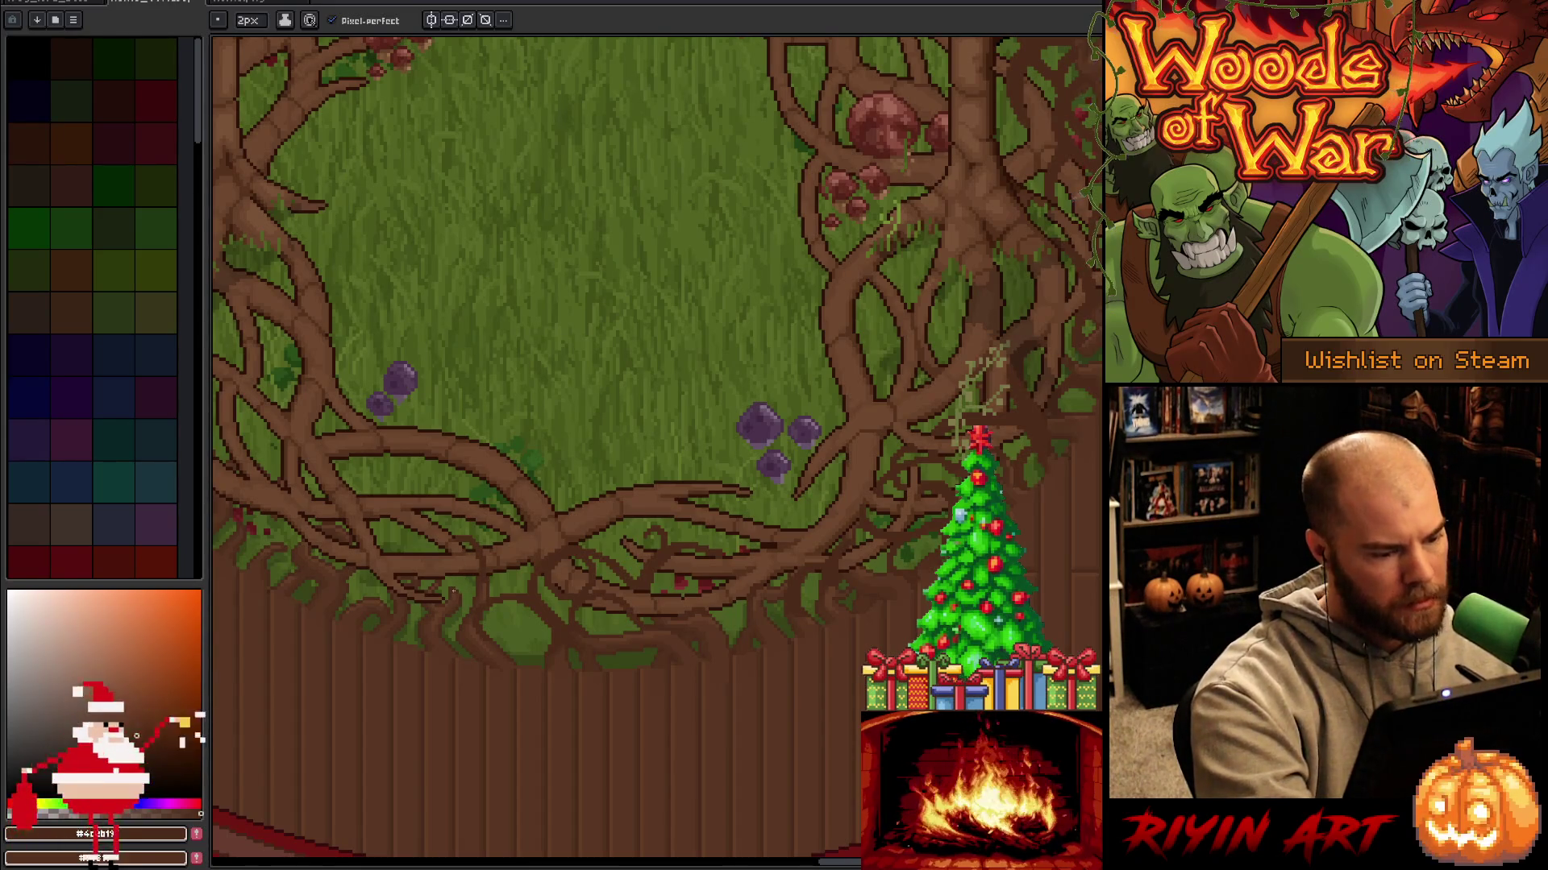
mouse_move(440, 573)
mouse_down()
mouse_move(427, 534)
mouse_move(480, 528)
mouse_move(496, 548)
mouse_up()
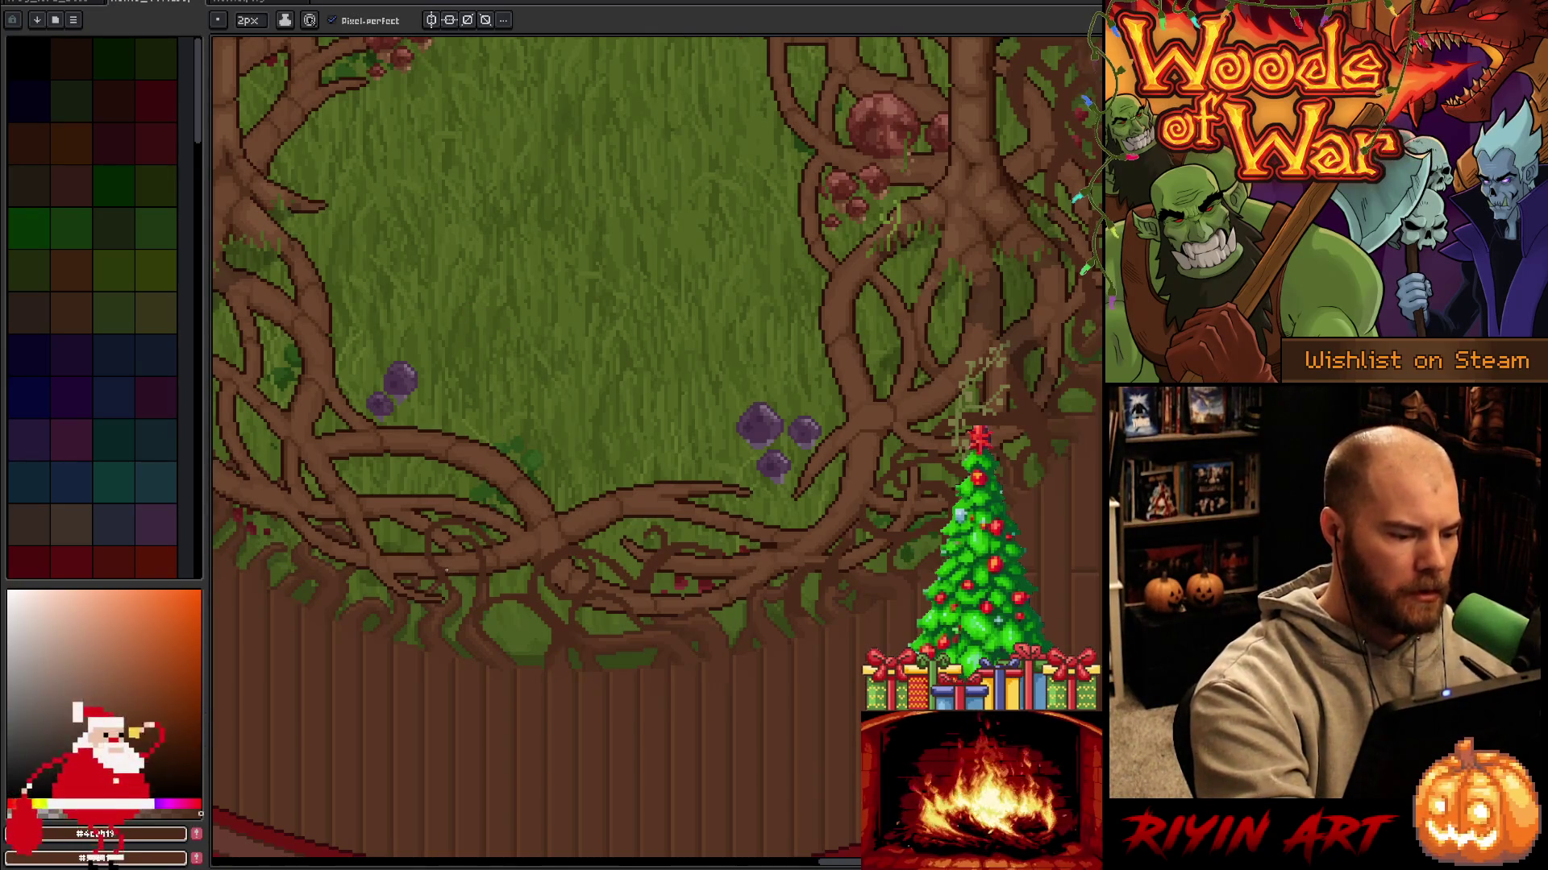
drag(433, 530, 466, 598)
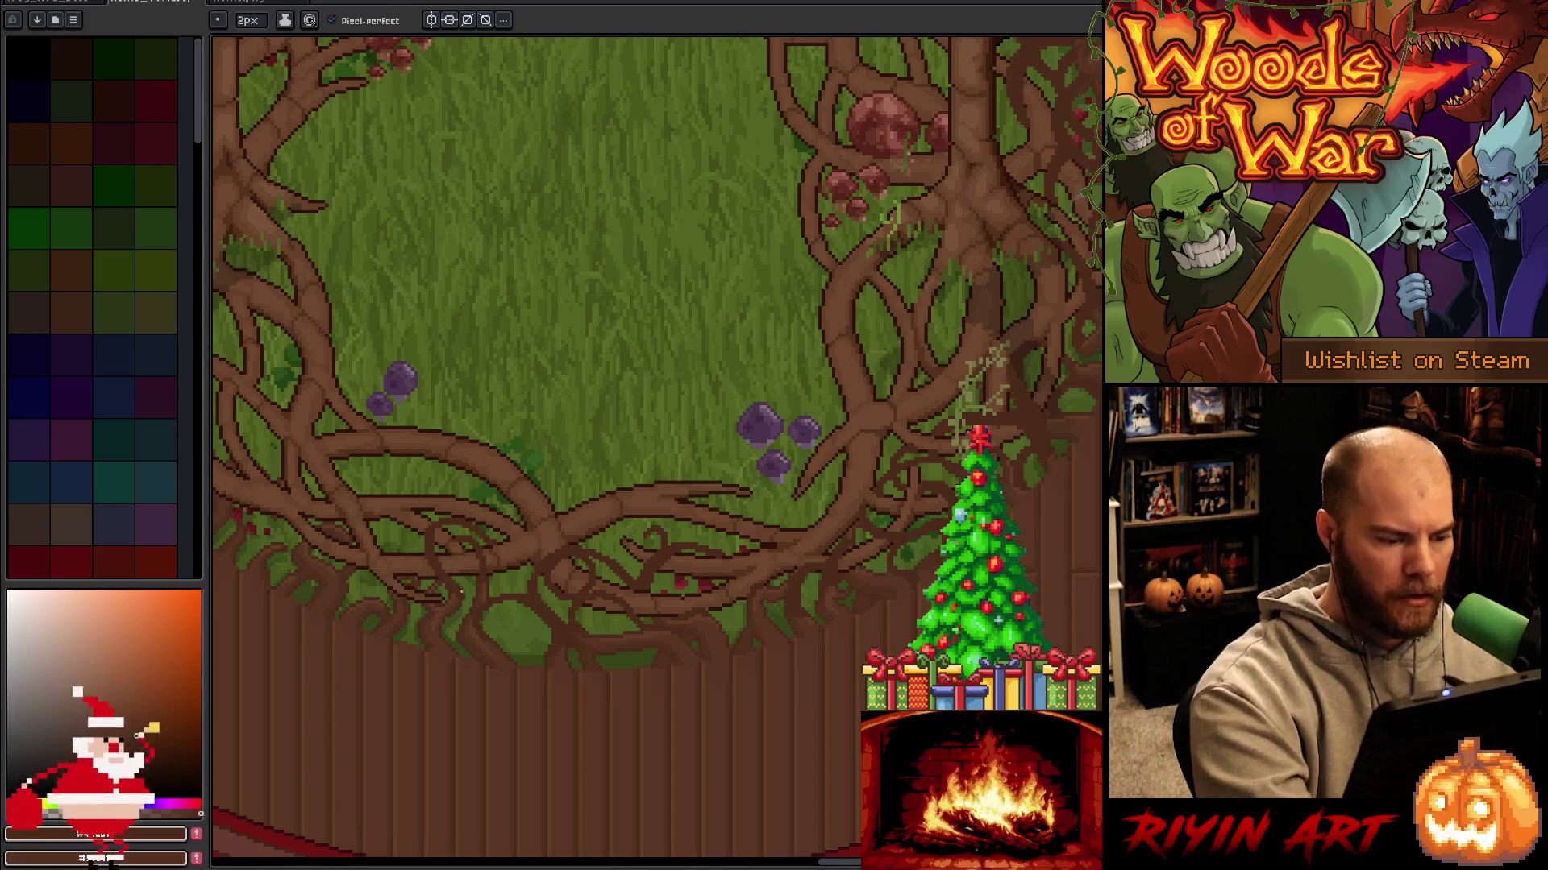
key(e)
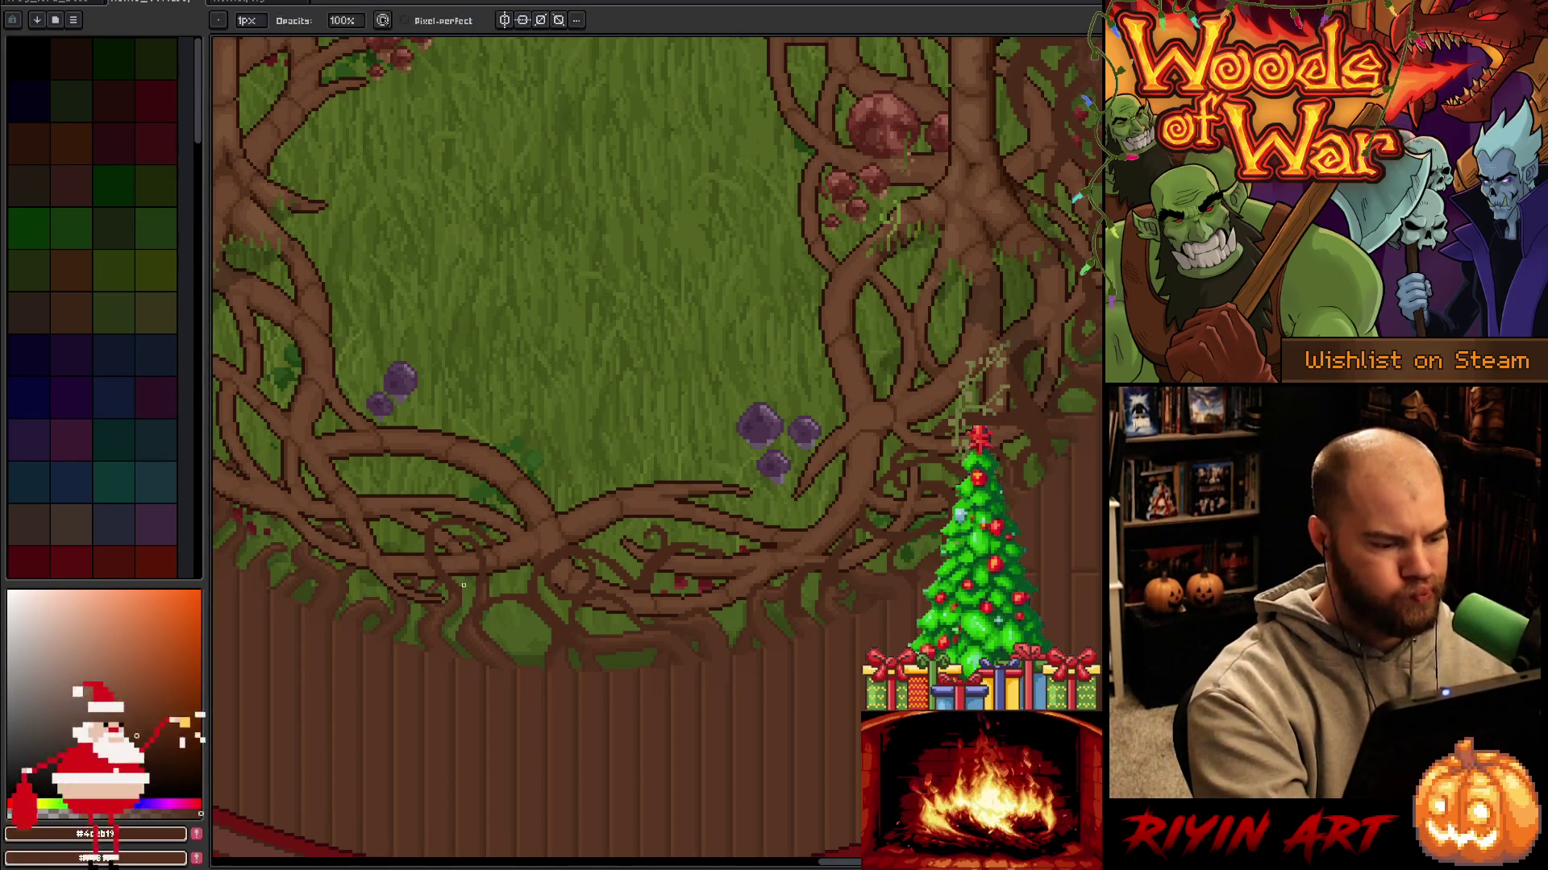
key(b)
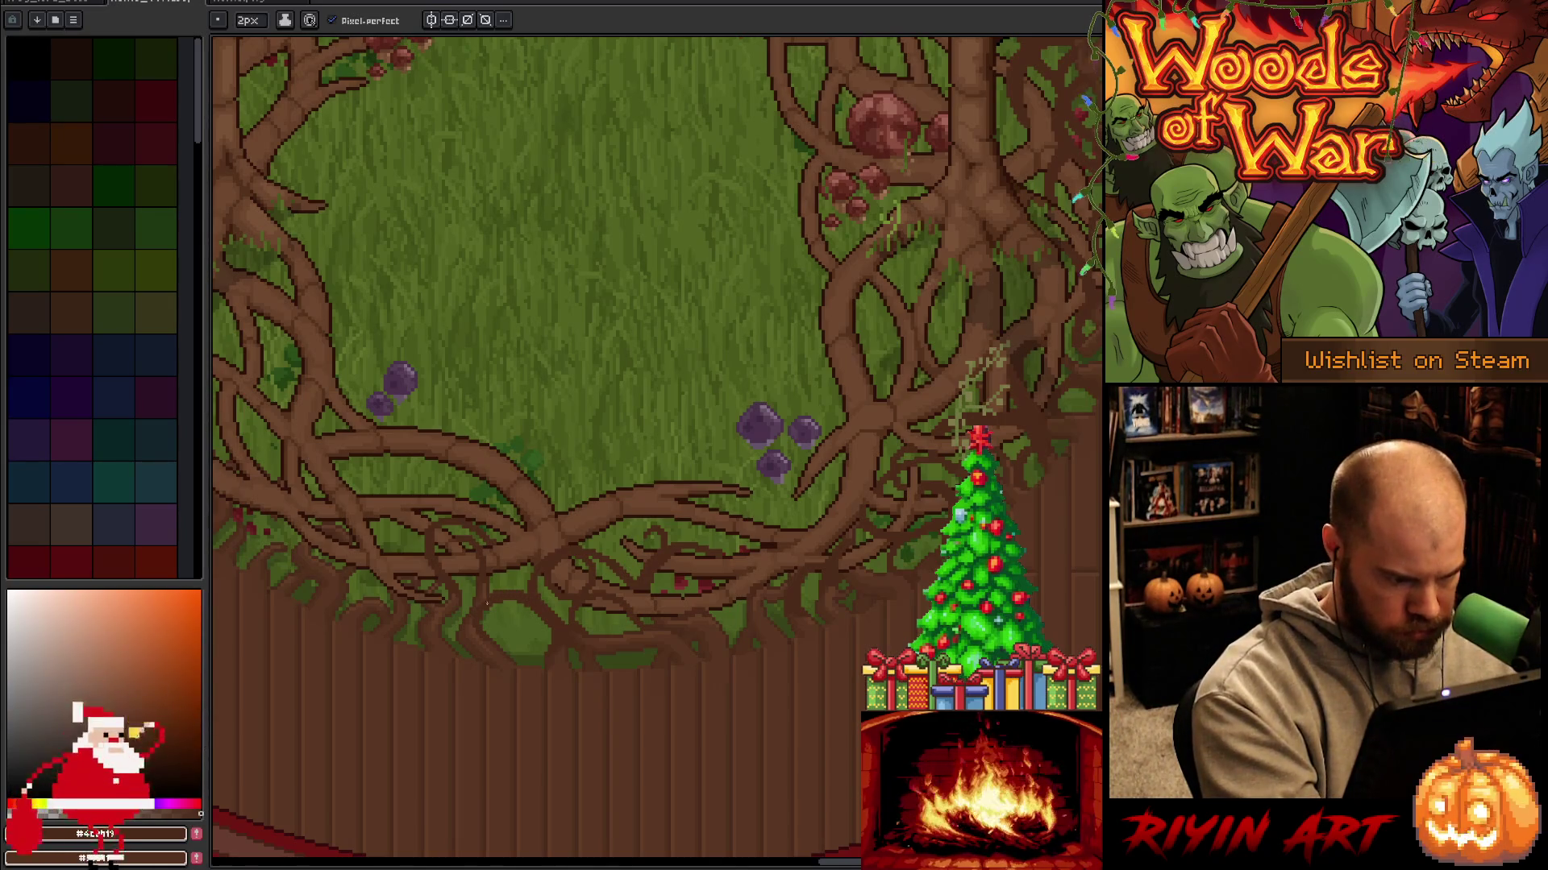
drag(569, 649, 755, 613)
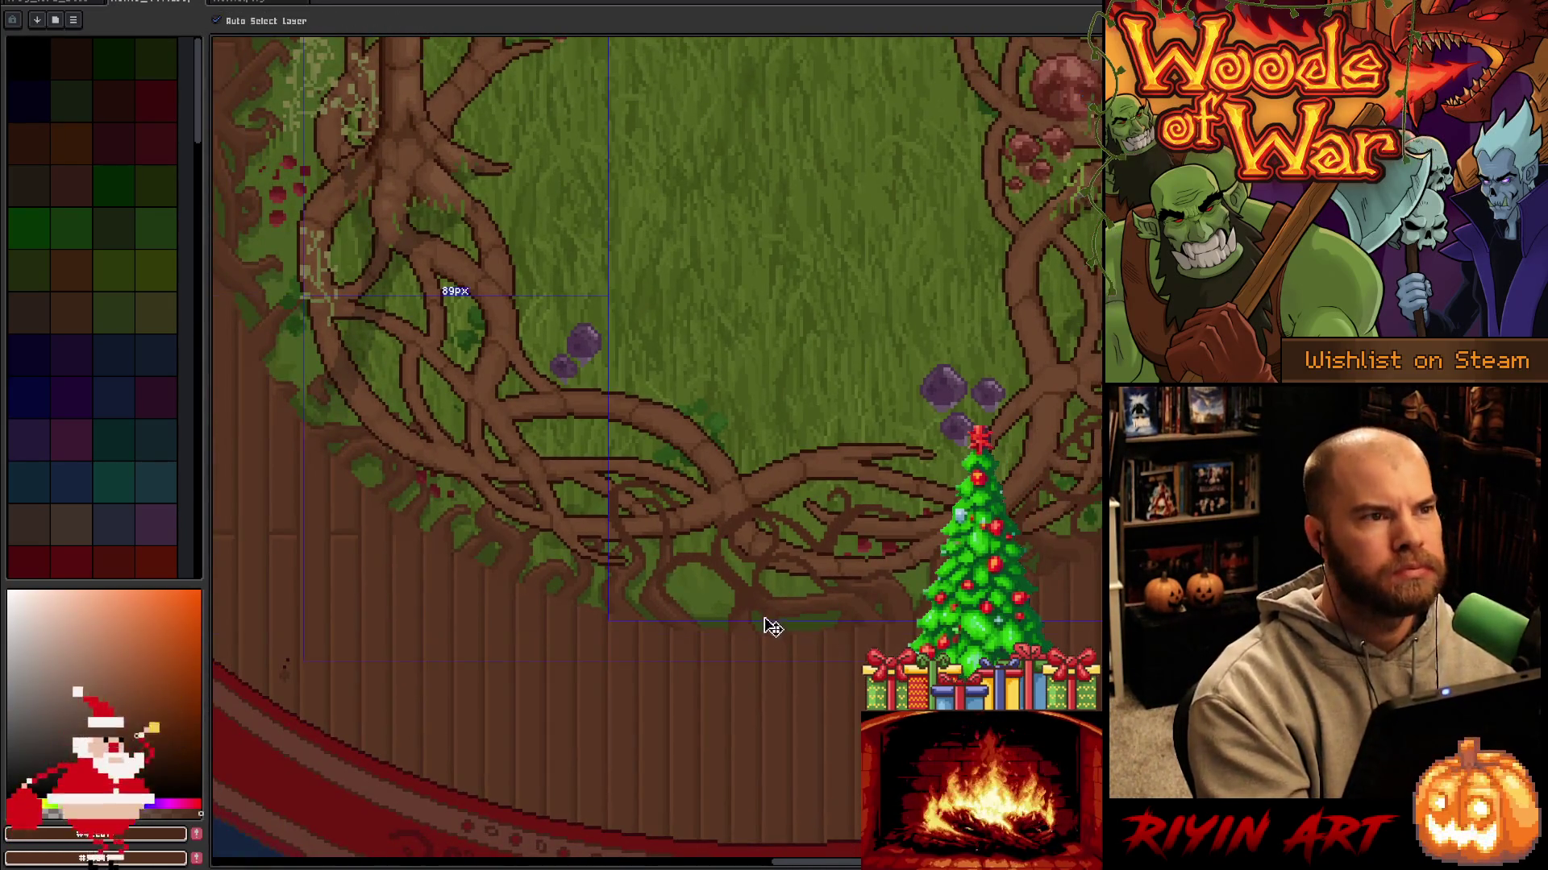
Save, then try dark strokes on the left roots' foliage and branch, undoing the branch strokes.
key(ctrl+s)
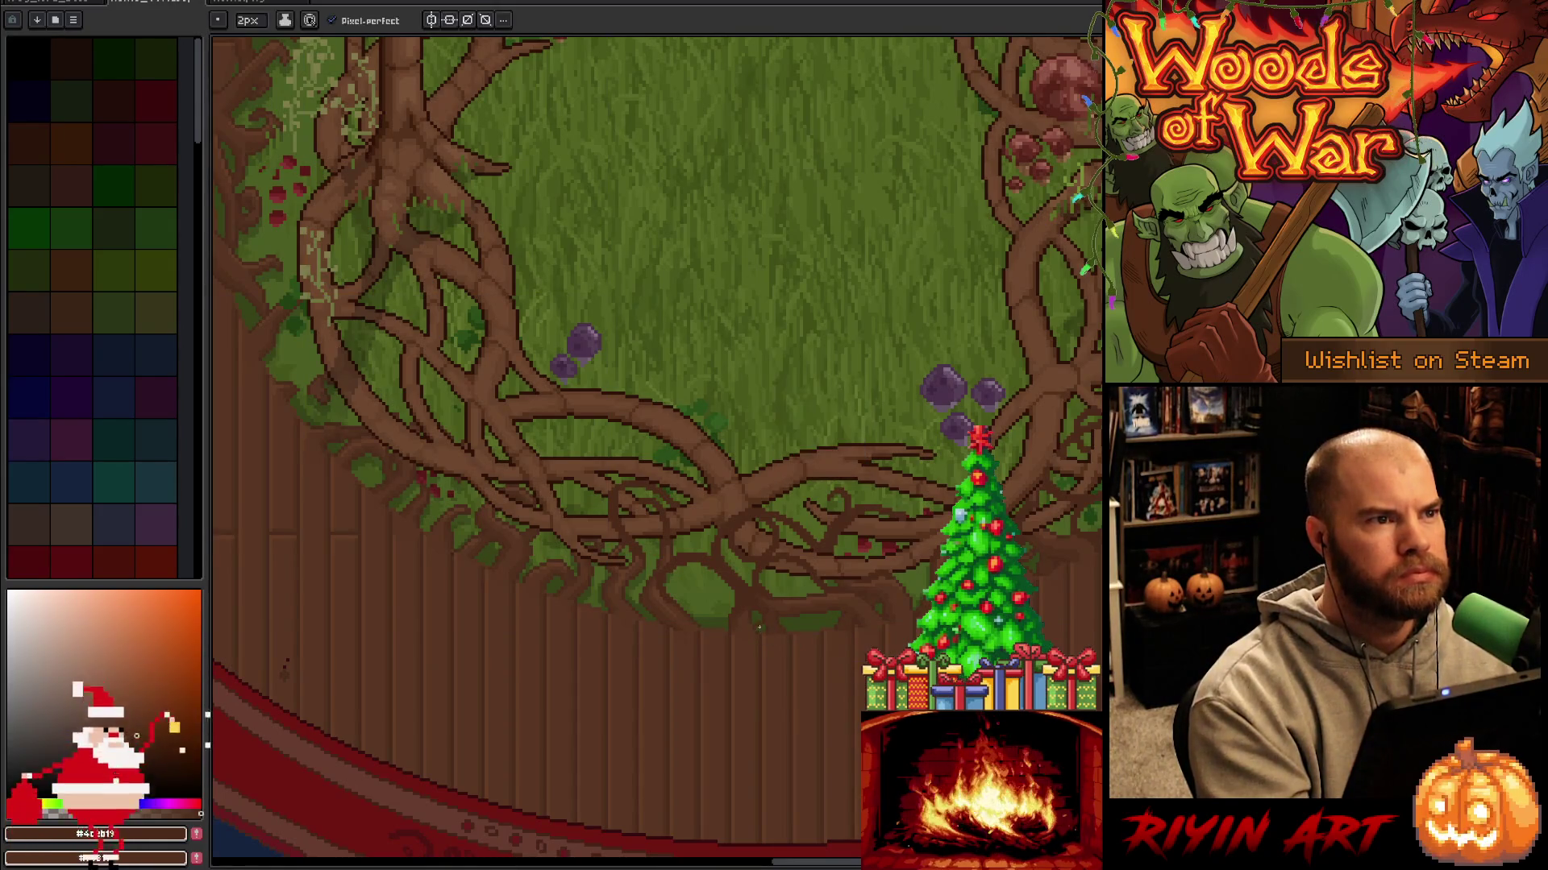
mouse_move(758, 627)
mouse_down()
mouse_move(639, 636)
mouse_move(585, 590)
mouse_move(564, 536)
mouse_move(595, 484)
mouse_up()
key(ctrl+z)
mouse_move(609, 579)
mouse_down()
mouse_move(582, 597)
mouse_move(604, 624)
mouse_up()
drag(673, 414, 727, 379)
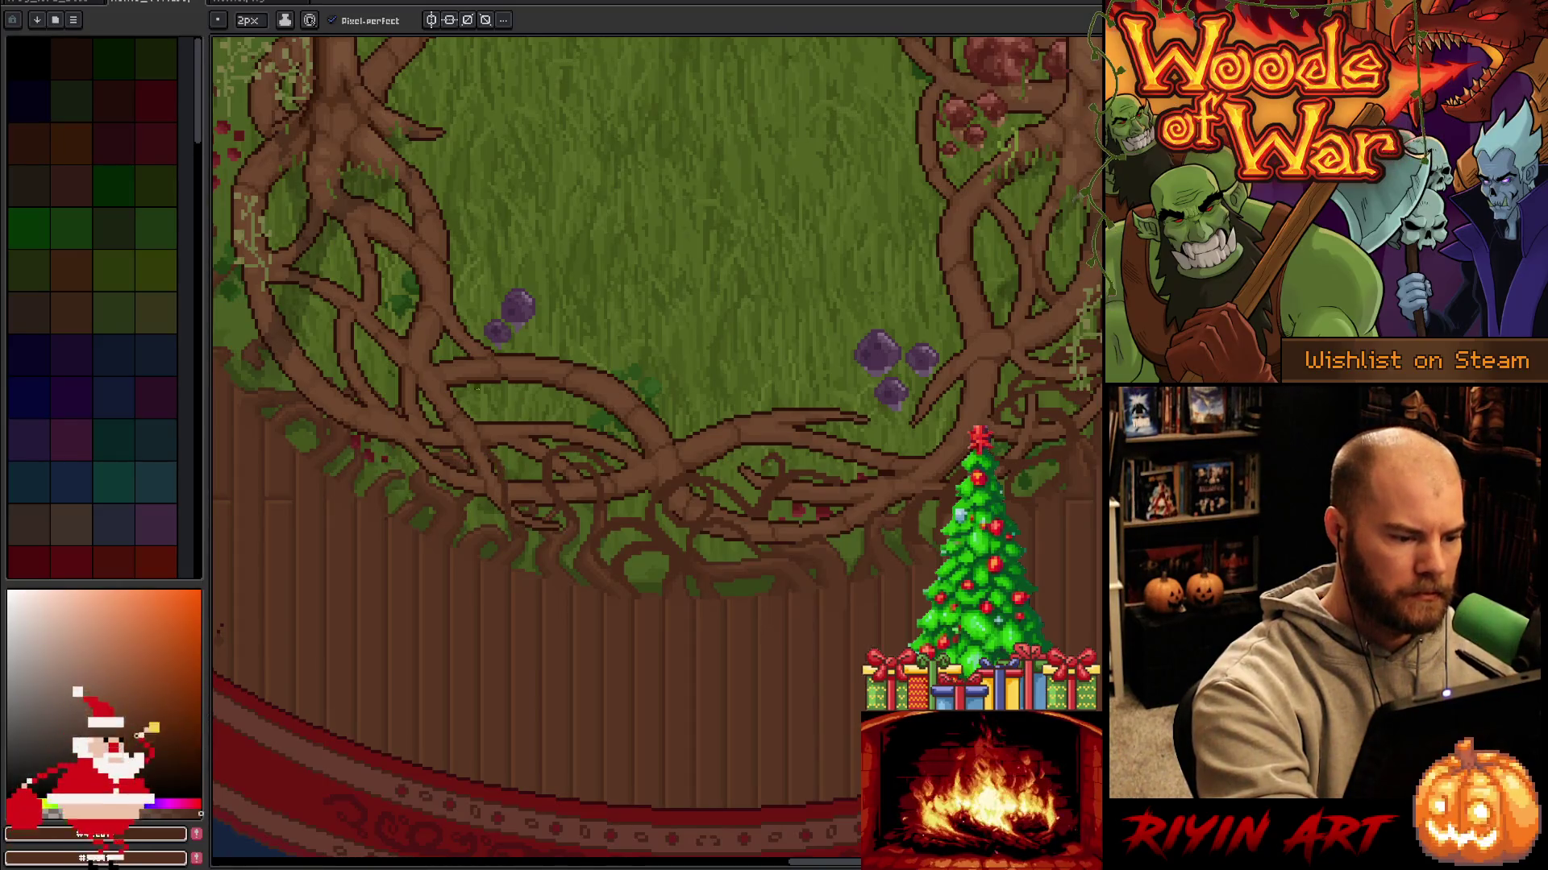
mouse_move(487, 453)
mouse_down()
mouse_move(516, 520)
mouse_move(485, 447)
mouse_up()
key(ctrl+z)
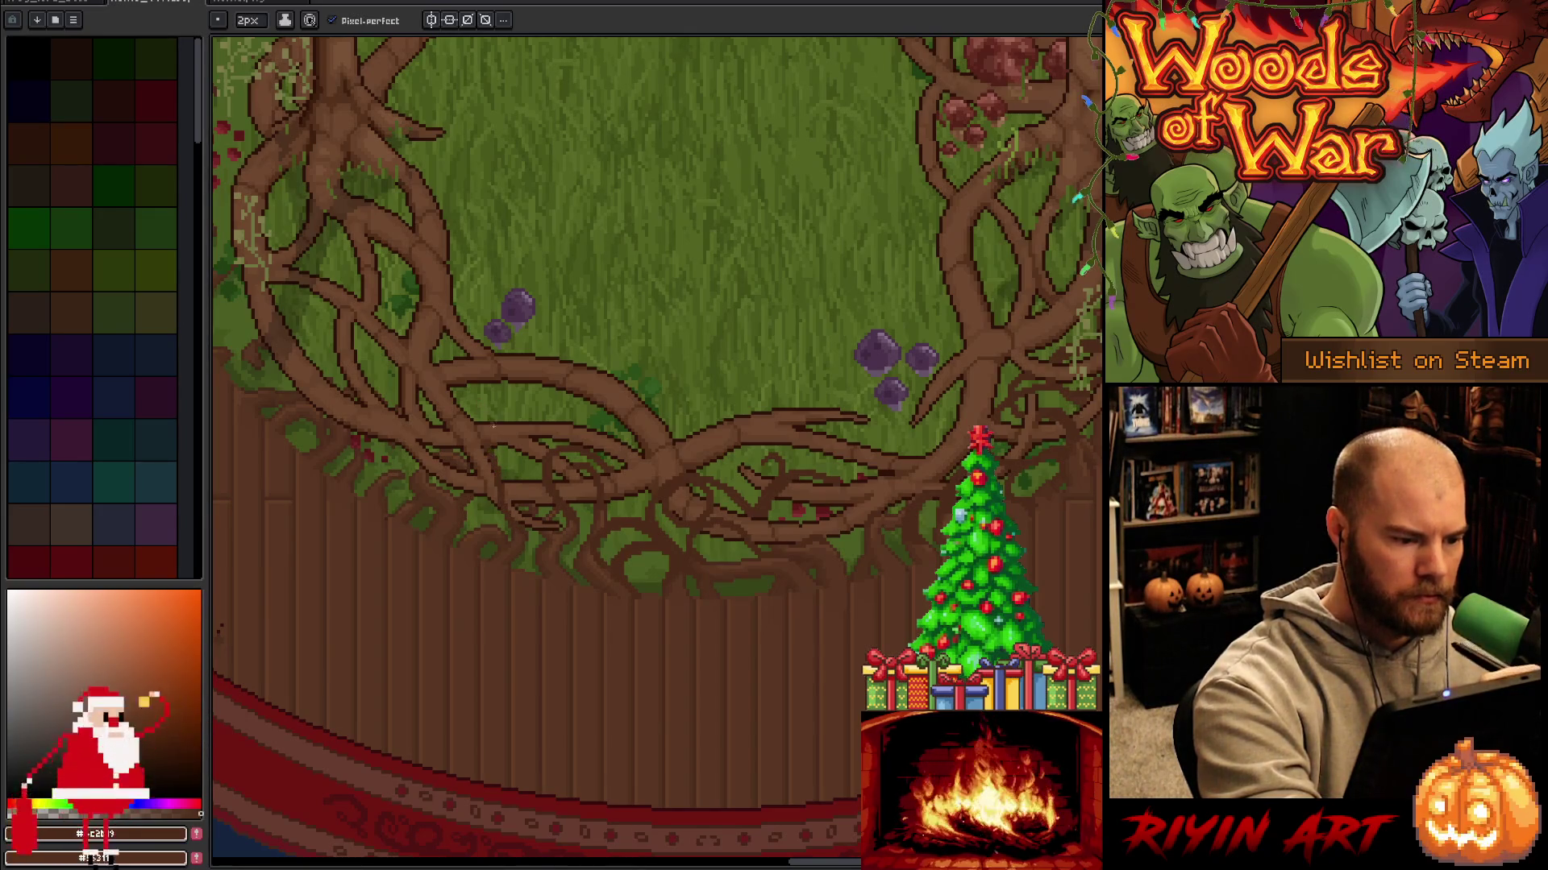
key(ctrl+z)
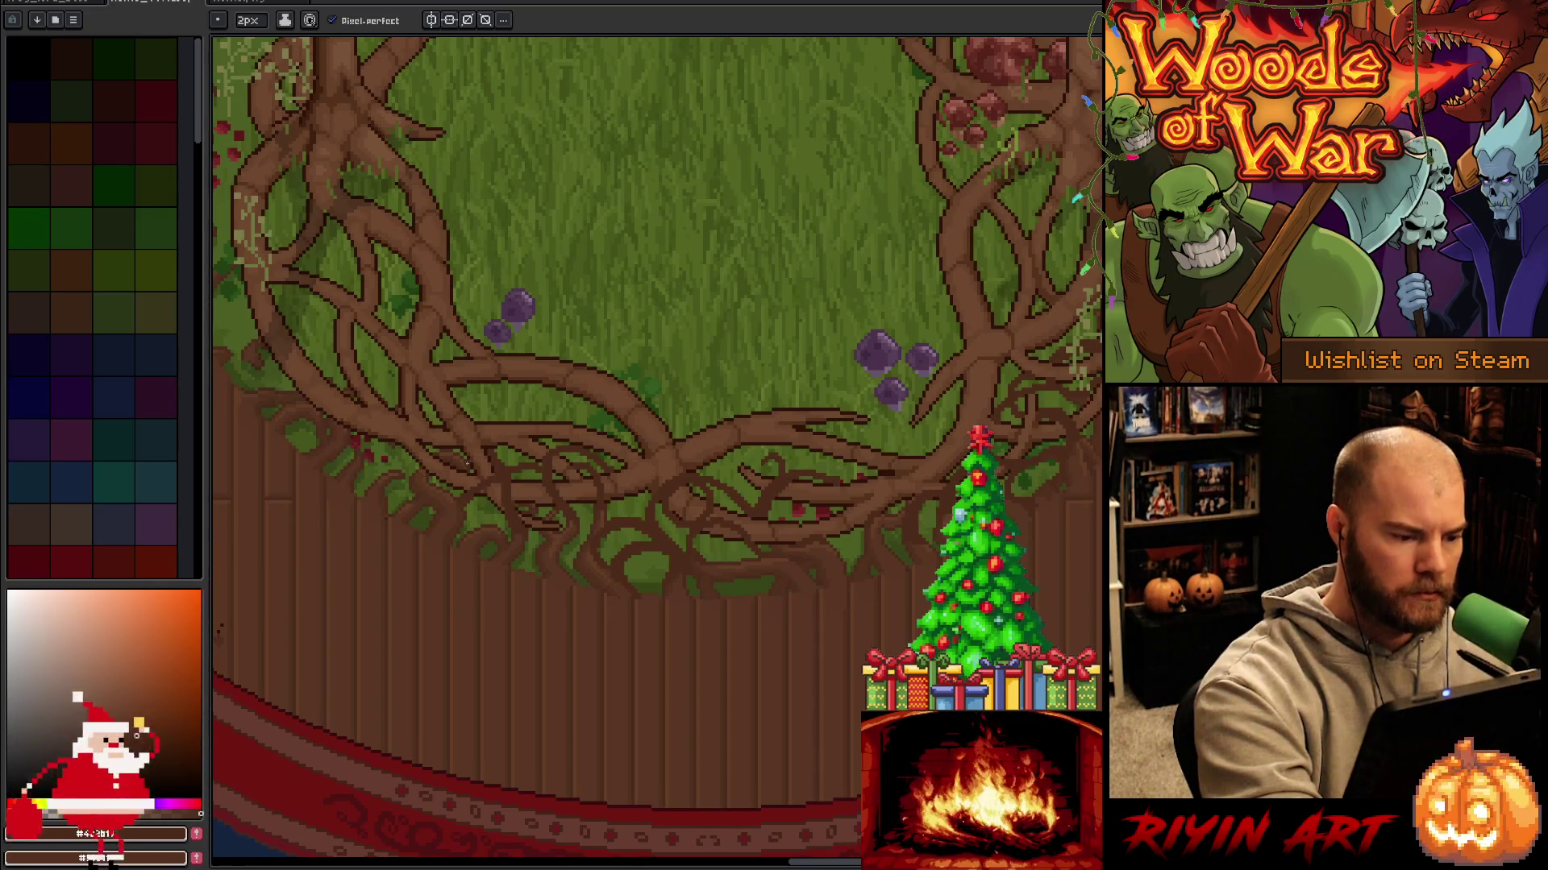
Draw a new dark-brown branch arcing right, lighten its pixels, and save.
drag(442, 302, 450, 271)
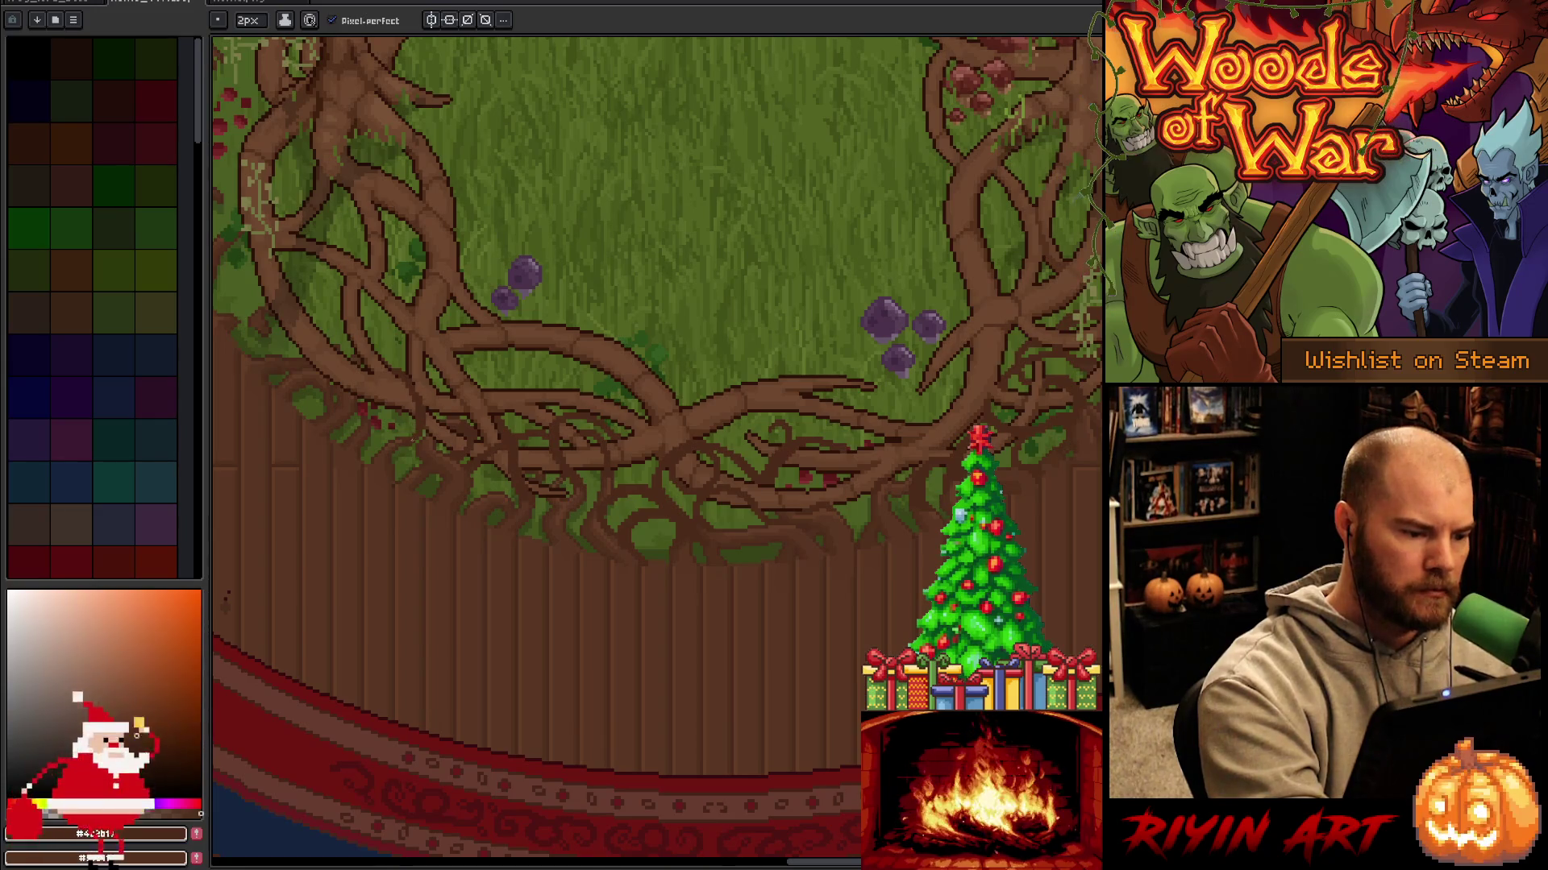
mouse_move(418, 390)
mouse_down()
mouse_move(439, 353)
mouse_move(479, 381)
mouse_up()
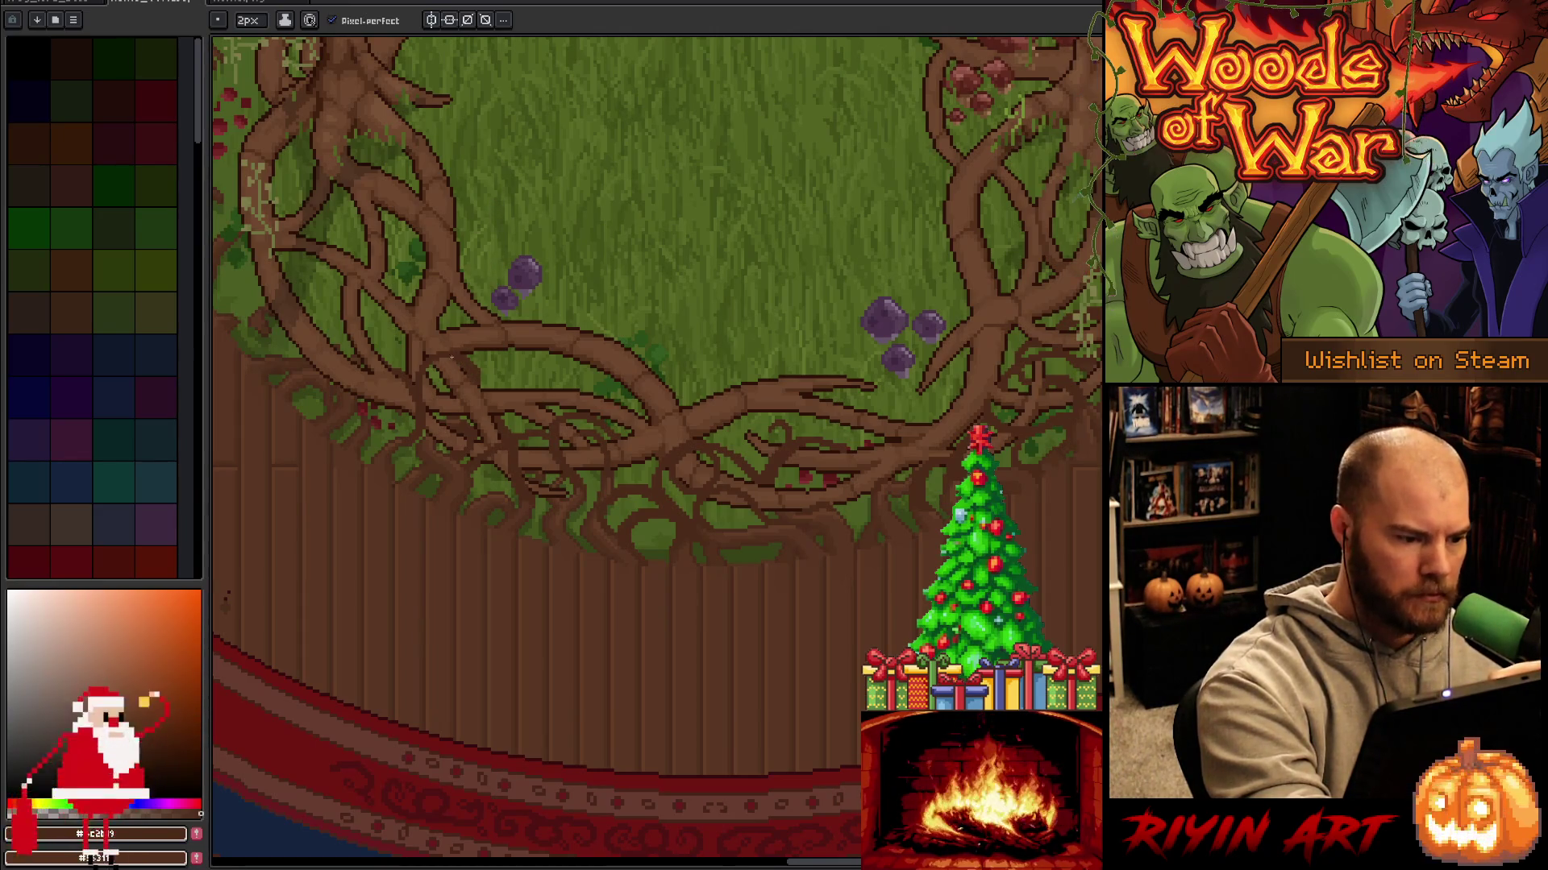
drag(422, 390, 470, 357)
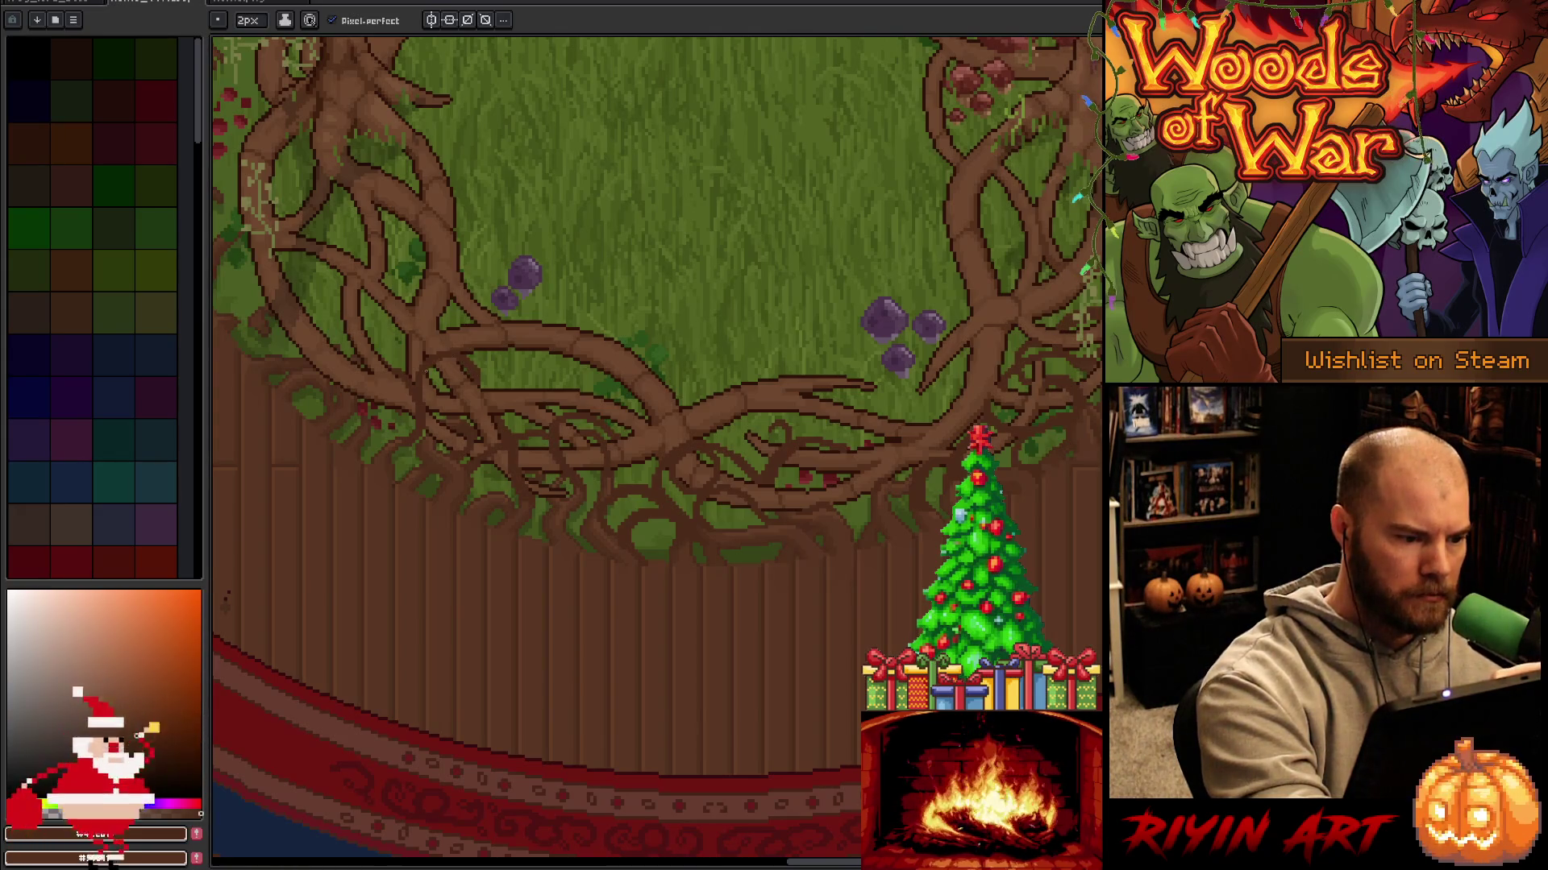
key(b)
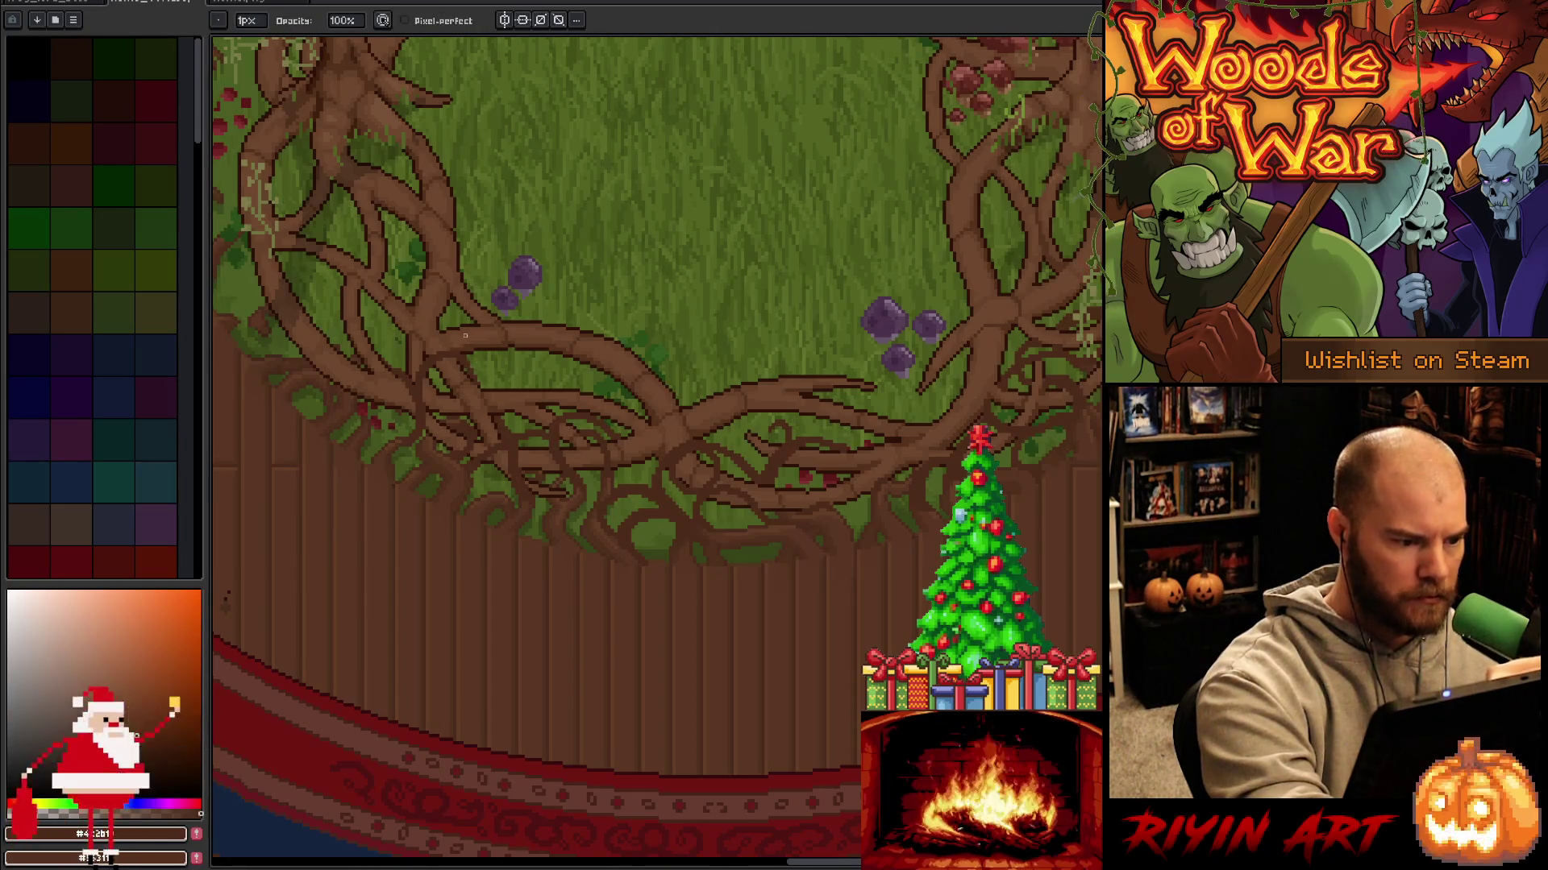
key(e)
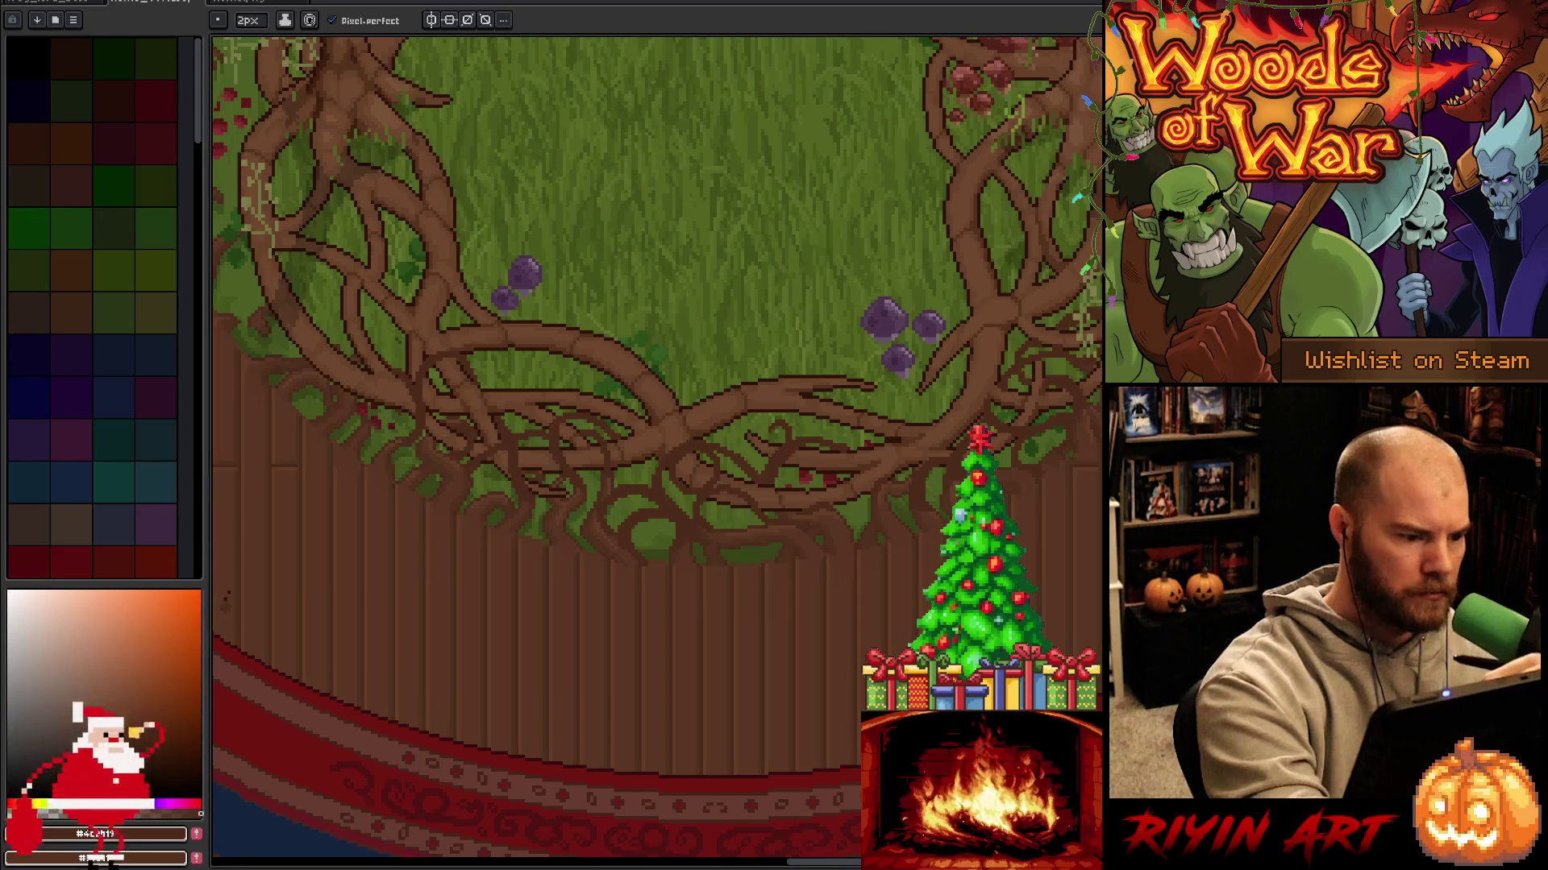
key(ctrl+s)
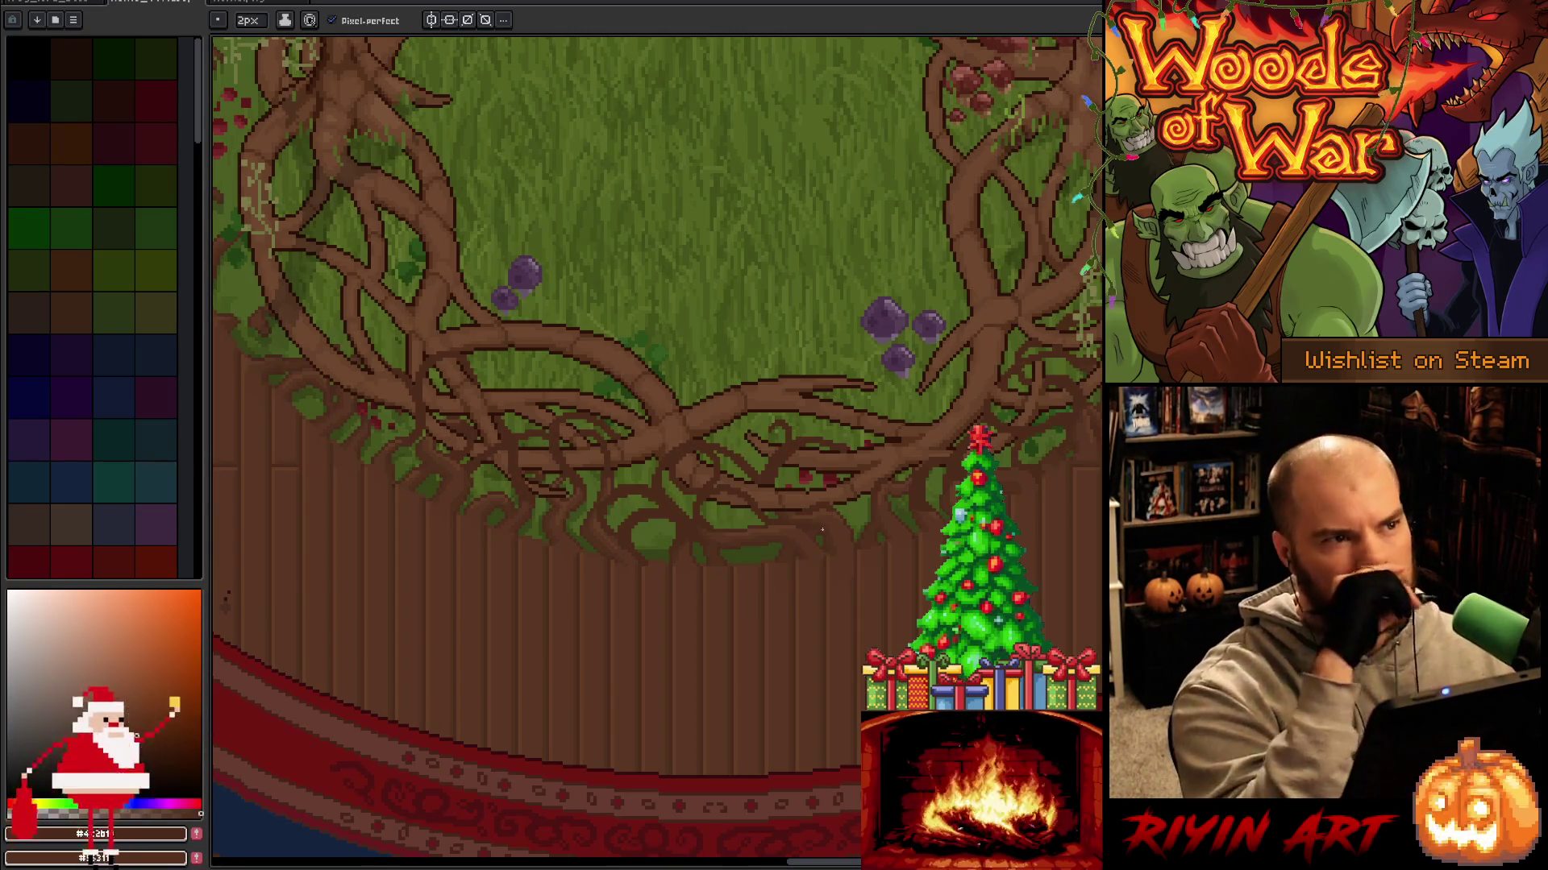
Pan around the root ring, from the left roots to the bottom arc and tree trunk.
drag(540, 449, 677, 477)
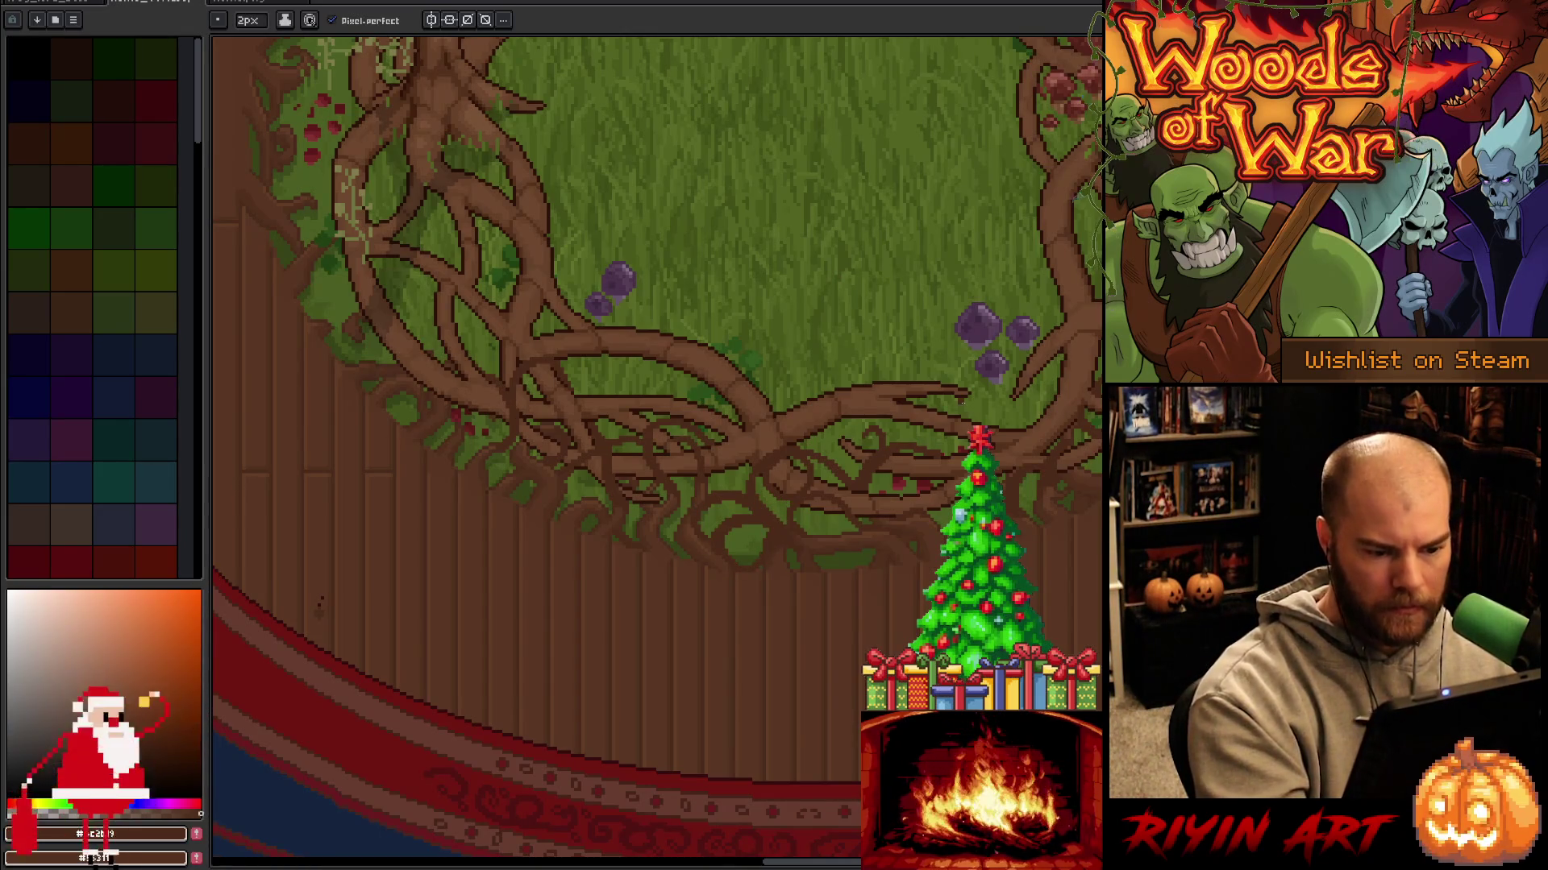
drag(870, 569, 603, 488)
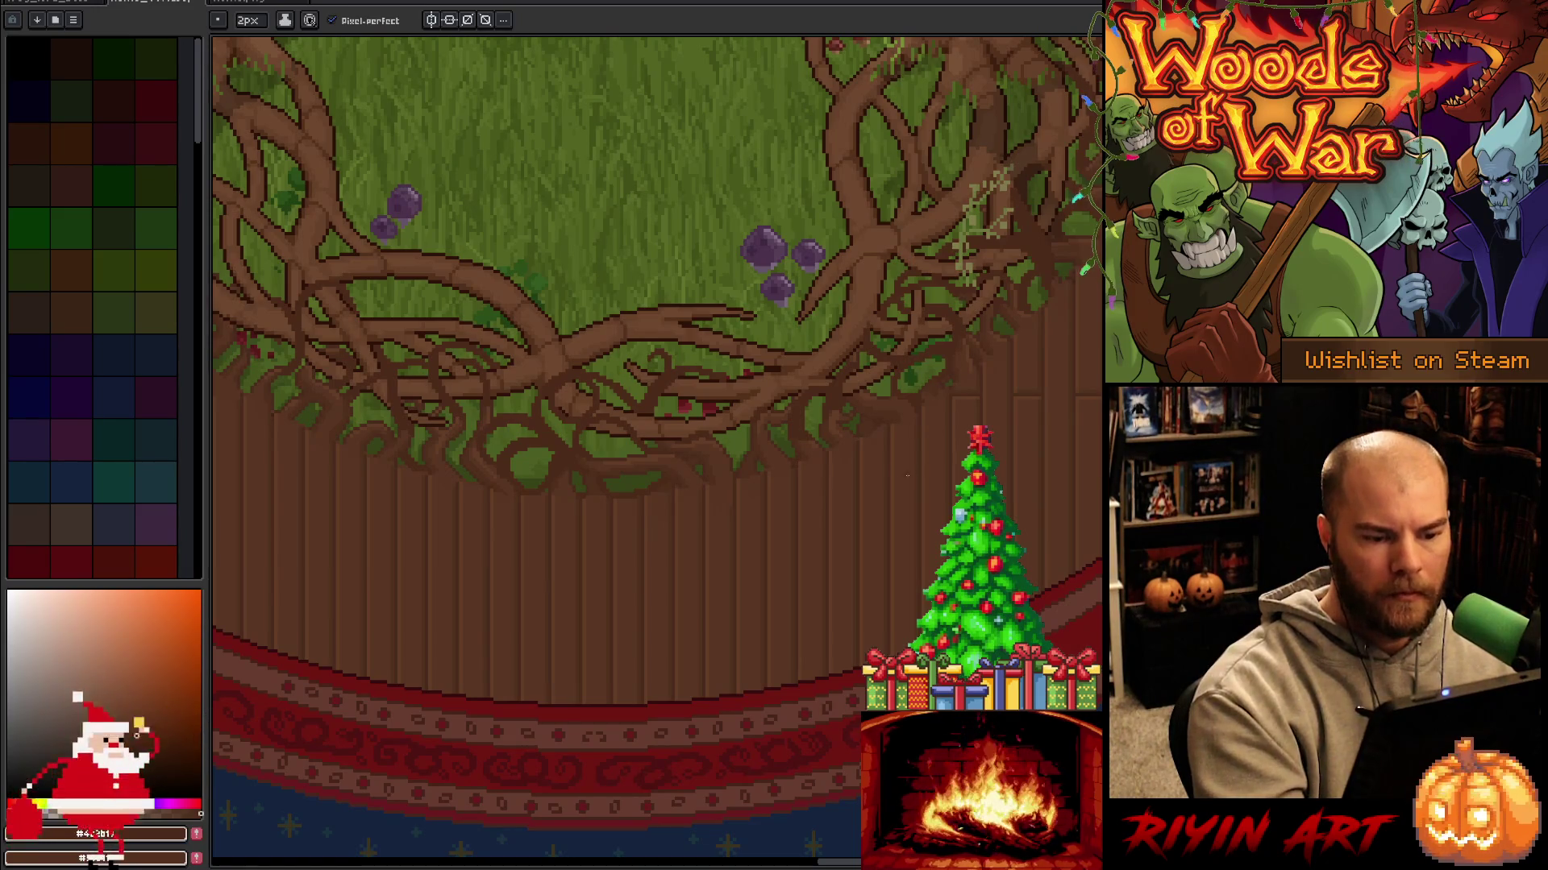
mouse_move(832, 445)
mouse_down()
mouse_move(892, 511)
mouse_move(653, 532)
mouse_move(628, 578)
mouse_up()
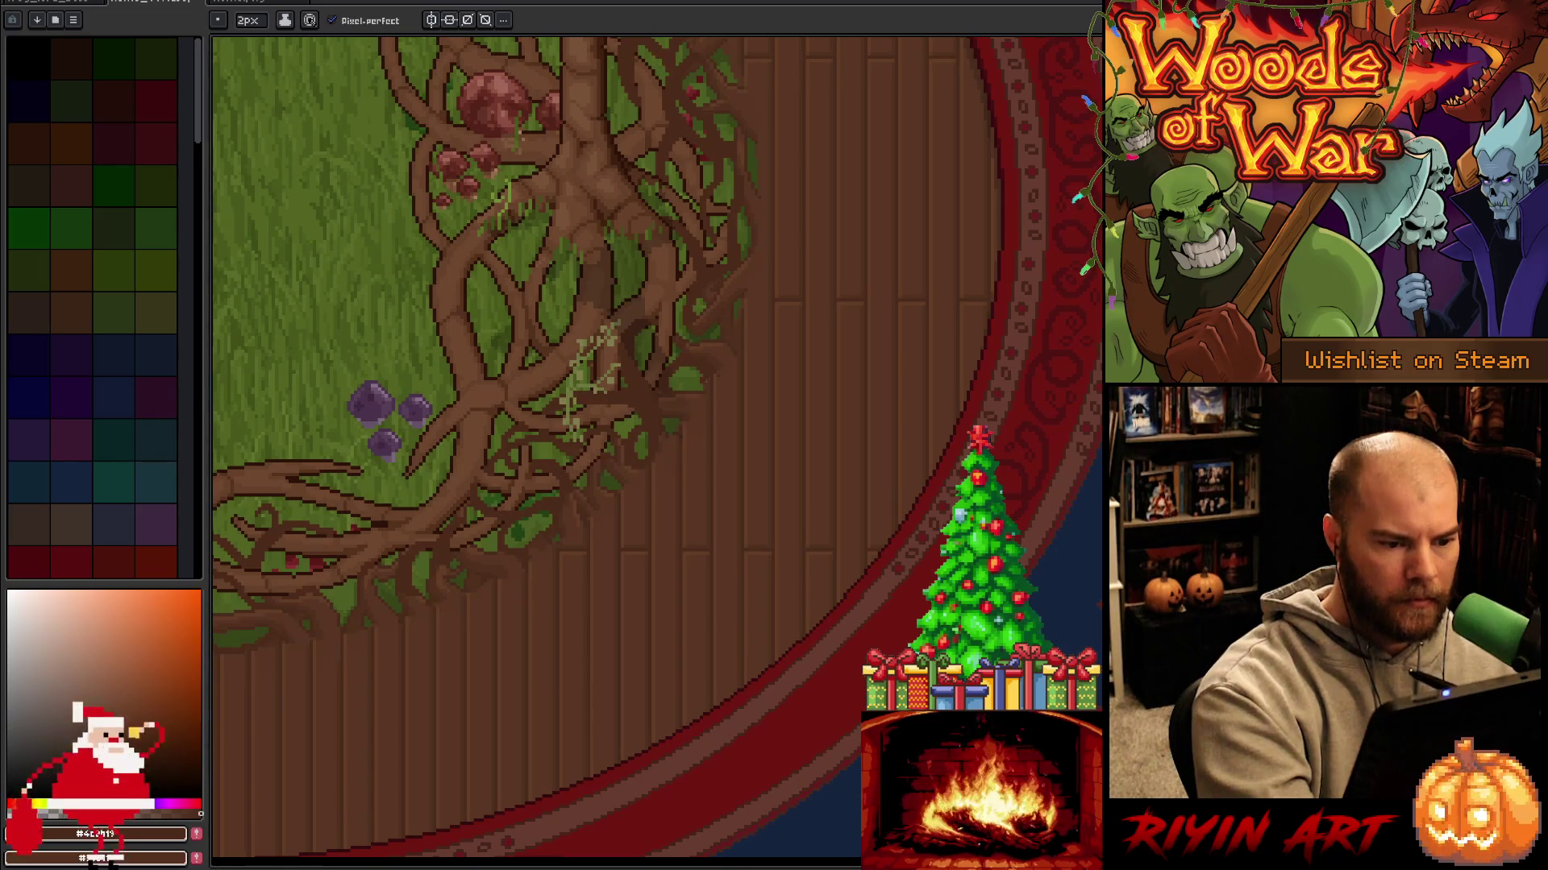
drag(747, 349, 677, 494)
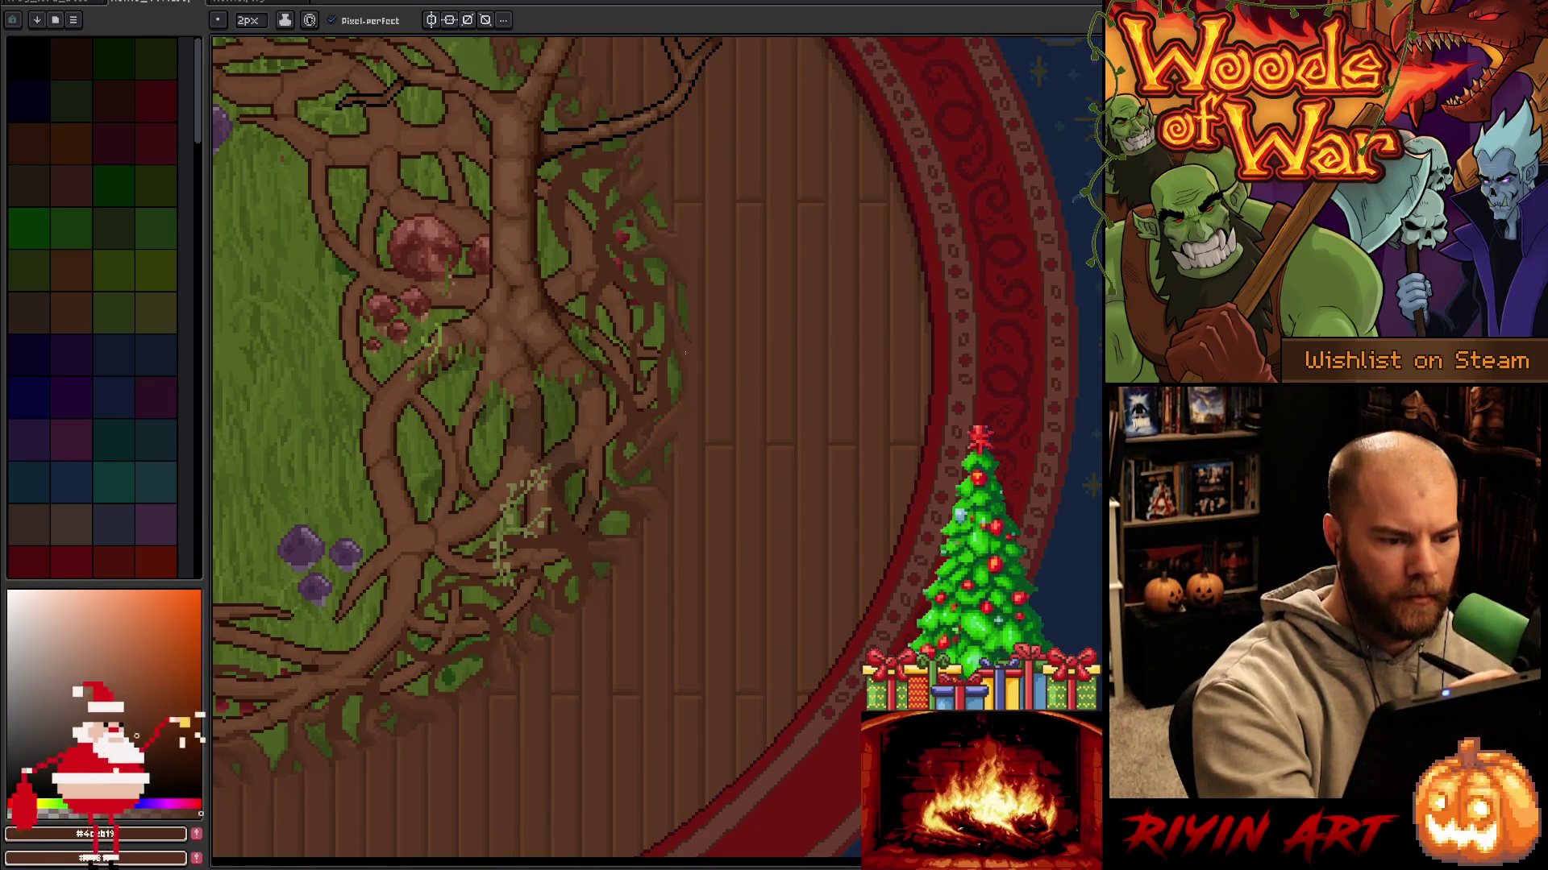
mouse_move(518, 611)
mouse_down()
mouse_move(680, 597)
mouse_move(665, 681)
mouse_up()
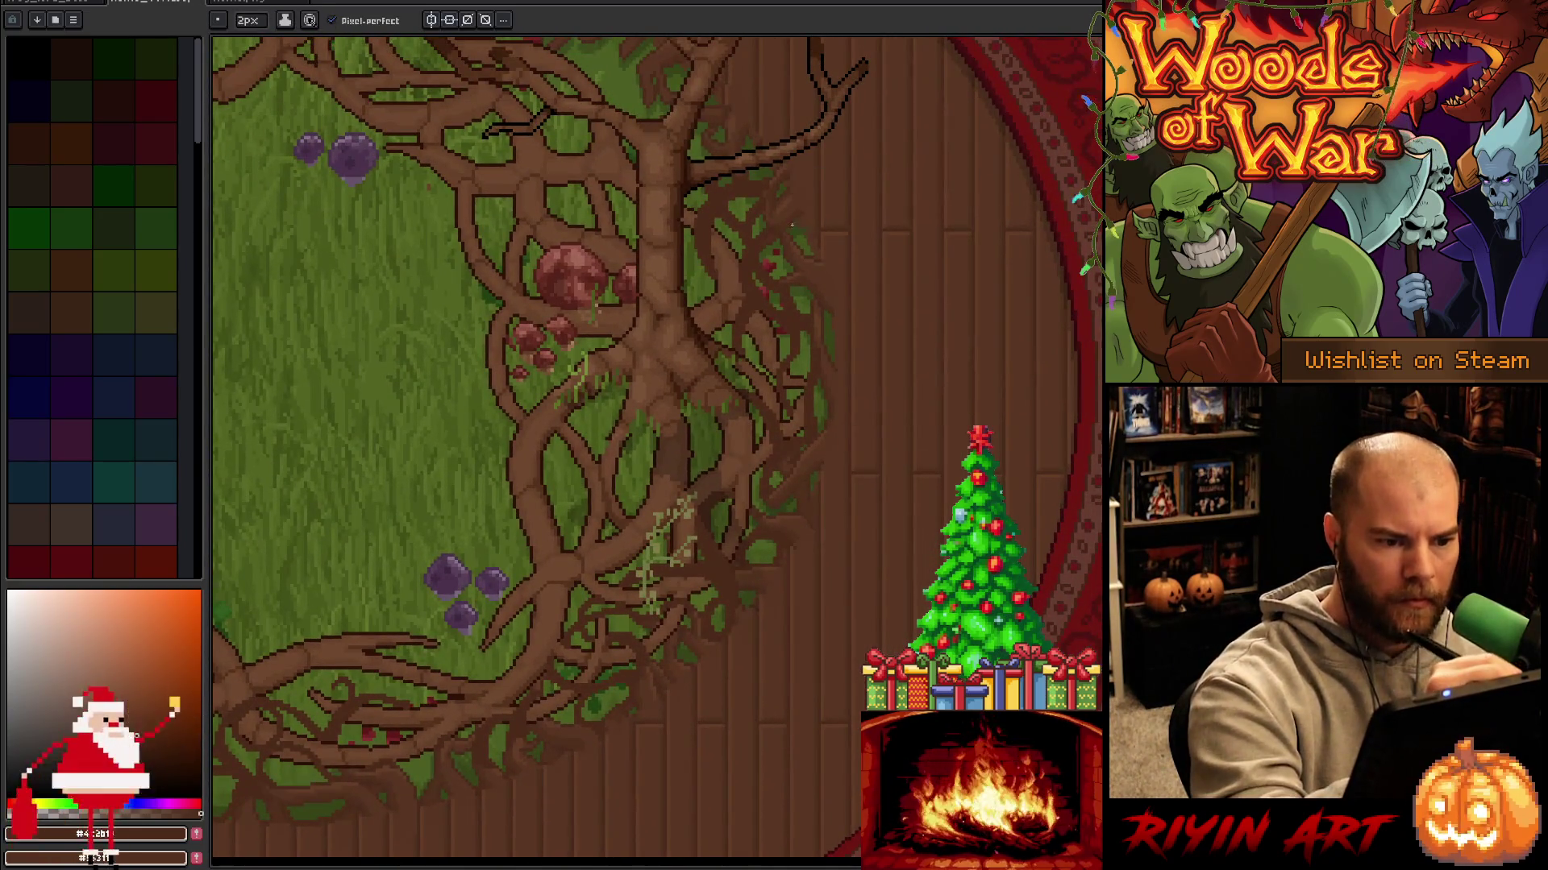
key(space)
mouse_move(693, 663)
mouse_down()
mouse_move(767, 618)
mouse_move(750, 546)
mouse_move(670, 650)
mouse_move(655, 574)
mouse_move(777, 629)
mouse_up()
drag(684, 597, 761, 715)
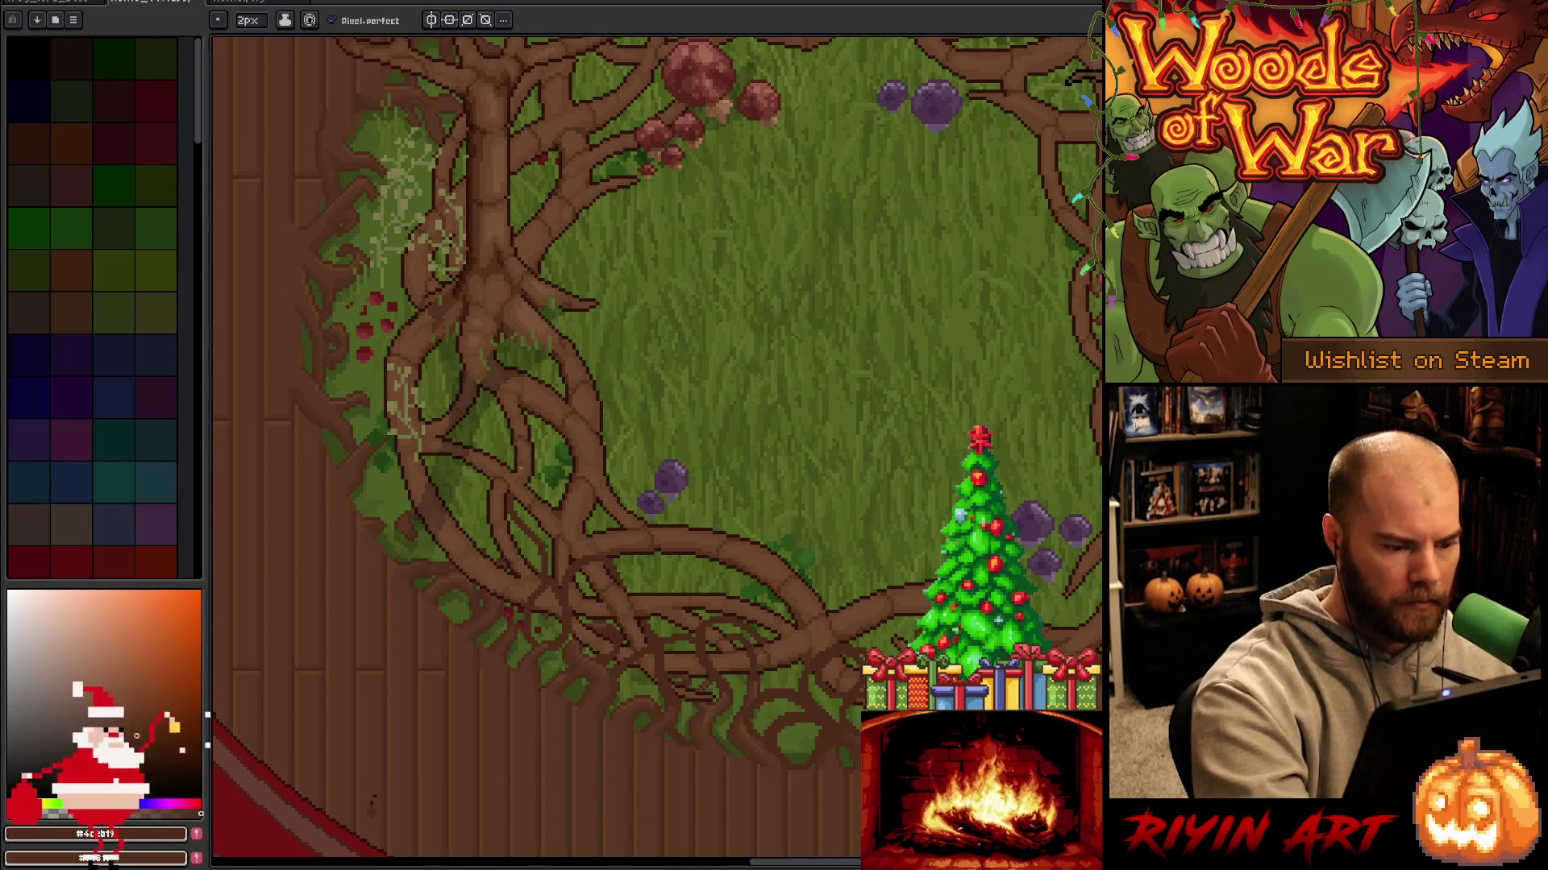
Draw a short dark outline stroke on the left-side roots, switching between pencil and eraser.
key(e)
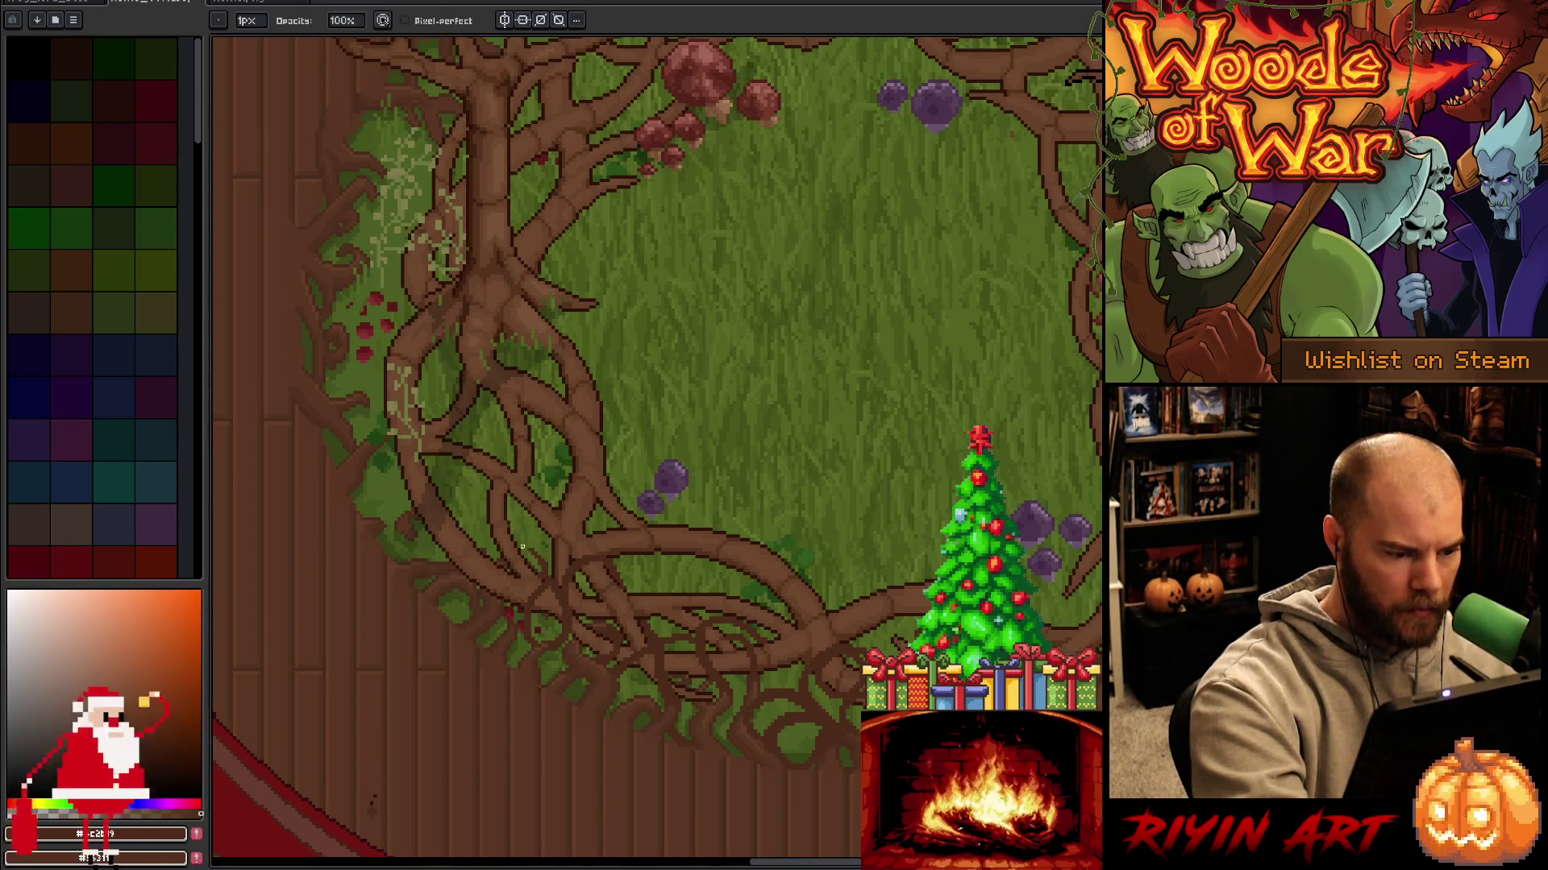
key(b)
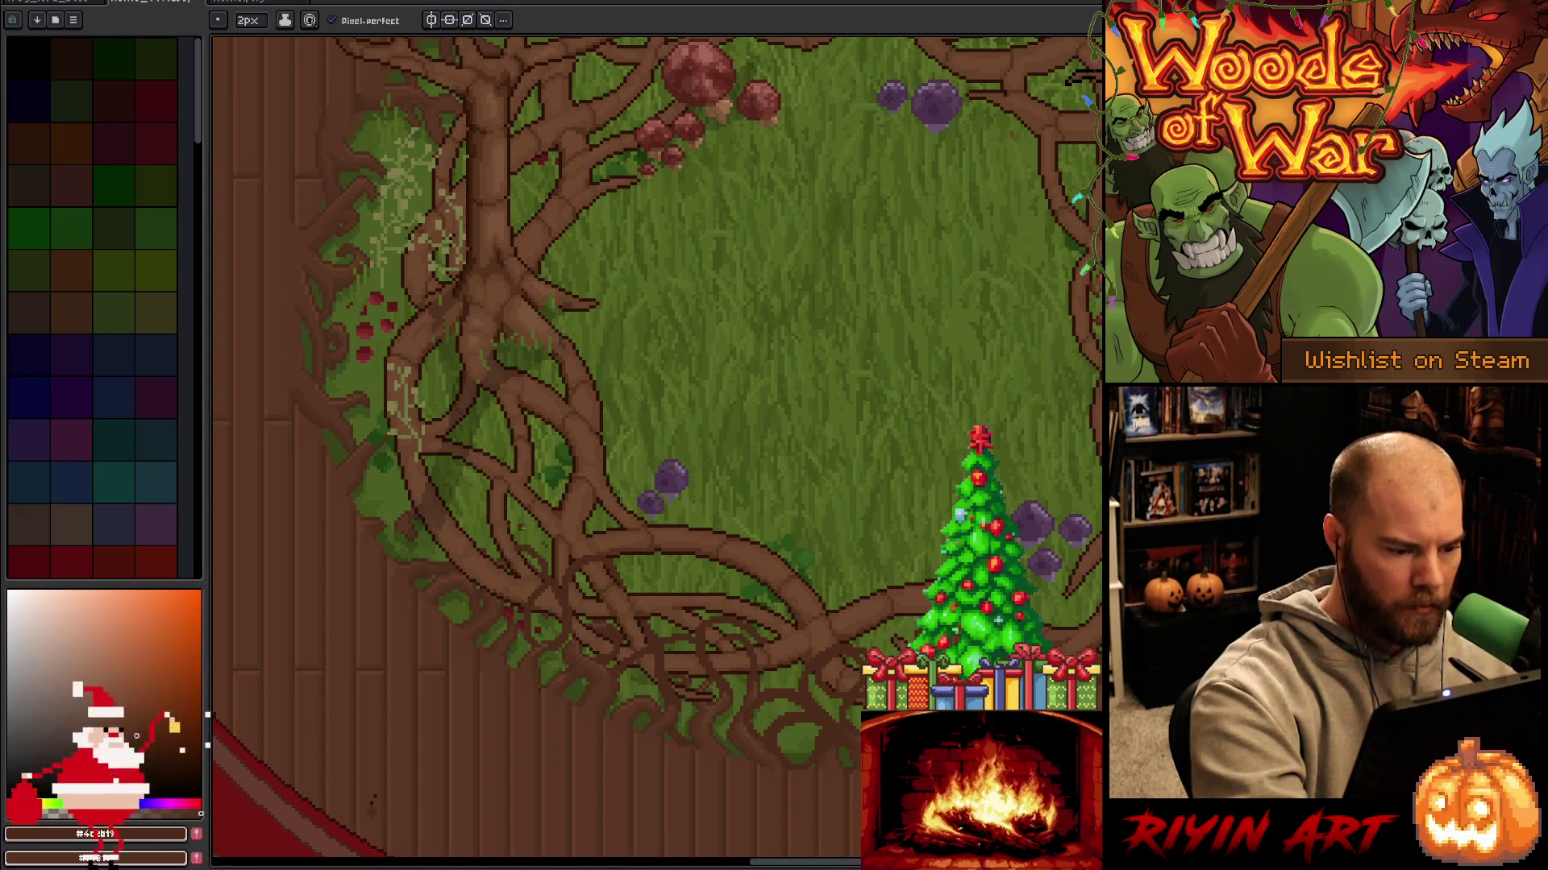
key(e)
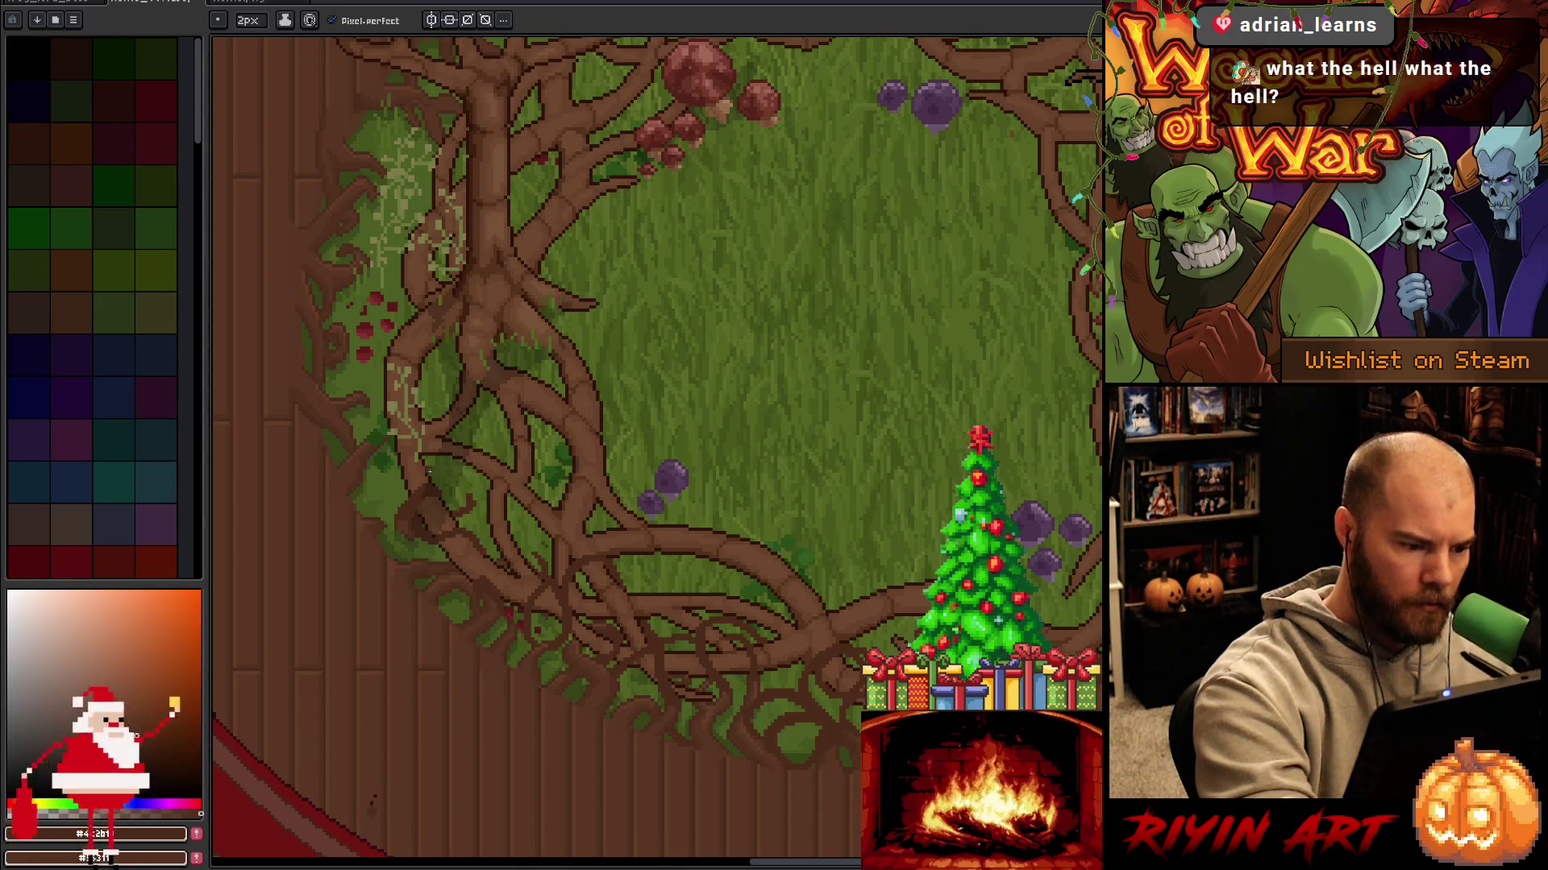
mouse_move(431, 461)
mouse_down()
mouse_move(474, 476)
mouse_move(461, 520)
mouse_up()
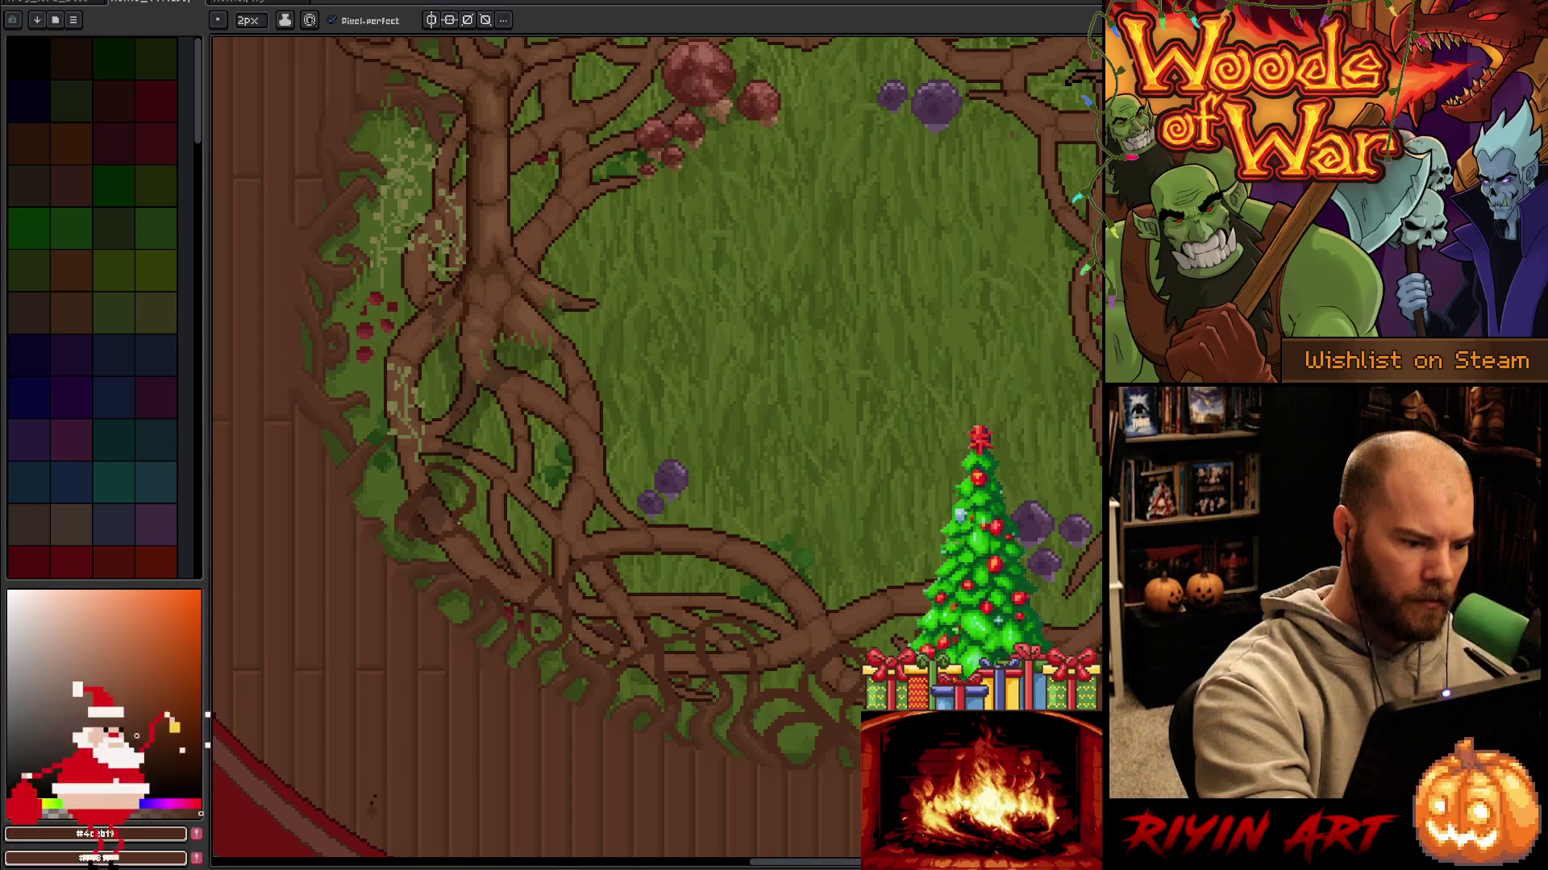
key(e)
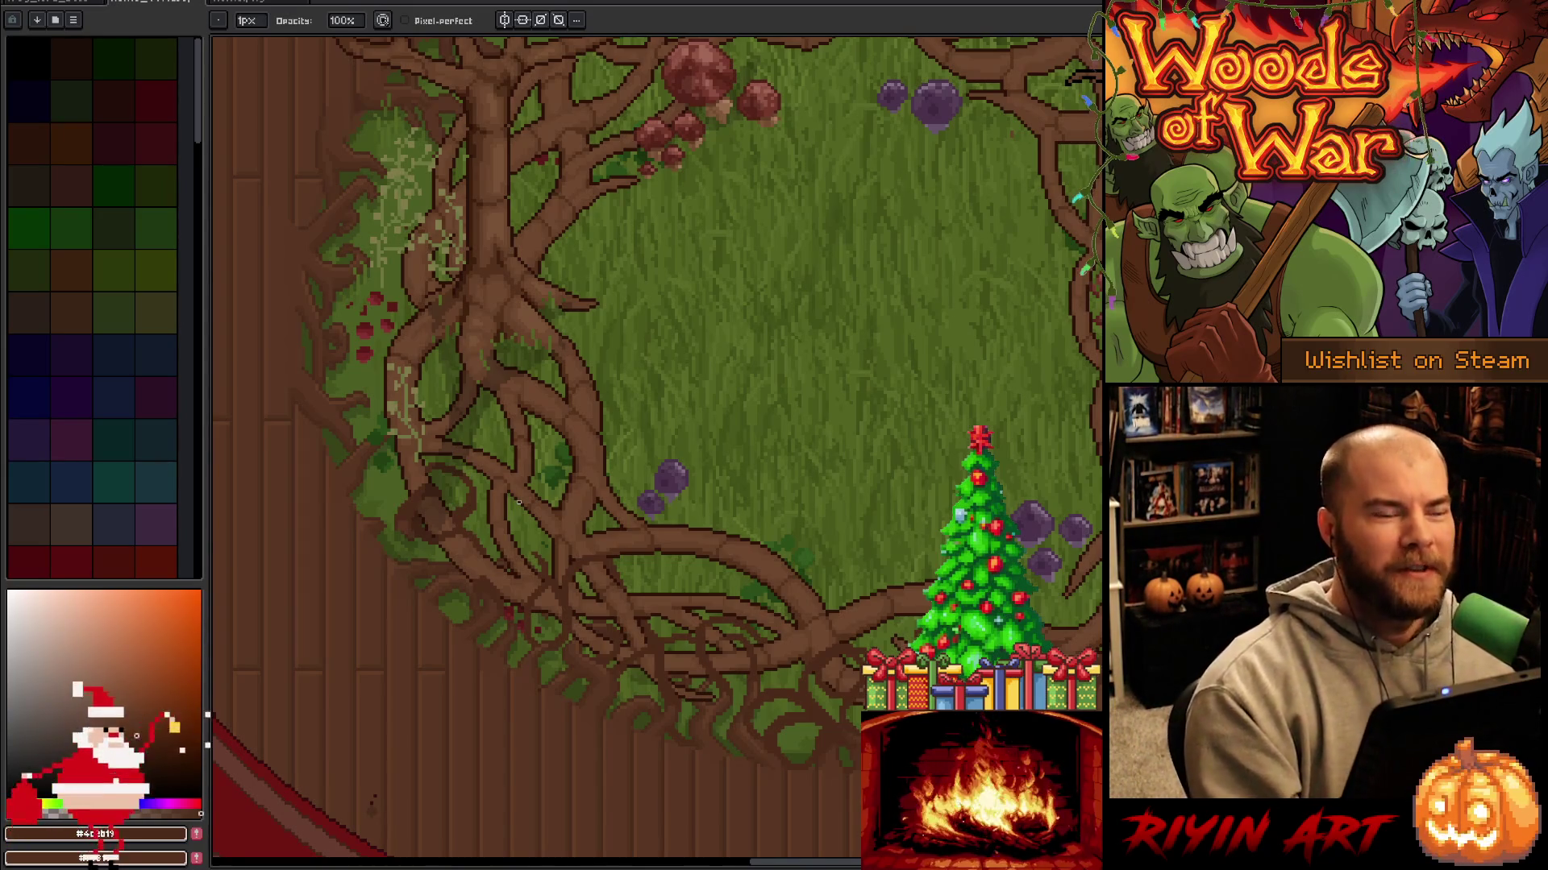
key(b)
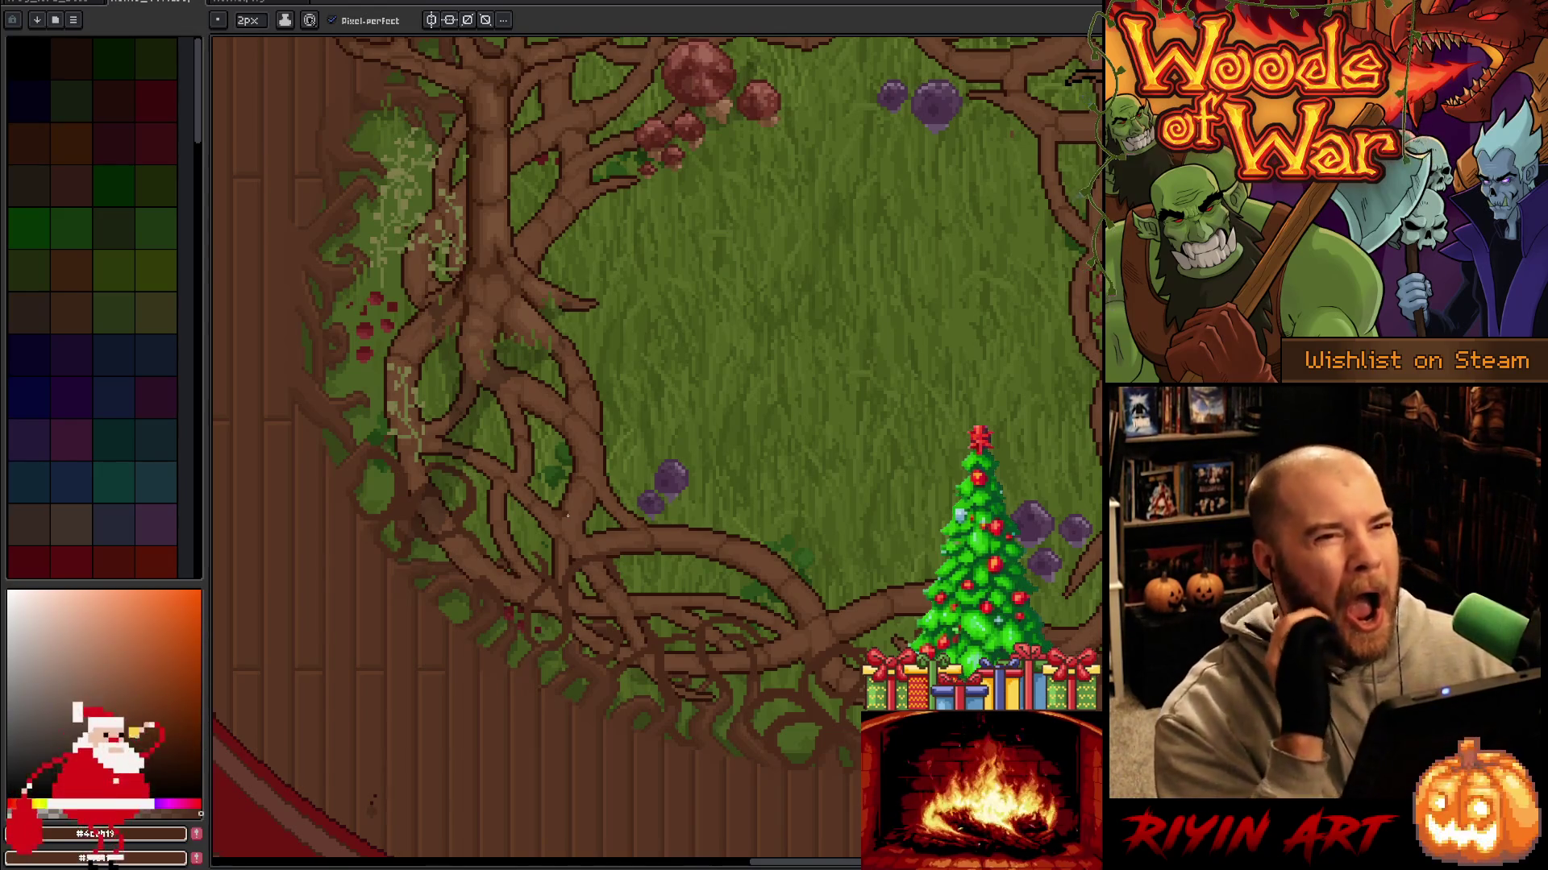
drag(564, 511, 508, 515)
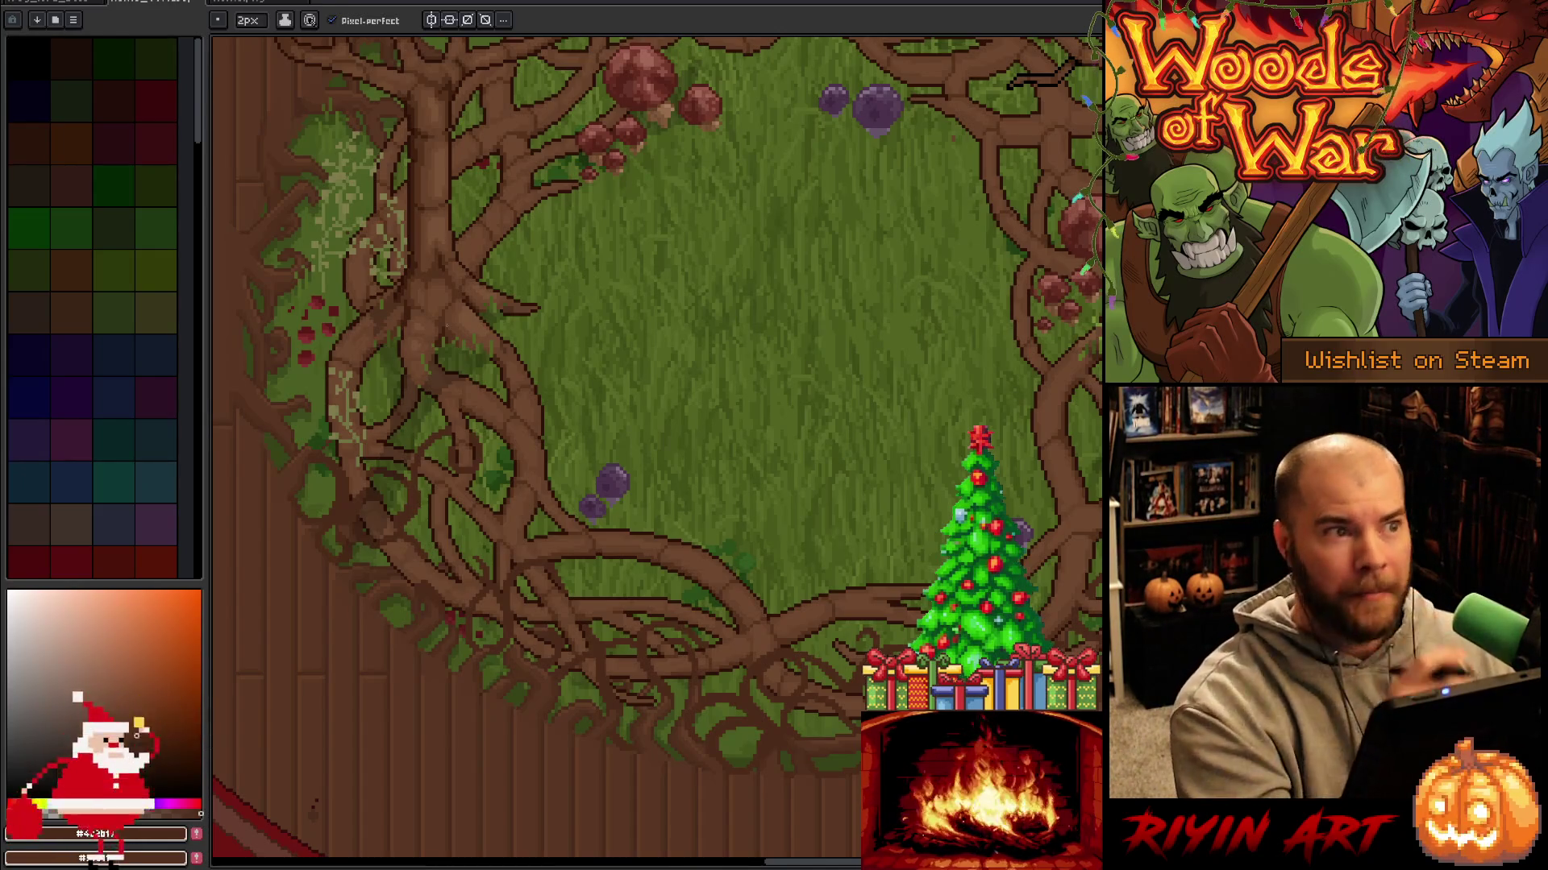
drag(812, 543, 786, 533)
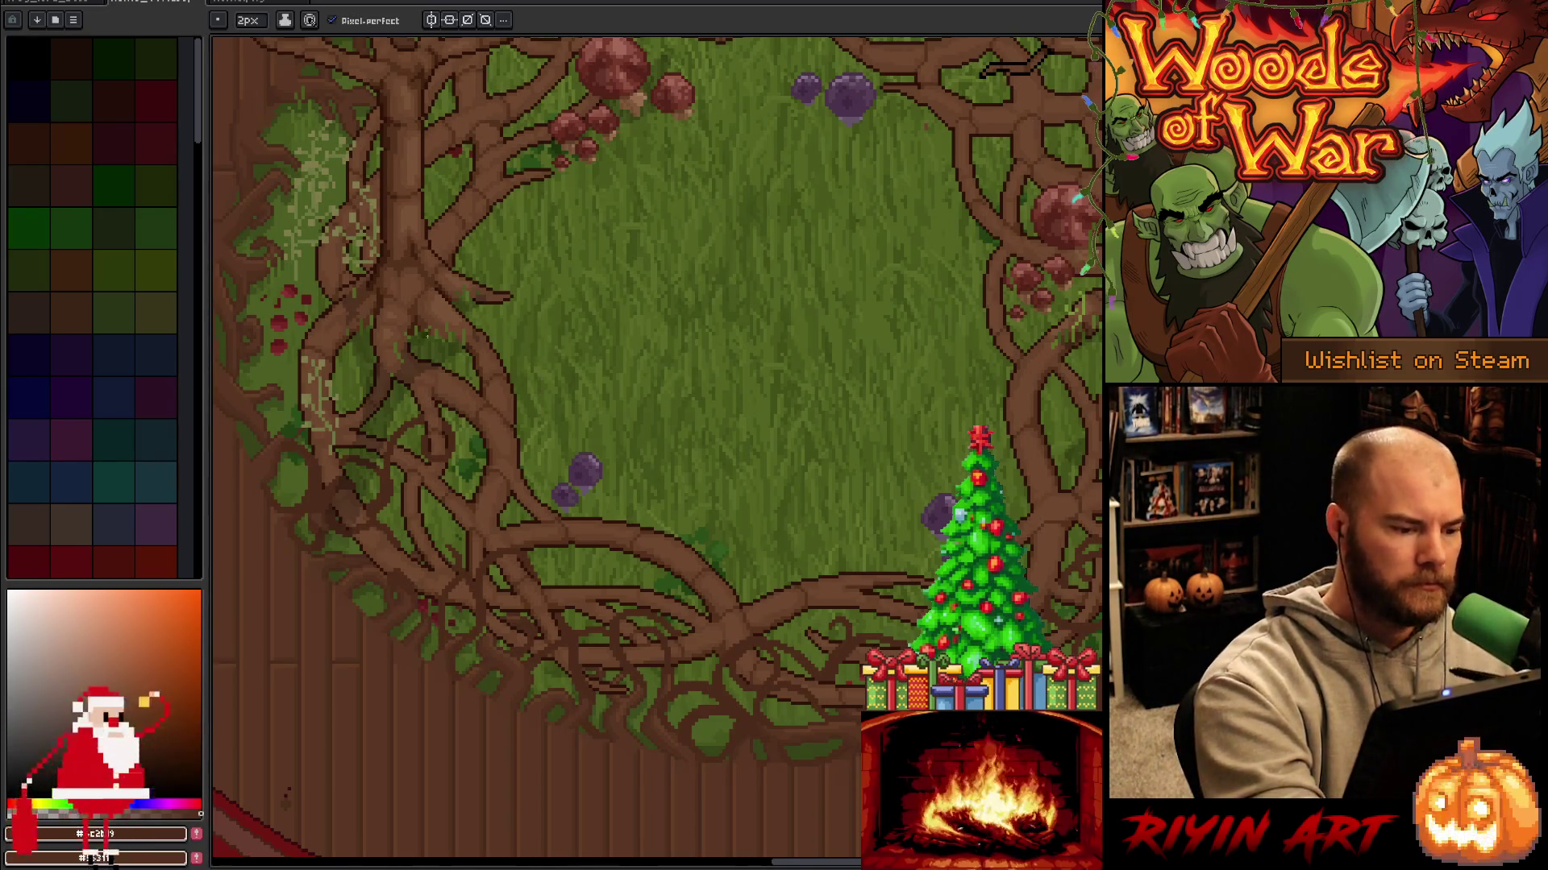
drag(1073, 693, 1097, 681)
drag(552, 460, 665, 522)
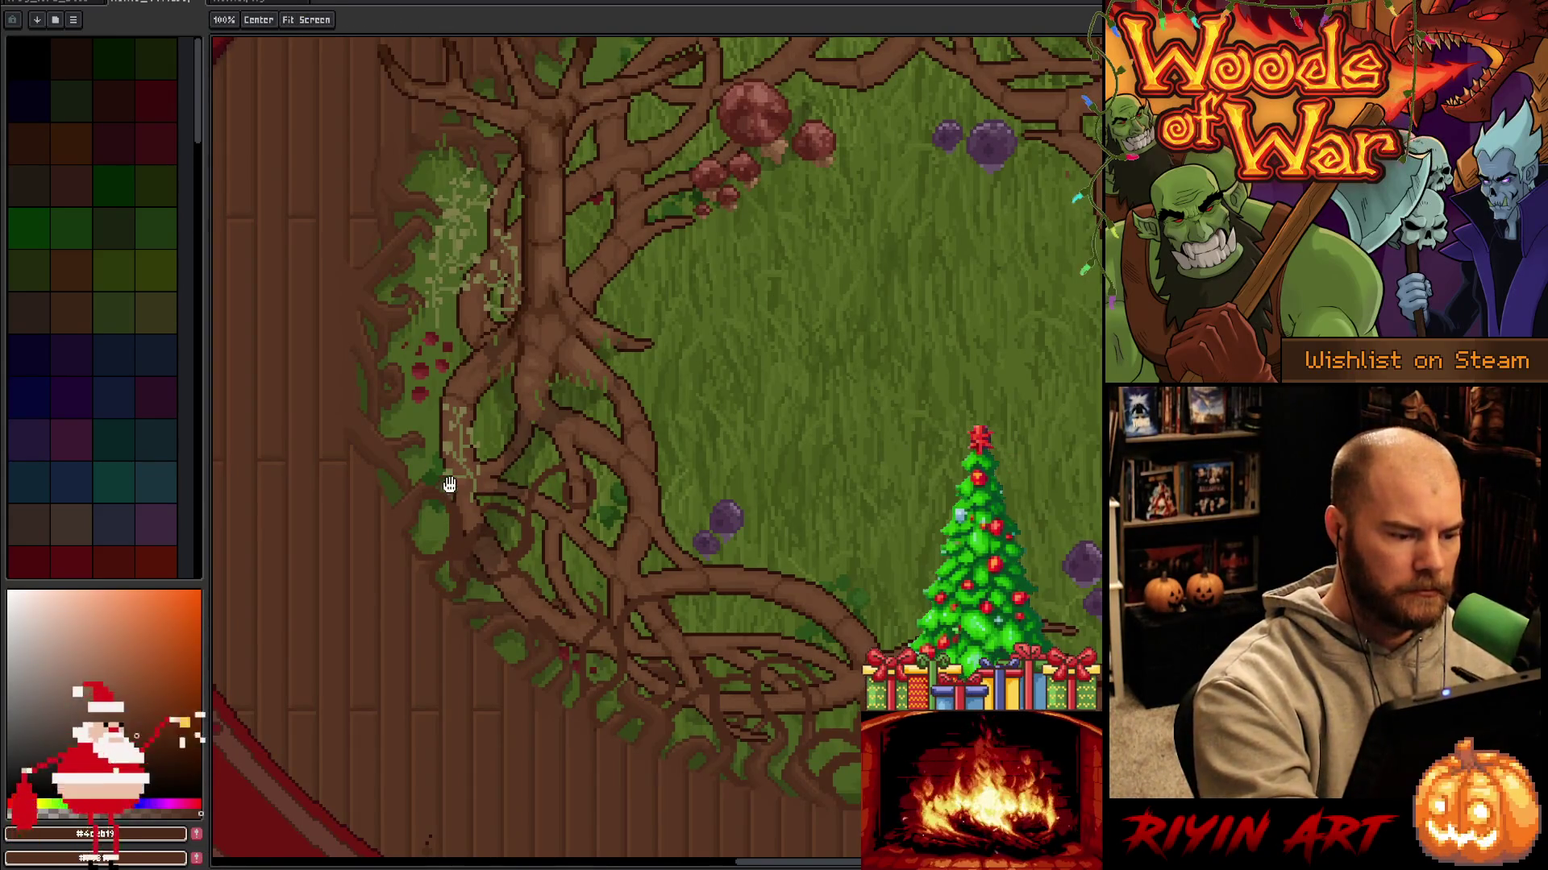
drag(423, 373, 455, 466)
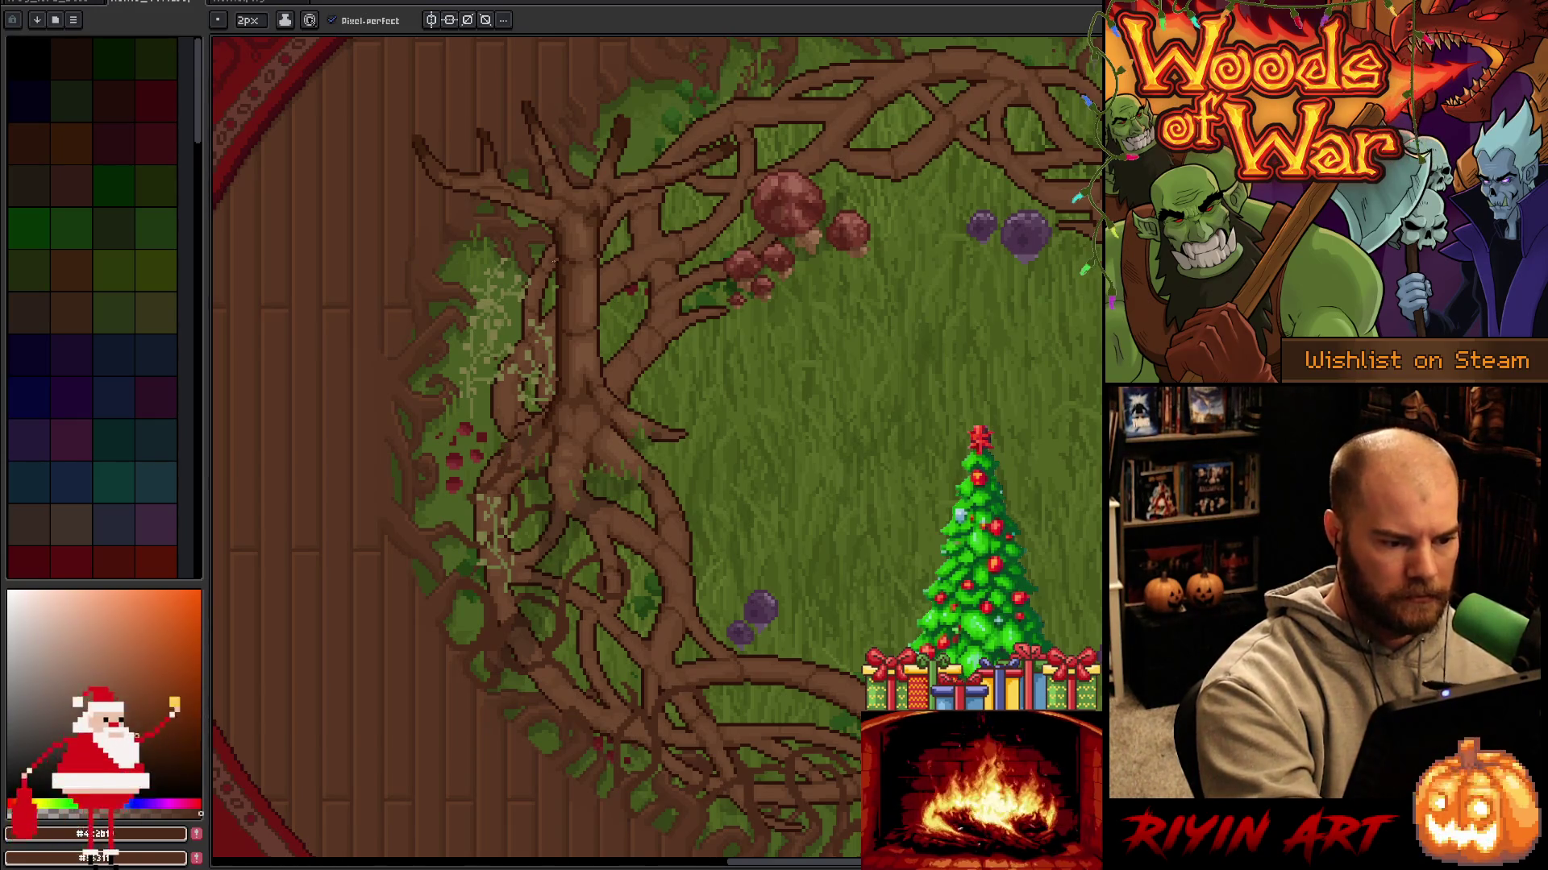
key(e)
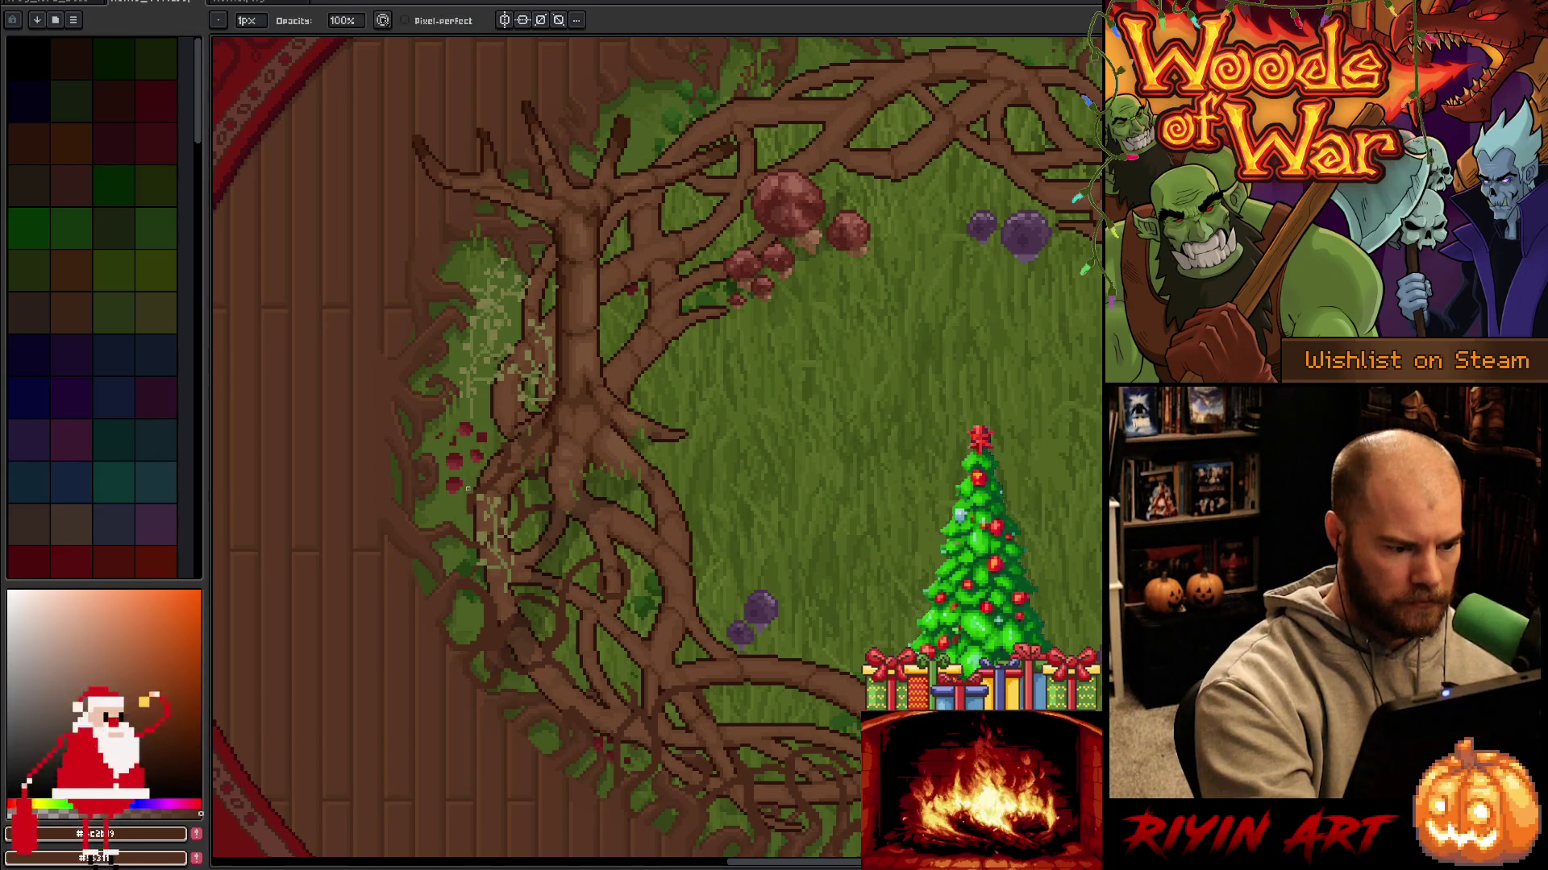
key(b)
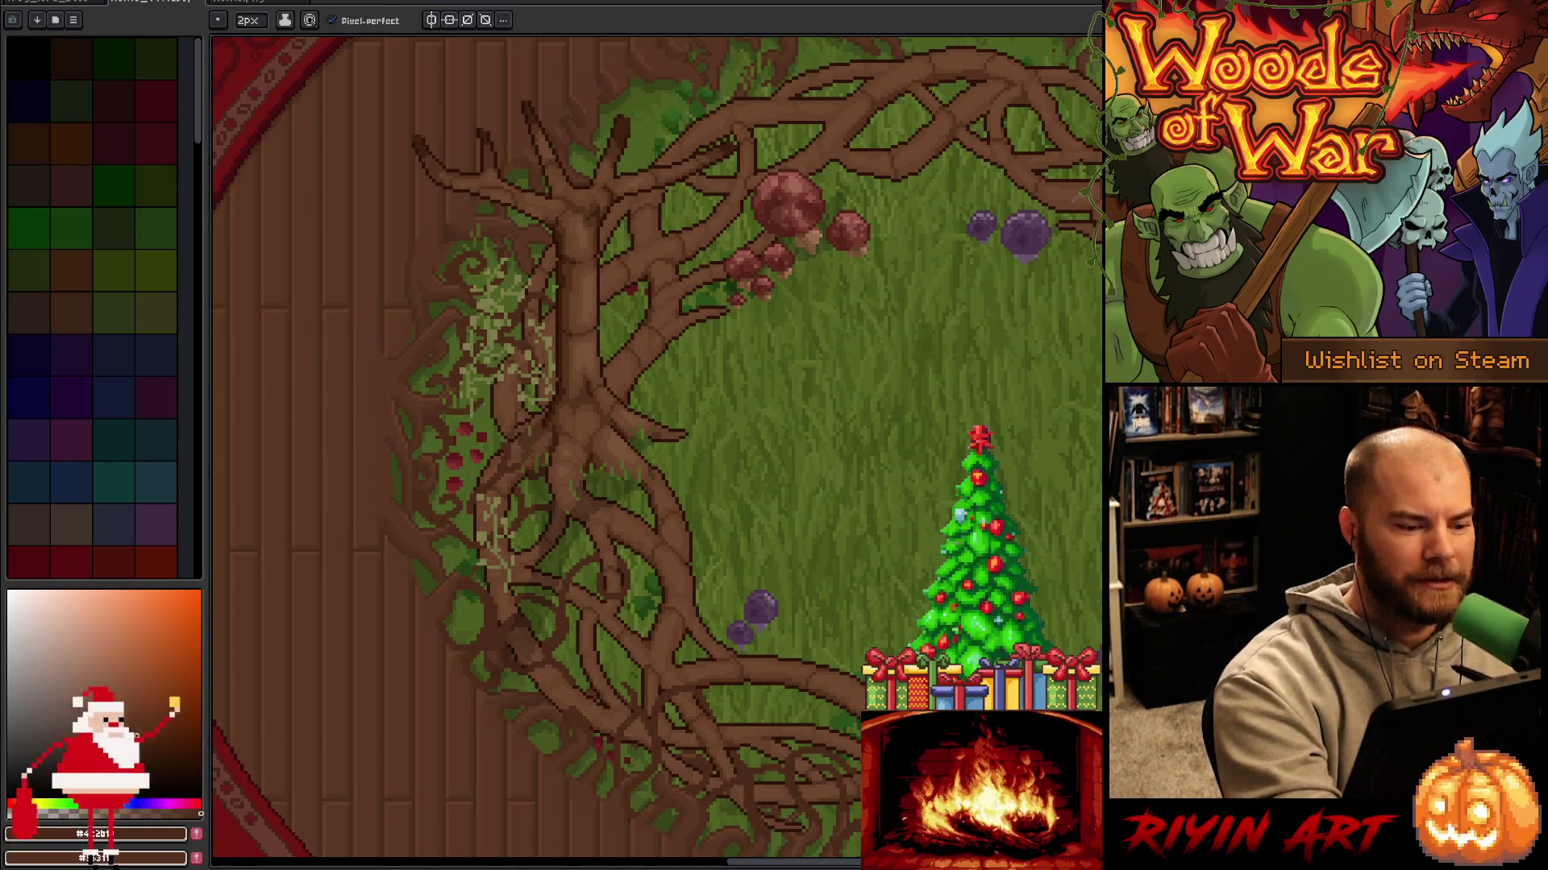
key(h)
drag(872, 551, 611, 535)
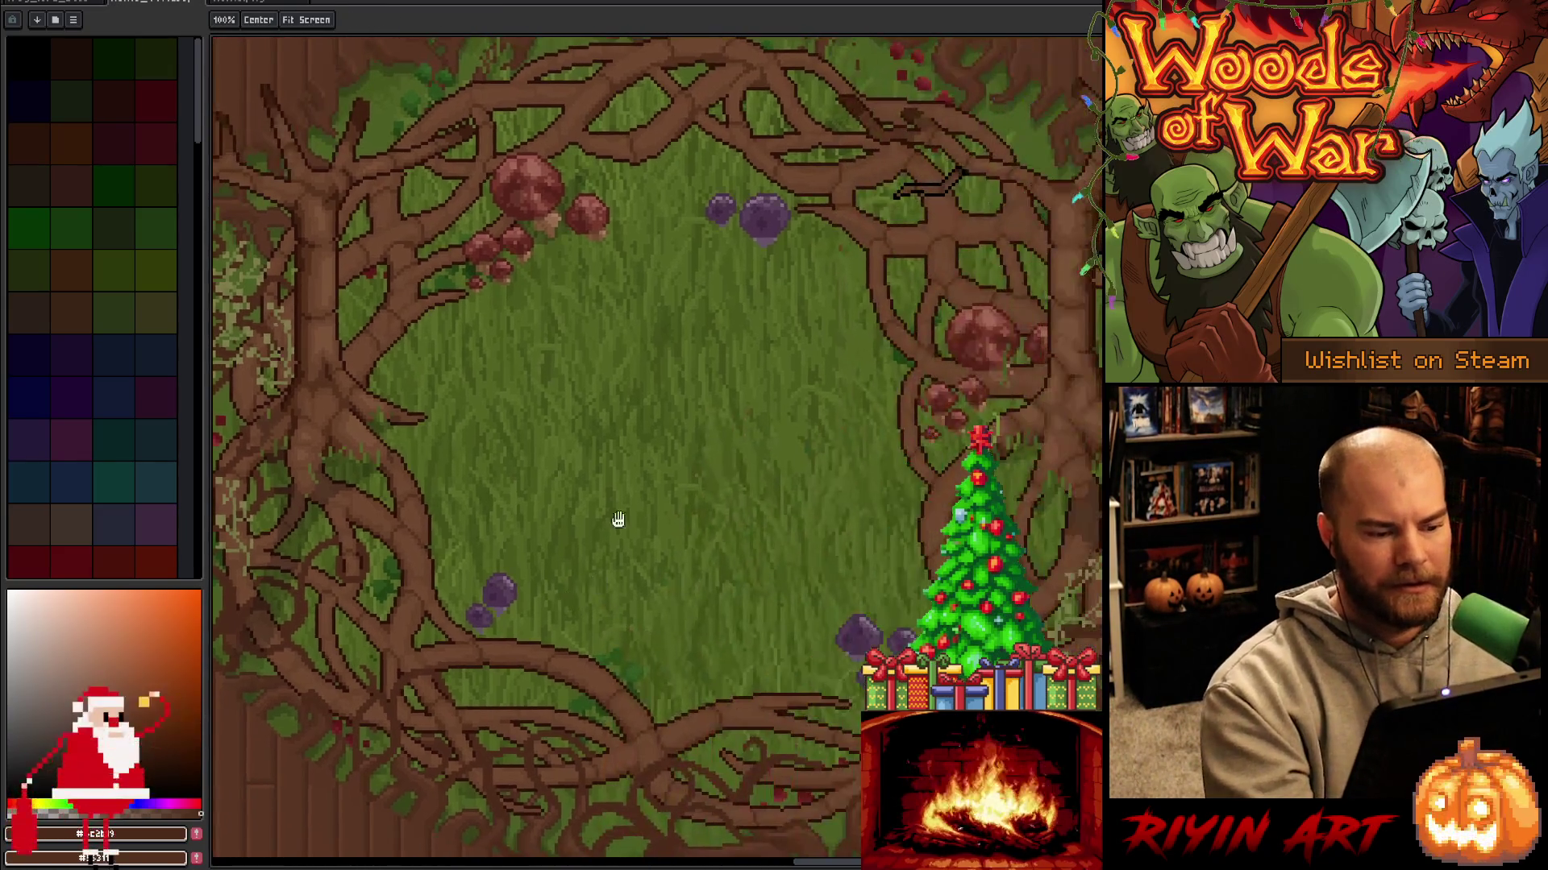
Pan to the top-right trunk and the top edge of the clearing, then return to the pencil.
mouse_move(1081, 111)
mouse_down()
mouse_move(884, 201)
mouse_move(751, 313)
mouse_up()
key(b)
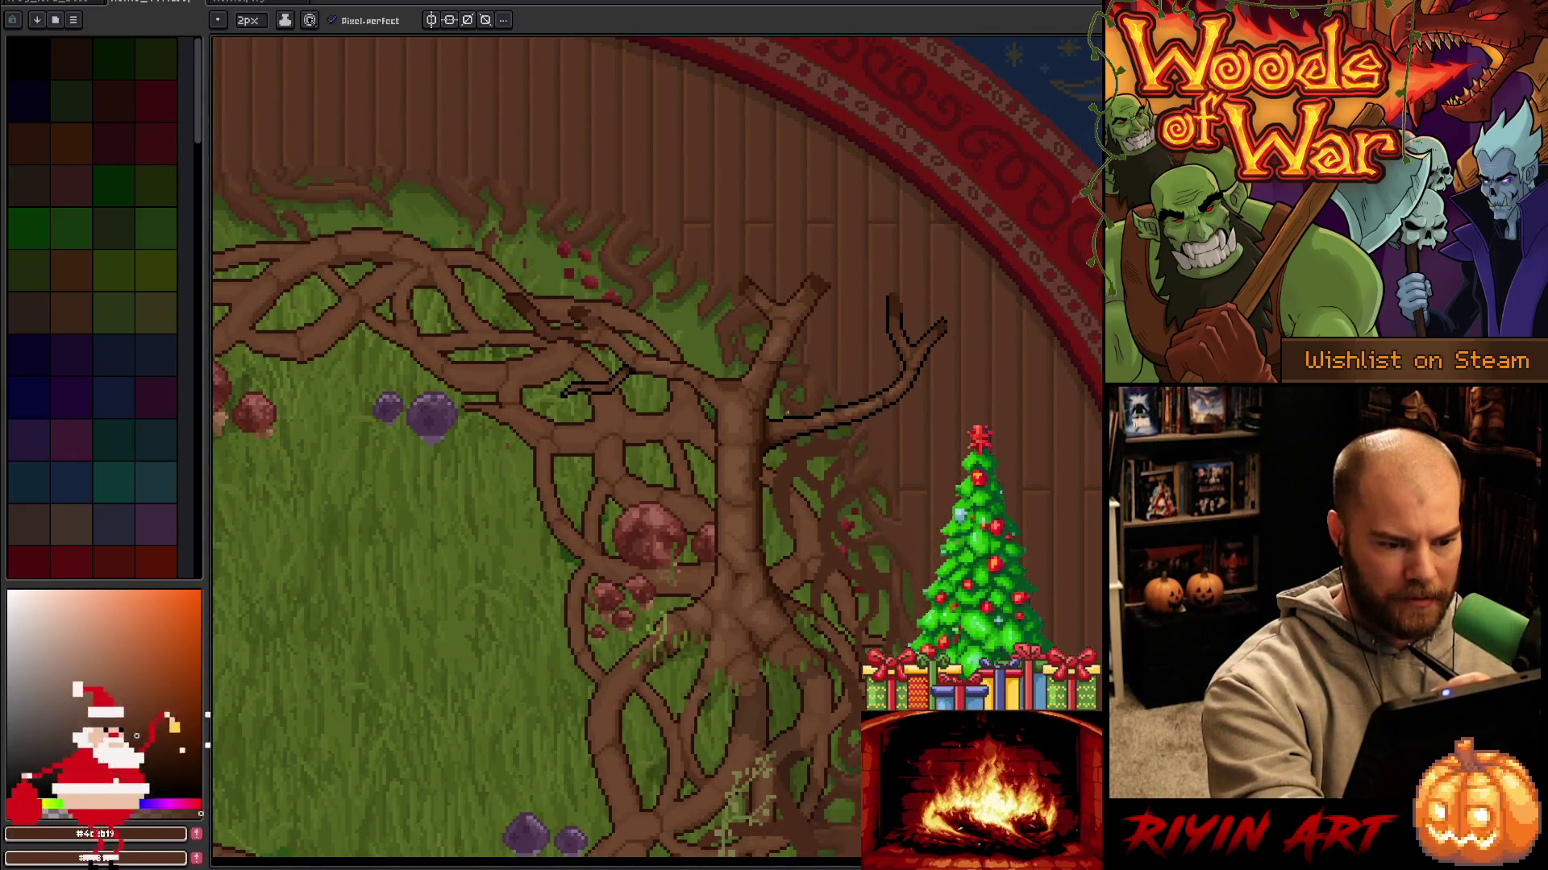
key(h)
drag(821, 387, 919, 491)
drag(808, 346, 926, 356)
drag(838, 326, 961, 323)
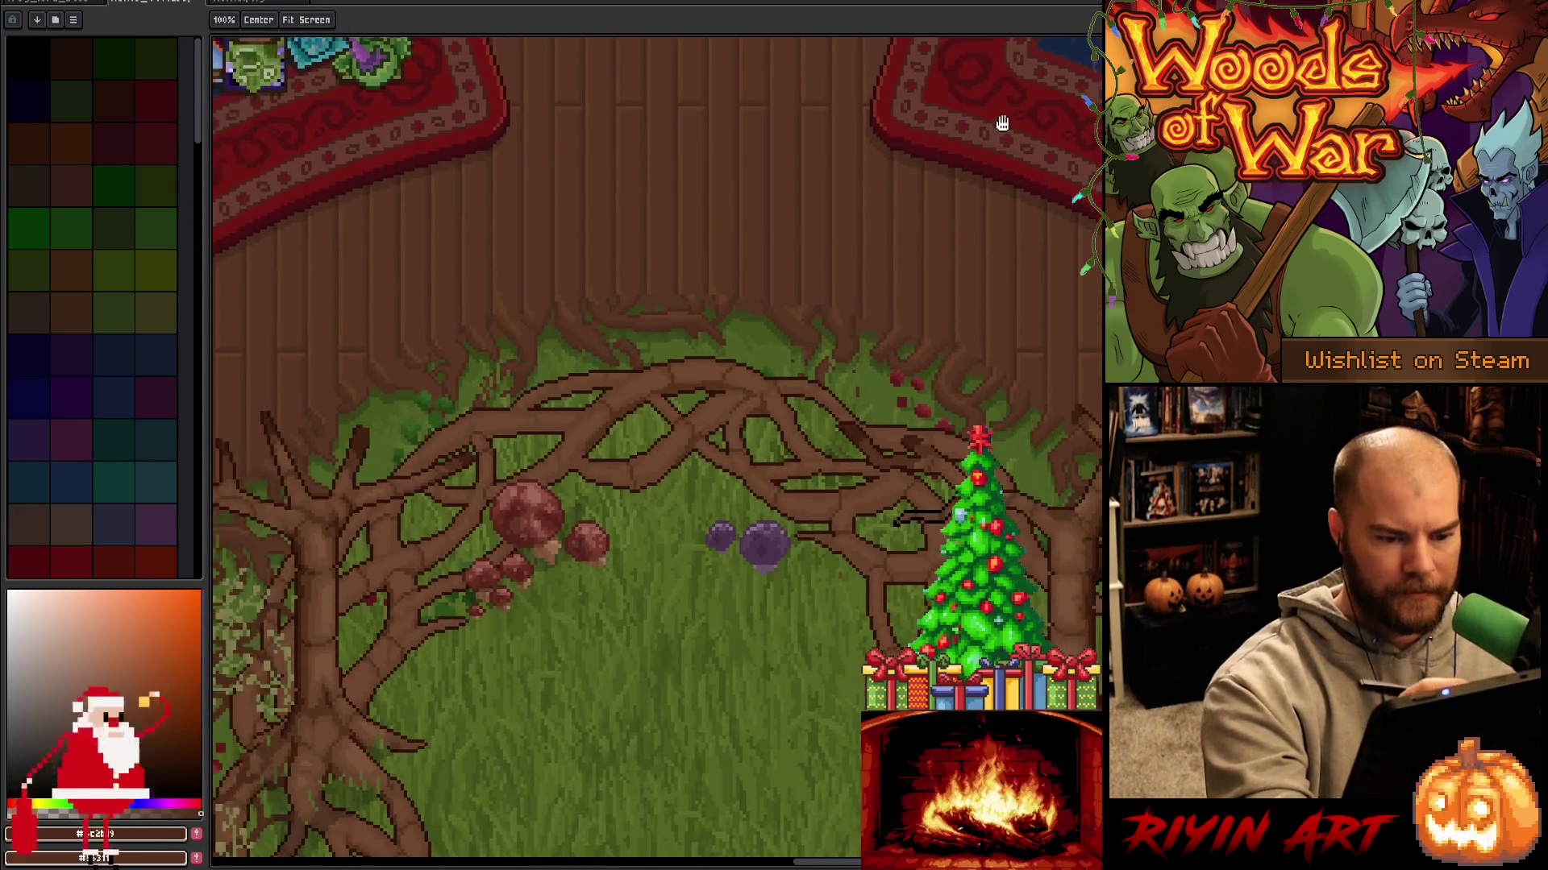
key(b)
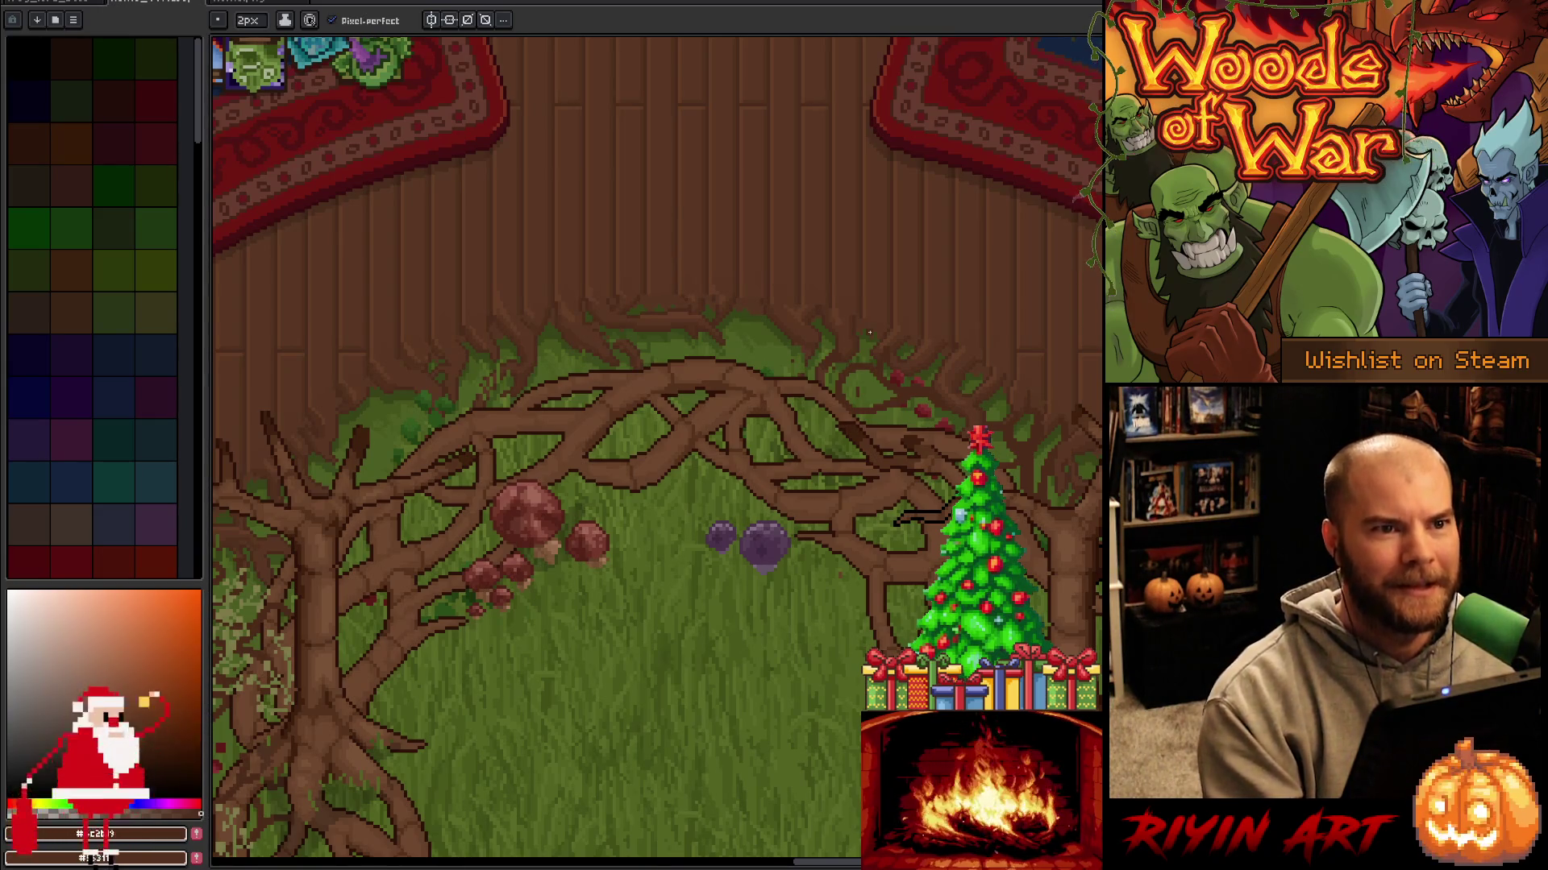
Draw dark root tendrils along the top edge of the upper branch near the trunk.
drag(926, 456, 726, 422)
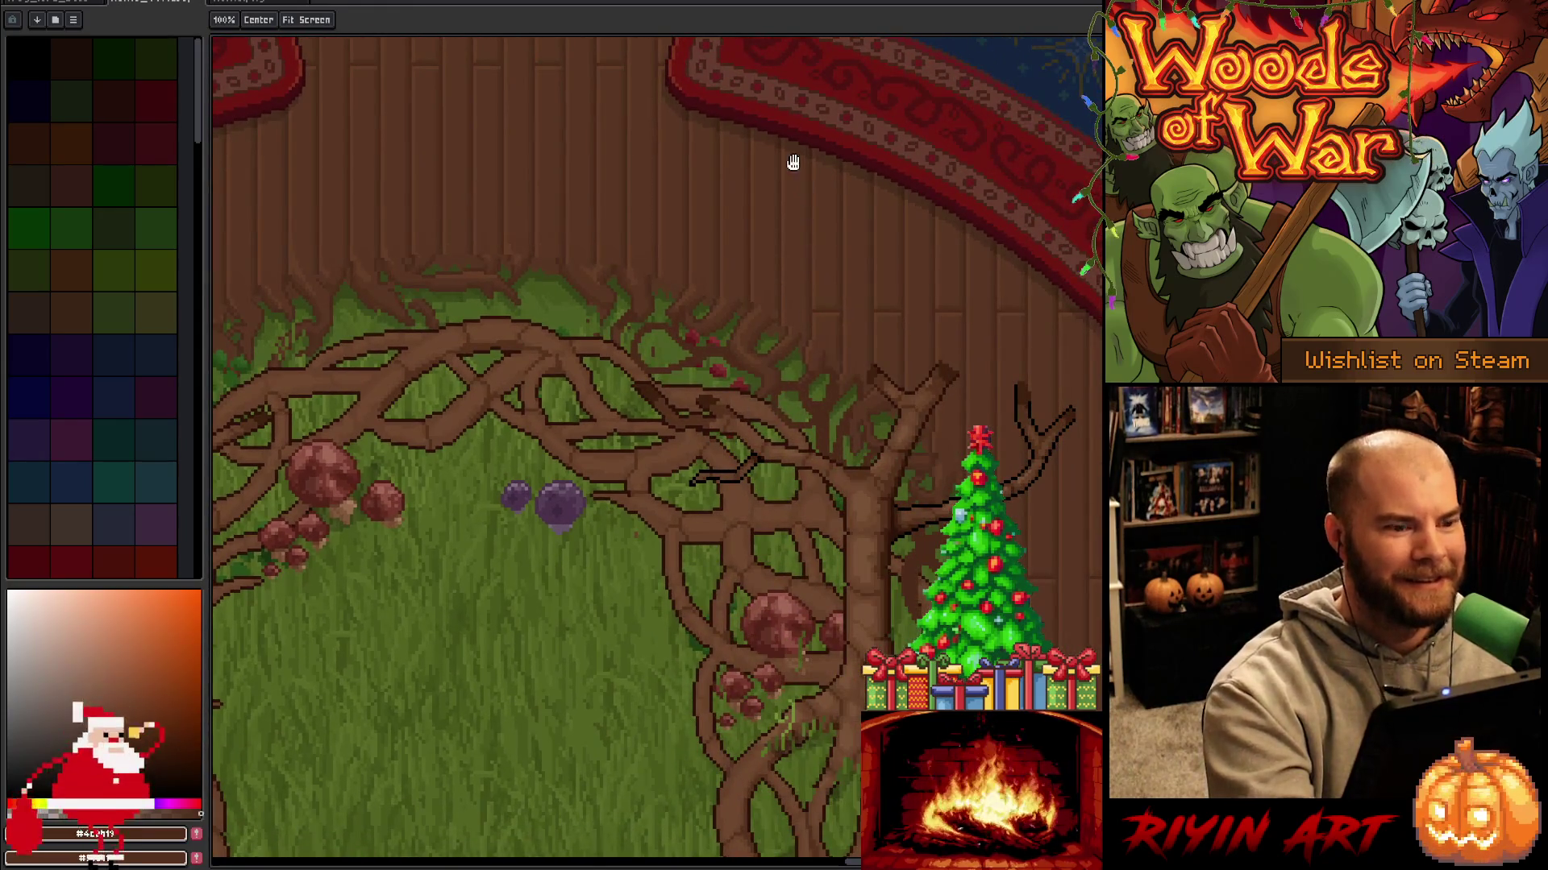
key(b)
key(b)
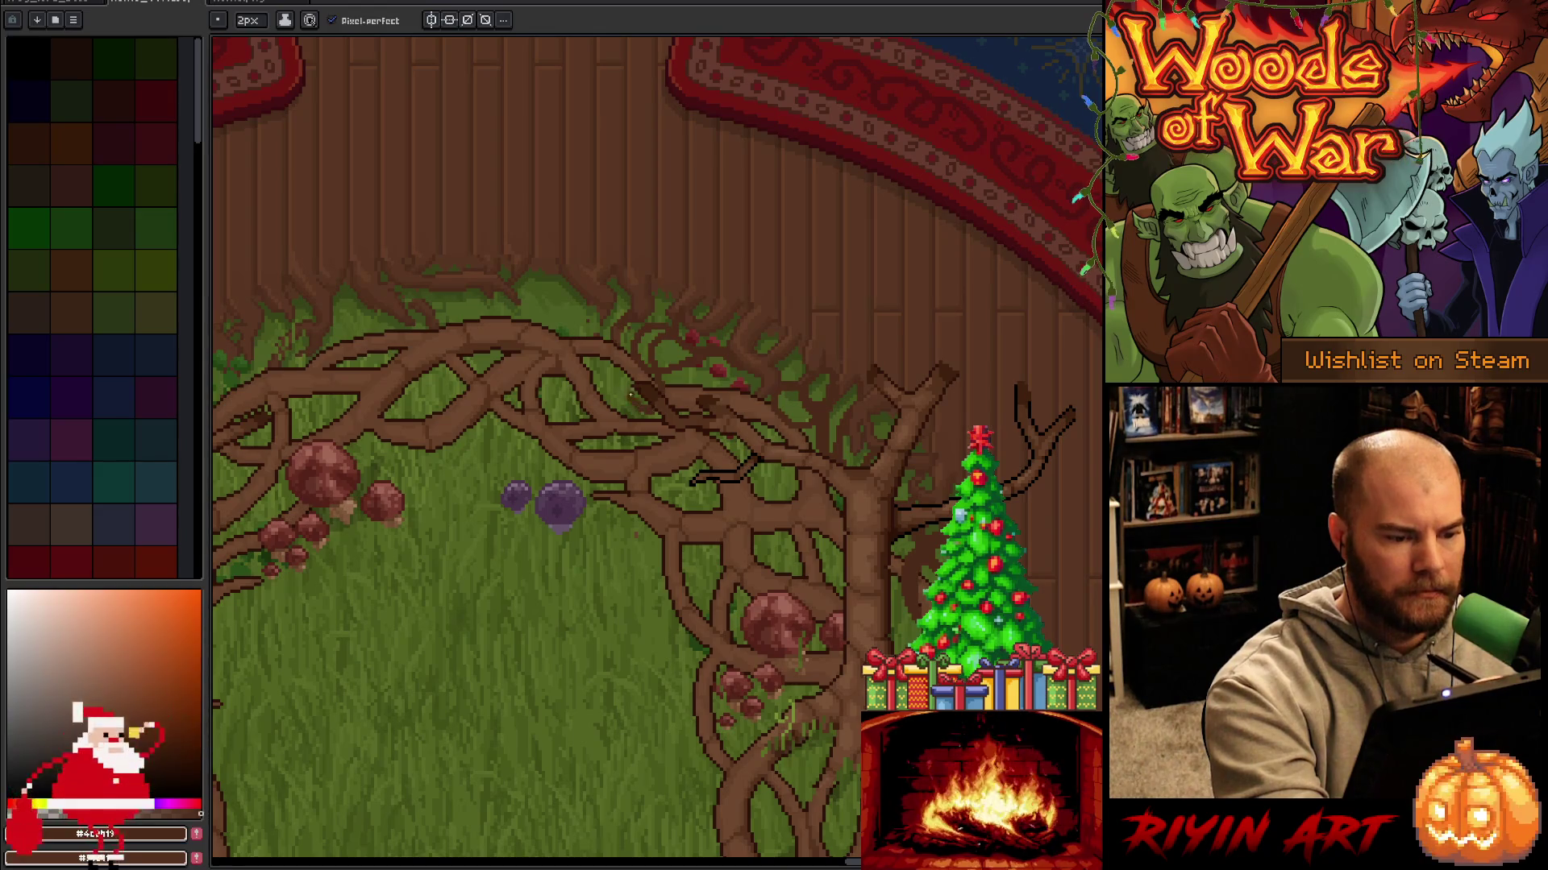
key(b)
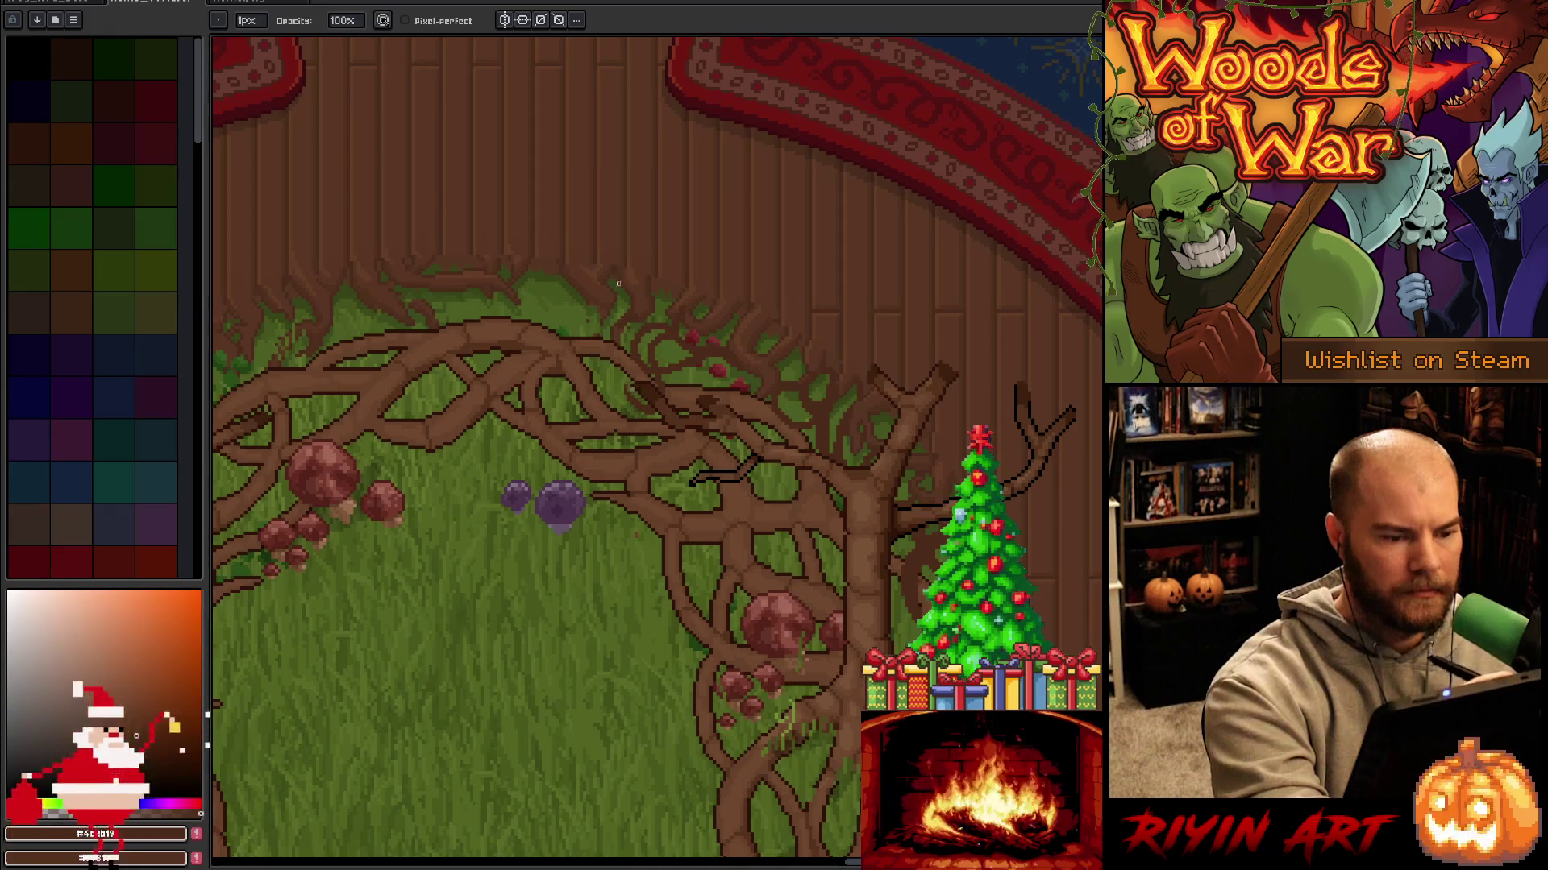
key(e)
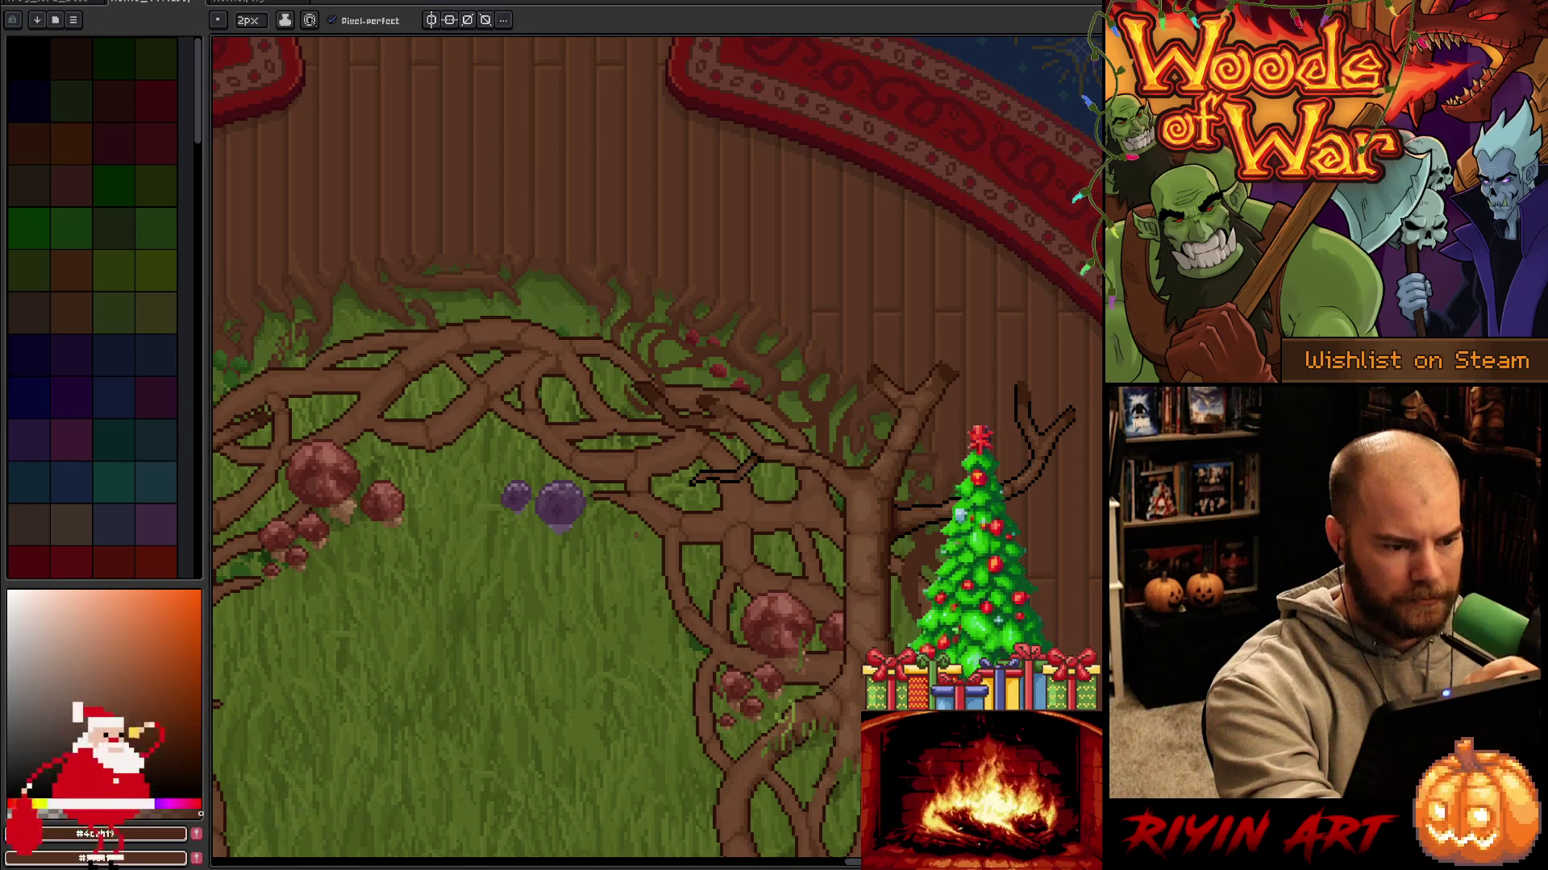
drag(608, 317, 498, 318)
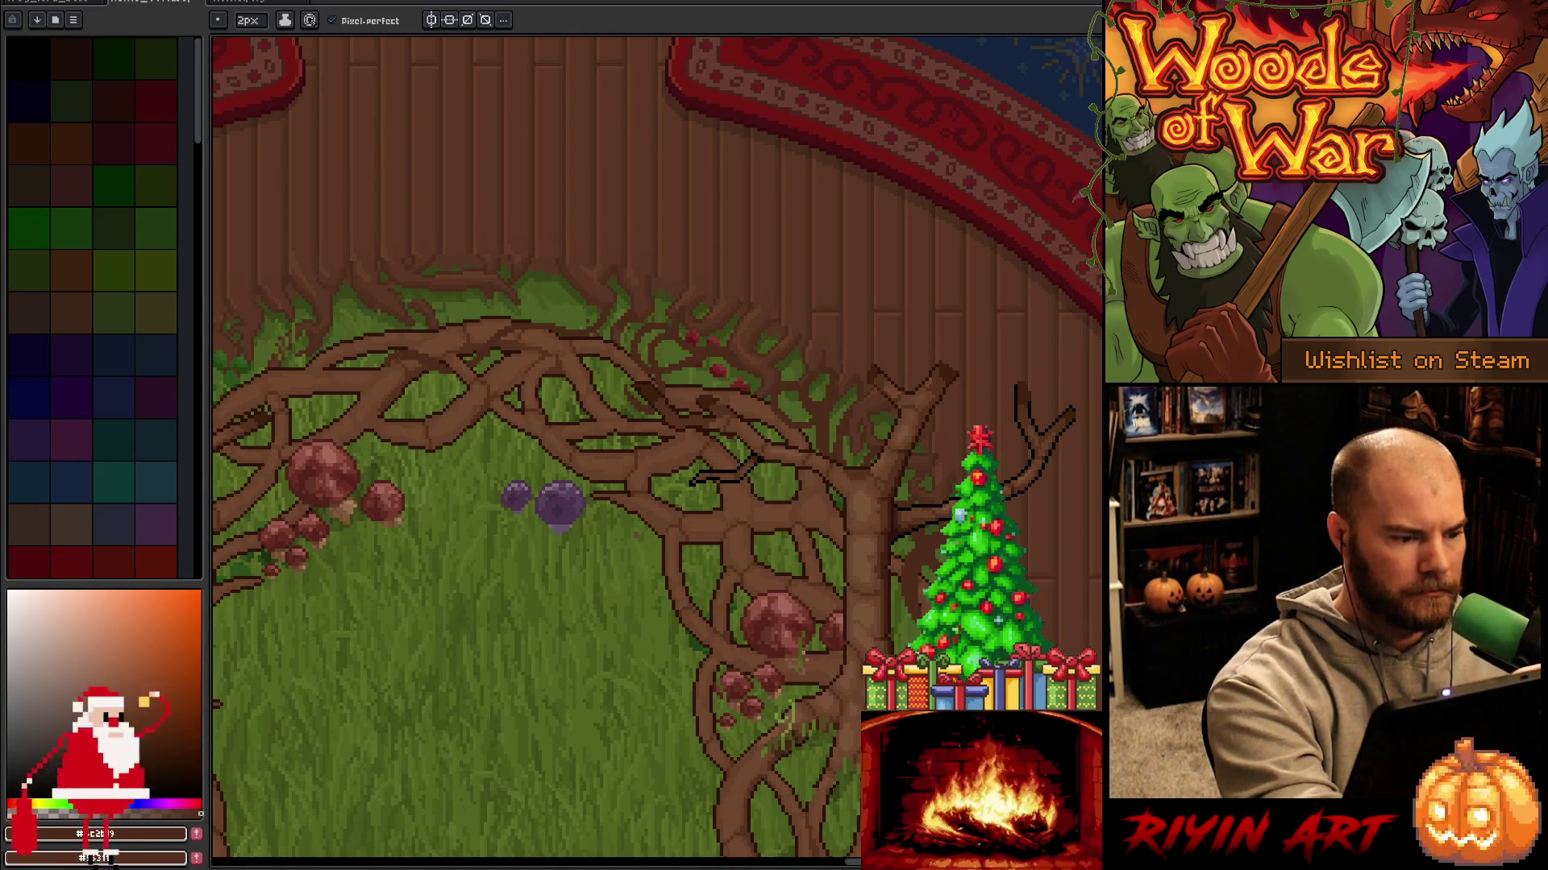
key(b)
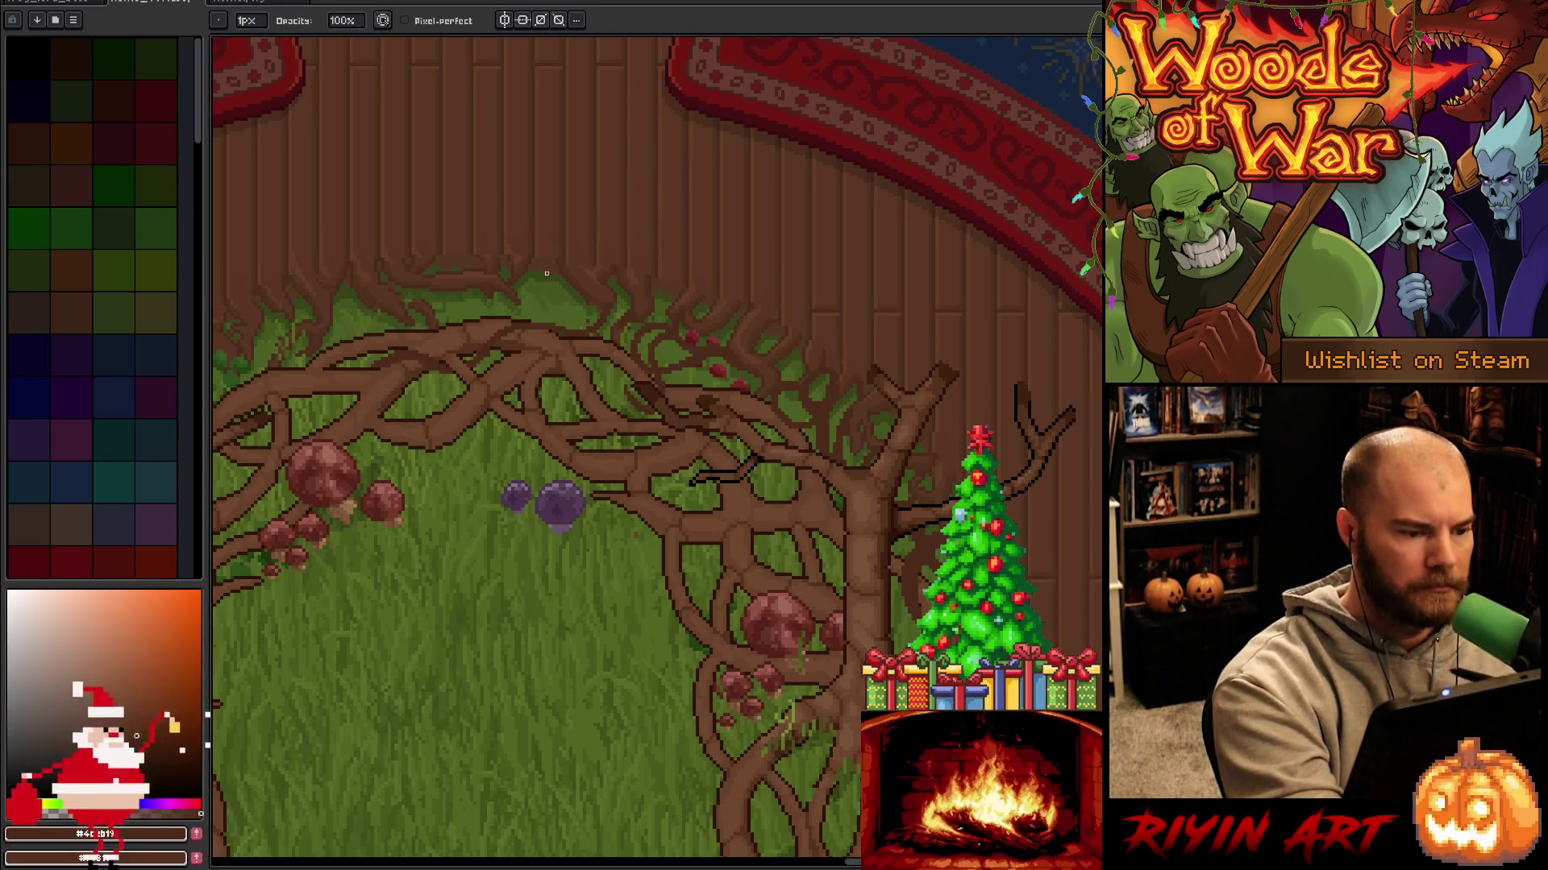
key(e)
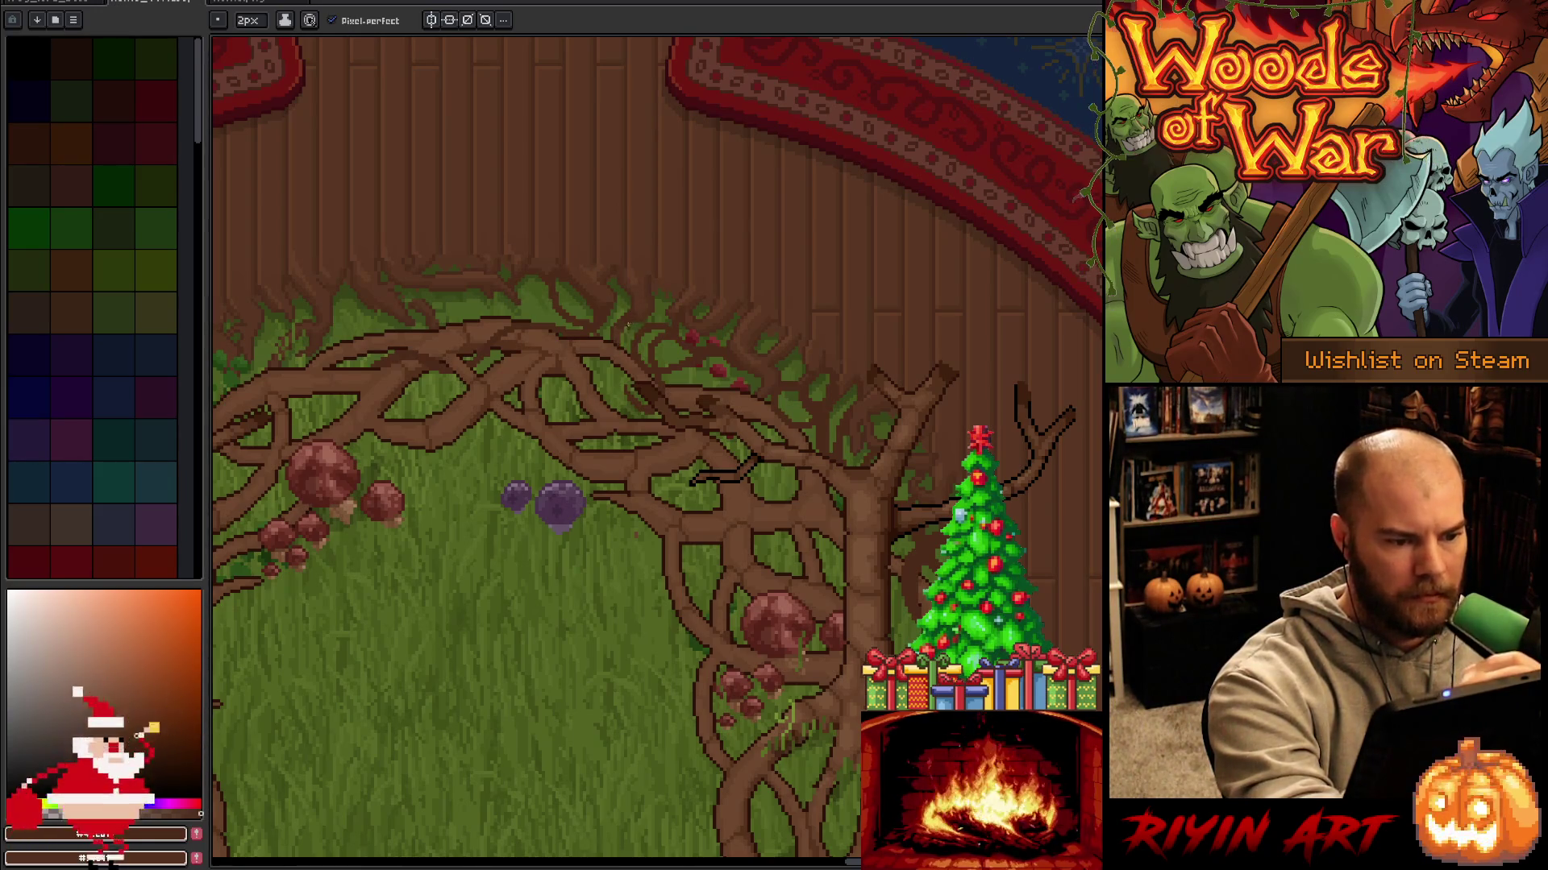
Save the artwork with Ctrl+S and nudge the view of the upper roots.
key(b)
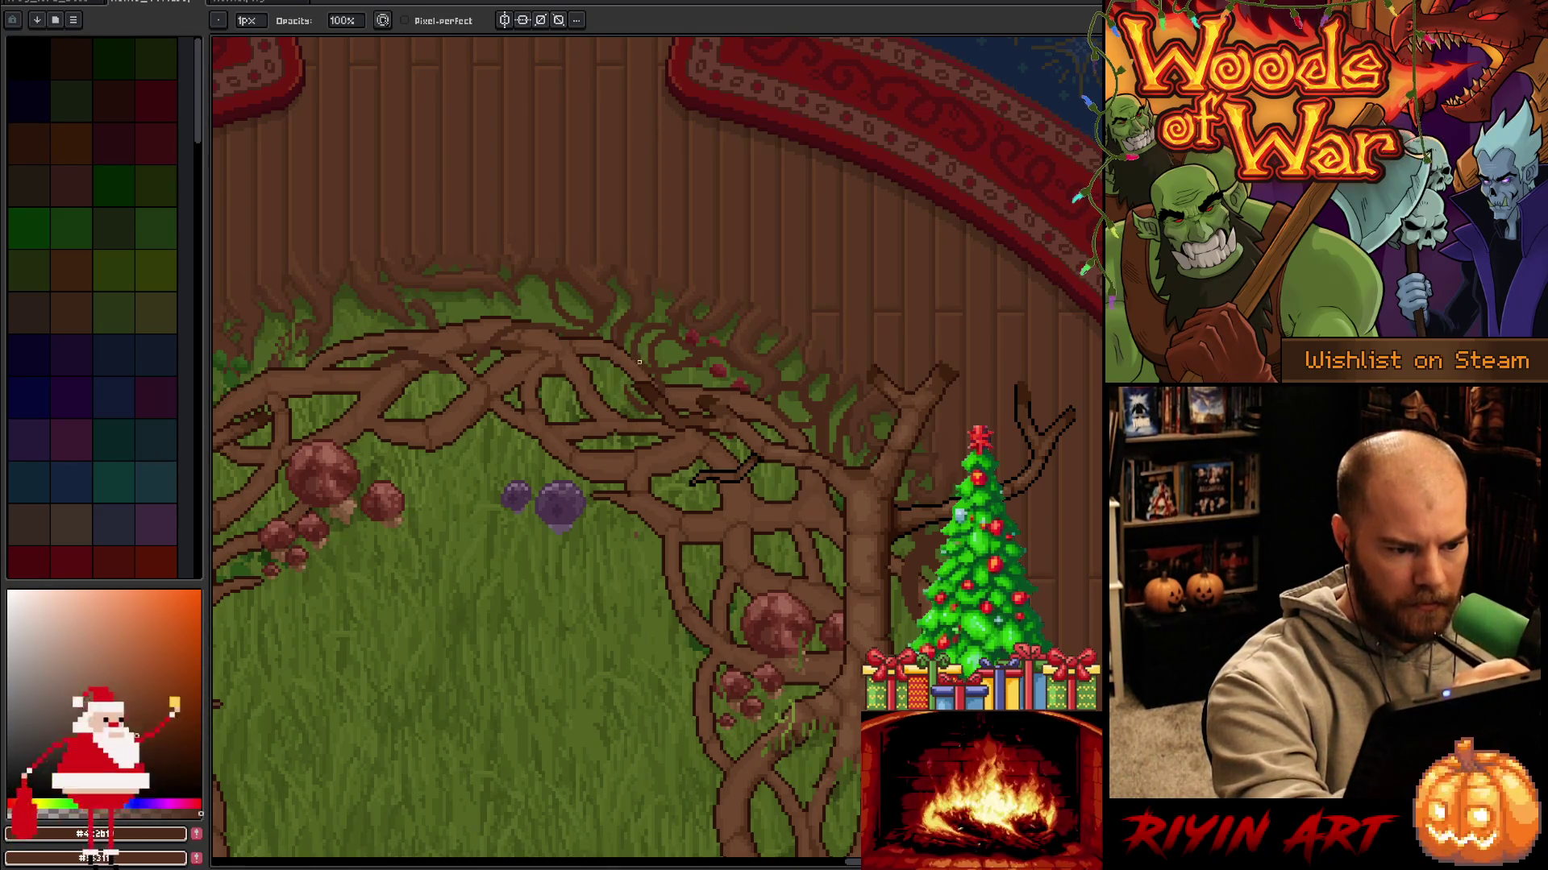
key(e)
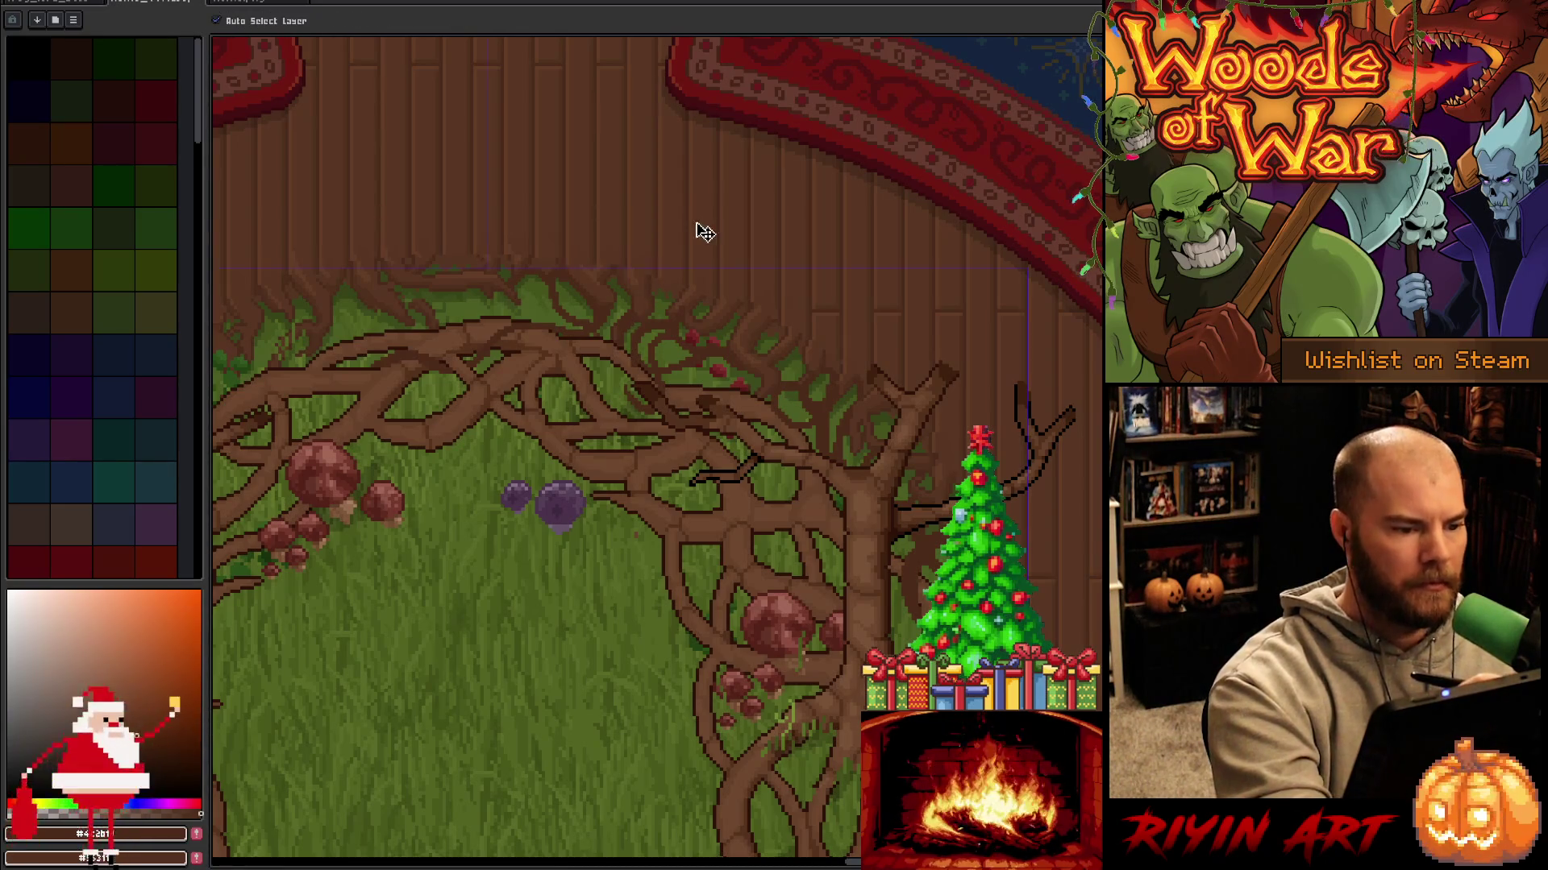
key(ctrl+s)
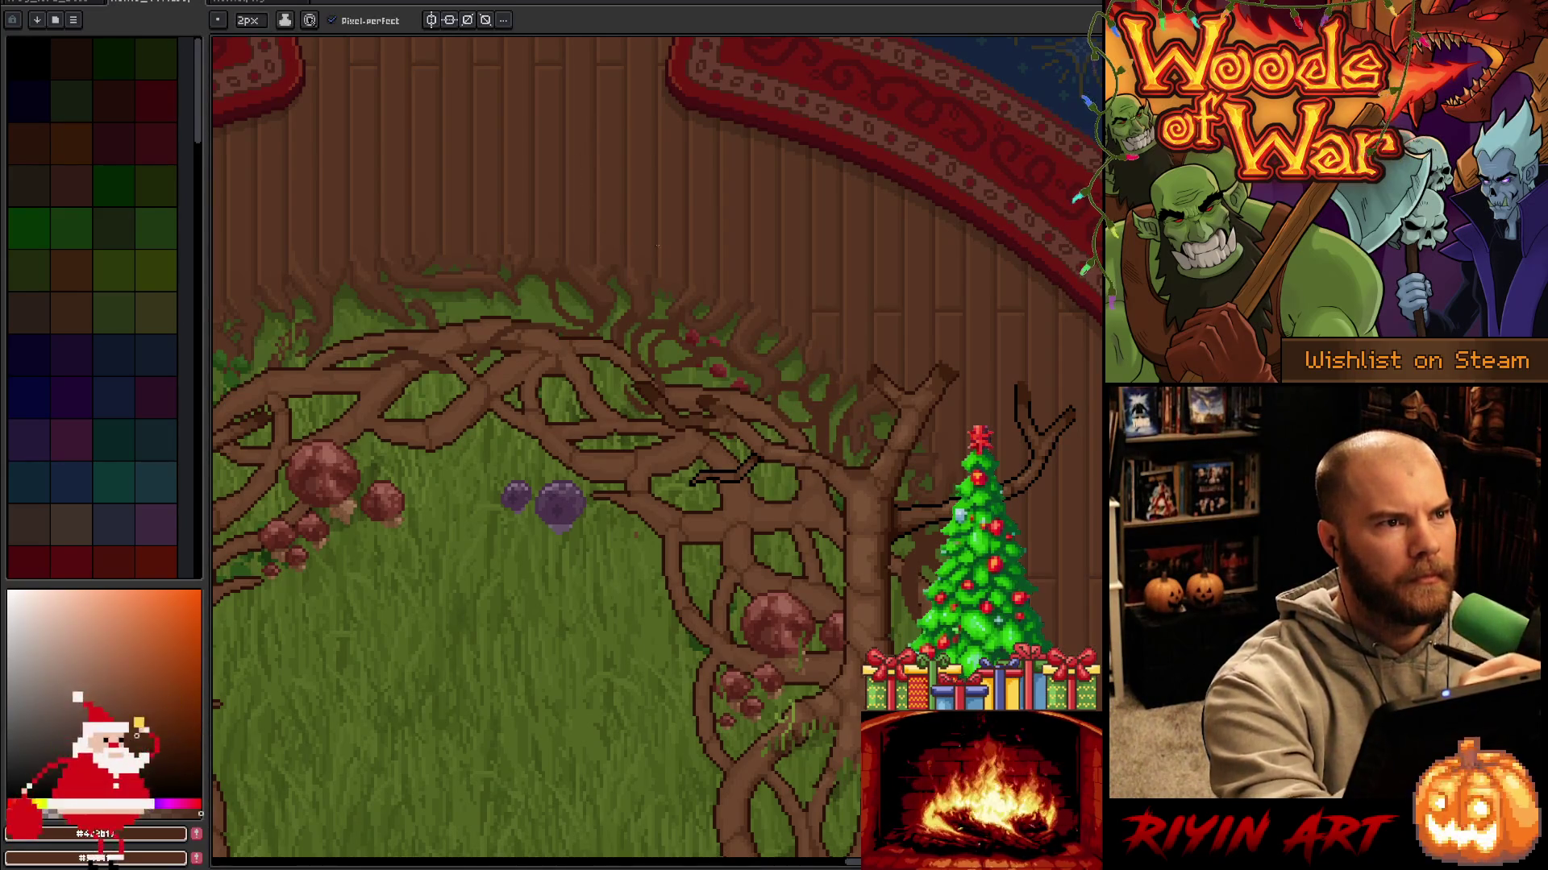
key(e)
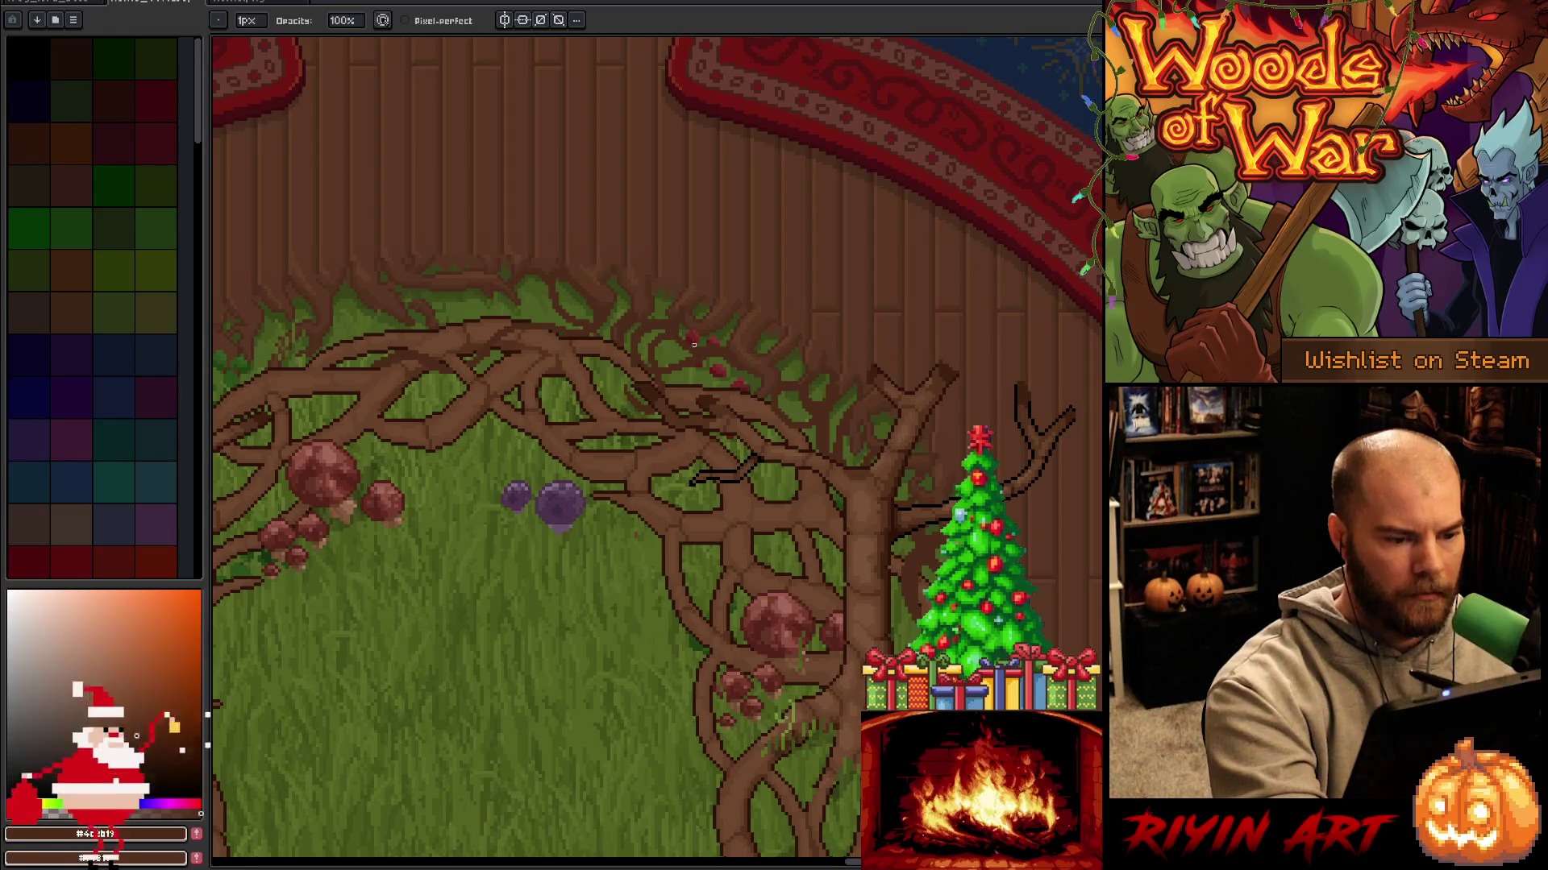
key(b)
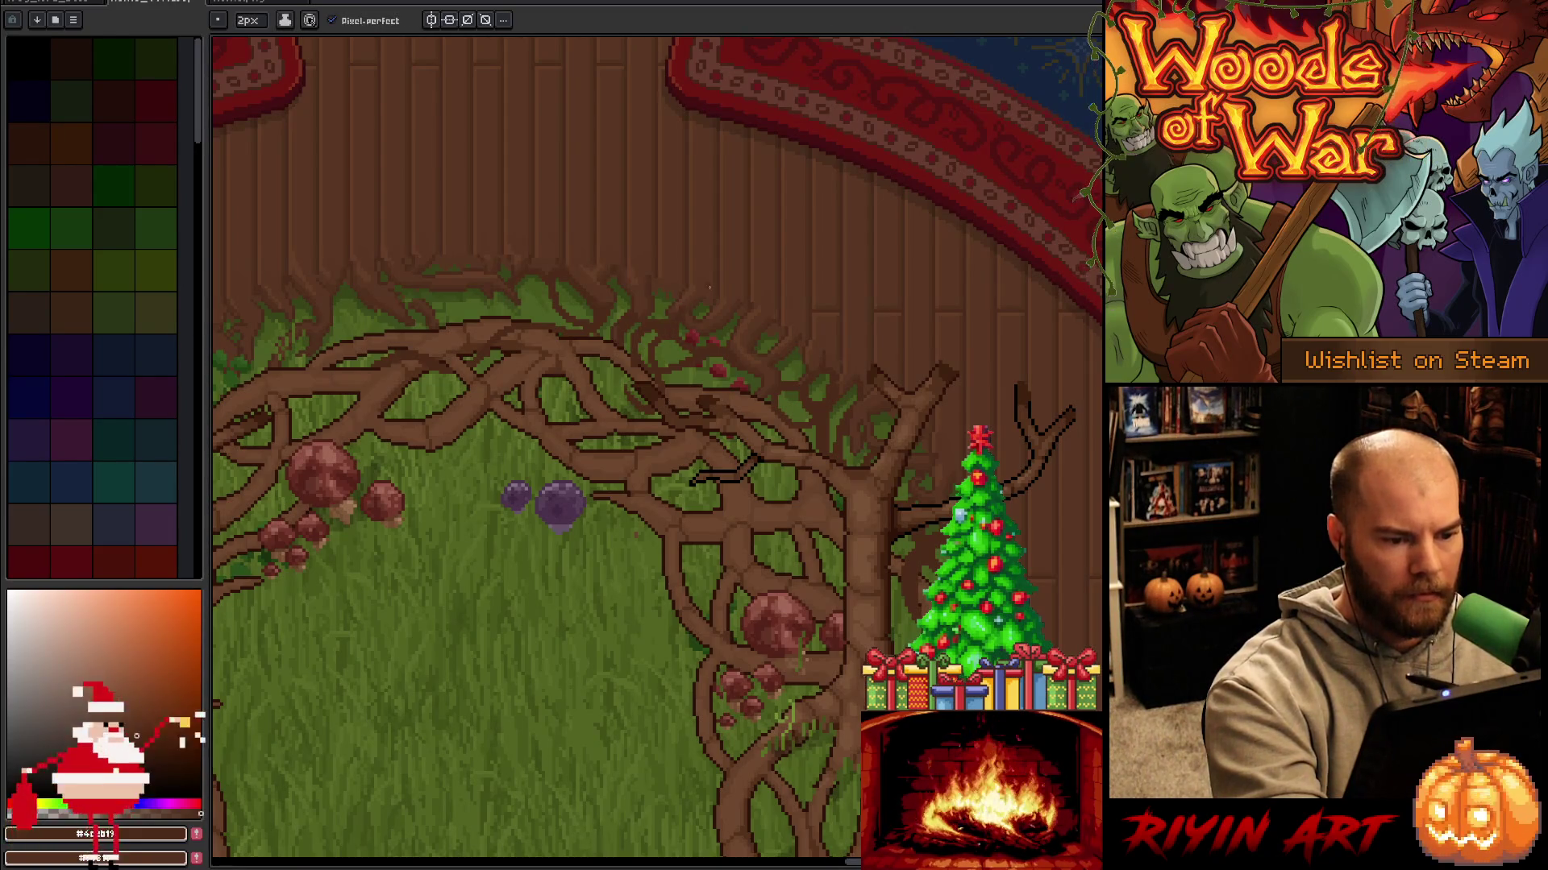
drag(677, 475, 697, 427)
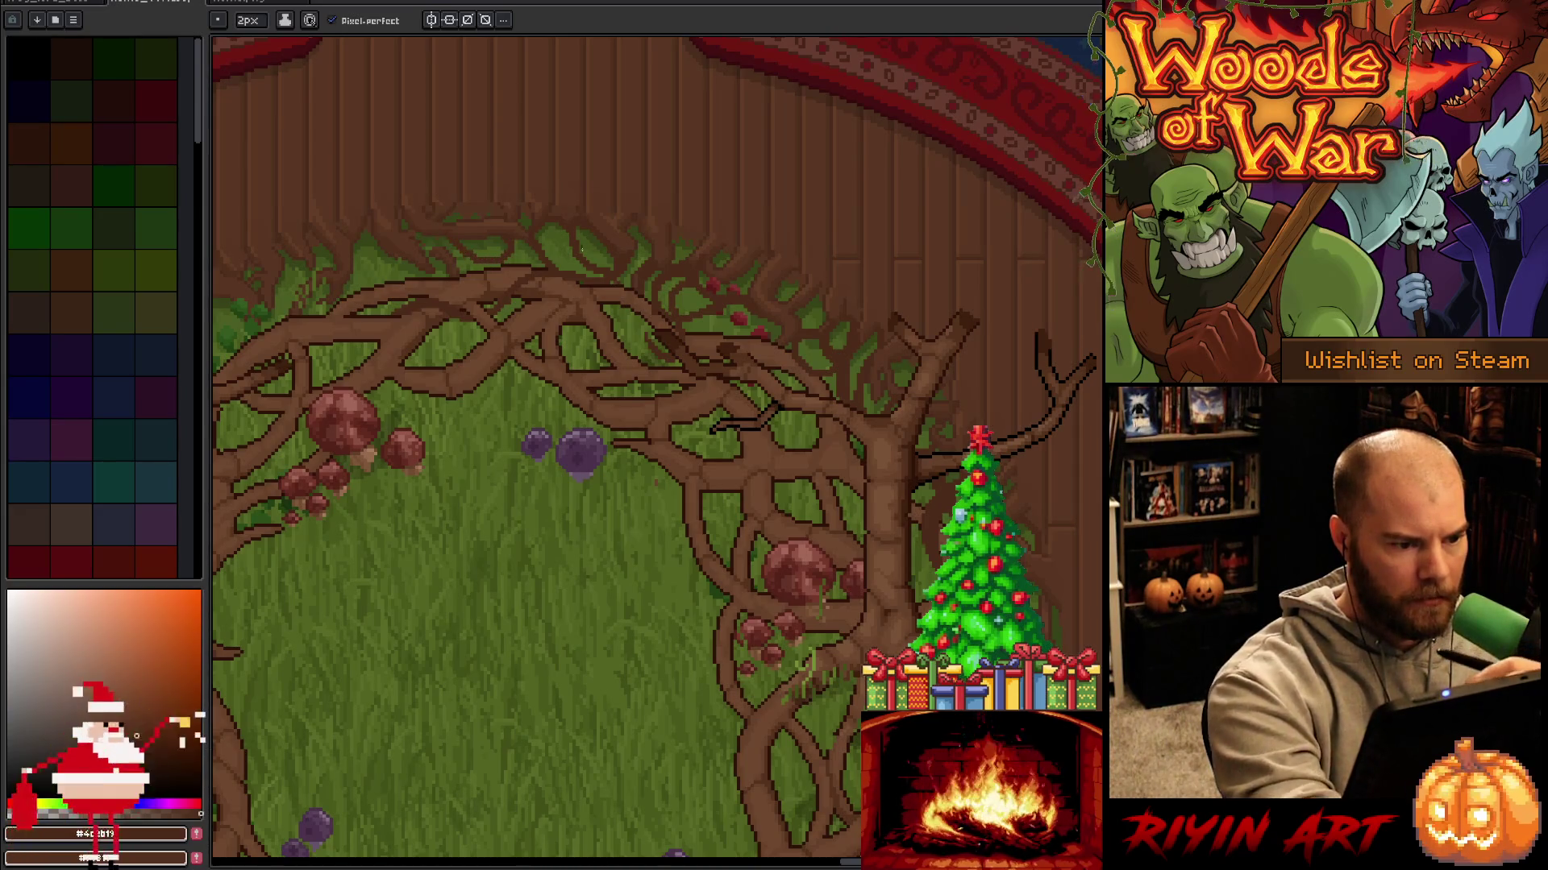
Refine the upper root pixels, alternating between pencil and eraser.
scroll(581, 245, down, 2)
scroll(883, 310, up, 2)
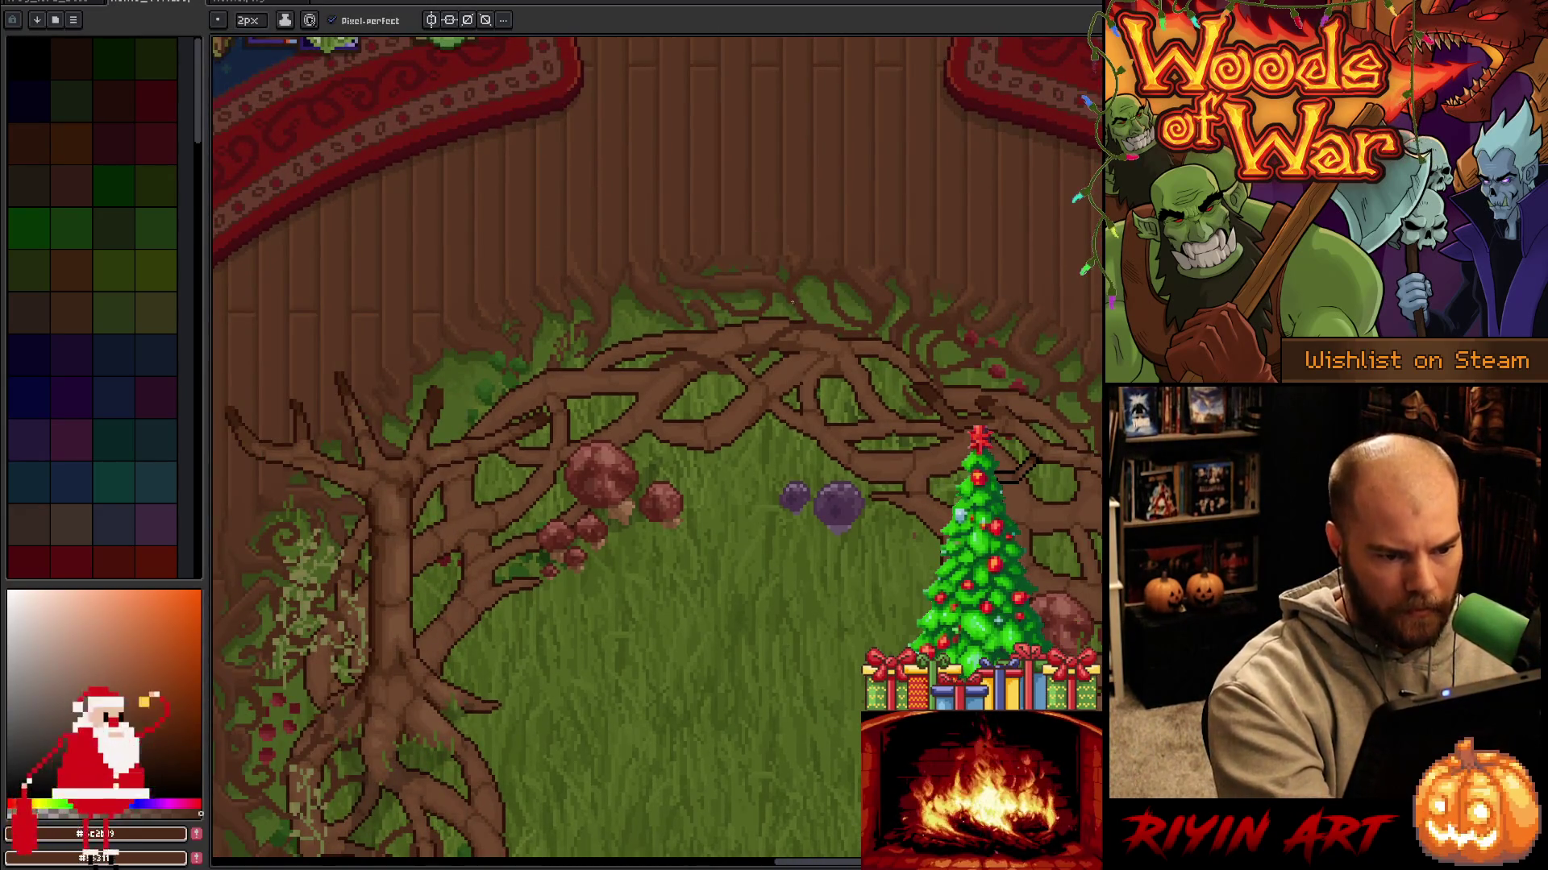
key(b)
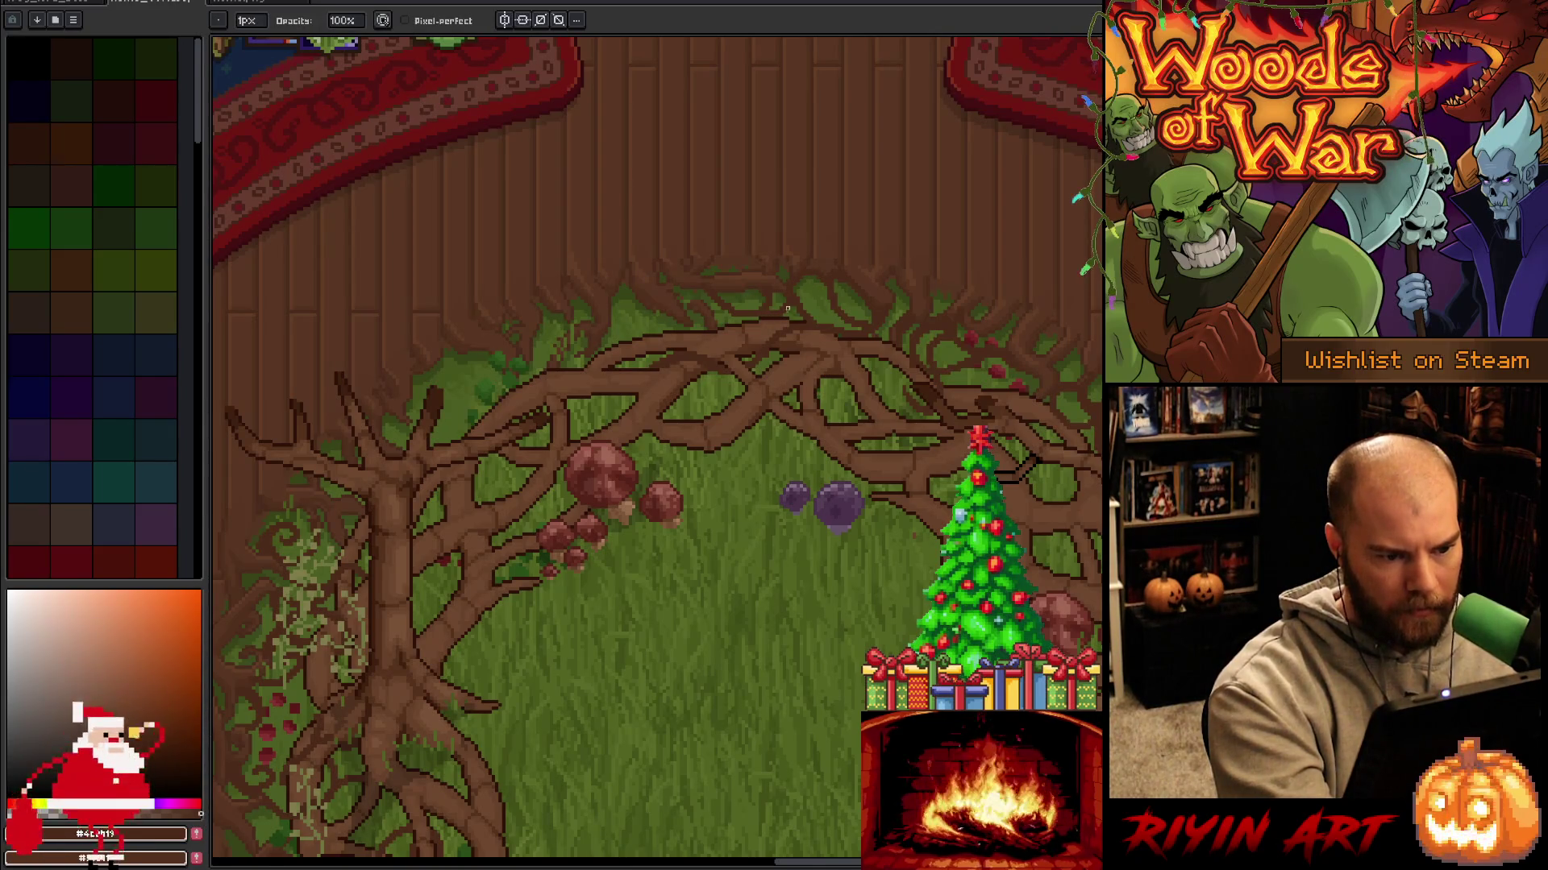
key(e)
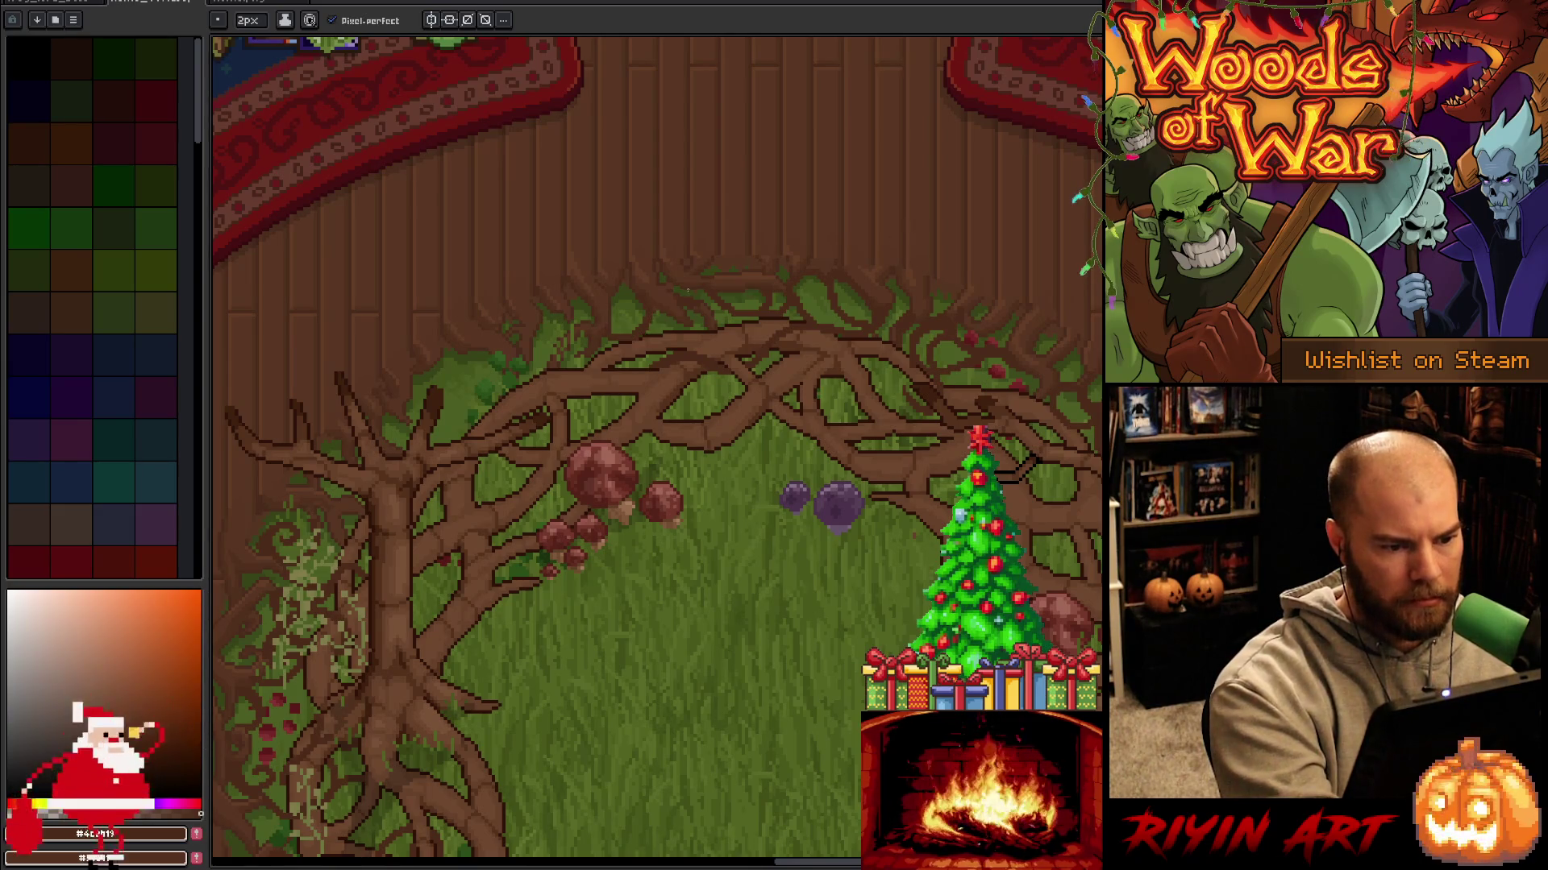
key(b)
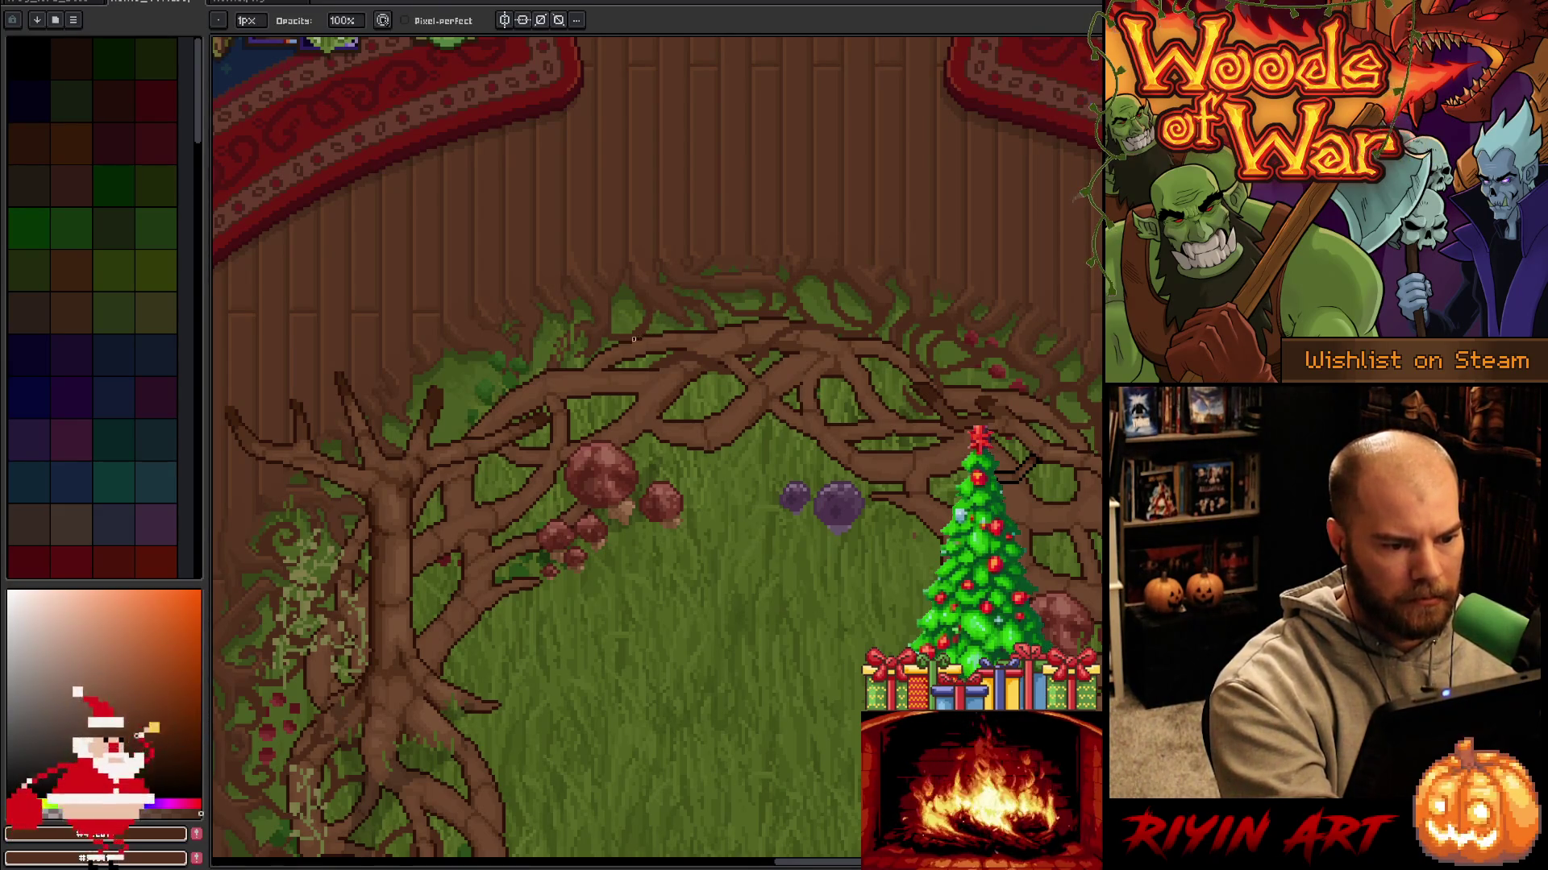
key(b)
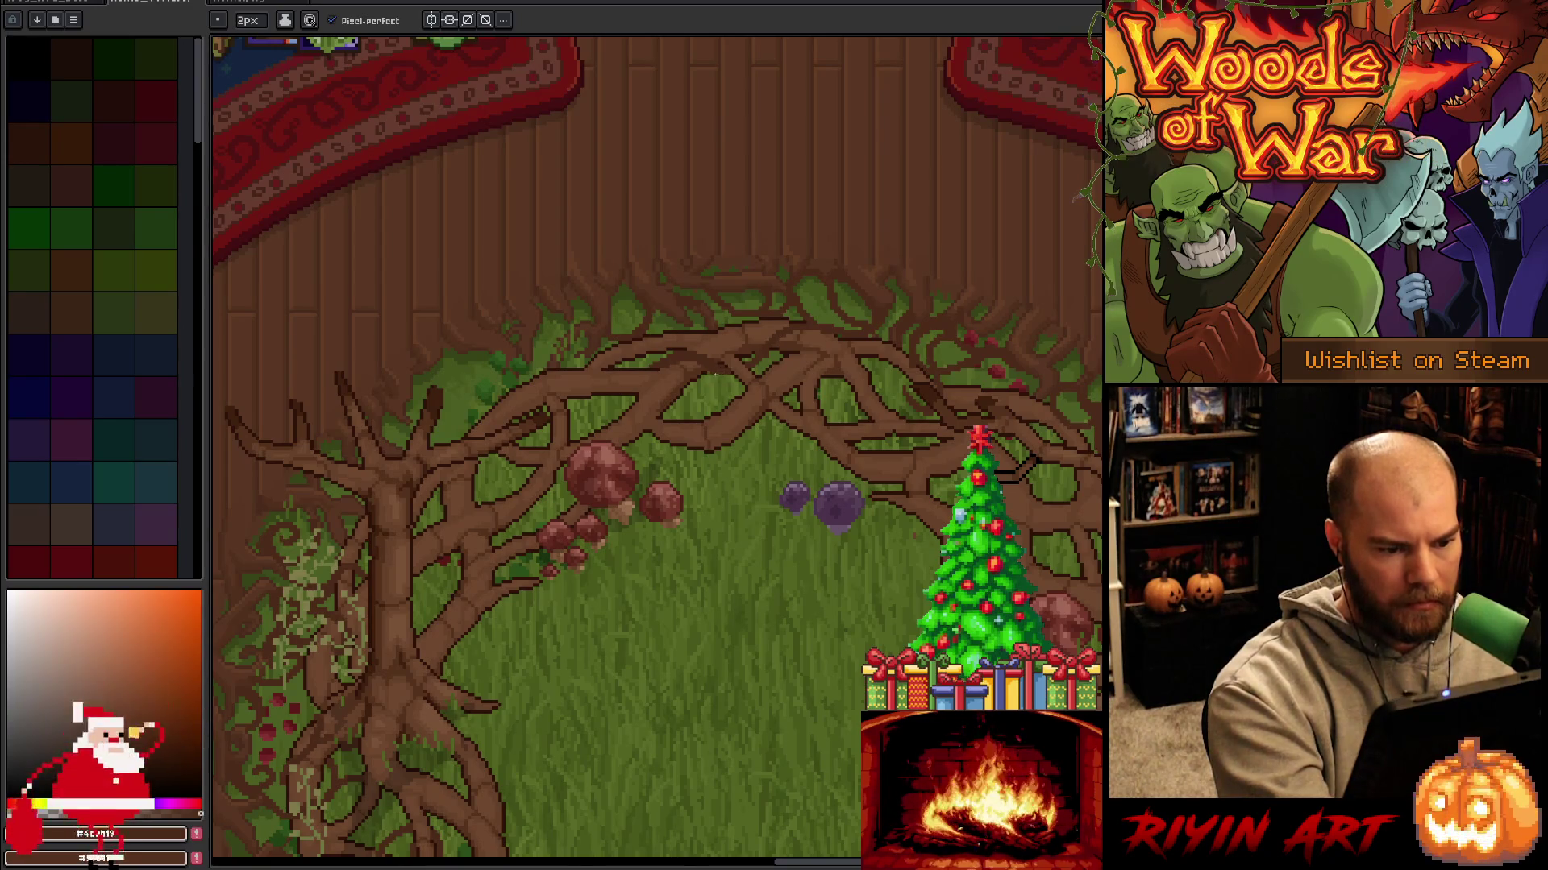
key(e)
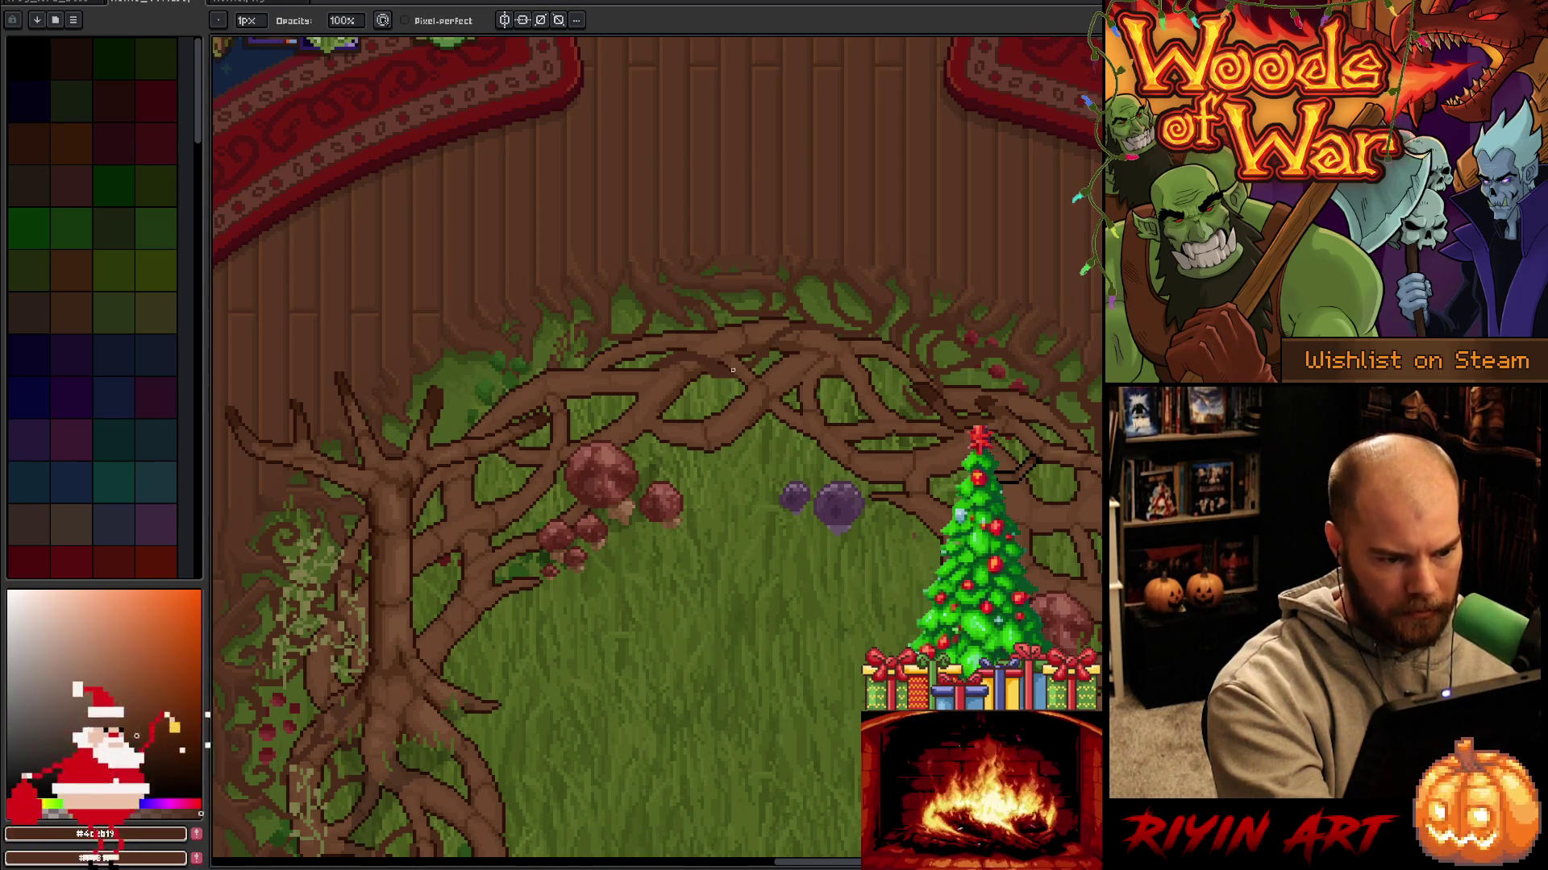
key(b)
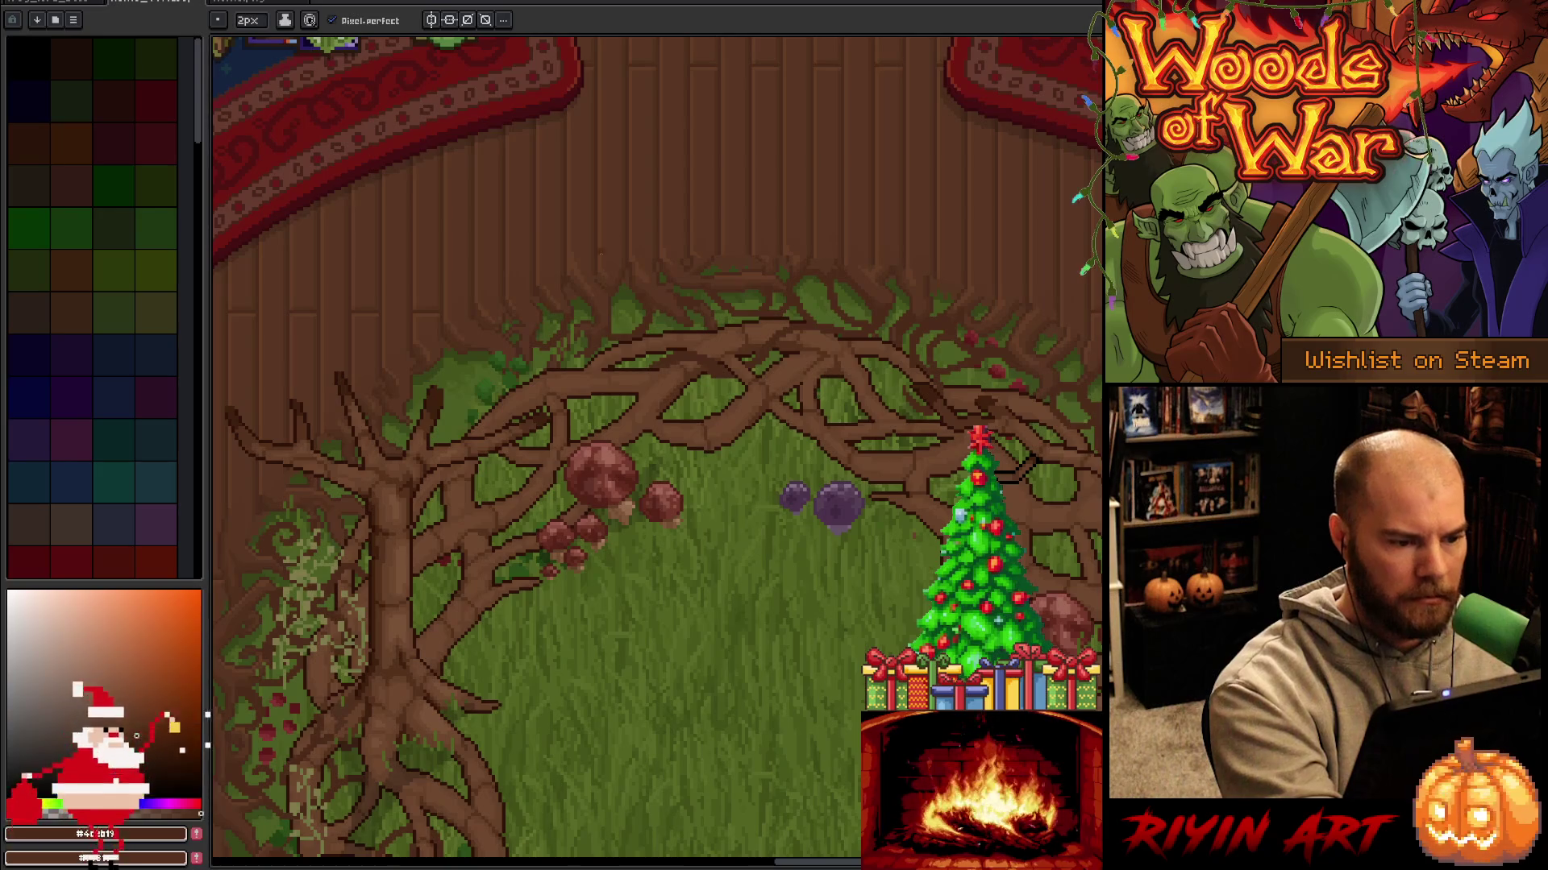
key(b)
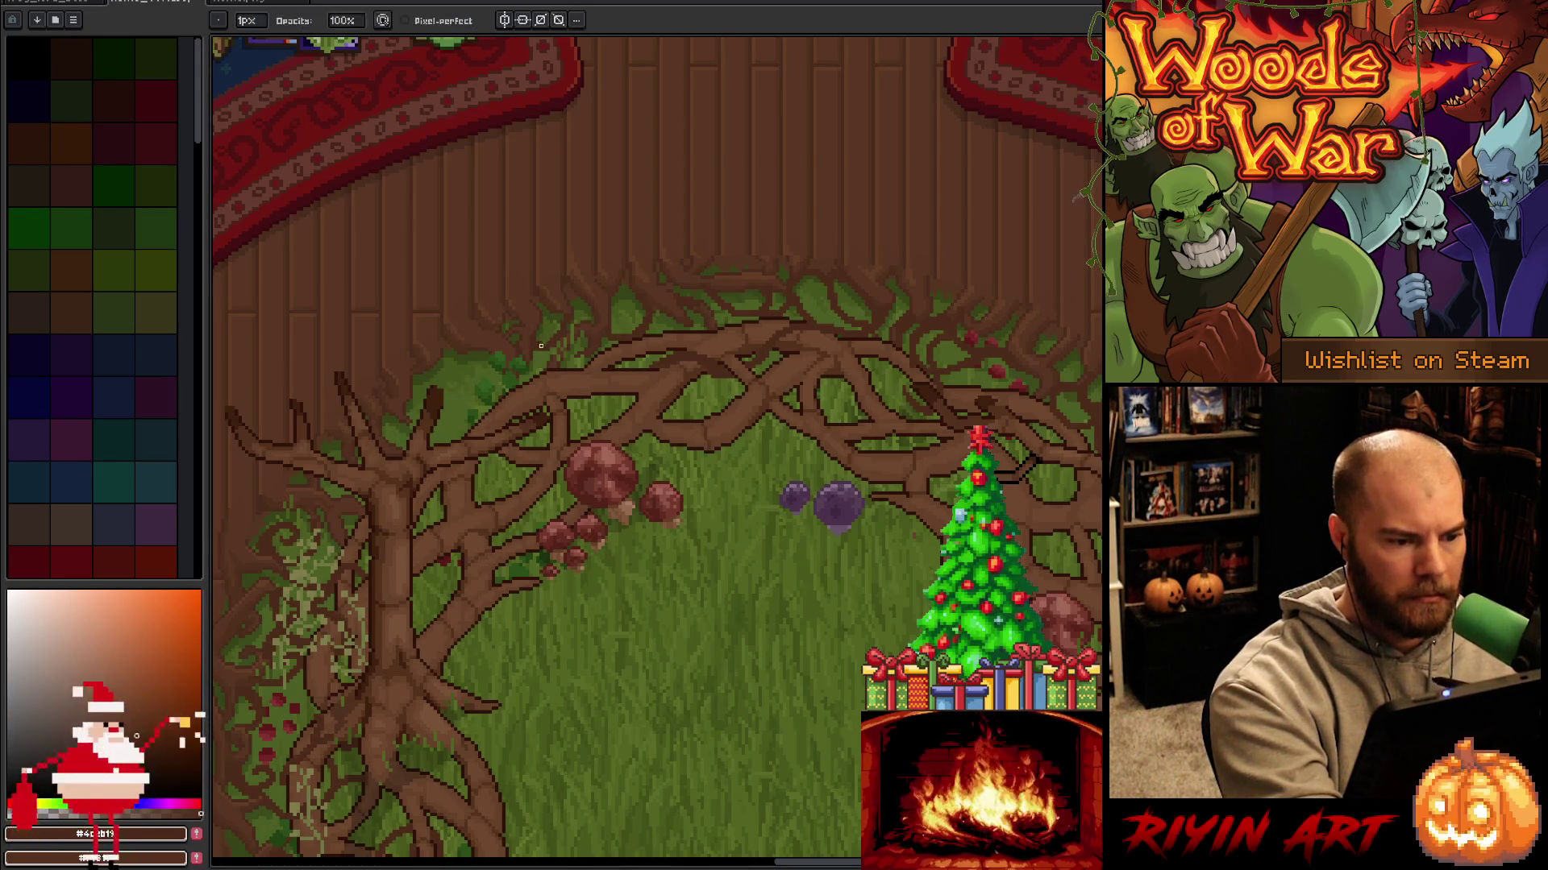
key(b)
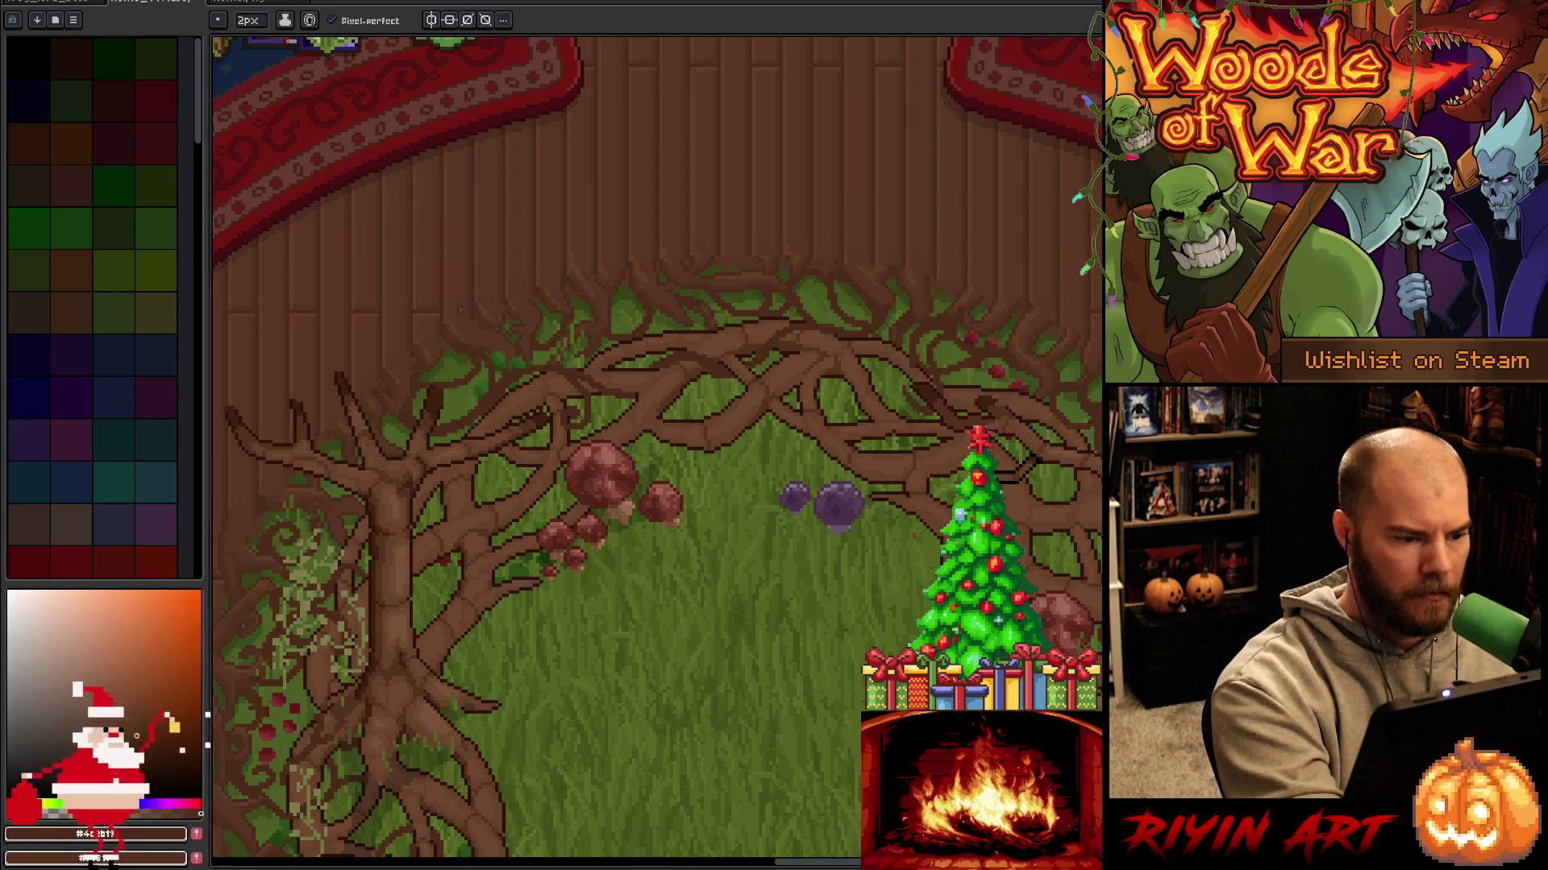
Pan to the left tree trunk and the middle of the clearing, touching up roots and grass edges.
key(h)
drag(778, 552, 921, 524)
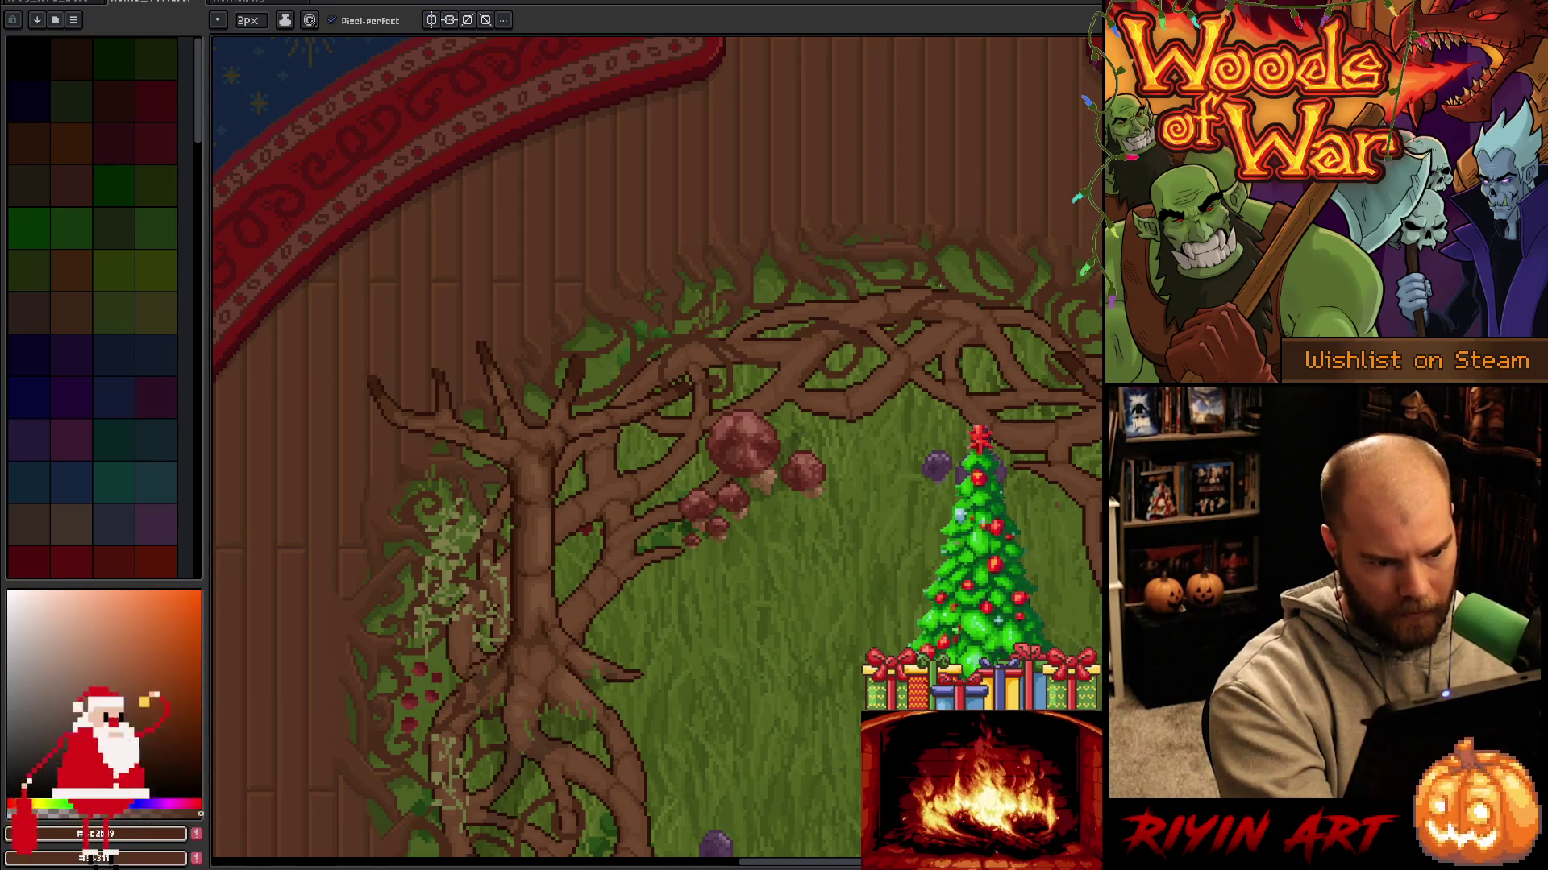
key(e)
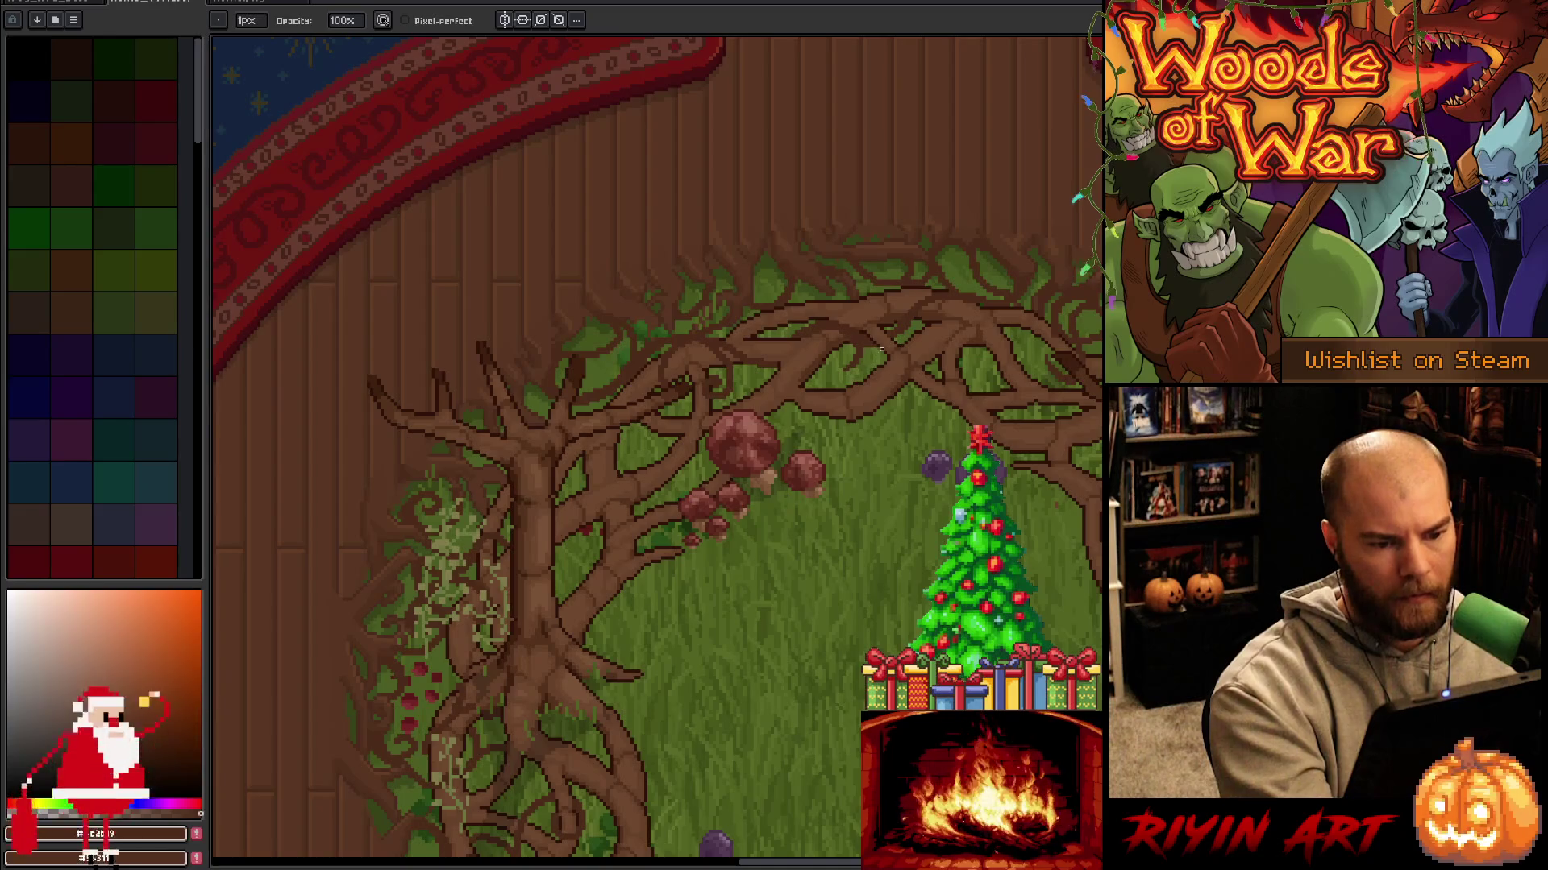
drag(912, 336, 709, 438)
key(b)
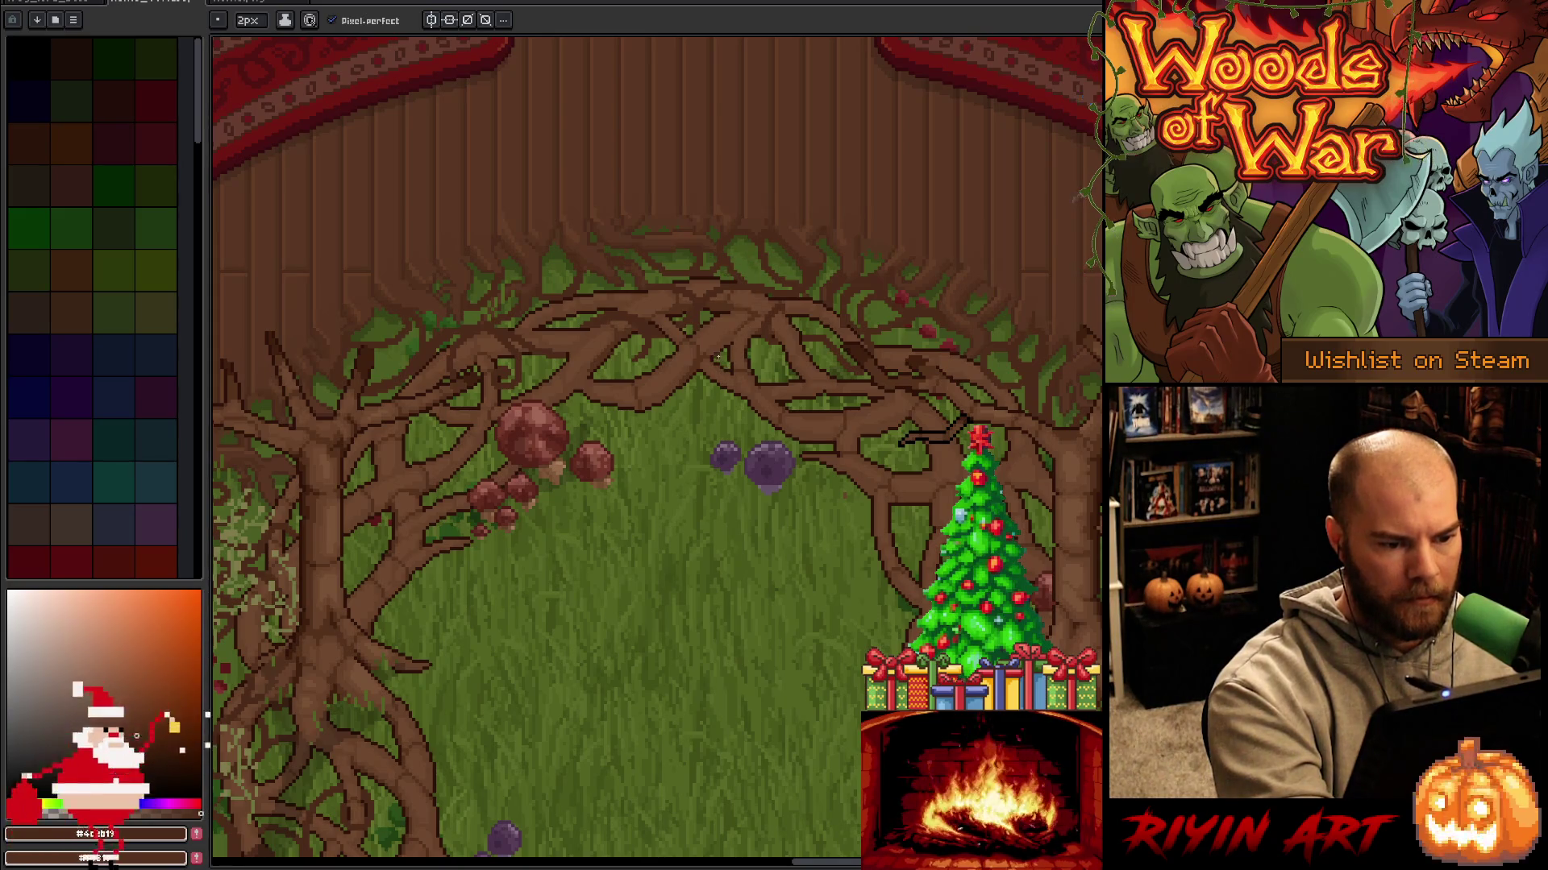
key(e)
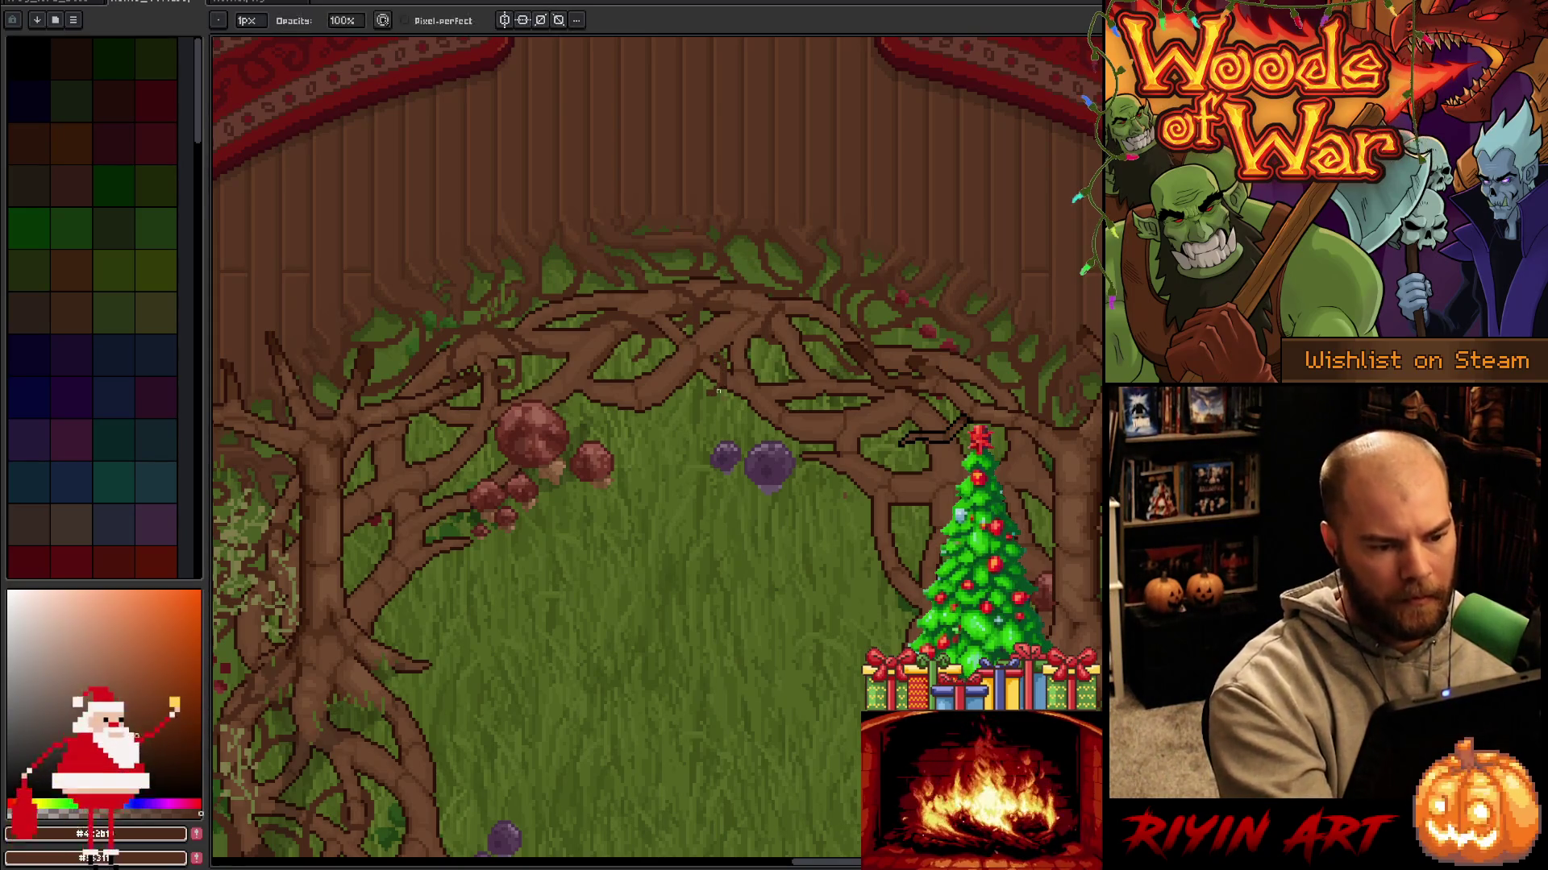
key(b)
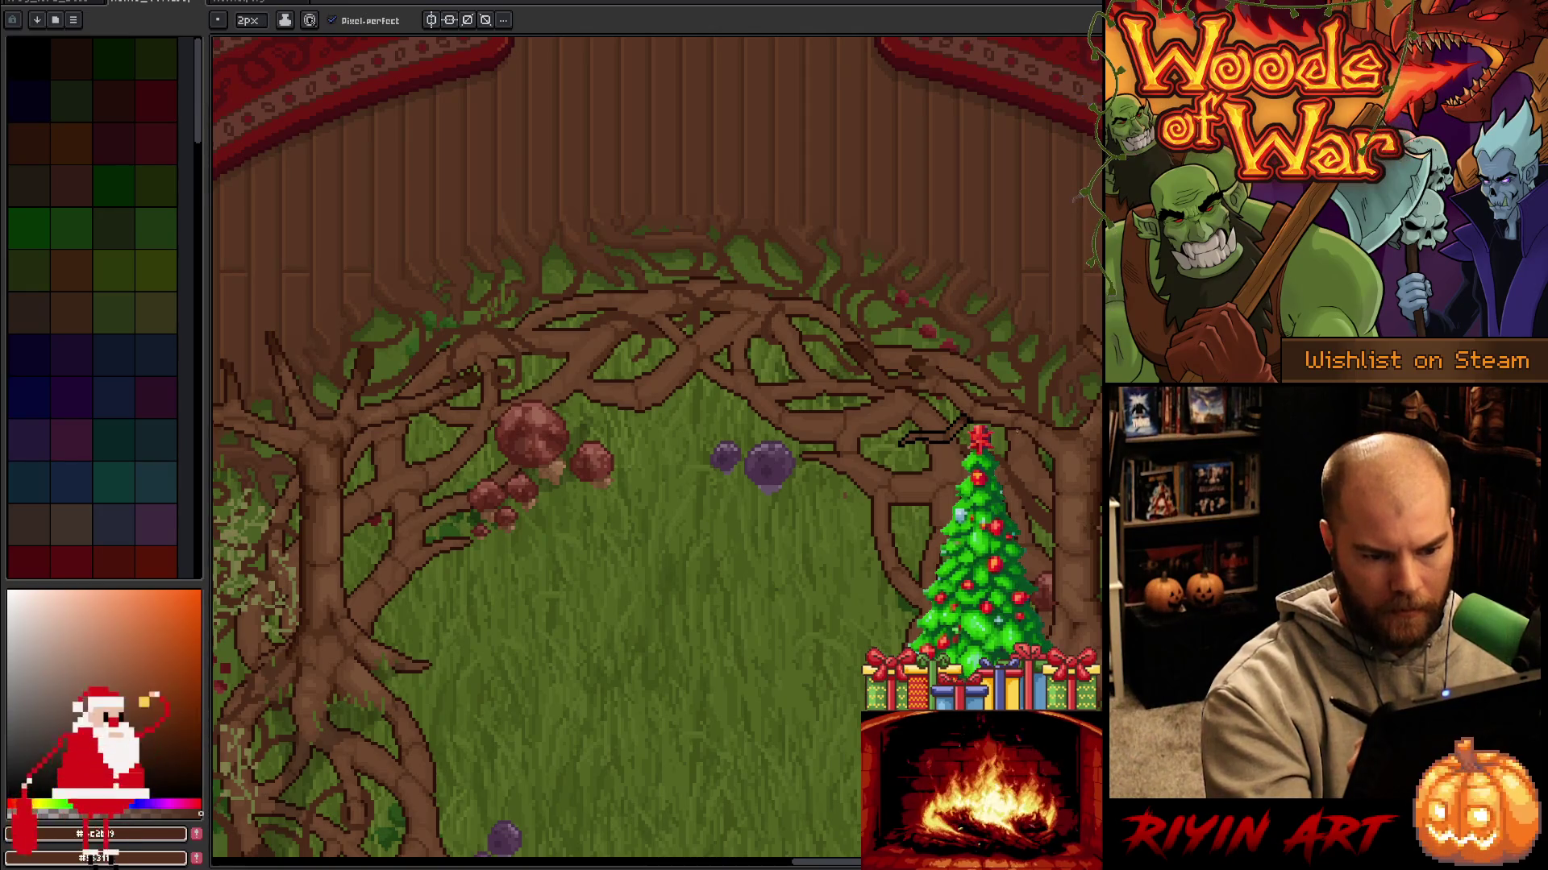
key(b)
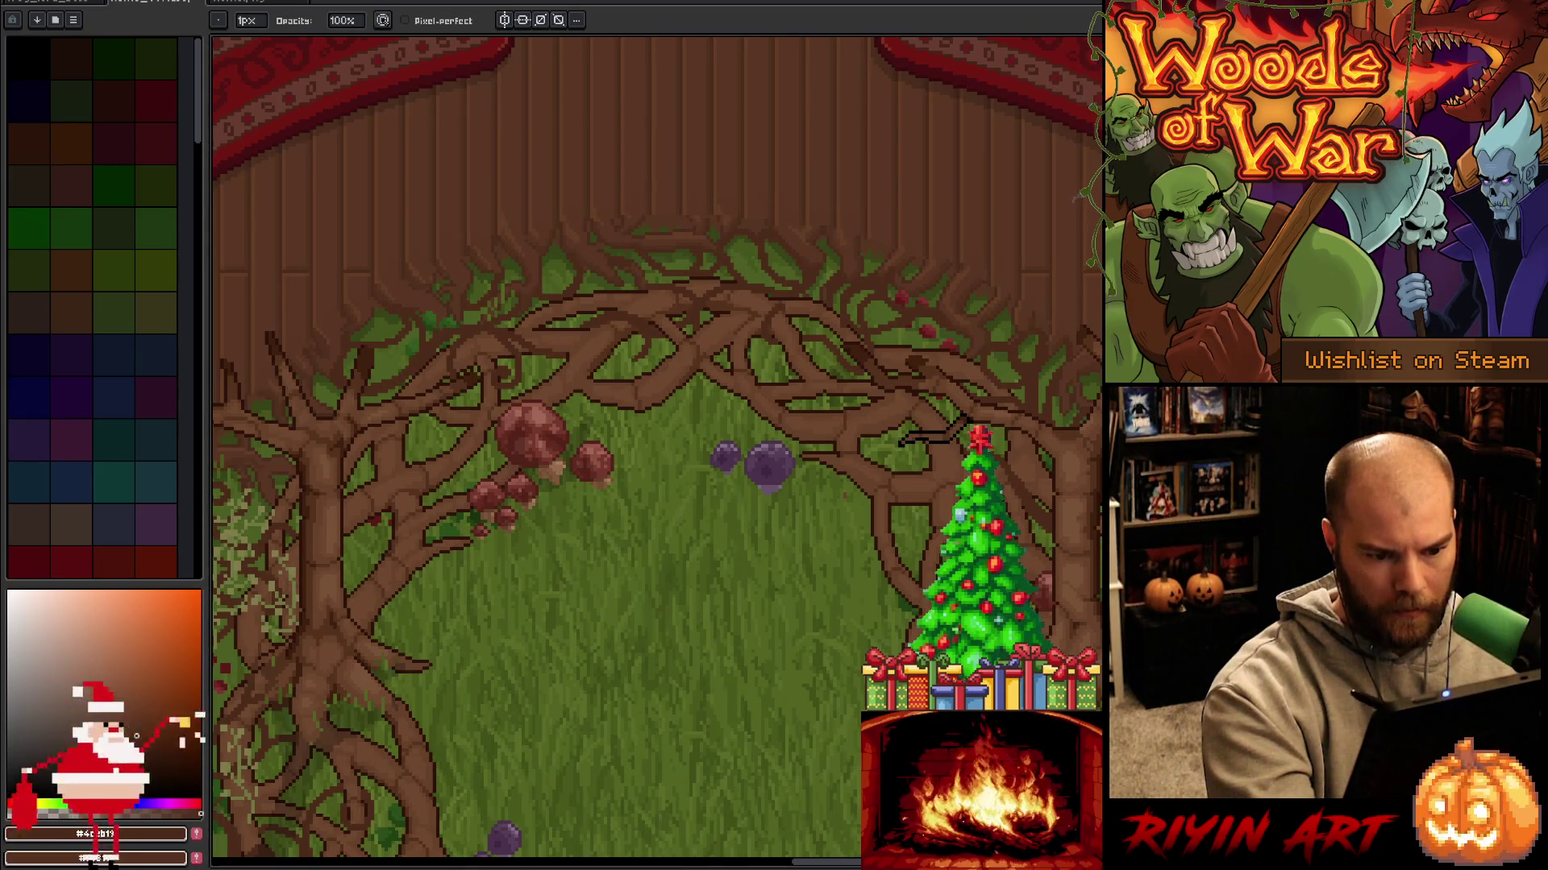
key(e)
key(b)
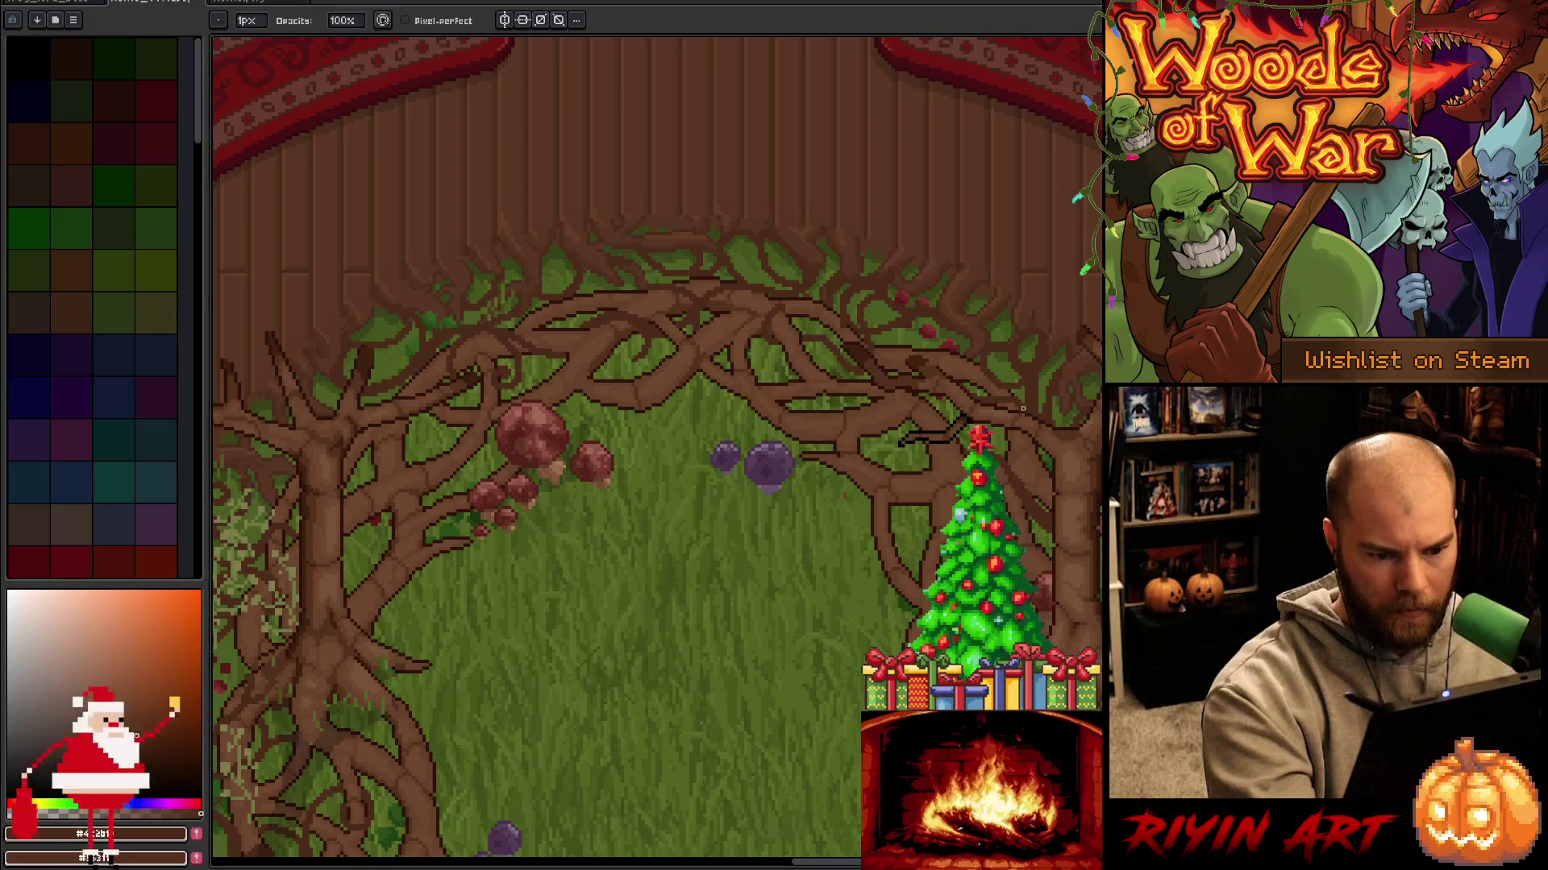
key(e)
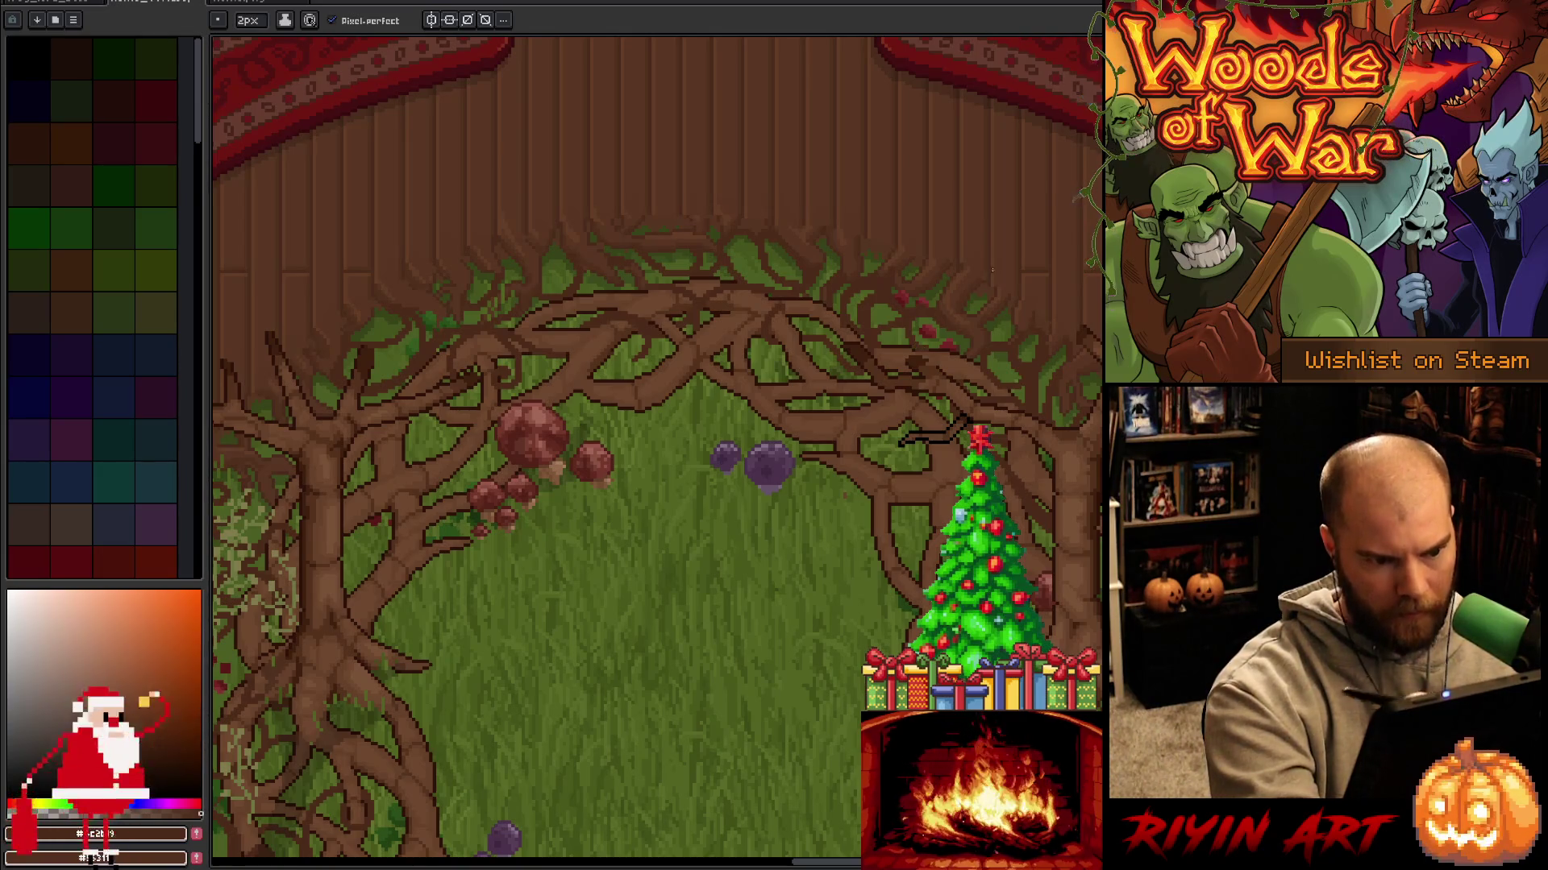
Shift the view to the left side, then to the right side of the clearing, for more touch-ups.
key(space)
drag(714, 552, 806, 556)
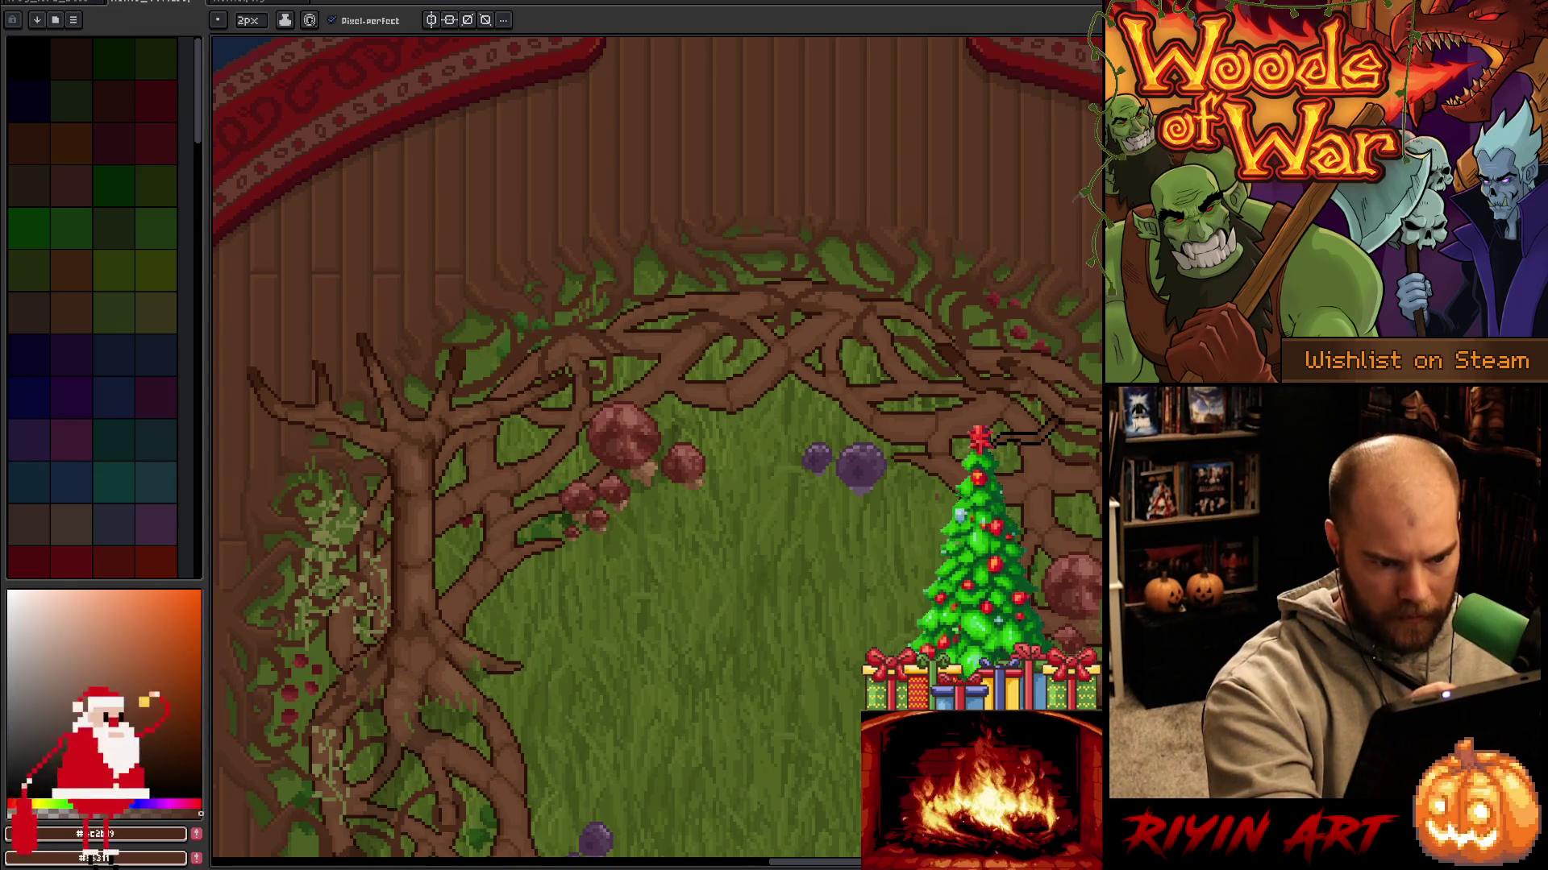
key(b)
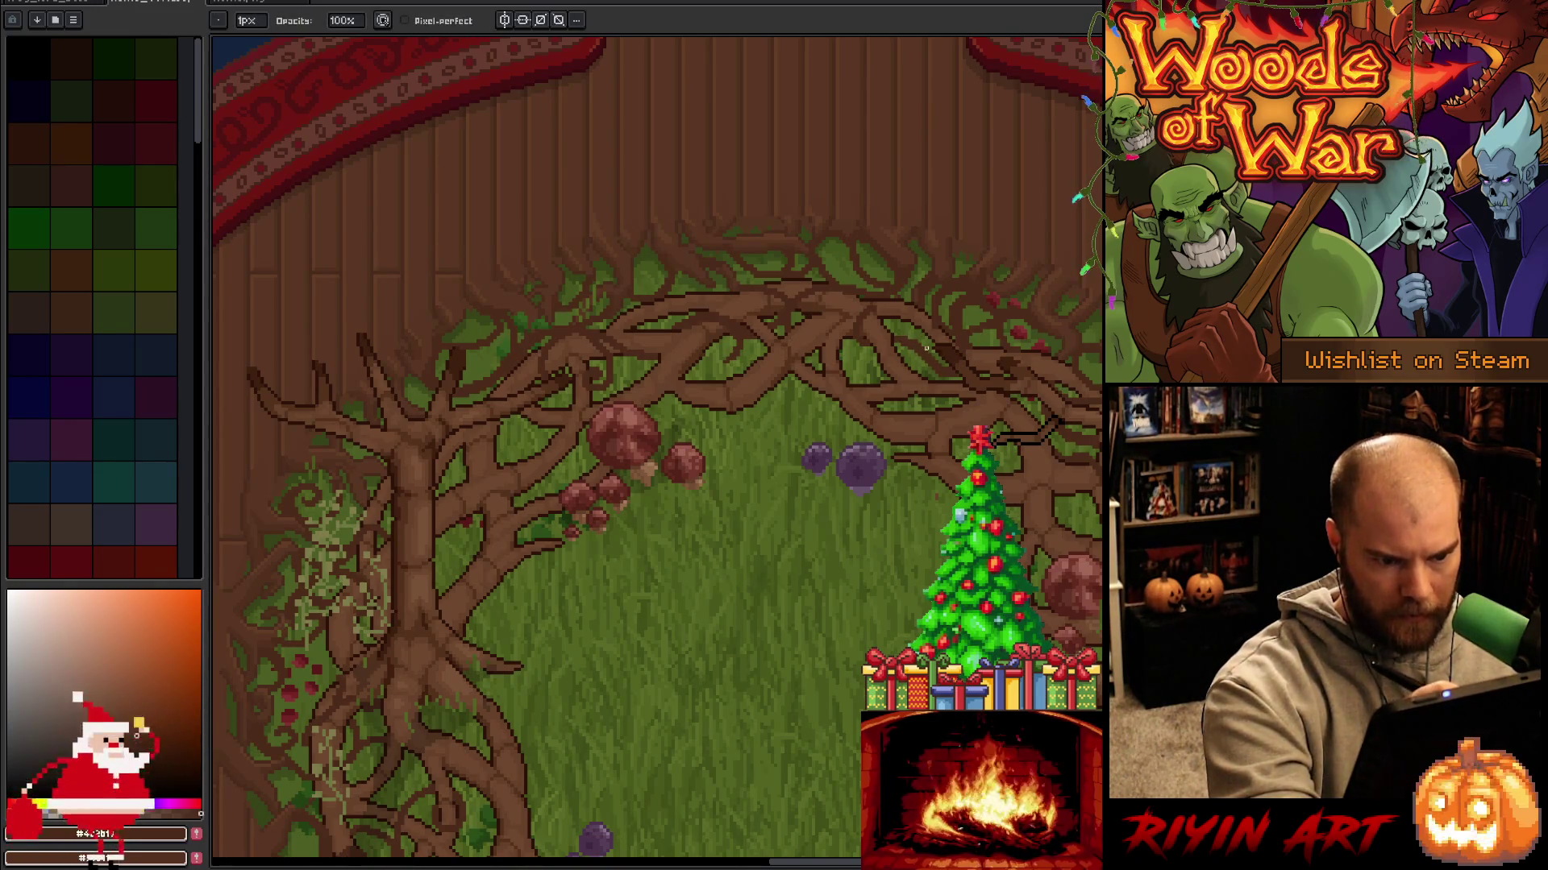
key(b)
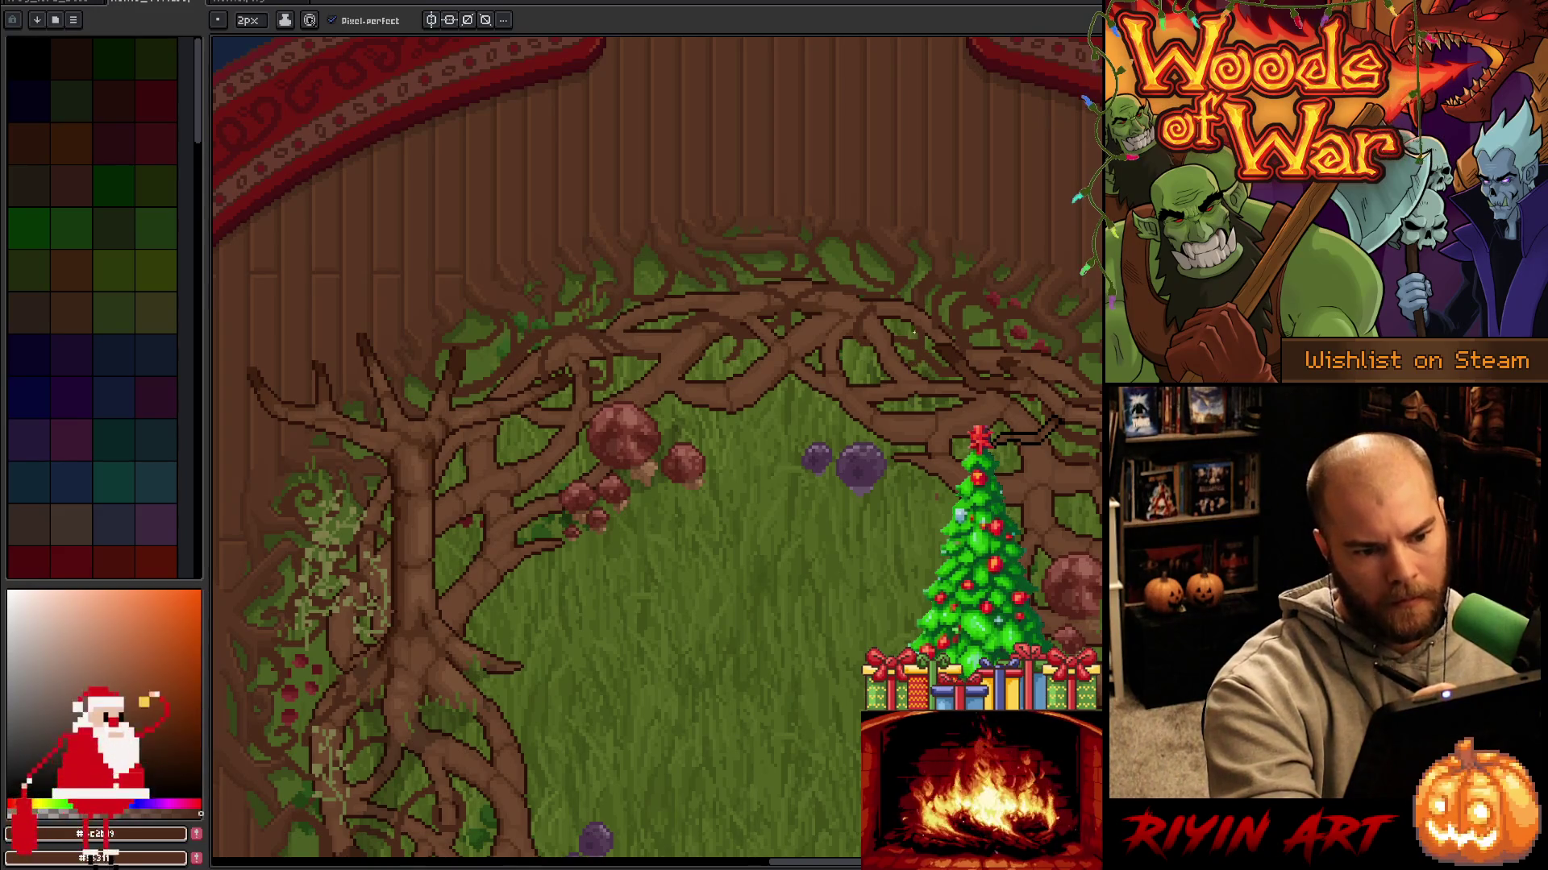
mouse_move(847, 641)
mouse_down()
mouse_move(612, 580)
mouse_move(629, 694)
mouse_move(677, 698)
mouse_move(694, 612)
mouse_move(715, 598)
mouse_move(702, 563)
mouse_move(715, 542)
mouse_move(704, 578)
mouse_move(715, 494)
mouse_move(843, 543)
mouse_move(878, 511)
mouse_up()
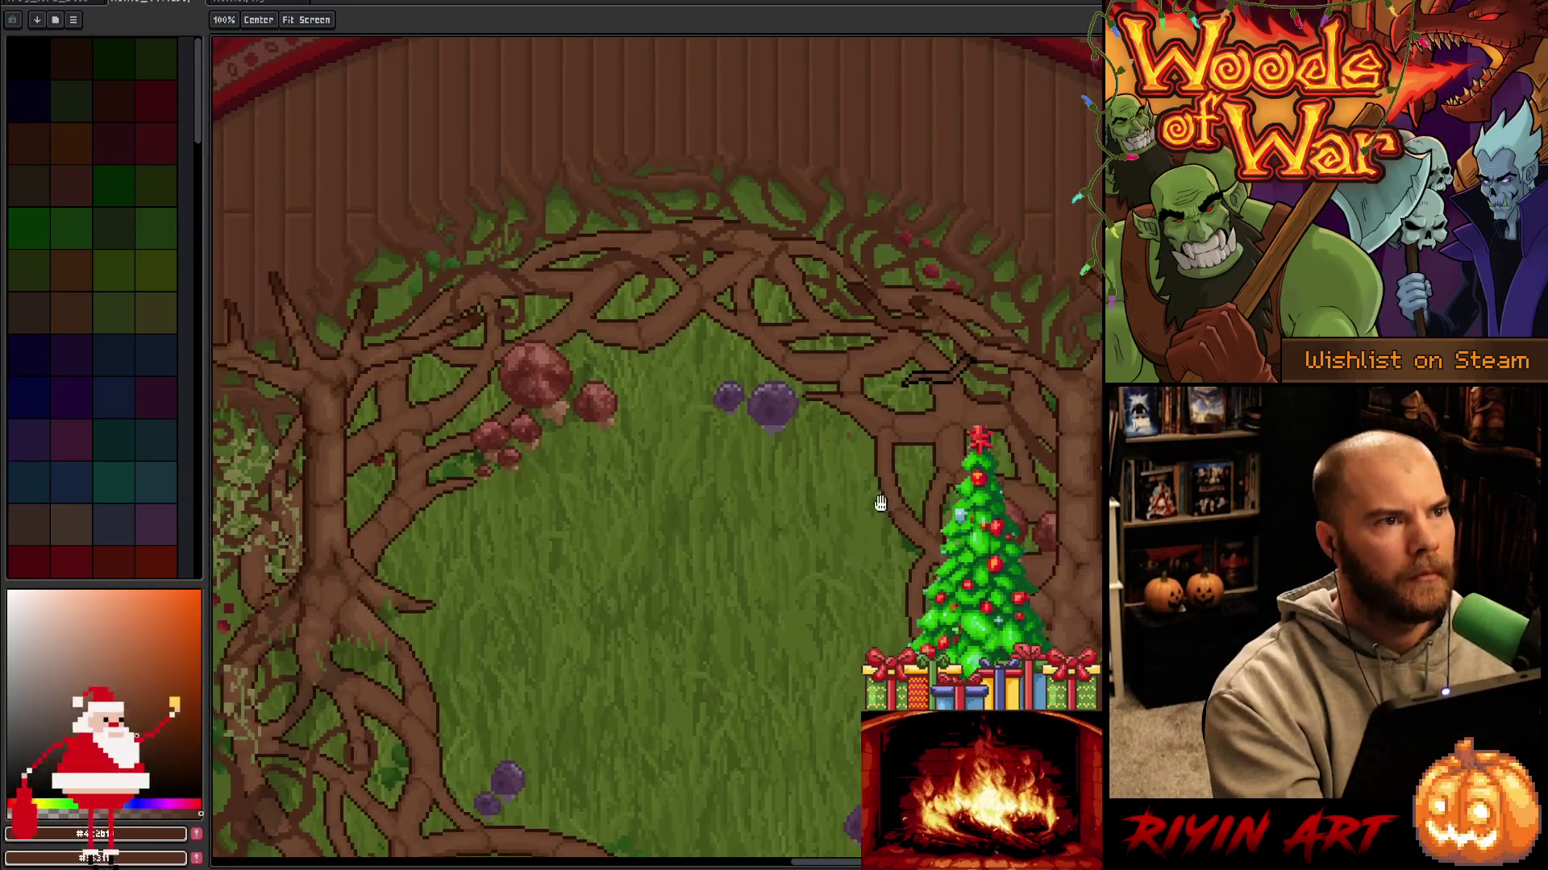
Bring the left tree trunk into view and switch between pencil and eraser.
key(b)
drag(553, 470, 799, 345)
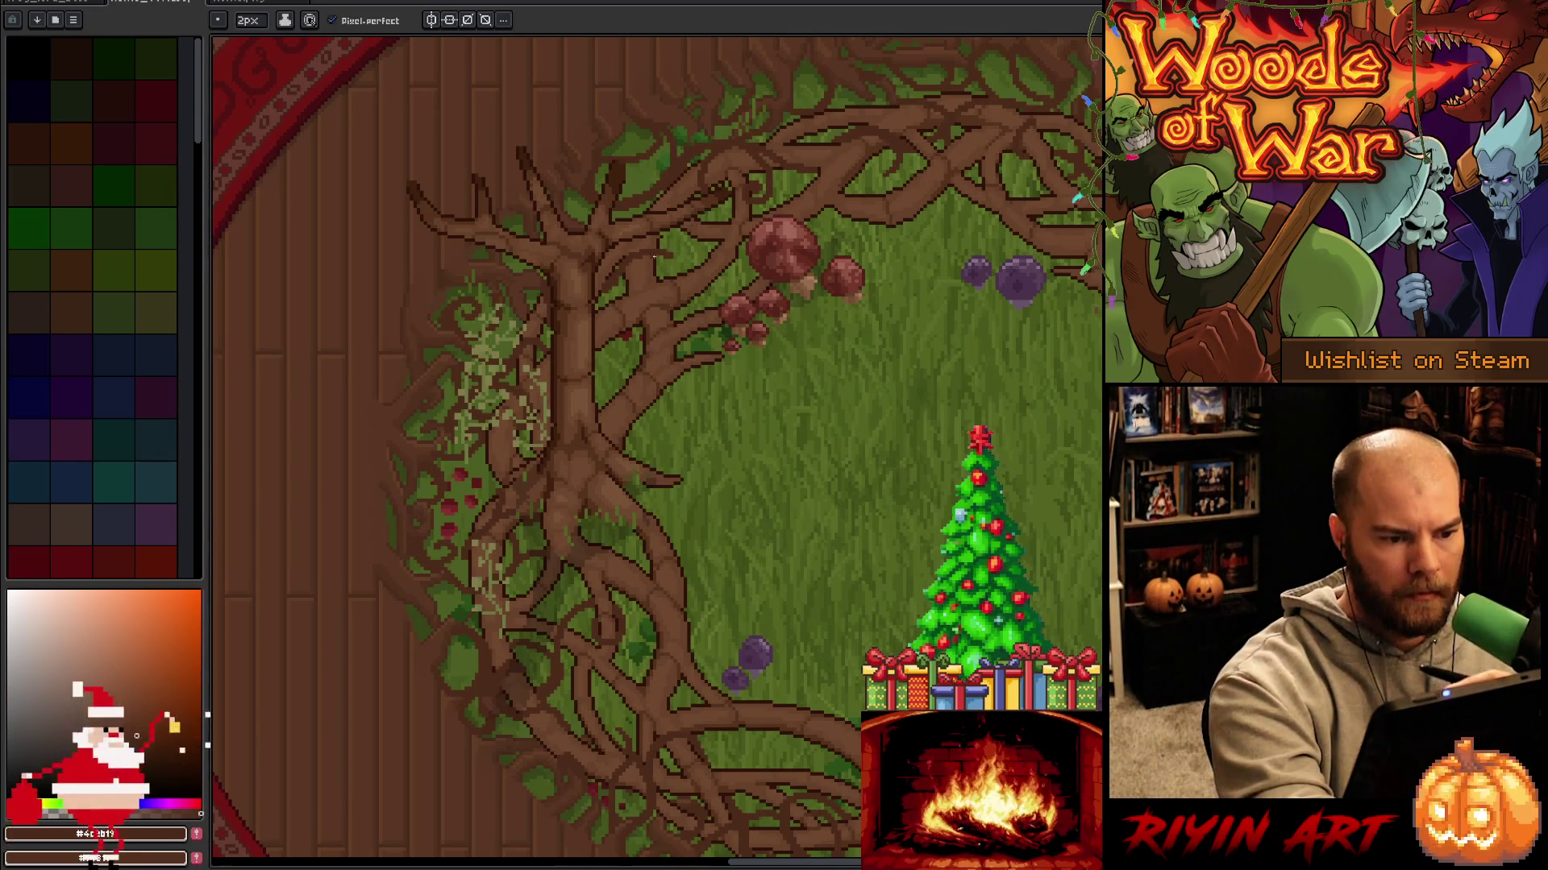
key(b)
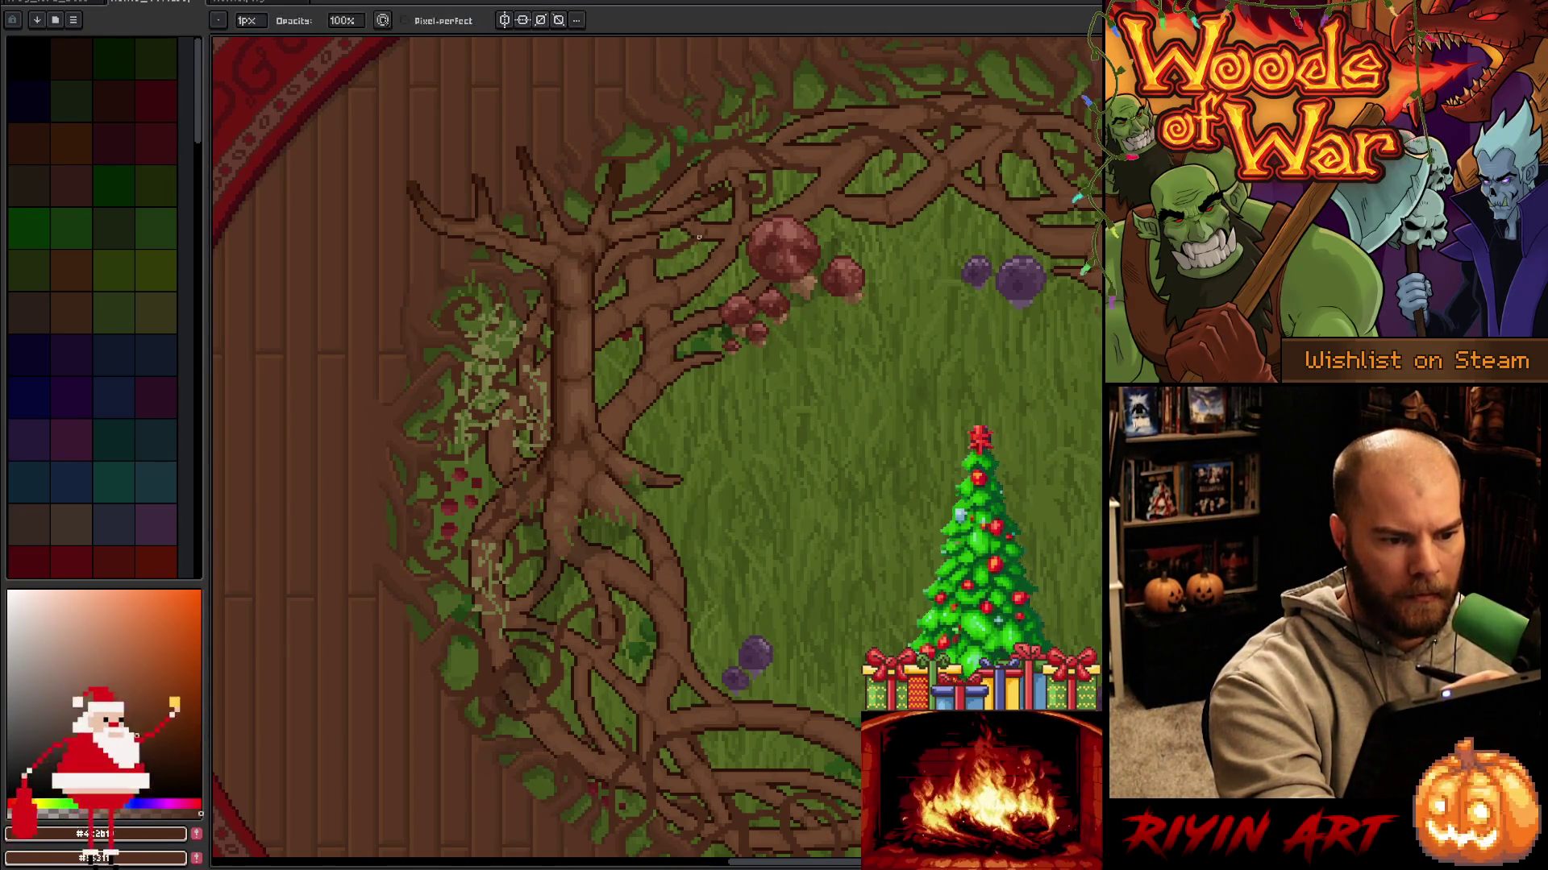
key(e)
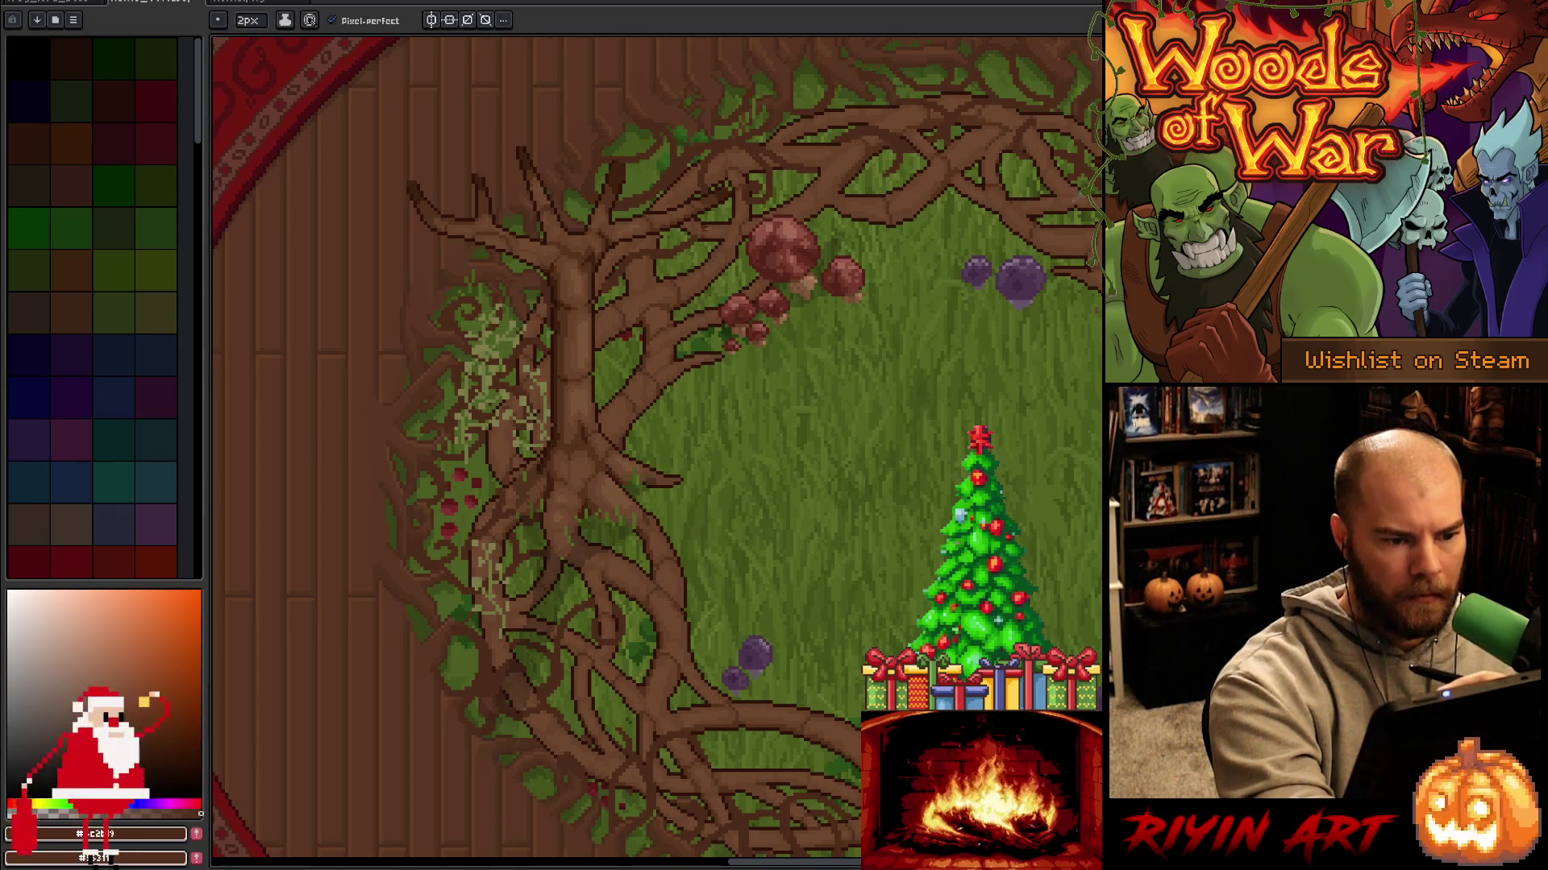
key(b)
key(e)
Erase stray pixels on the upper roots, undo and redo the erase, then return to the clearing.
drag(787, 172, 708, 374)
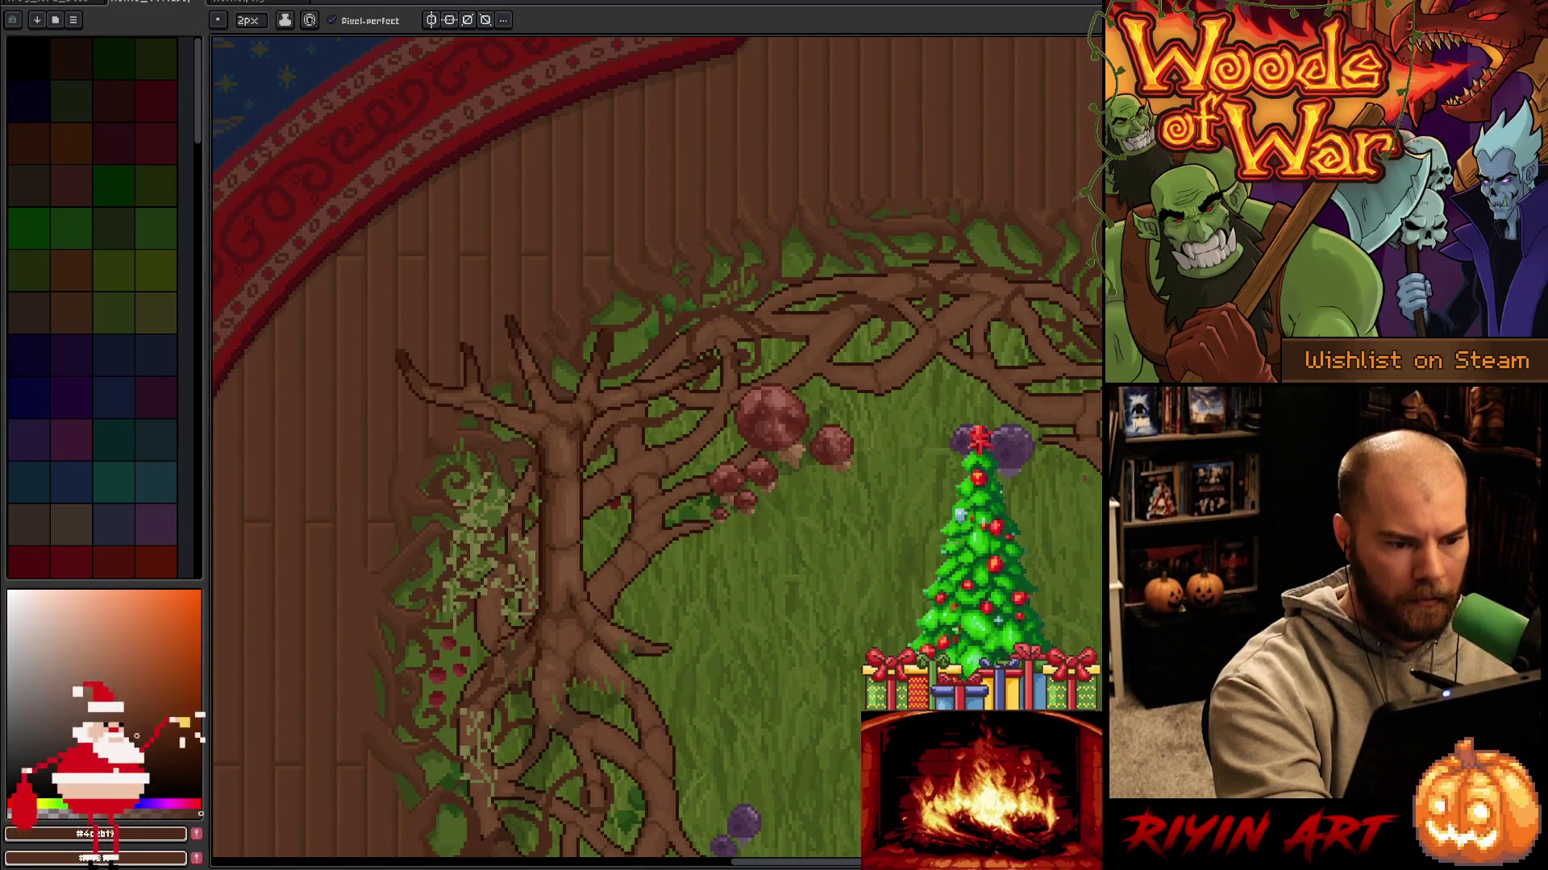
click(682, 310)
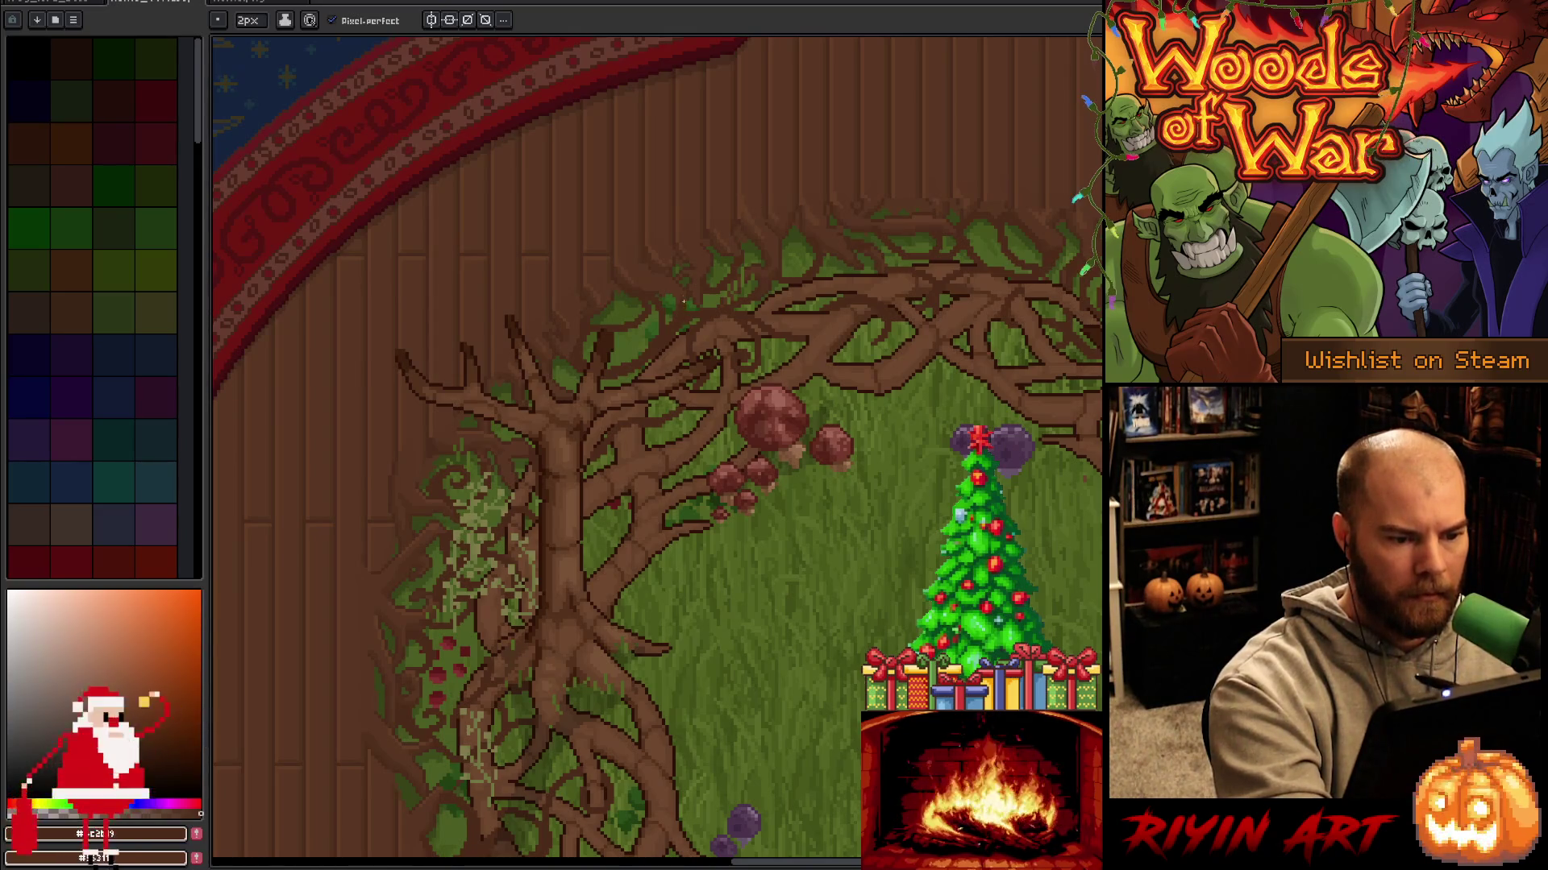
key(ctrl+z)
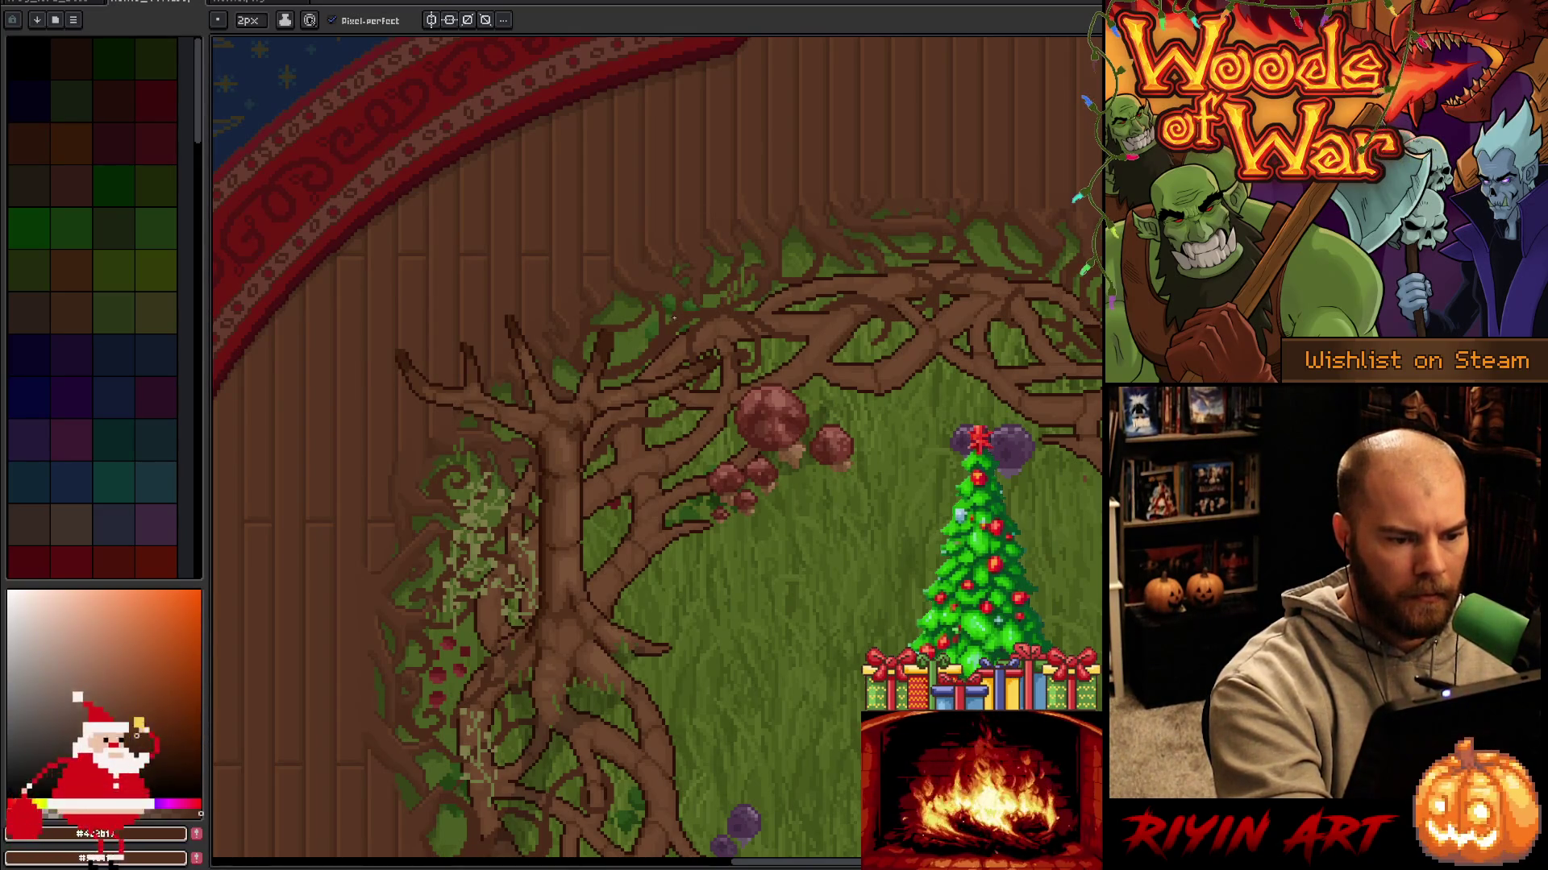
key(ctrl+y)
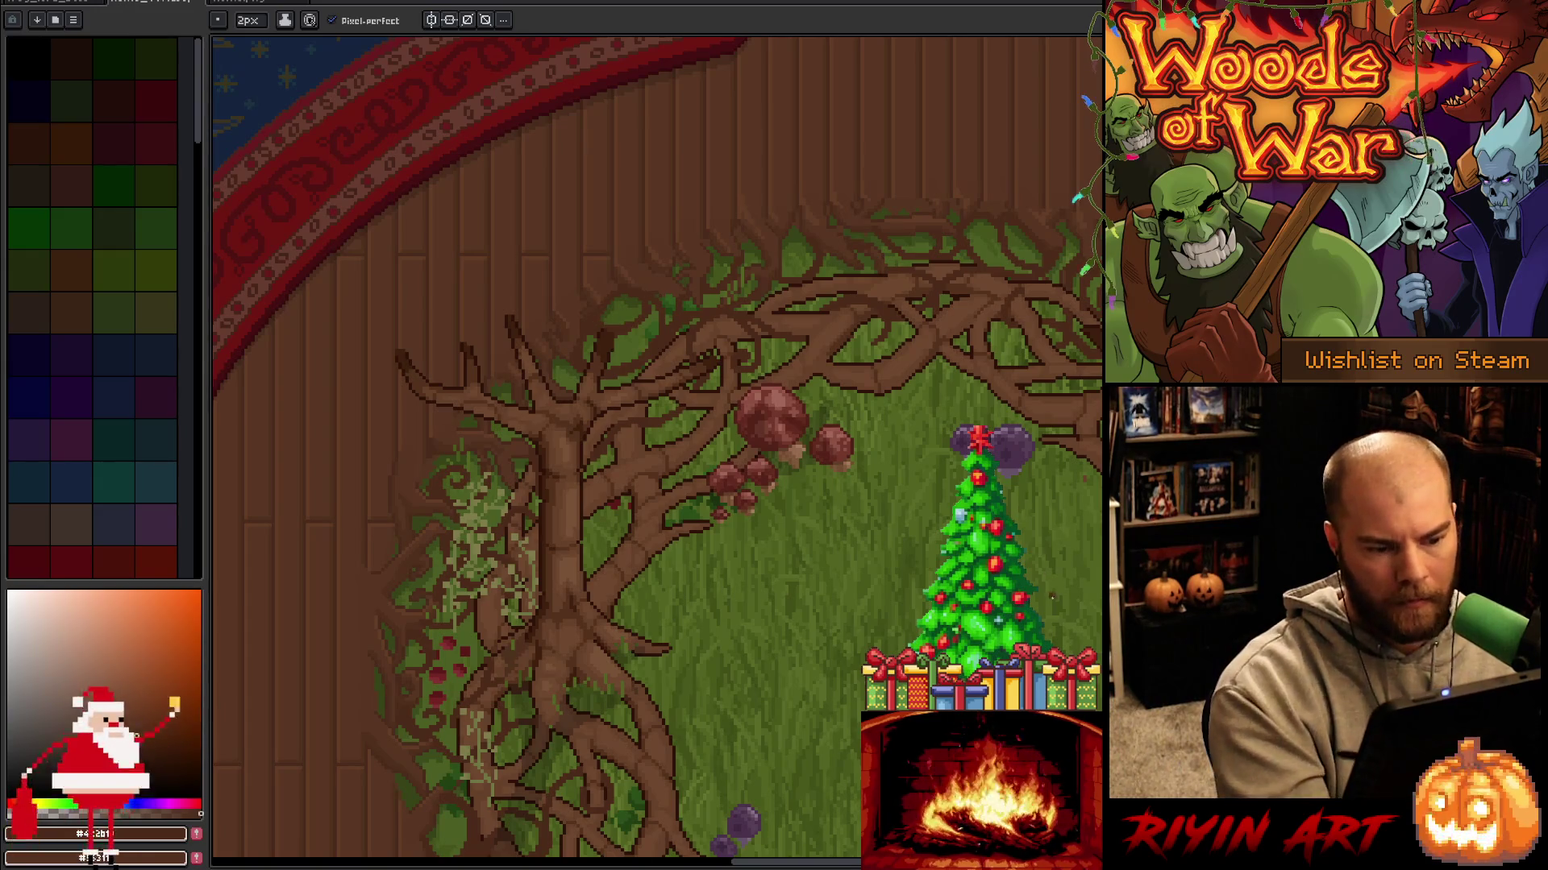
key(b)
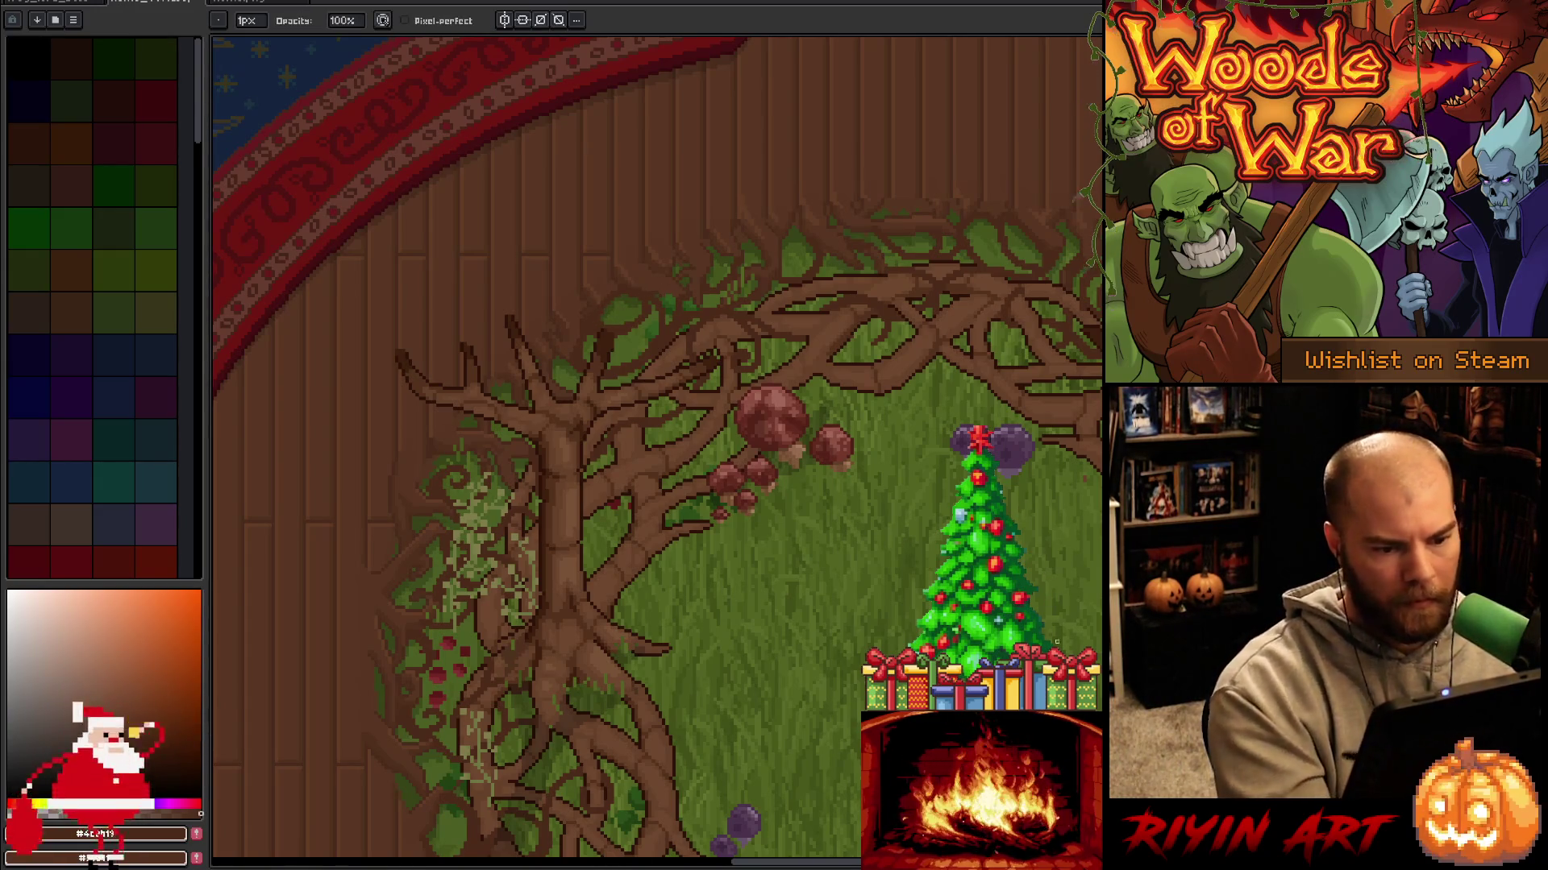
key(e)
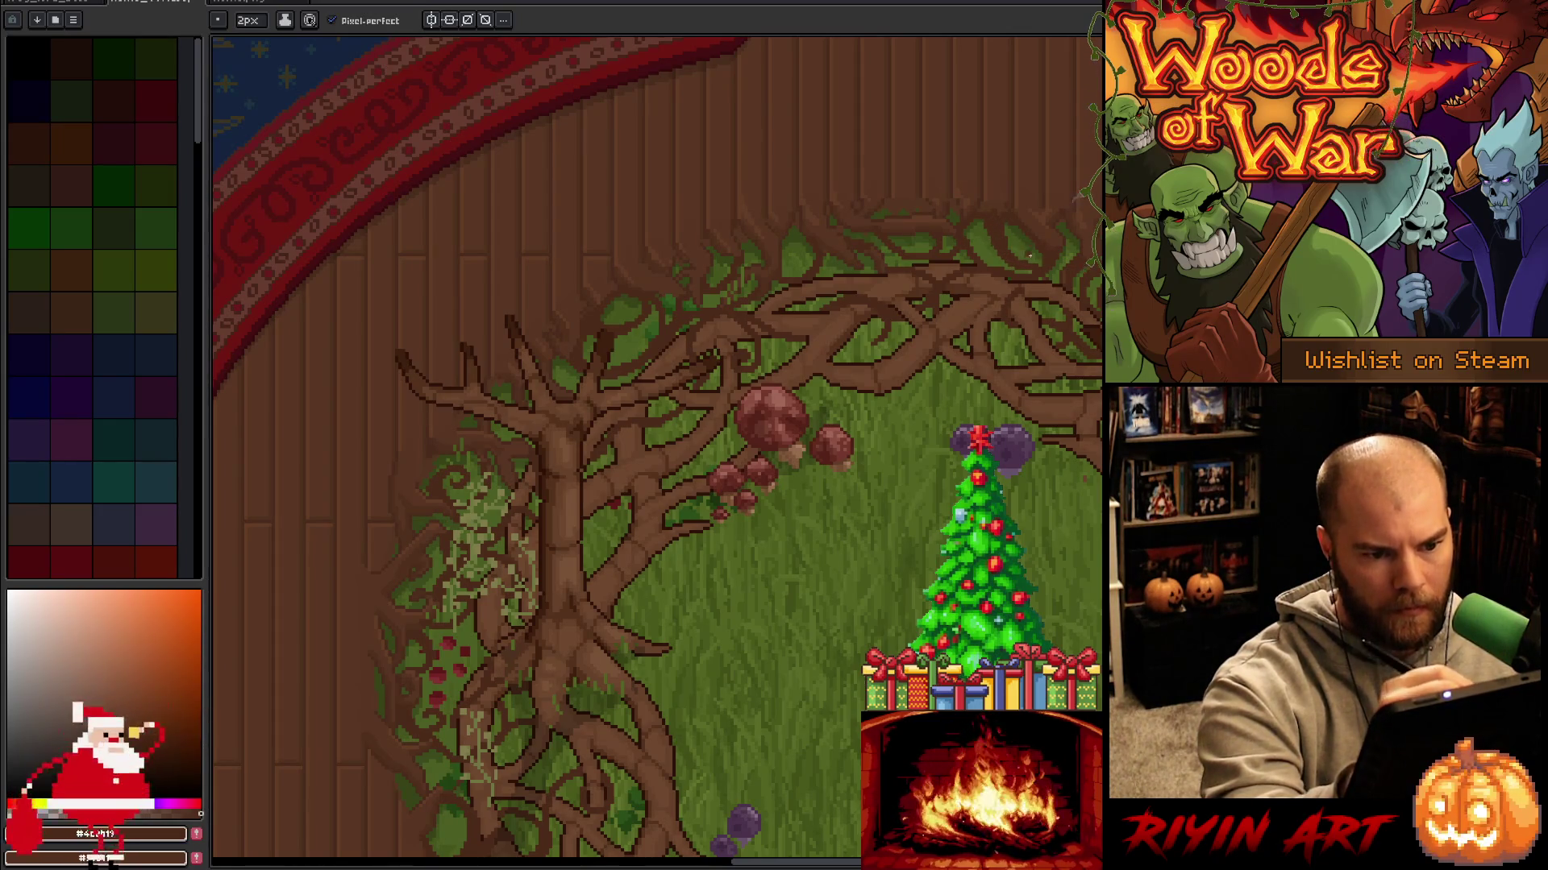
drag(940, 764, 666, 610)
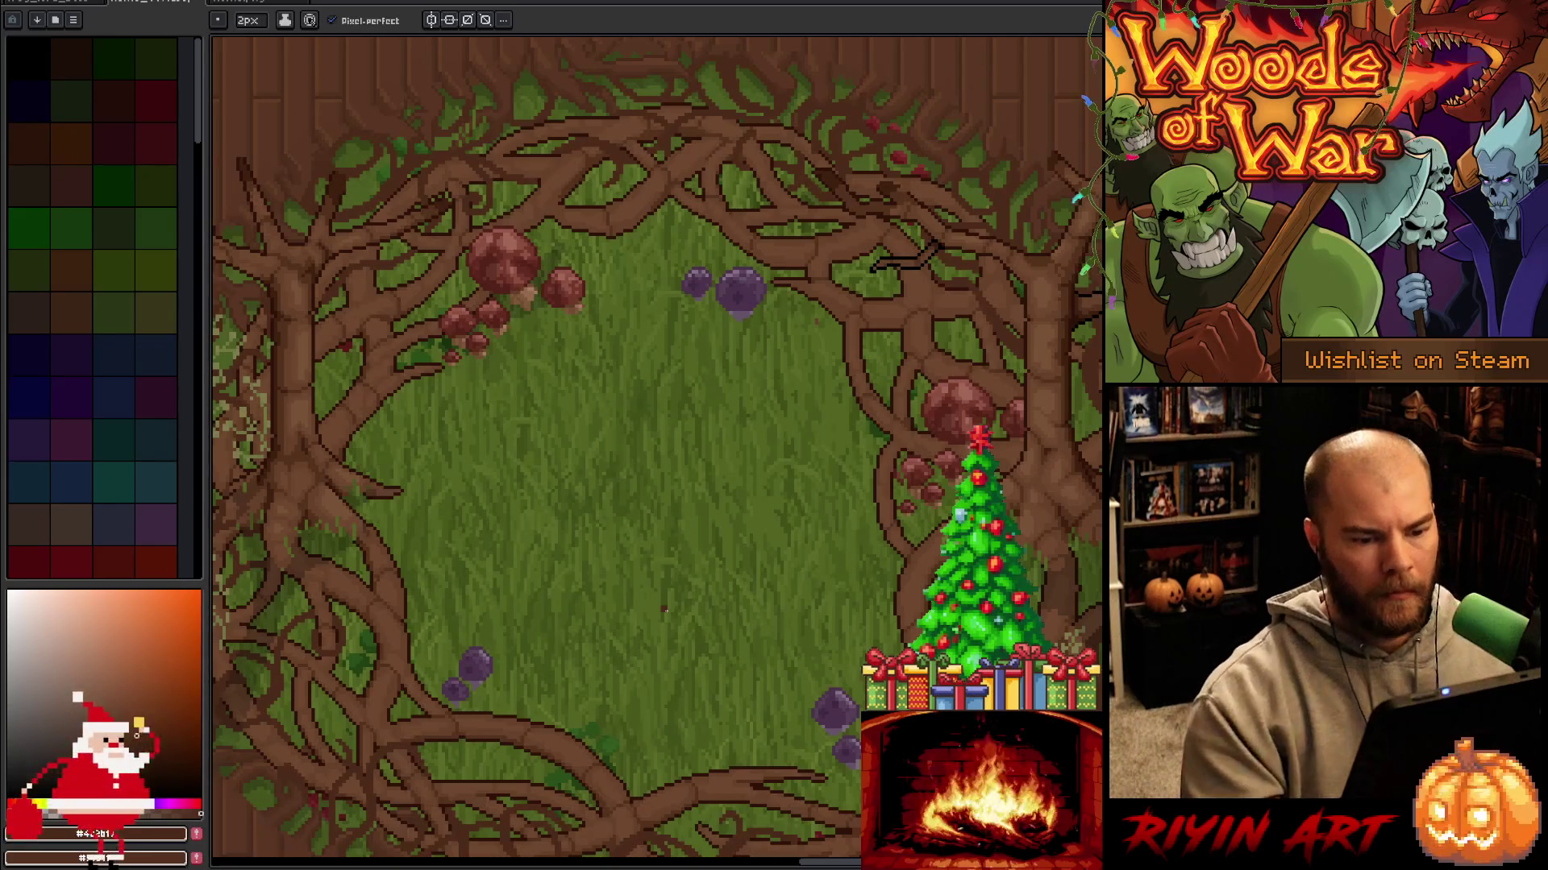
scroll(738, 502, down, 3)
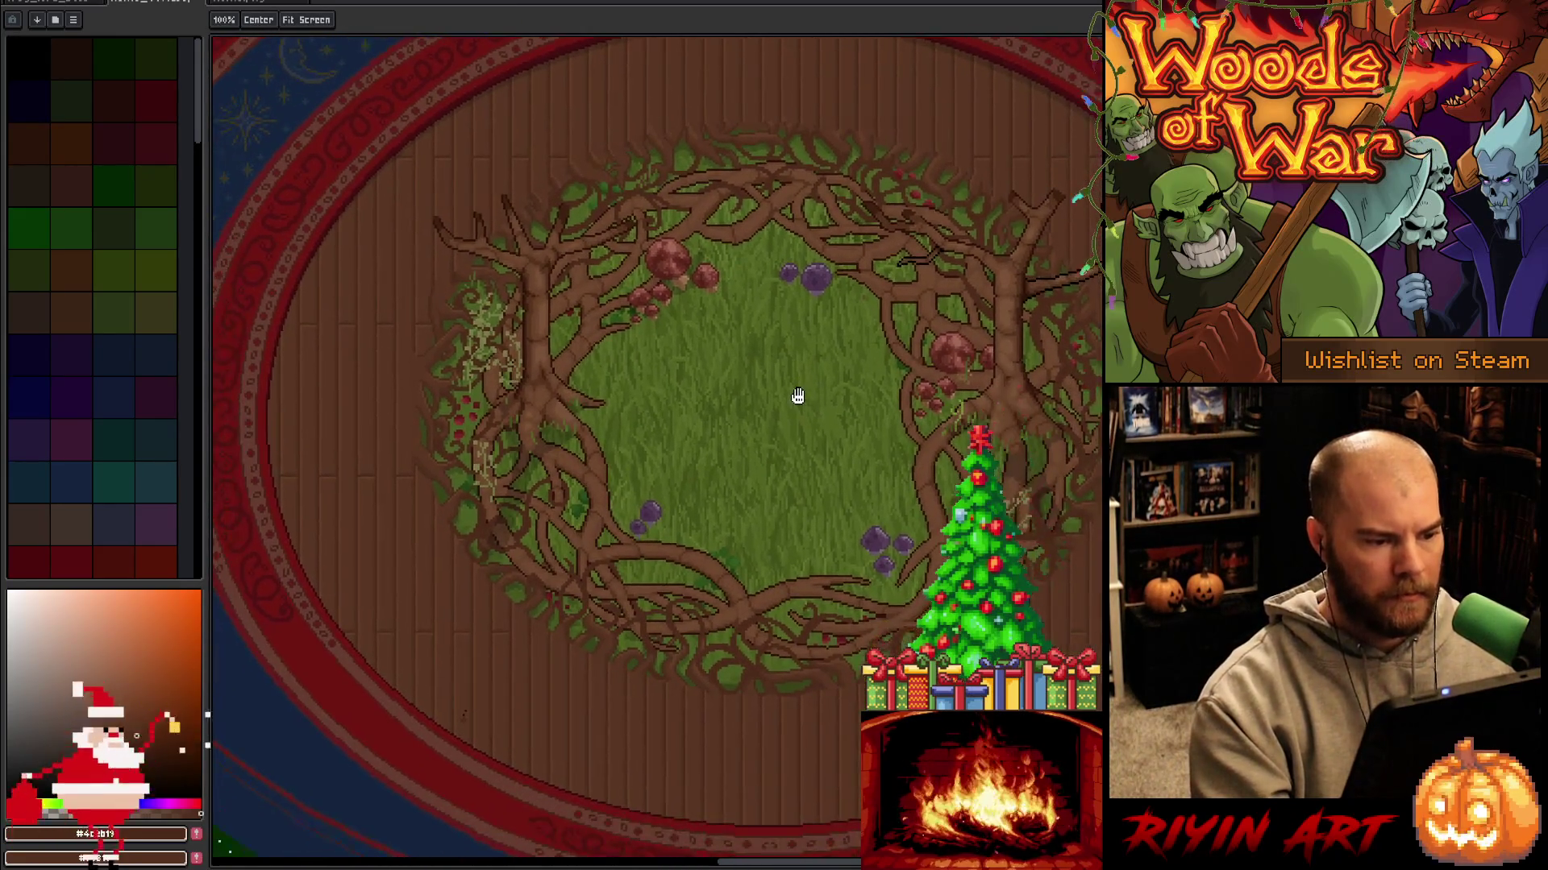
Zoom out and centre the whole root ring in view.
scroll(532, 343, up, 1)
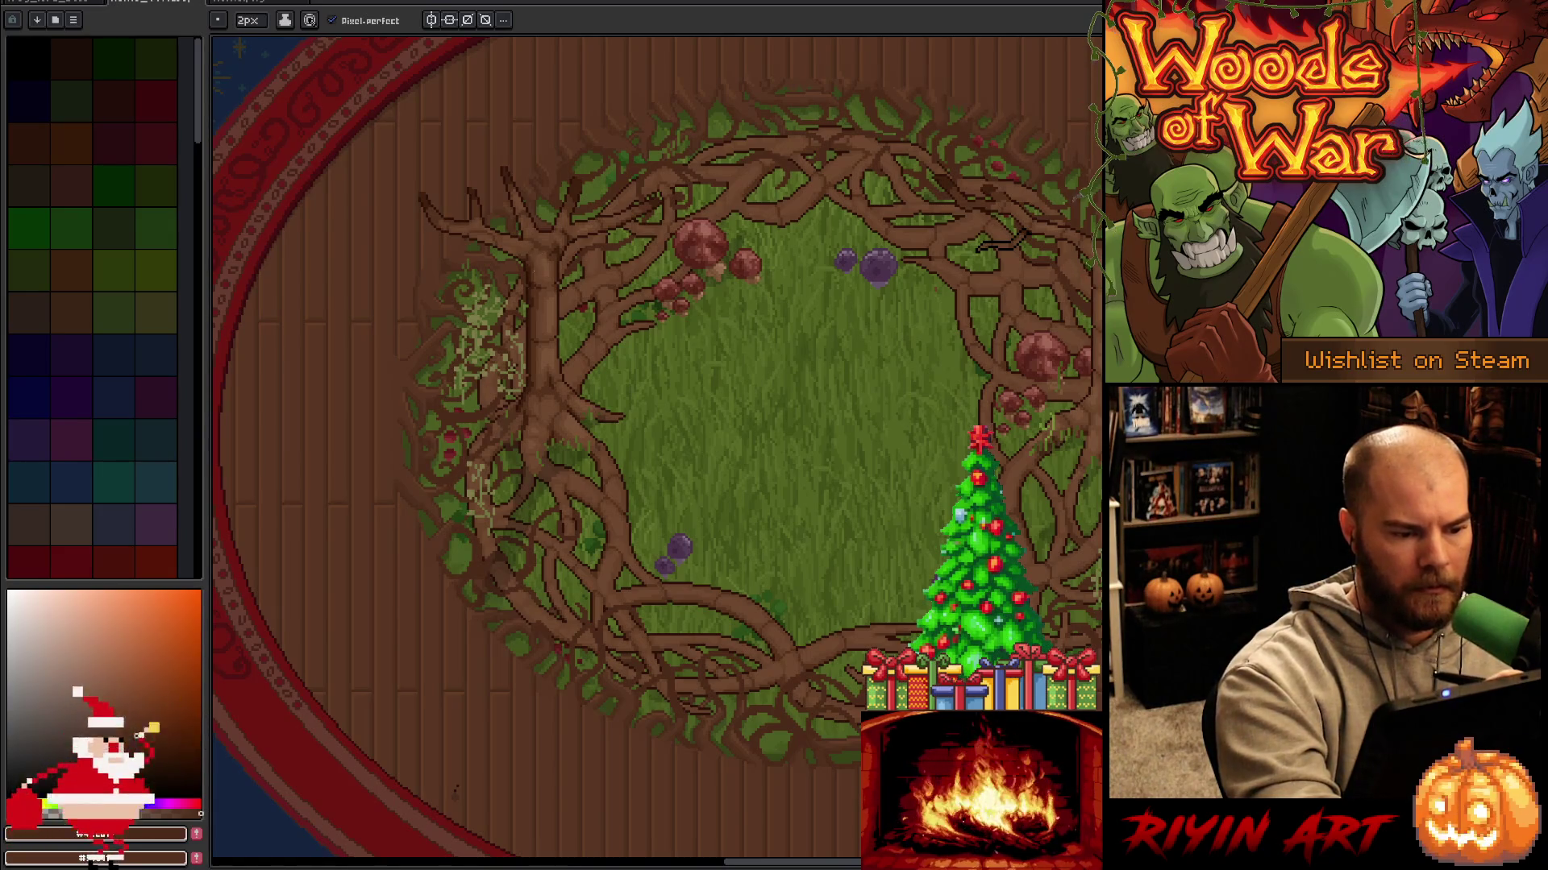
key(b)
key(e)
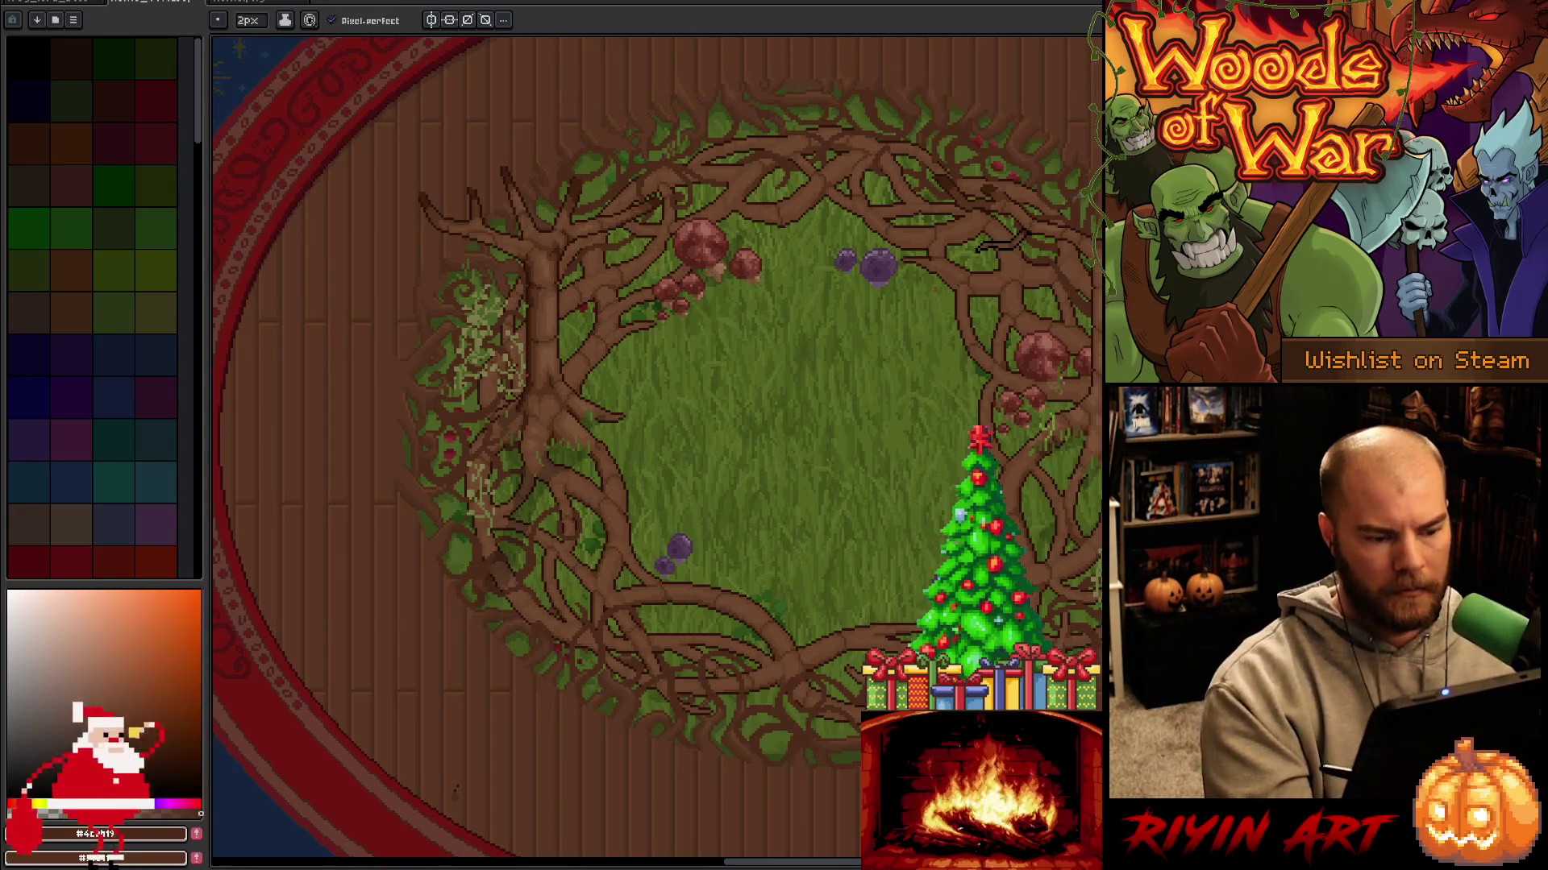
drag(645, 403, 468, 391)
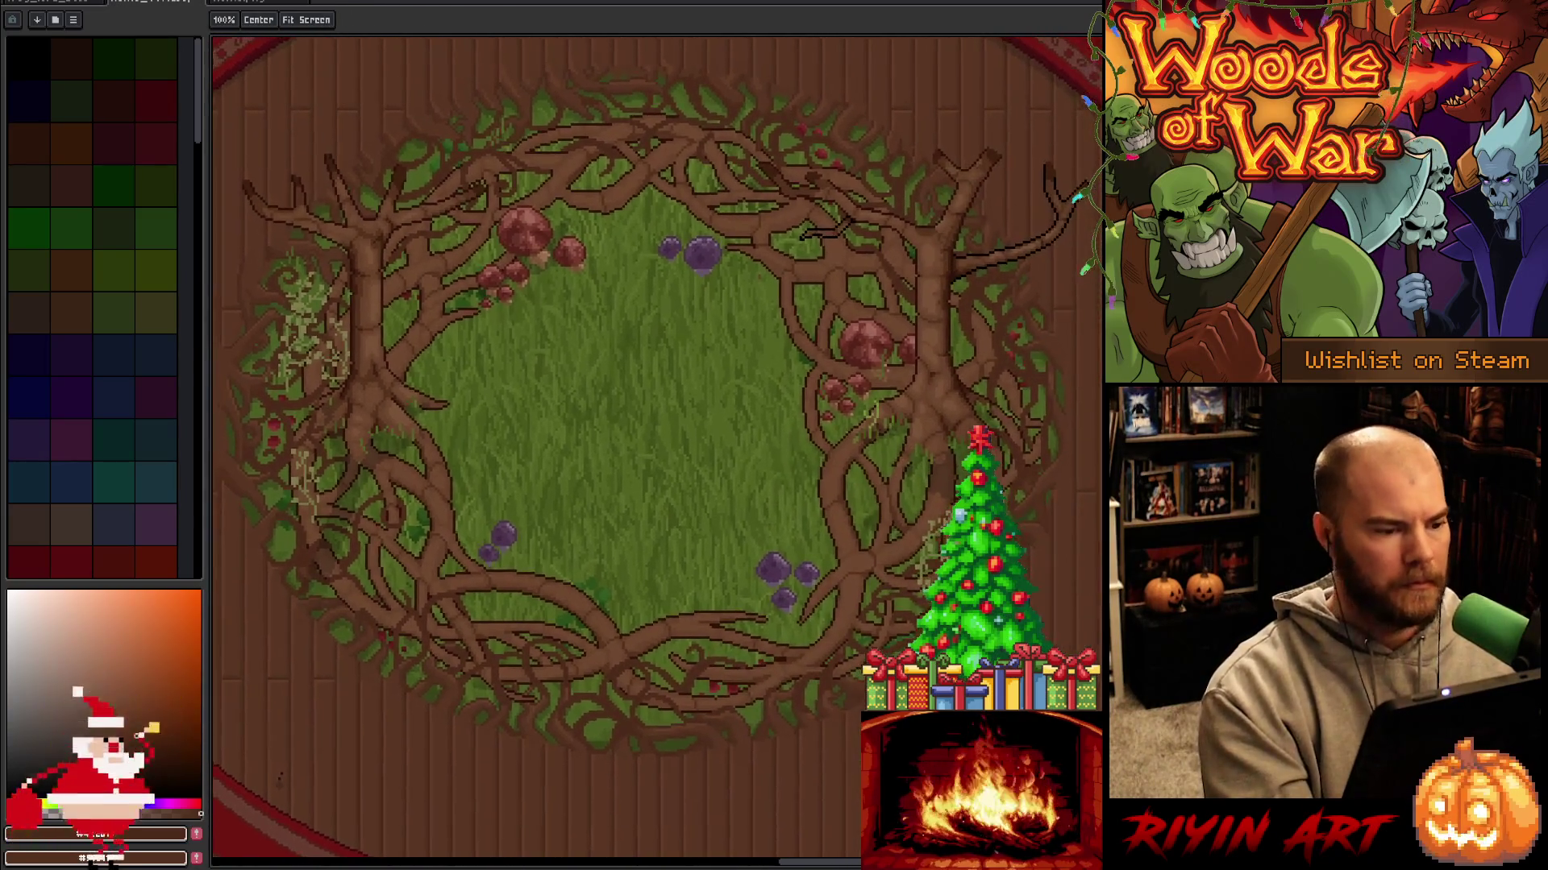
key(b)
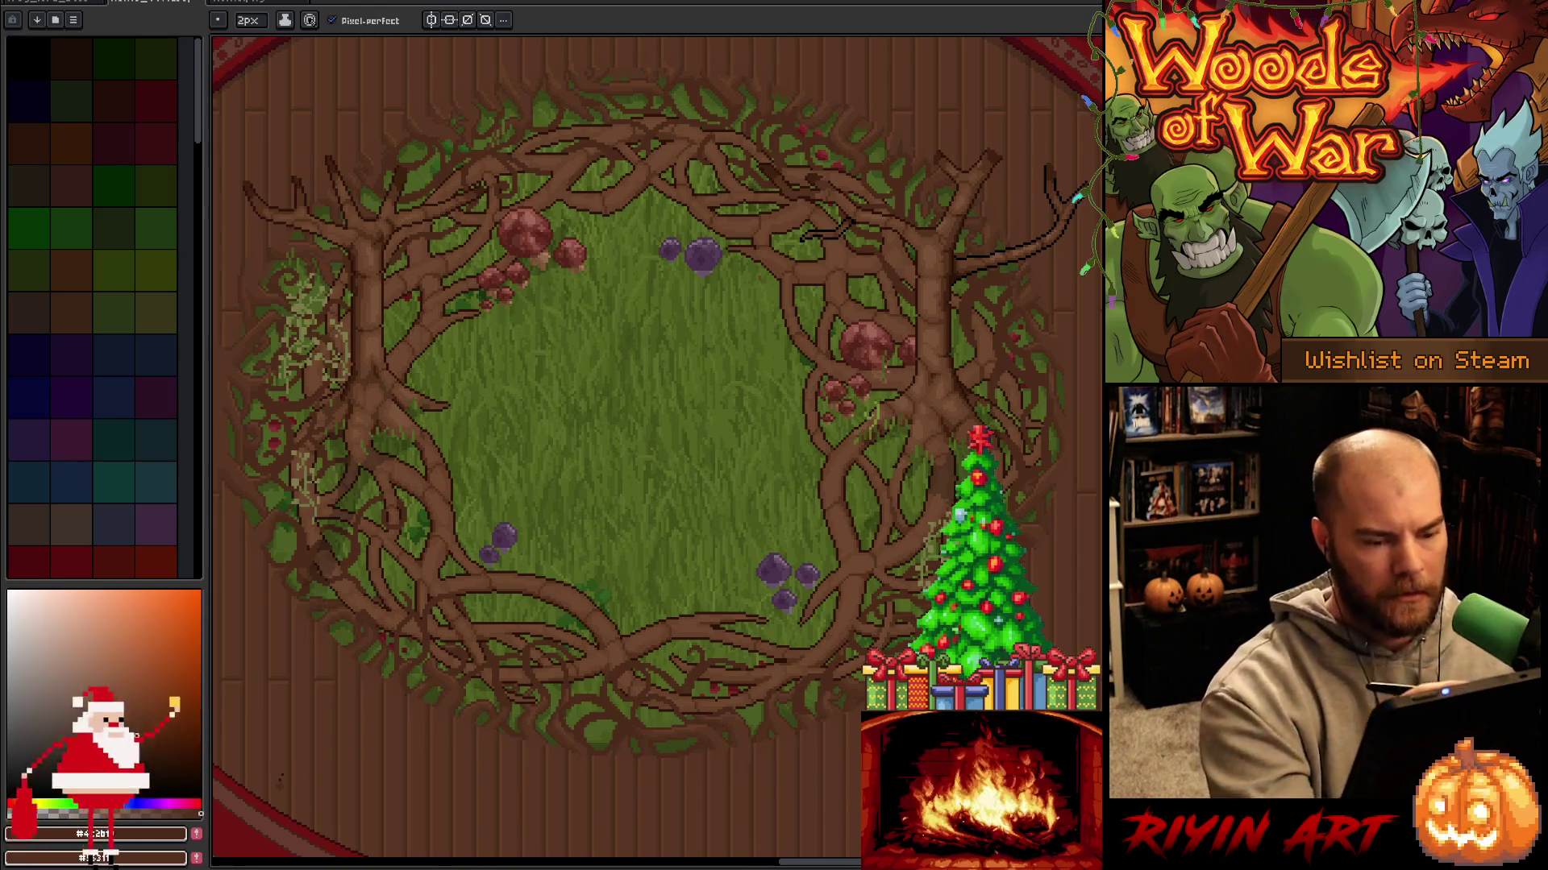
Sample the dark brown from the roots and the green from the grass.
key(i)
click(857, 443)
key(b)
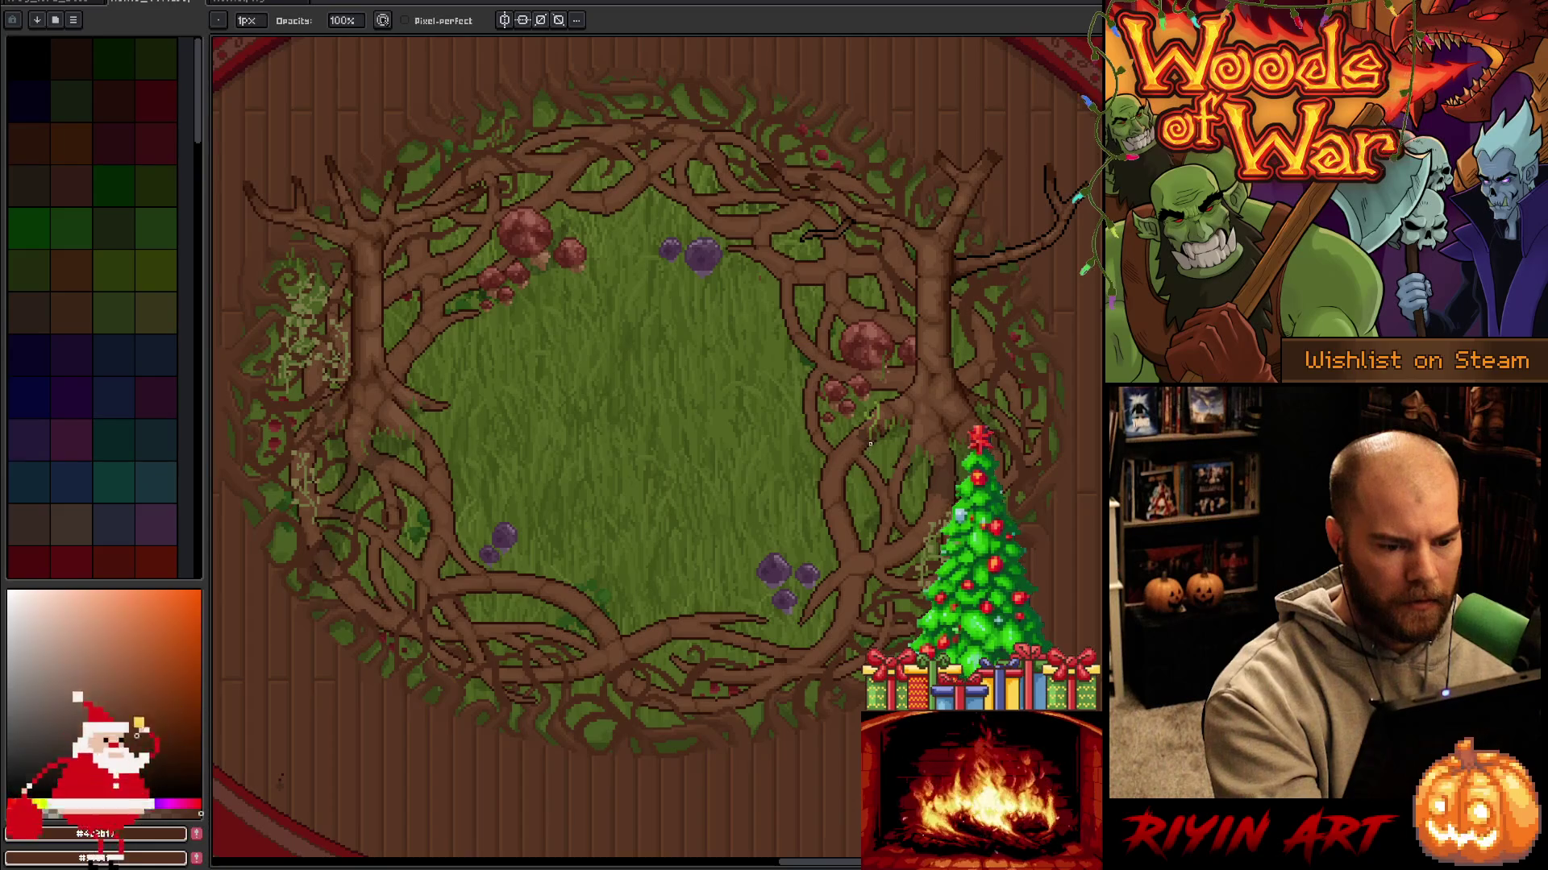
key(i)
click(870, 441)
key(b)
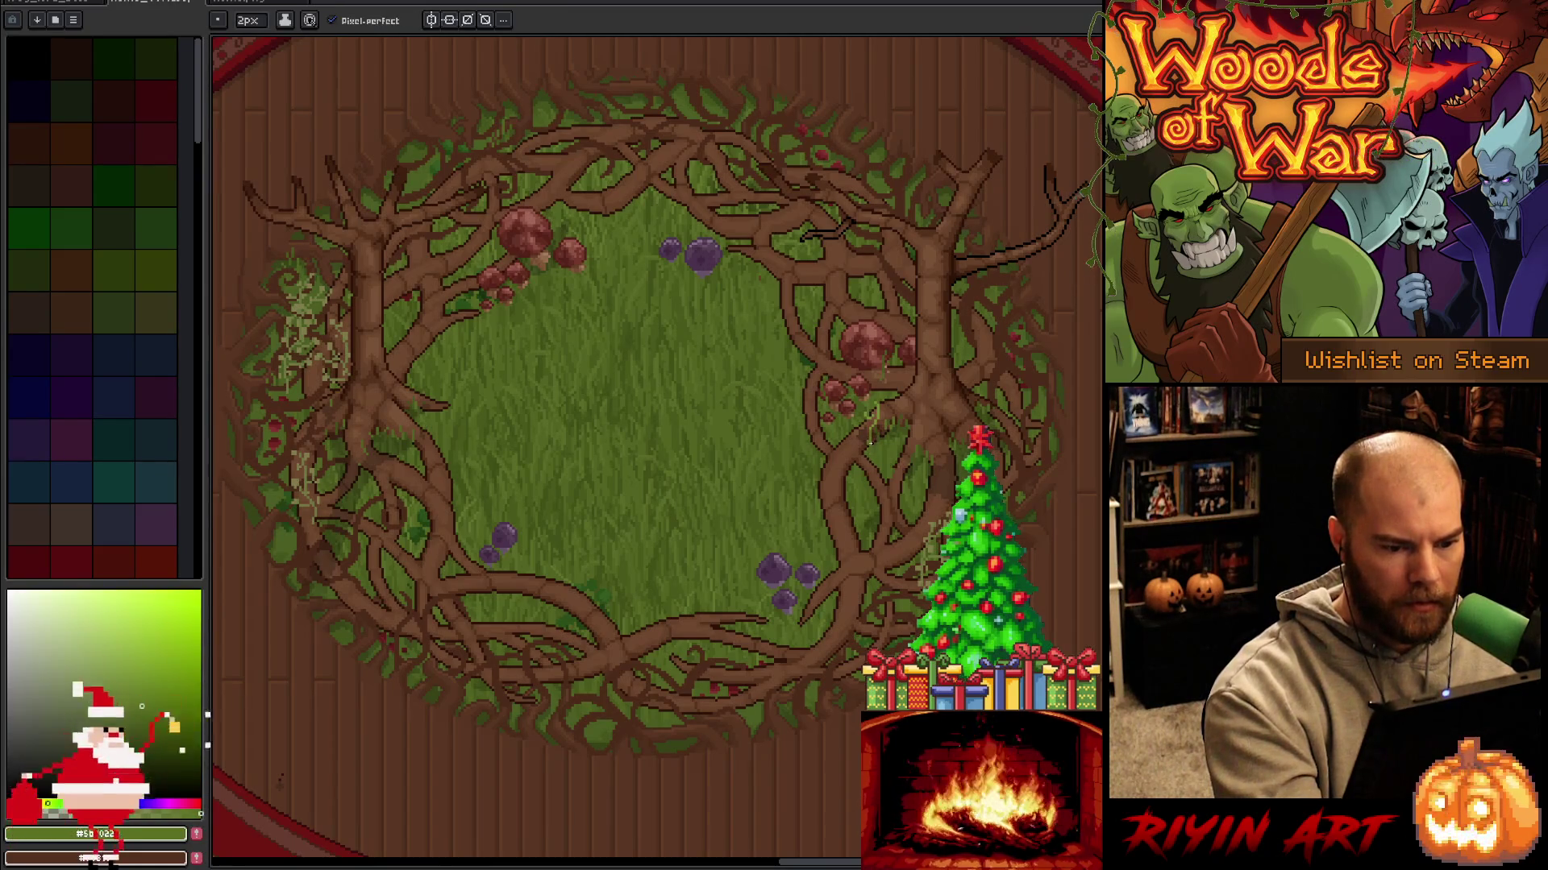
Sample the root brown and one more colour from the artwork, then show the layers timeline.
key(i)
click(758, 39)
key(b)
key(i)
click(871, 443)
key(b)
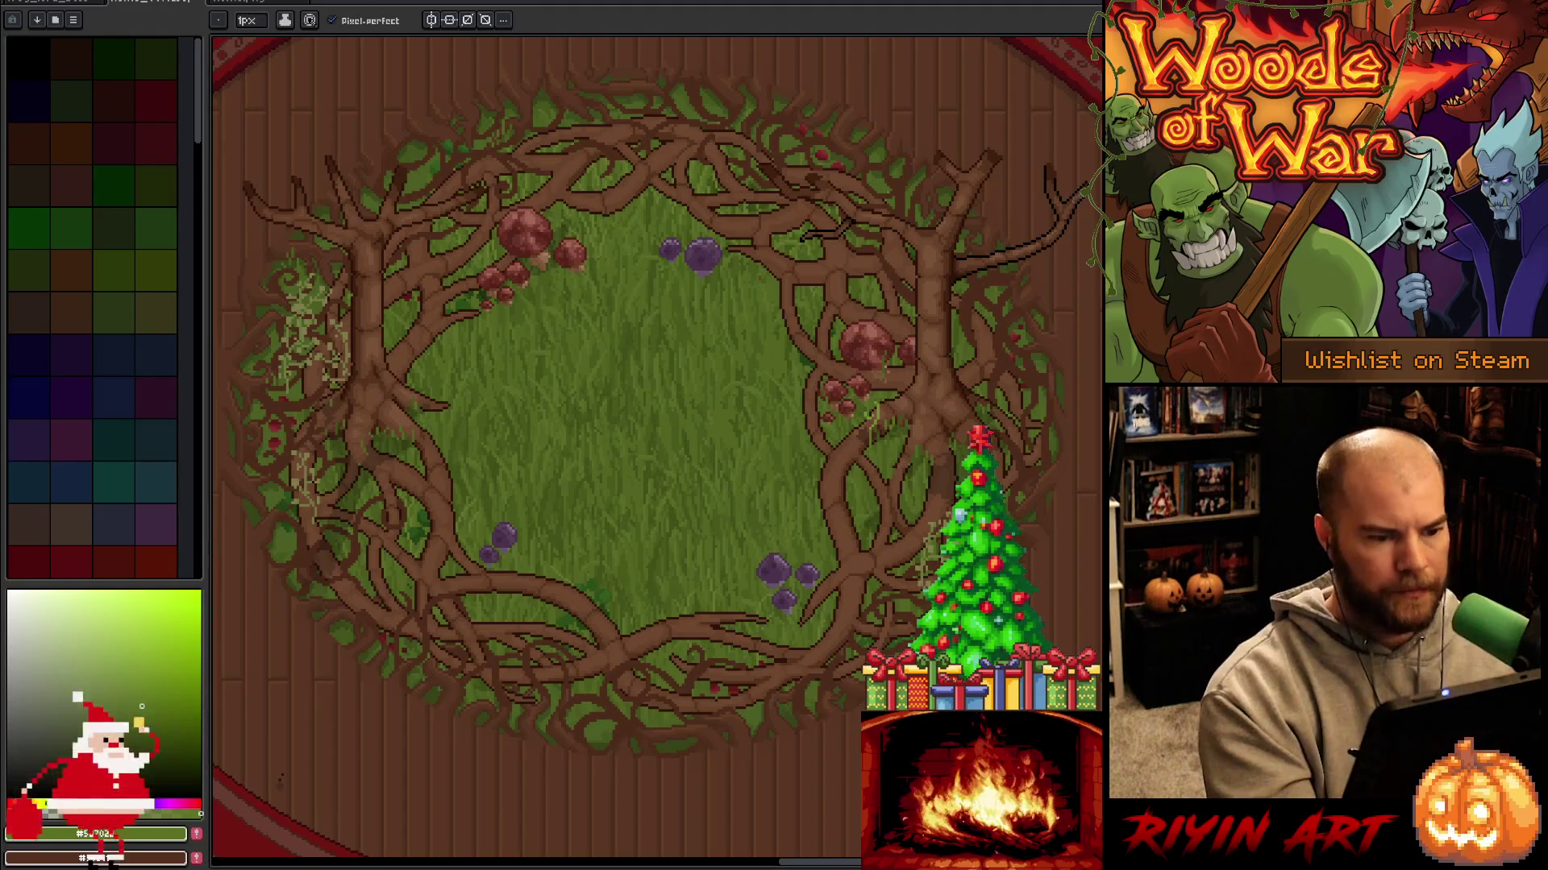
drag(669, 410, 733, 623)
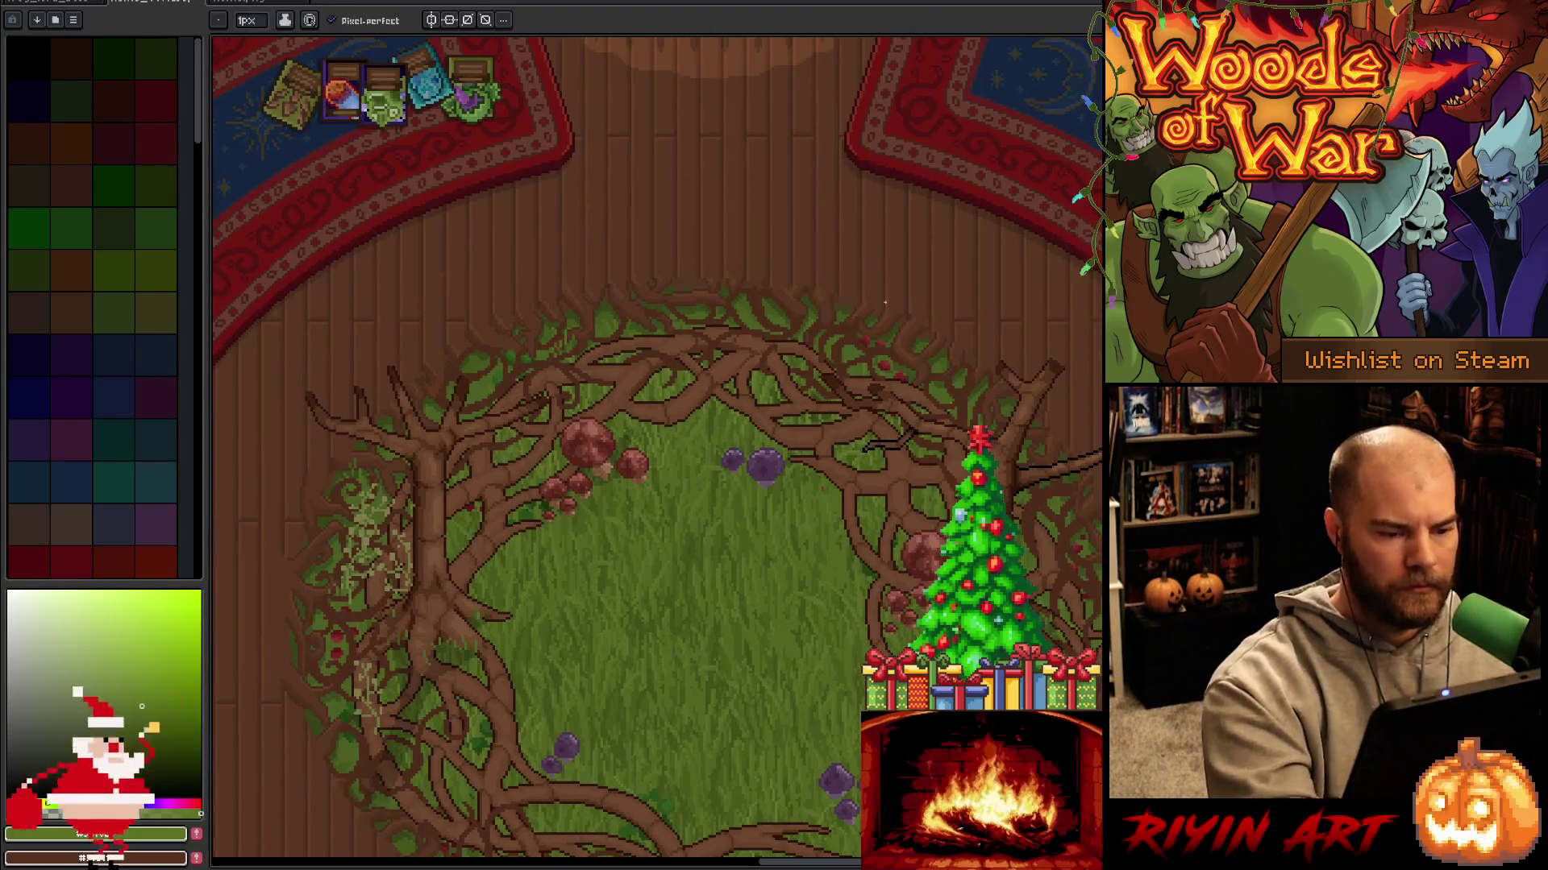
key(Tab)
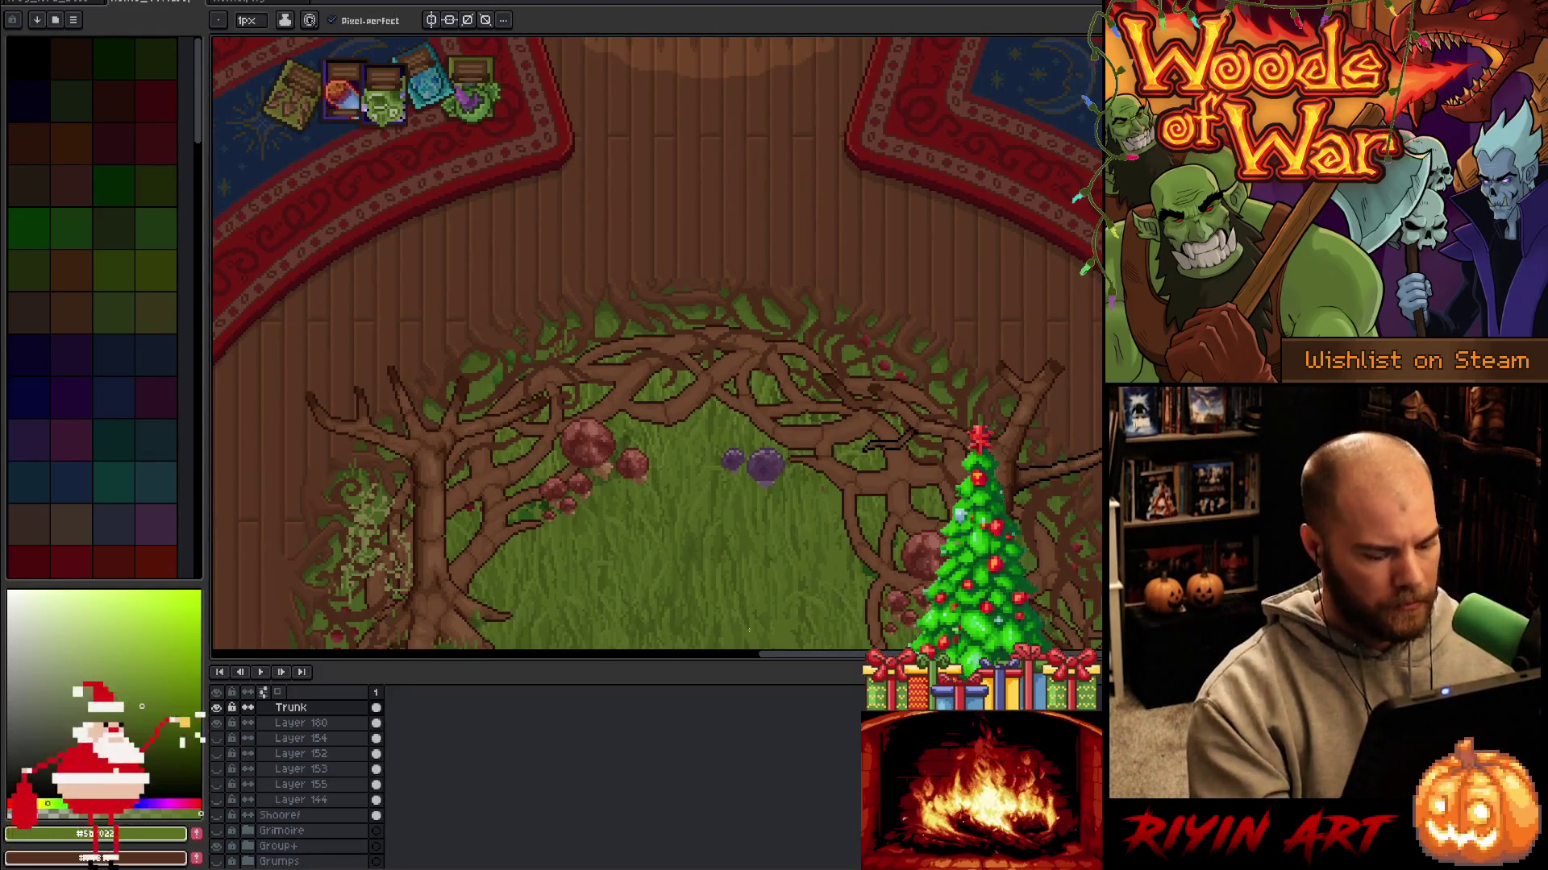
Select the dark root layer by picking layers from the canvas.
key(v)
click(684, 412)
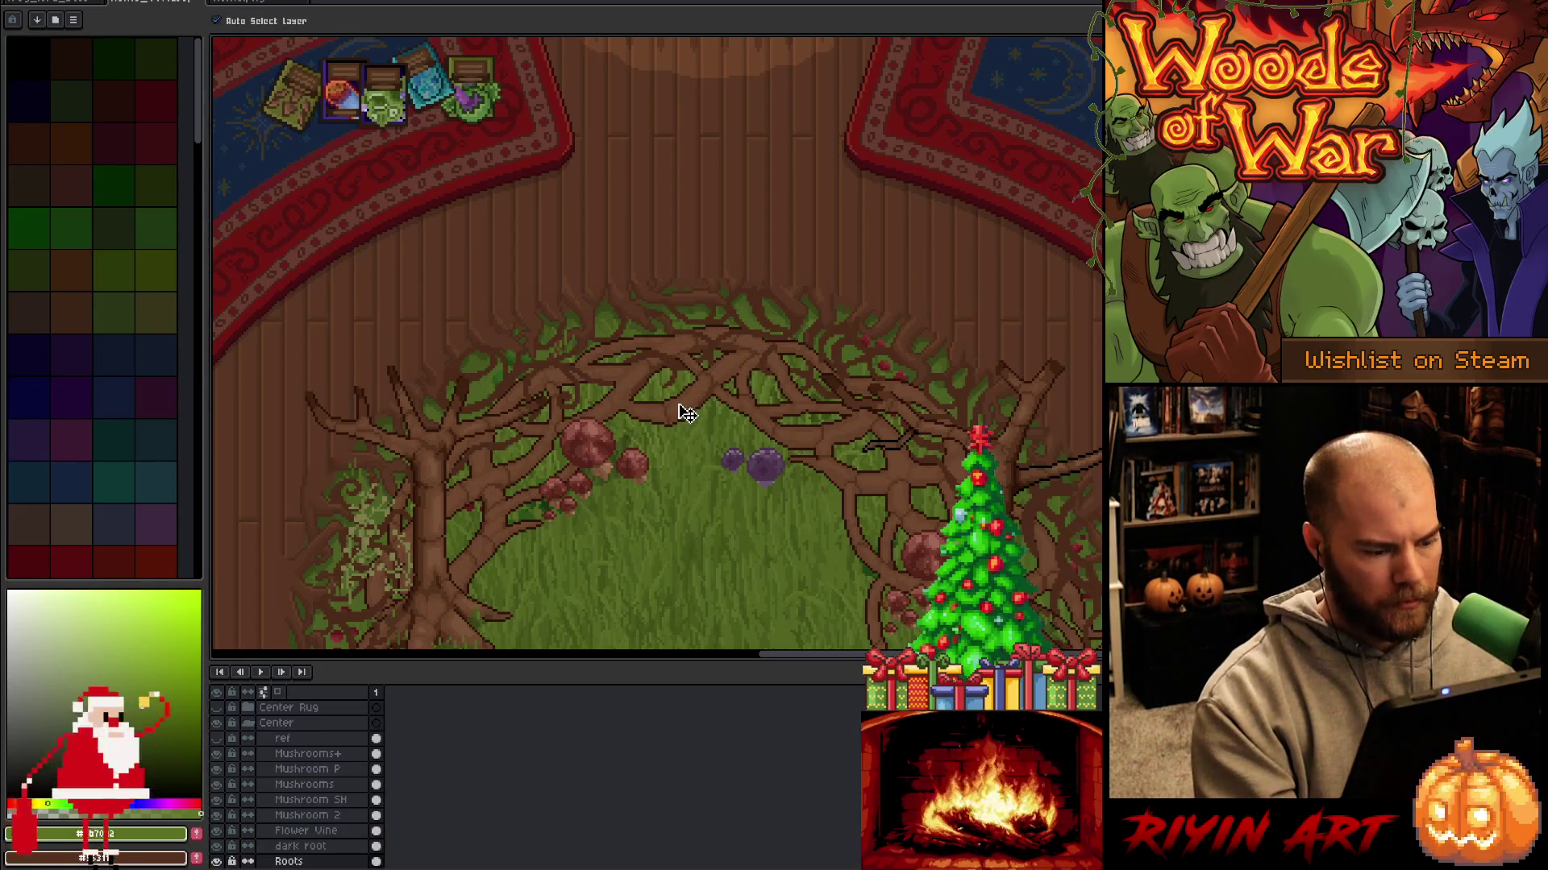
click(475, 645)
click(483, 640)
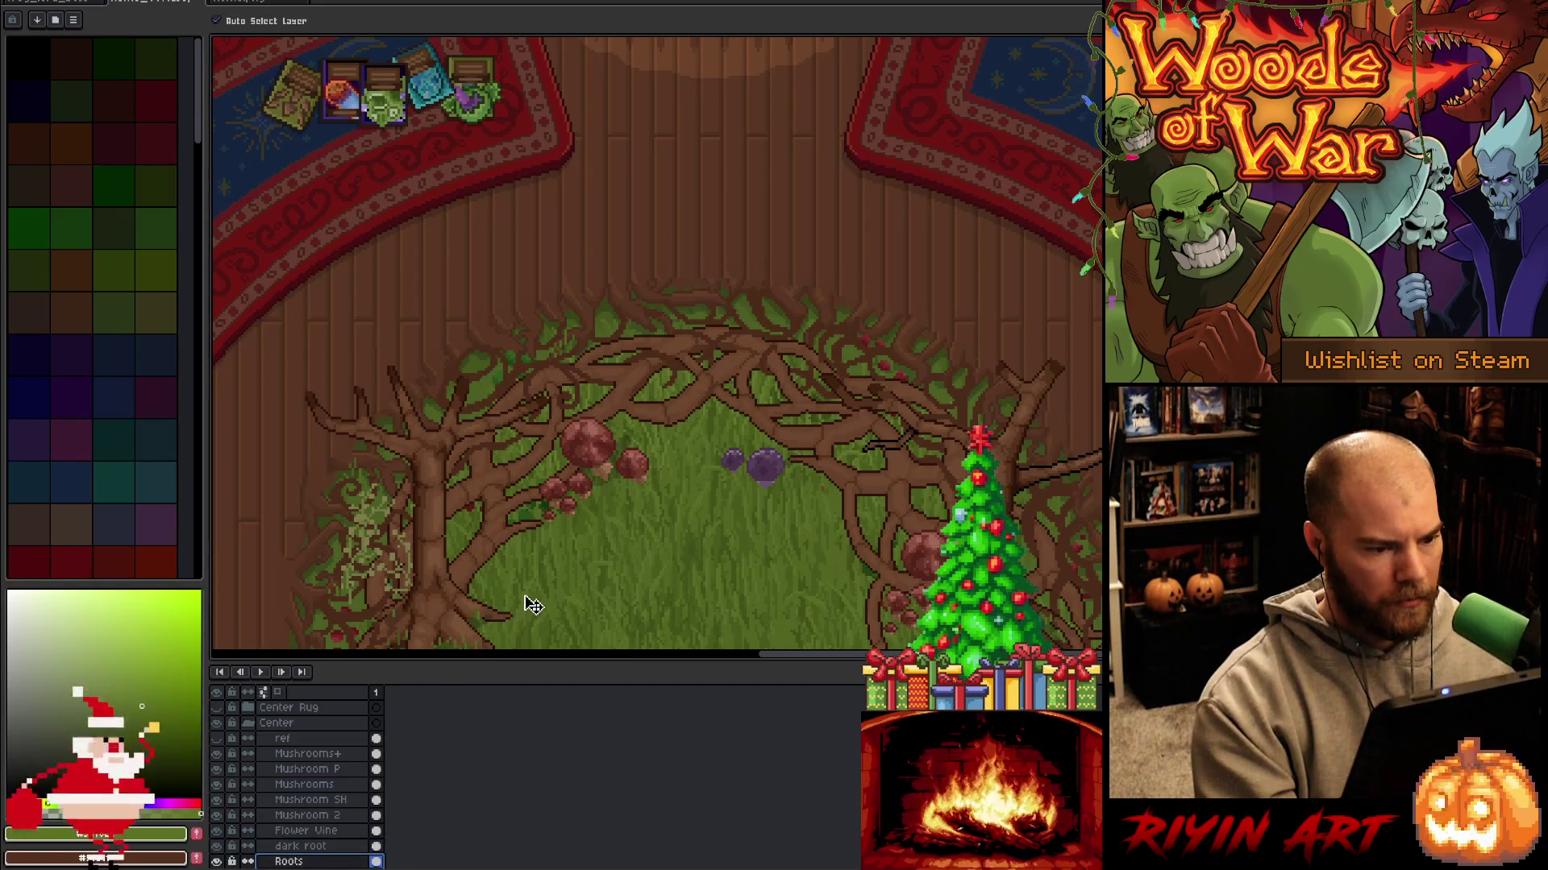
Add a new layer named 'root grass' above dark root and save the file.
click(376, 846)
key(shift+n)
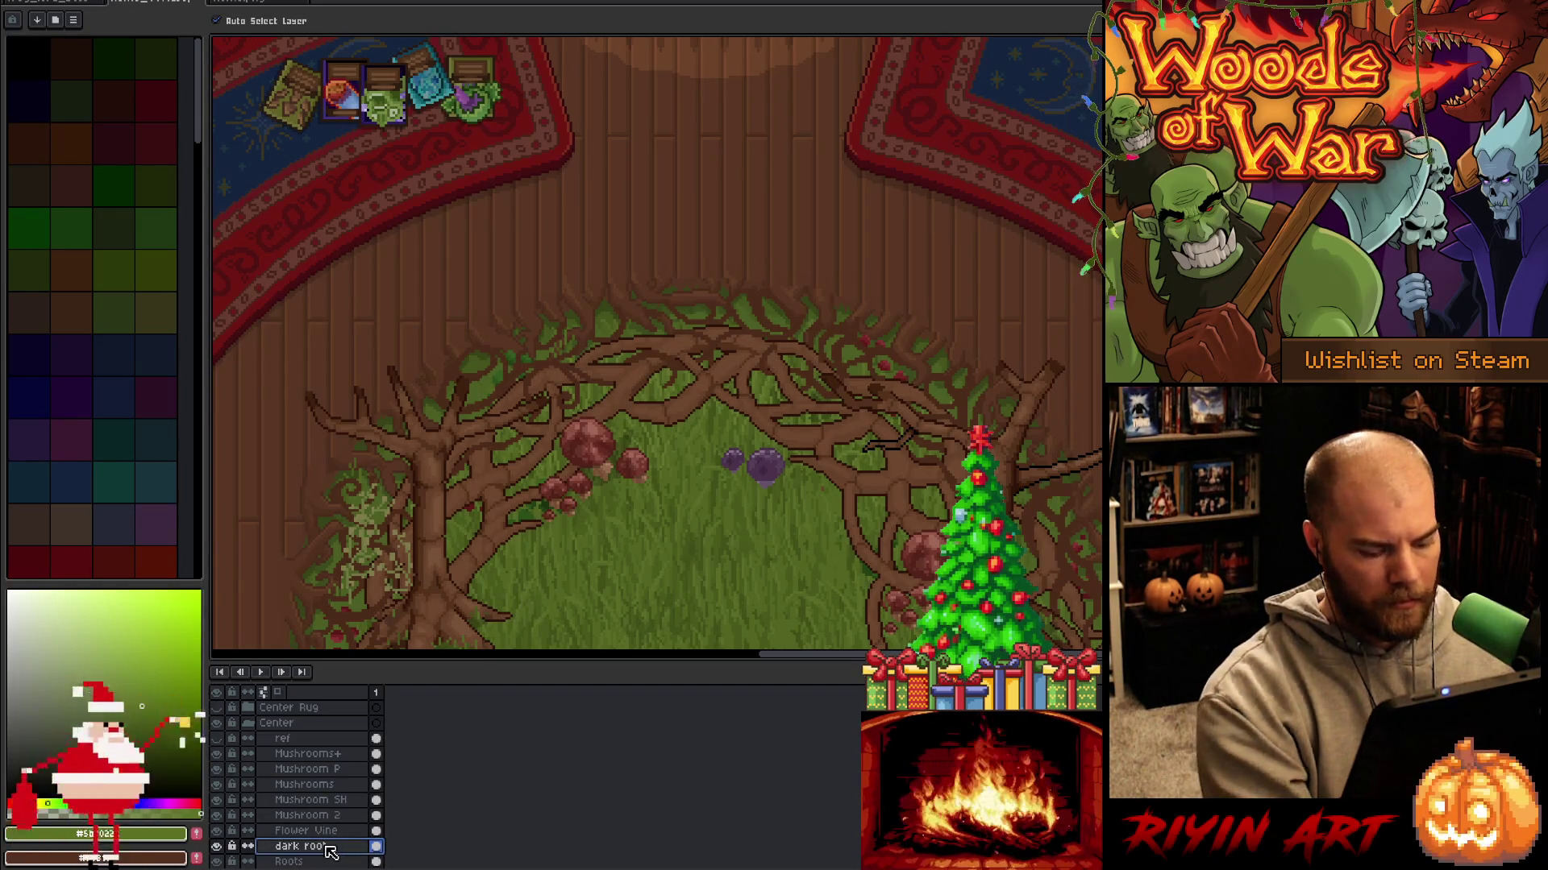
double_click(314, 848)
text(root grass)
key(Return)
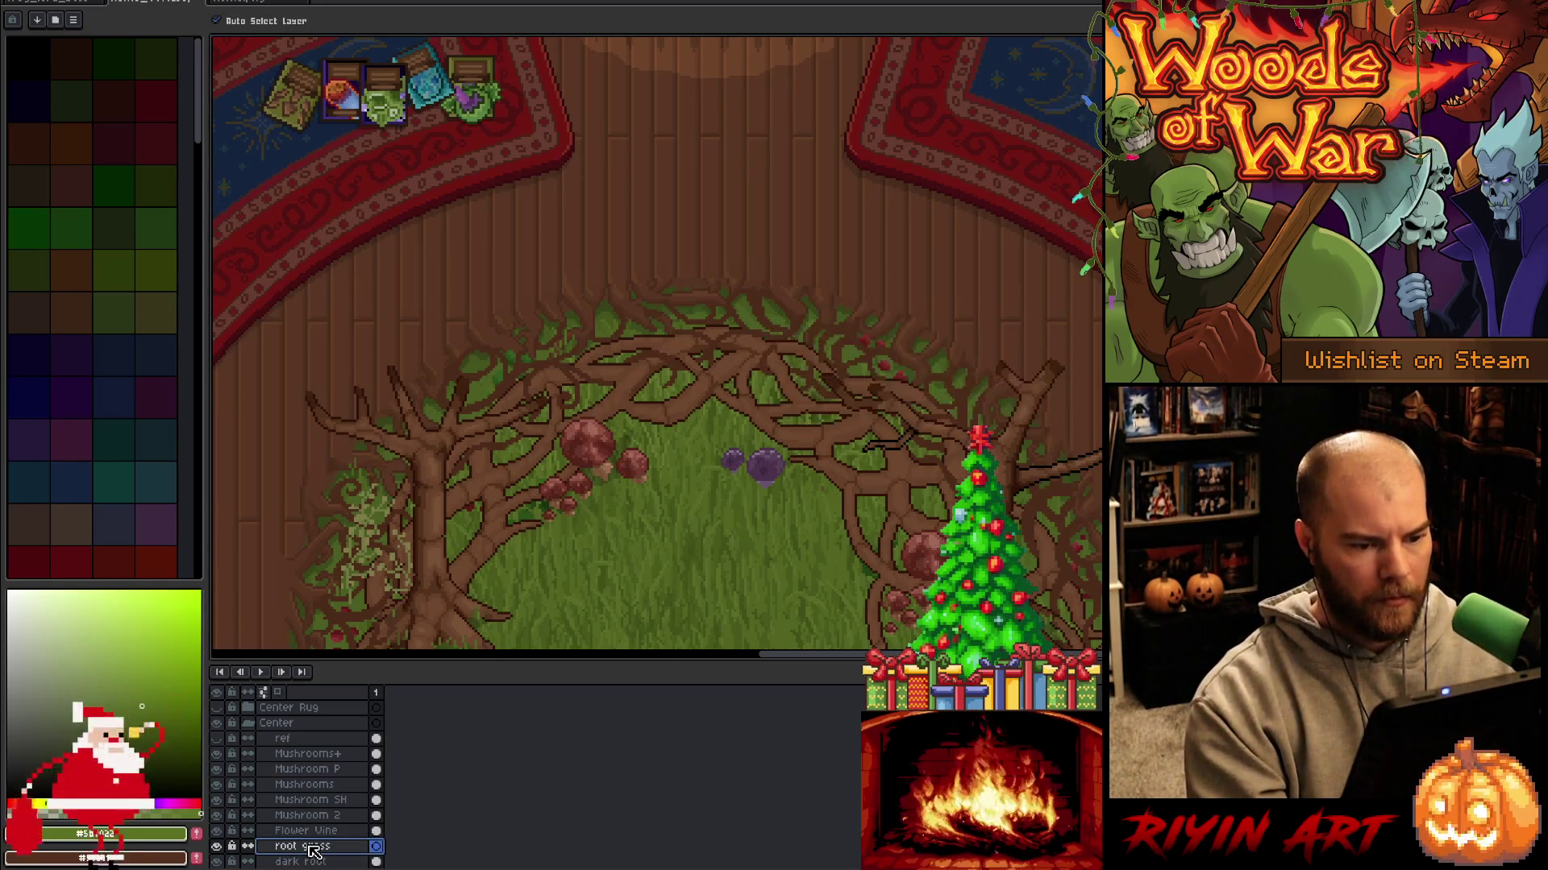
key(ctrl+s)
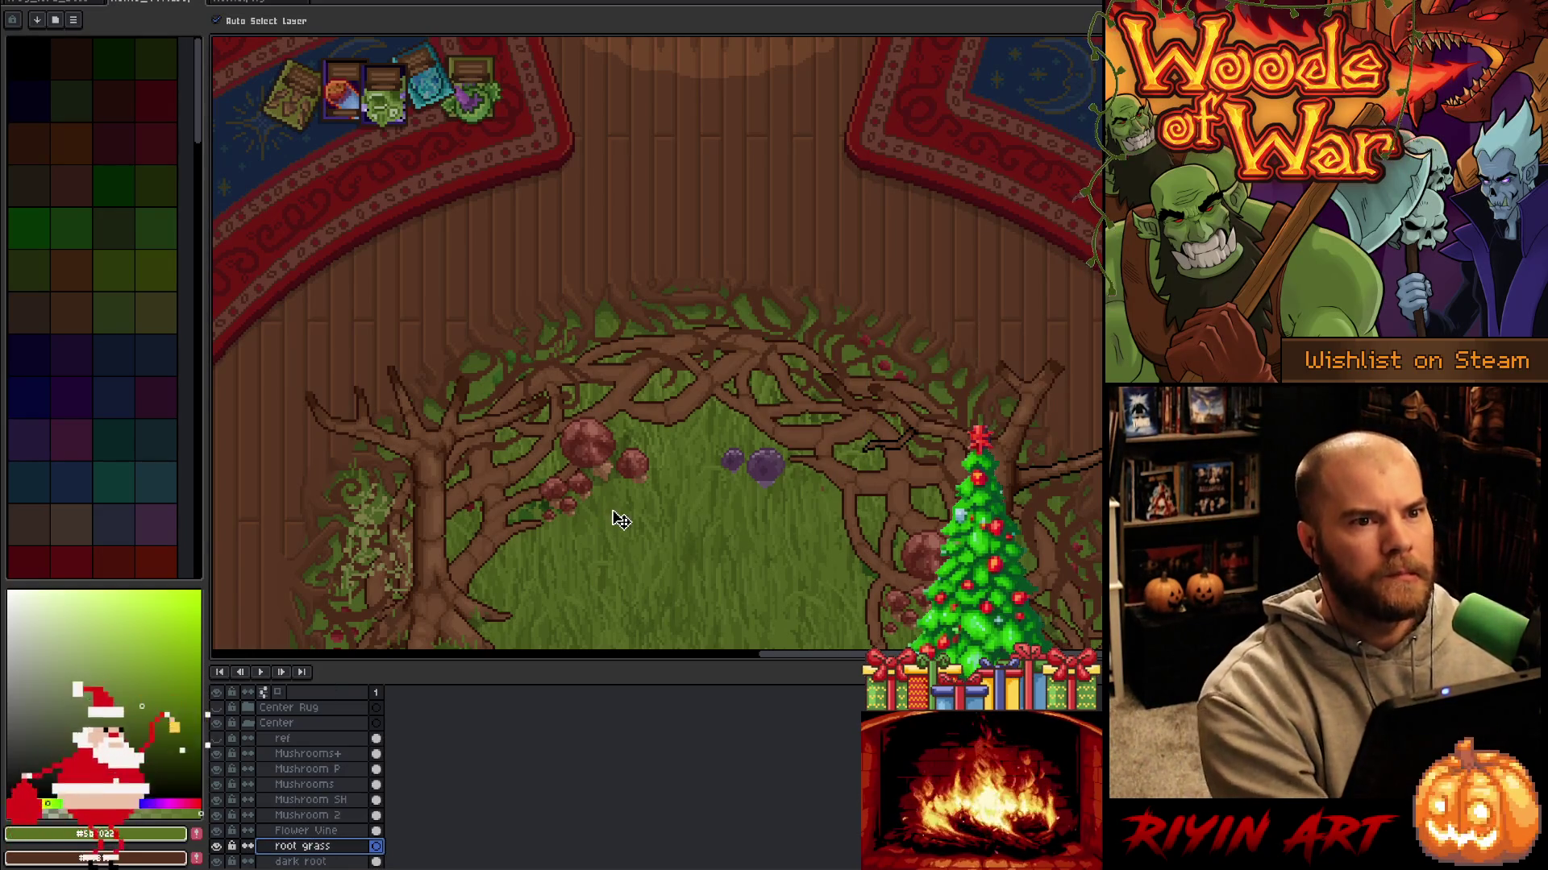
key(Tab)
Zoom in on the central roots and paint blades with greens and browns sampled from the artwork.
mouse_move(743, 514)
mouse_down()
mouse_move(629, 449)
mouse_move(739, 490)
mouse_up()
scroll(629, 449, up, 2)
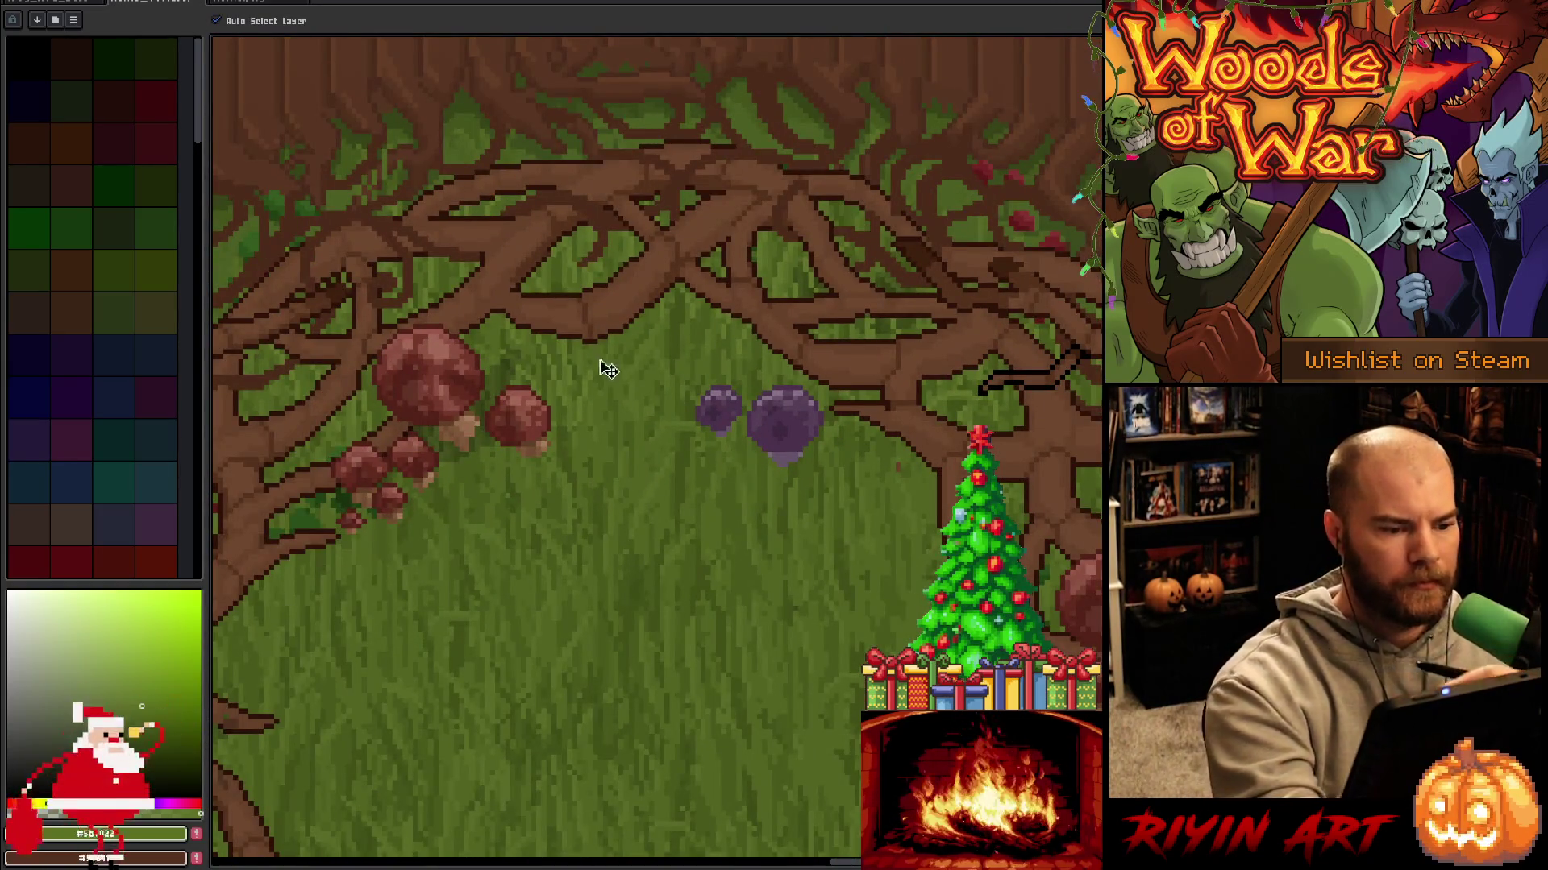
key(b)
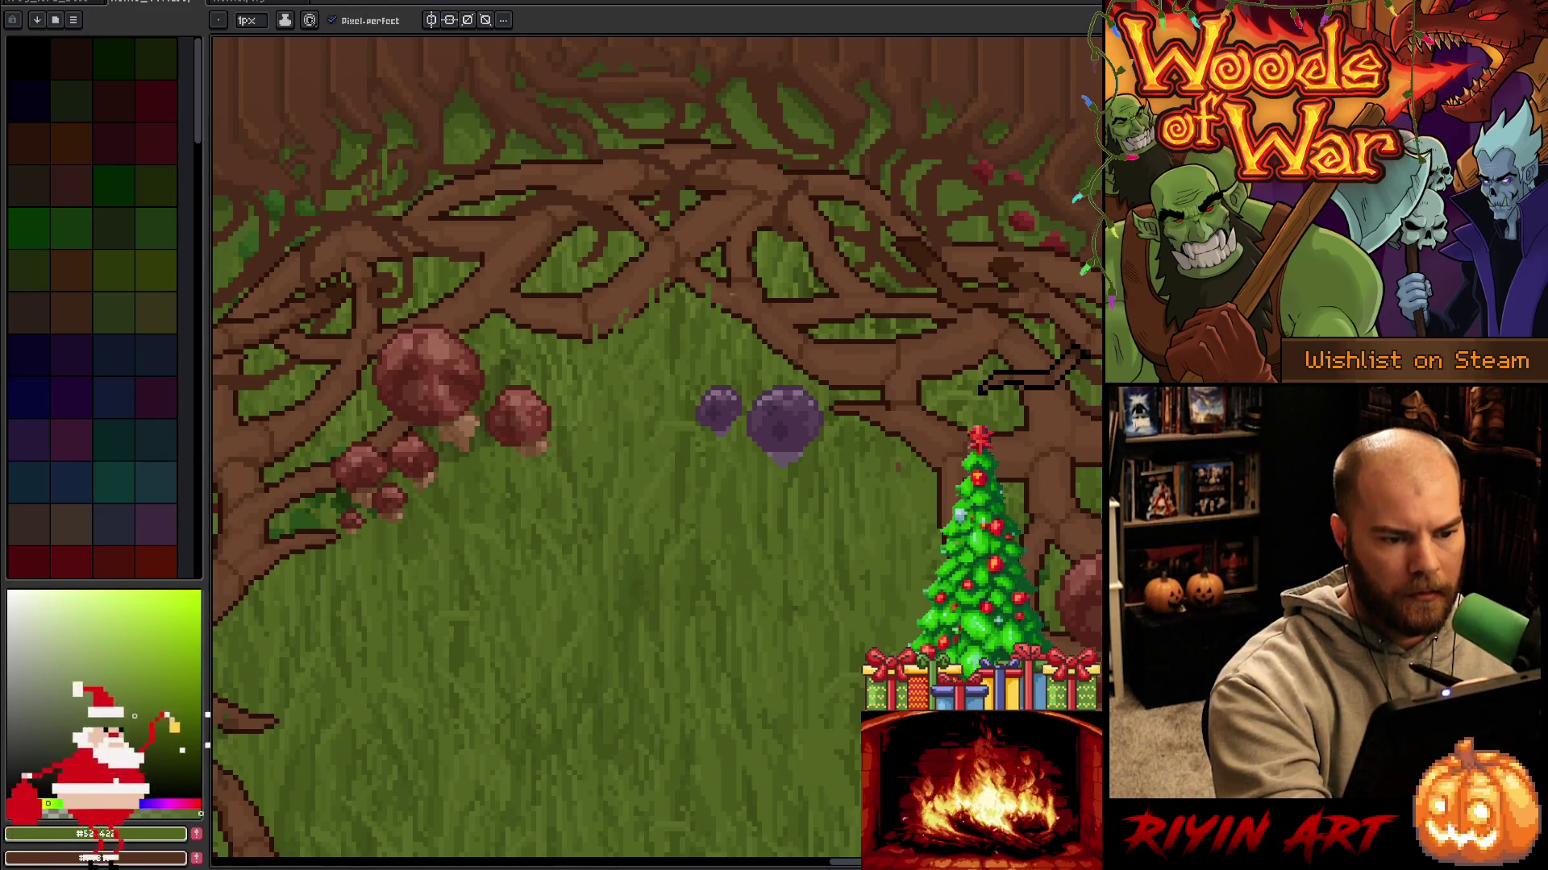
alt+click(735, 314)
alt+click(797, 351)
alt+click(854, 389)
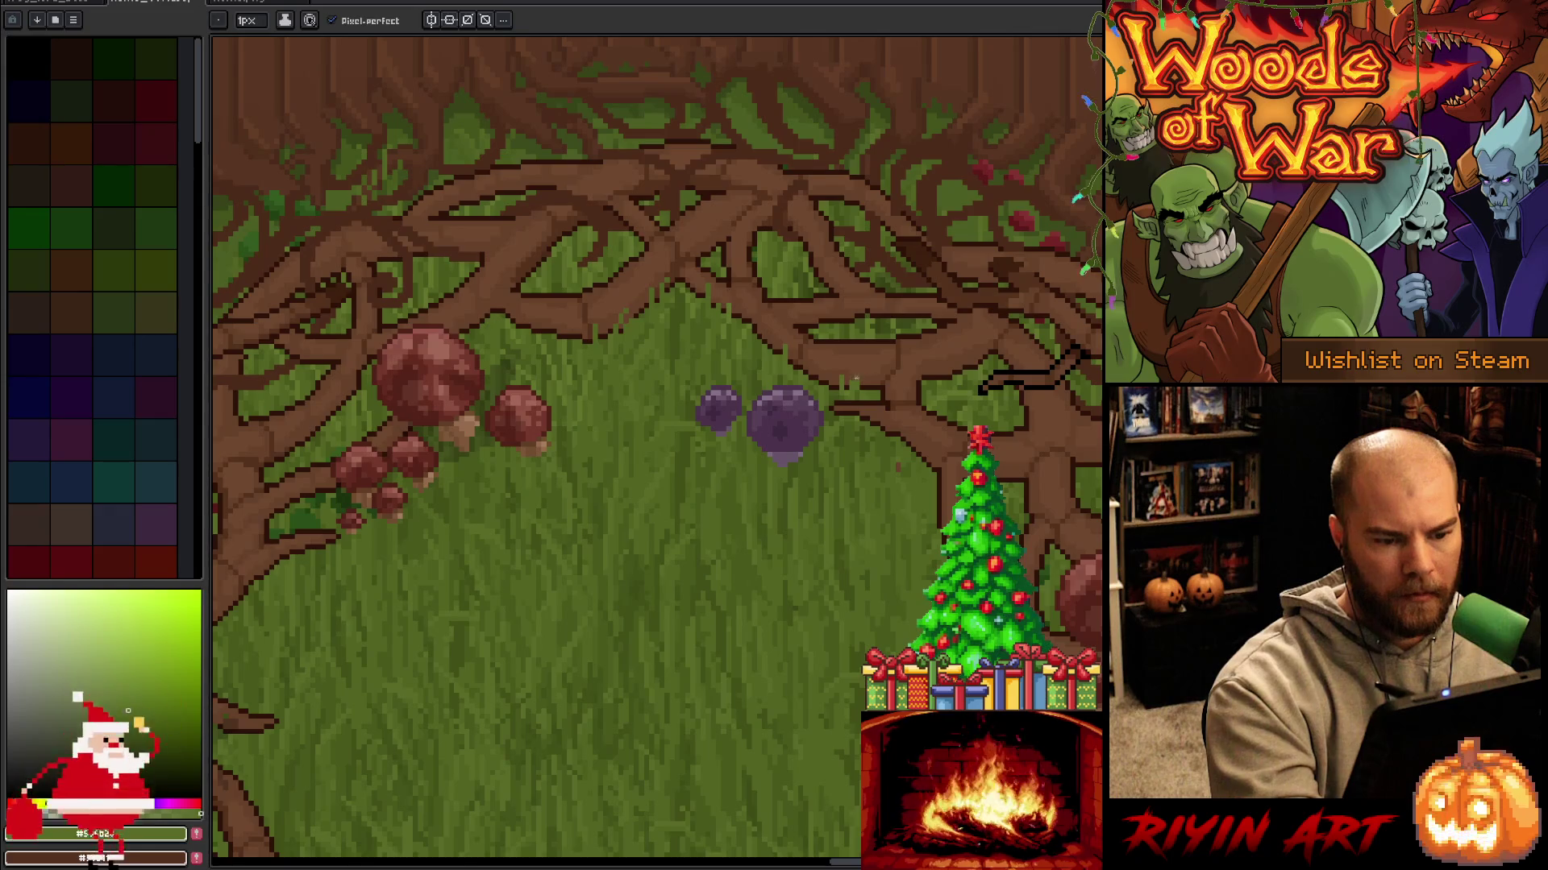
alt+click(884, 314)
alt+click(900, 314)
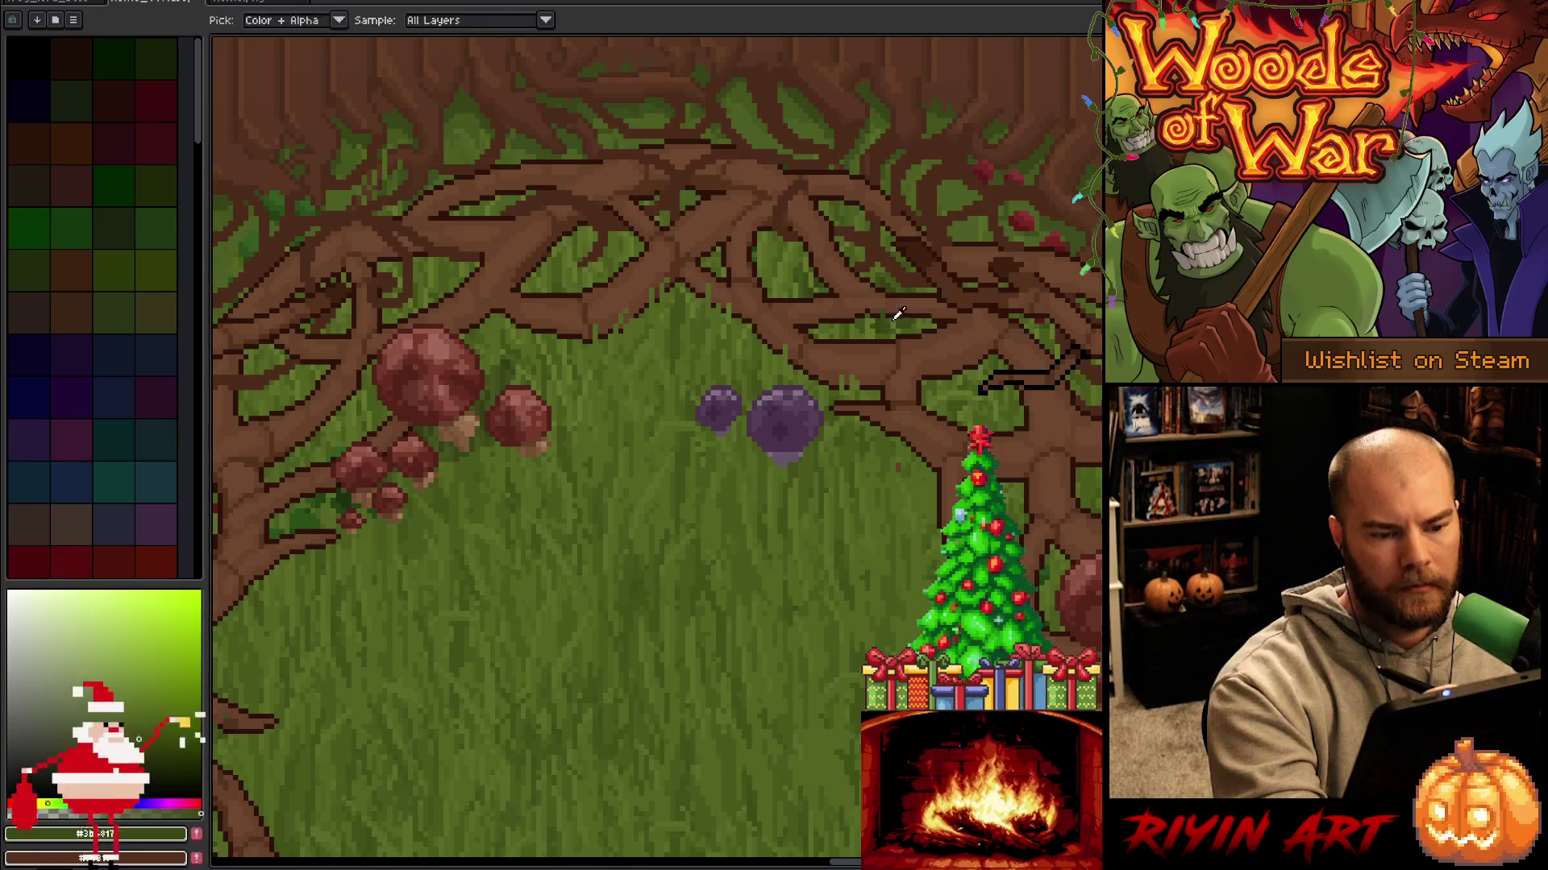
alt+click(899, 314)
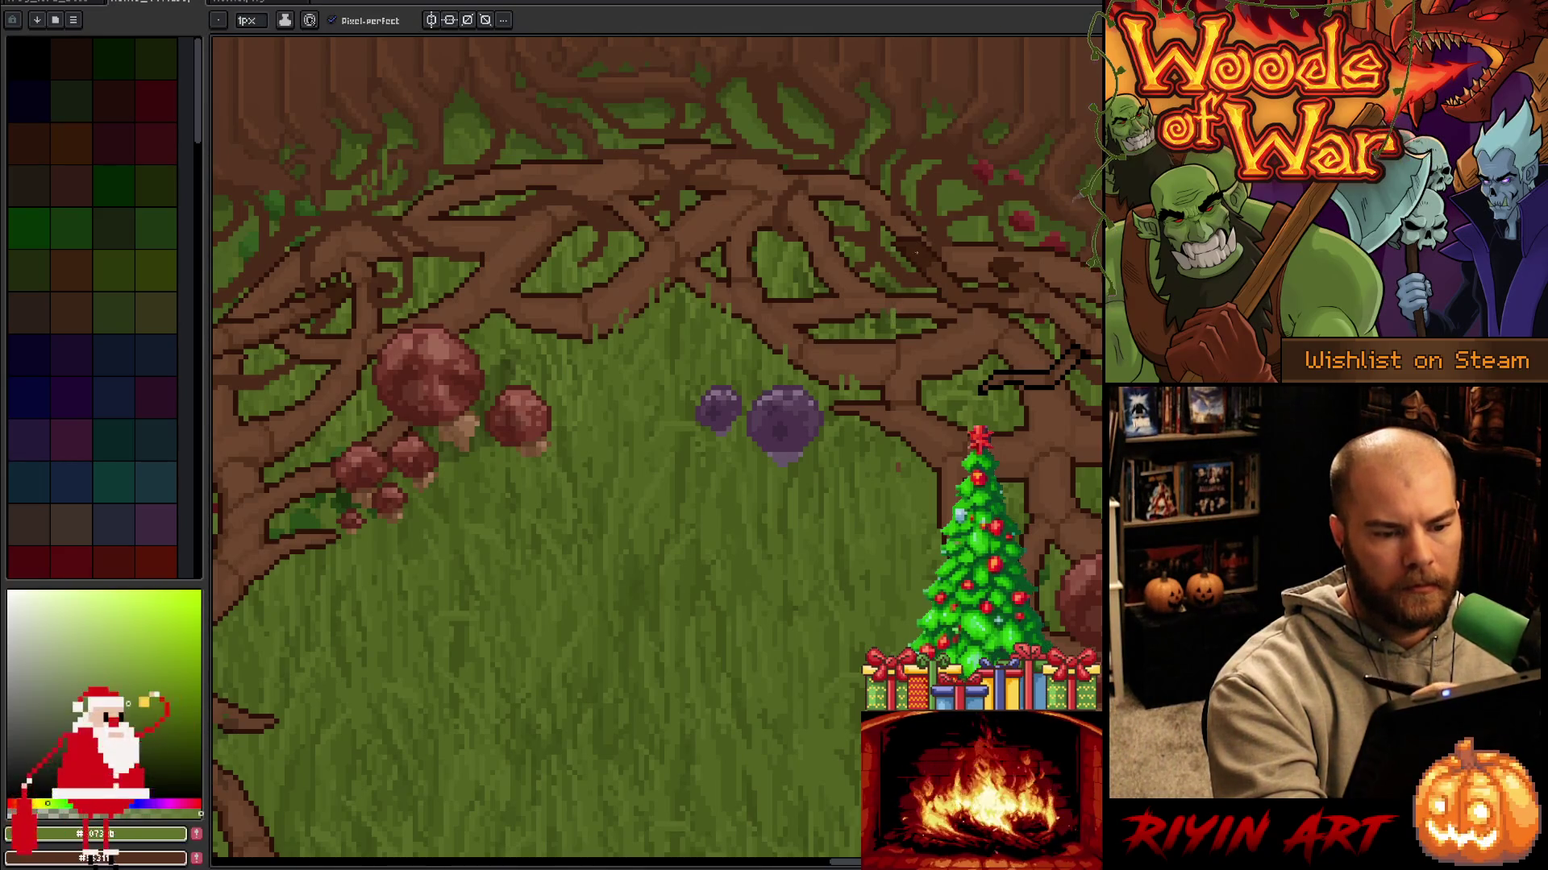
alt+click(913, 274)
alt+click(932, 218)
alt+click(786, 242)
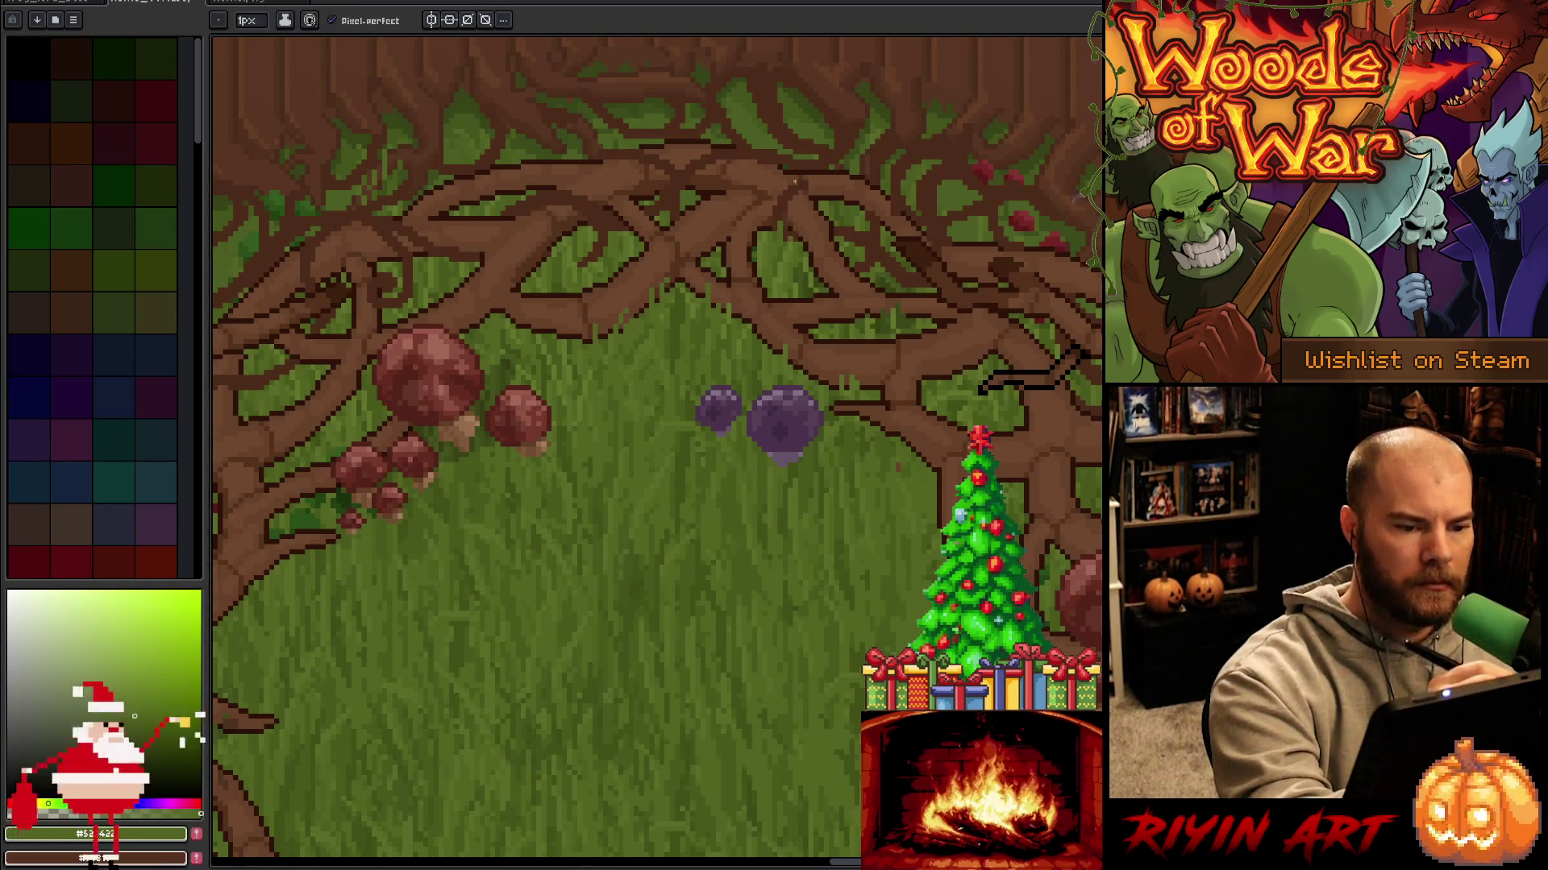
alt+click(764, 222)
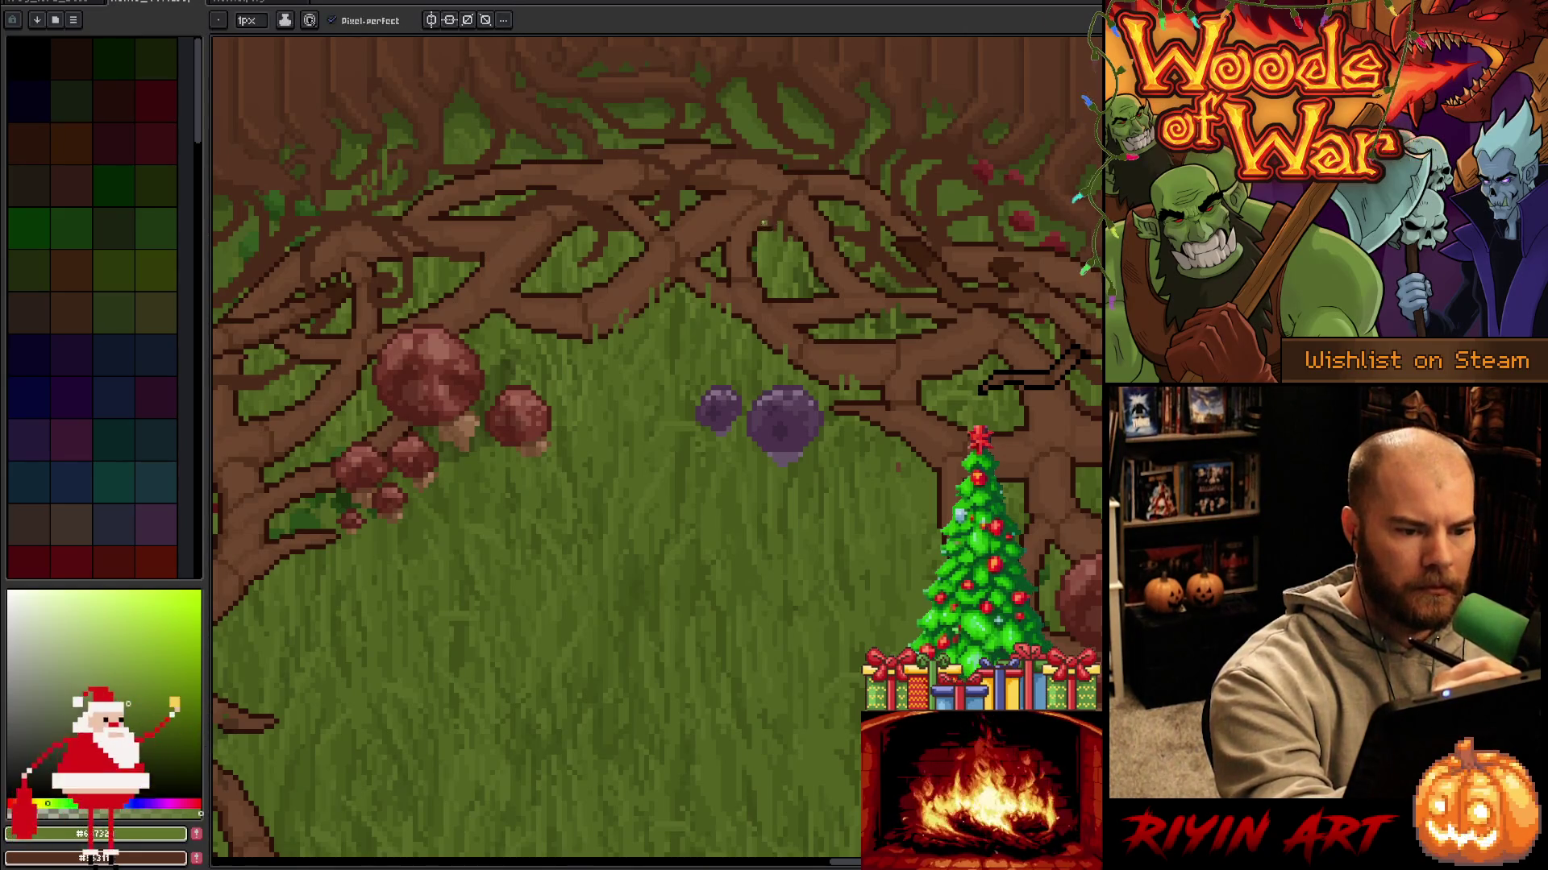
alt+click(716, 235)
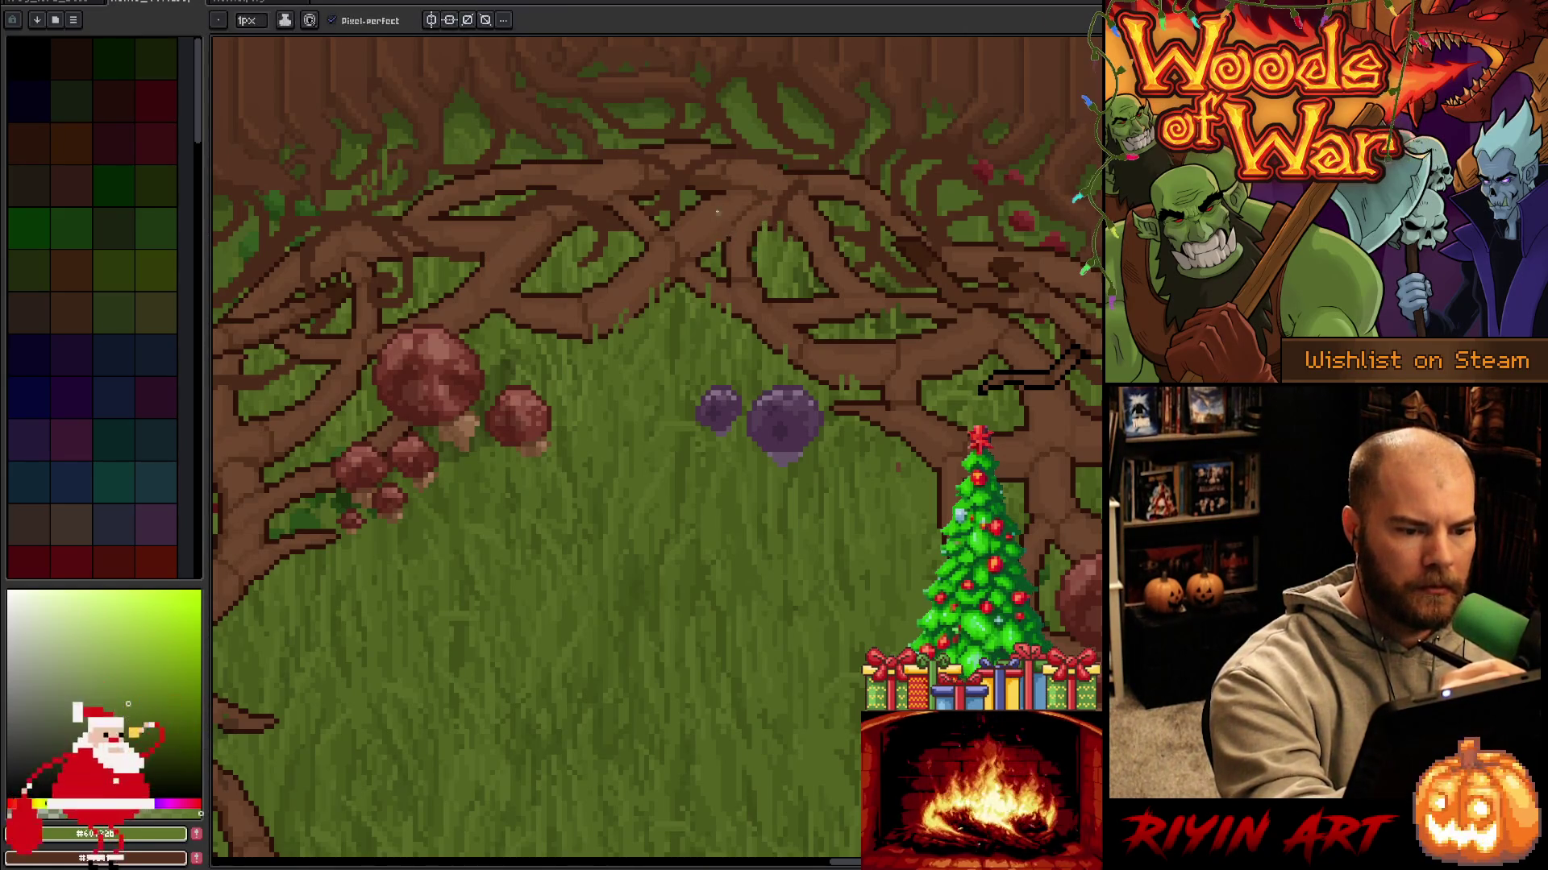
alt+click(713, 257)
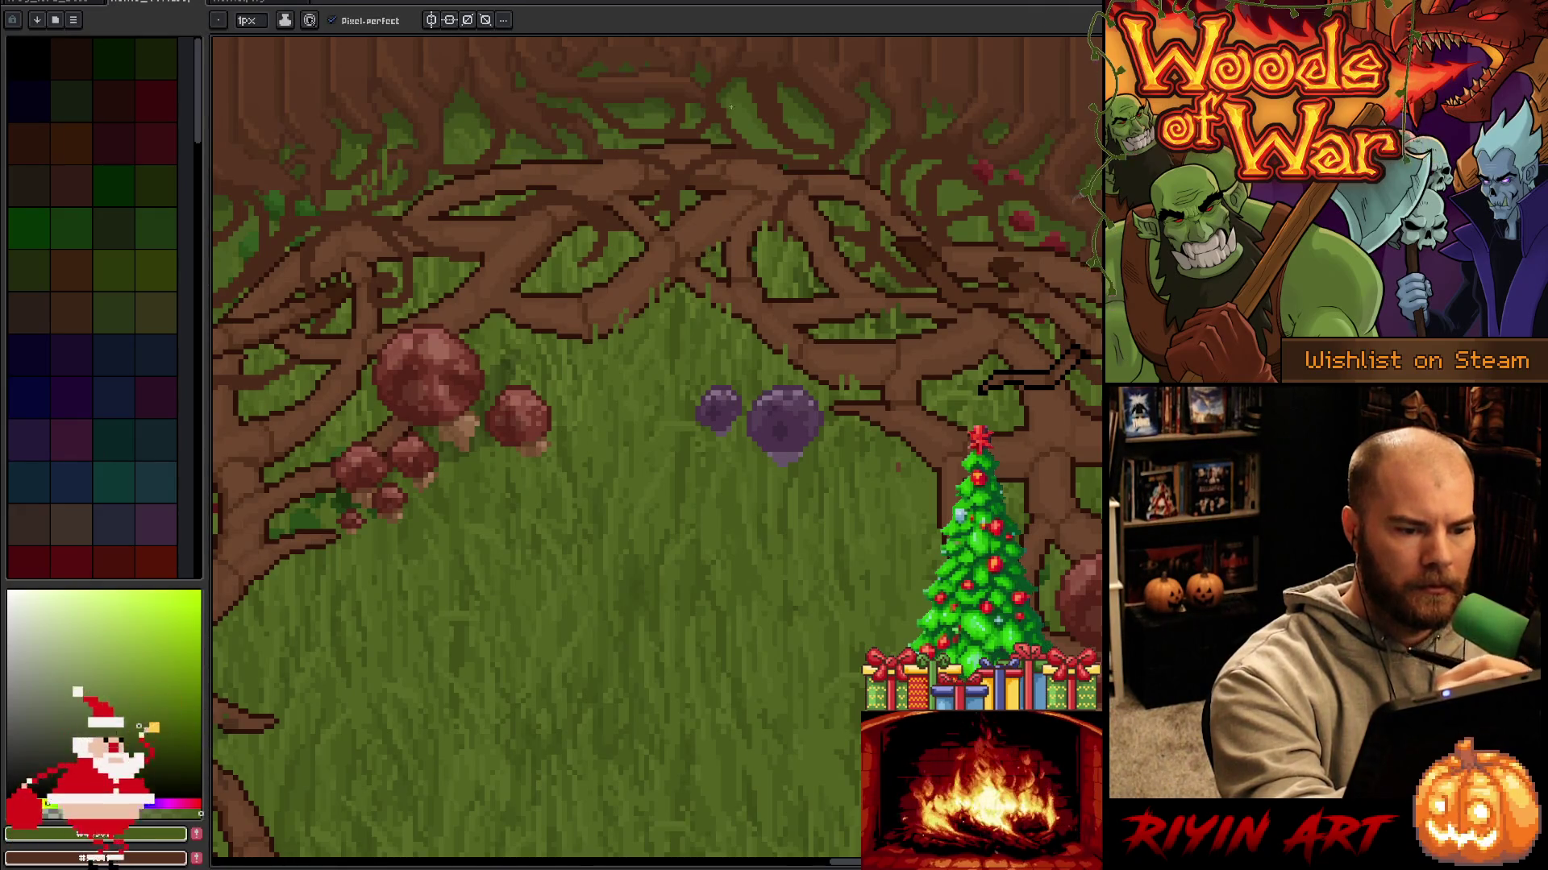
alt+click(692, 187)
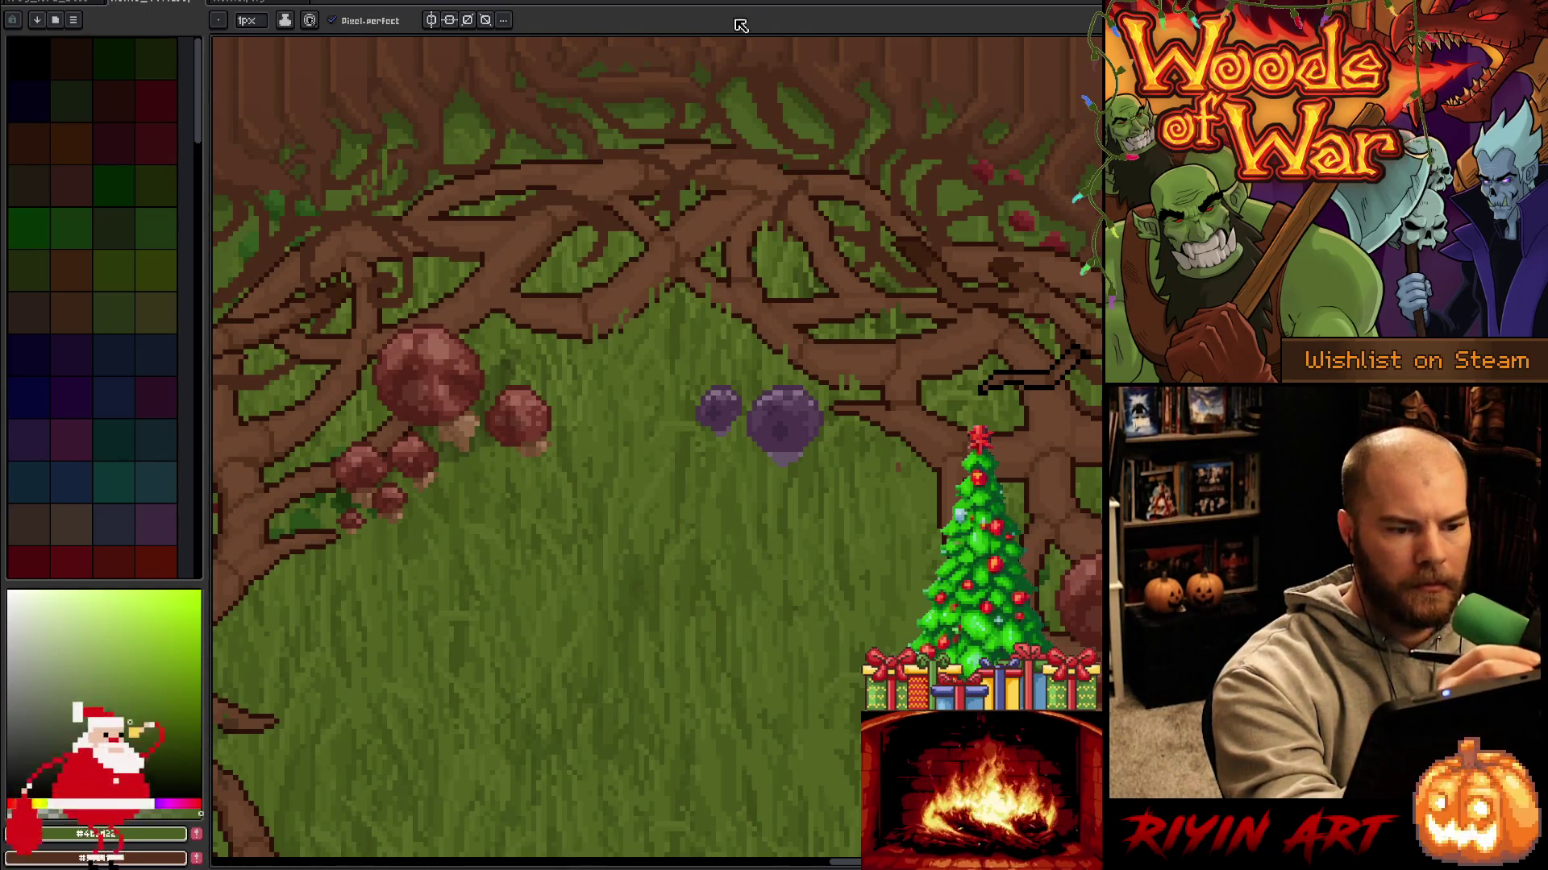
Paint grass-green and dark shadowed blades over the left-hand roots.
alt+click(518, 294)
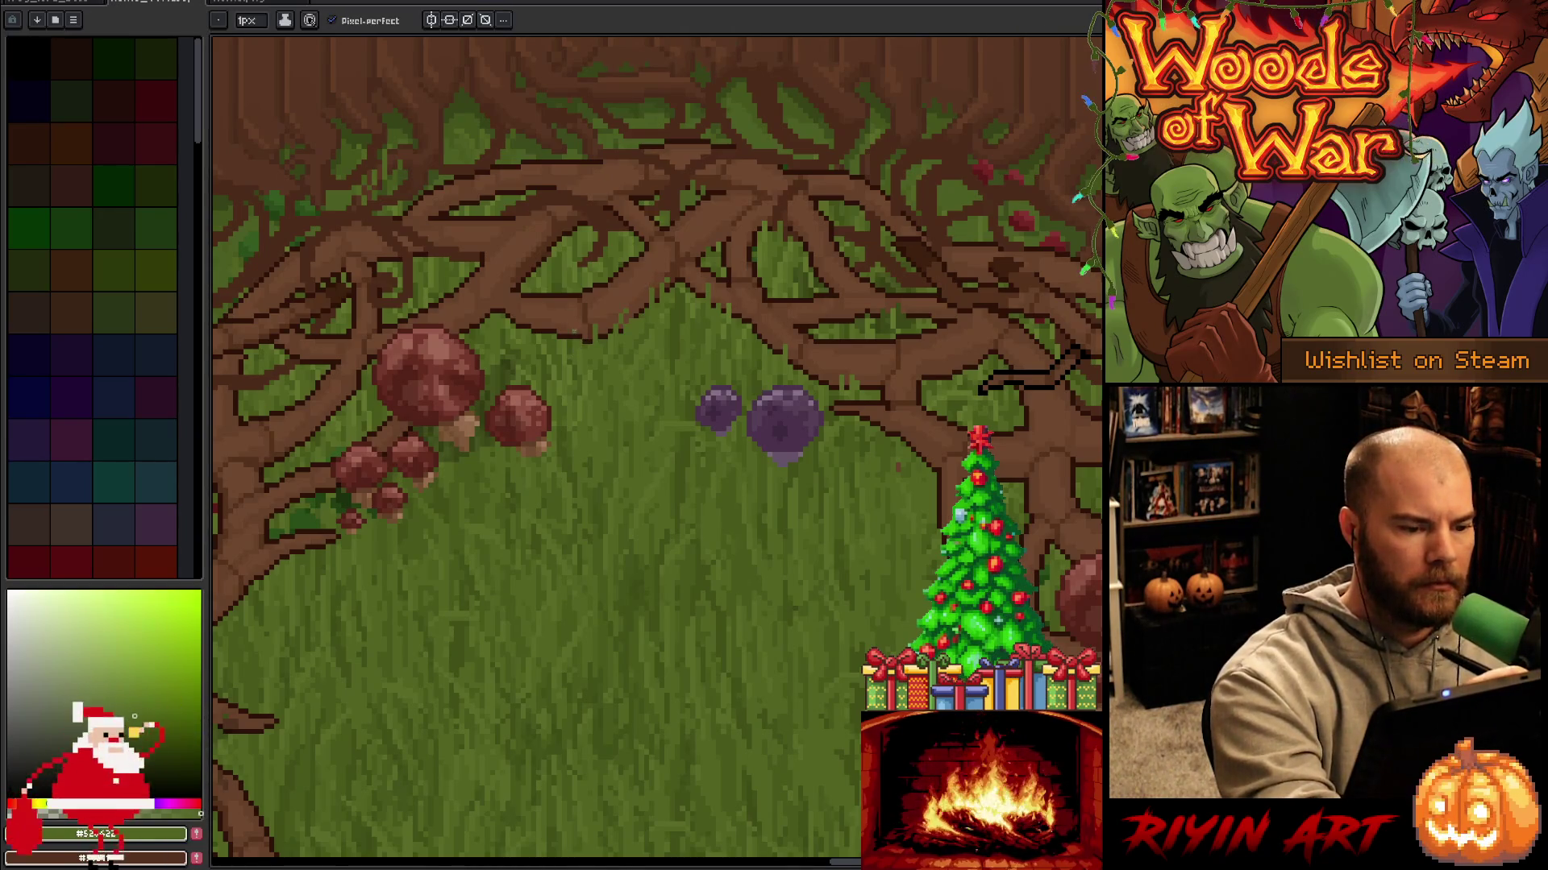
alt+click(516, 319)
alt+click(506, 275)
alt+click(498, 306)
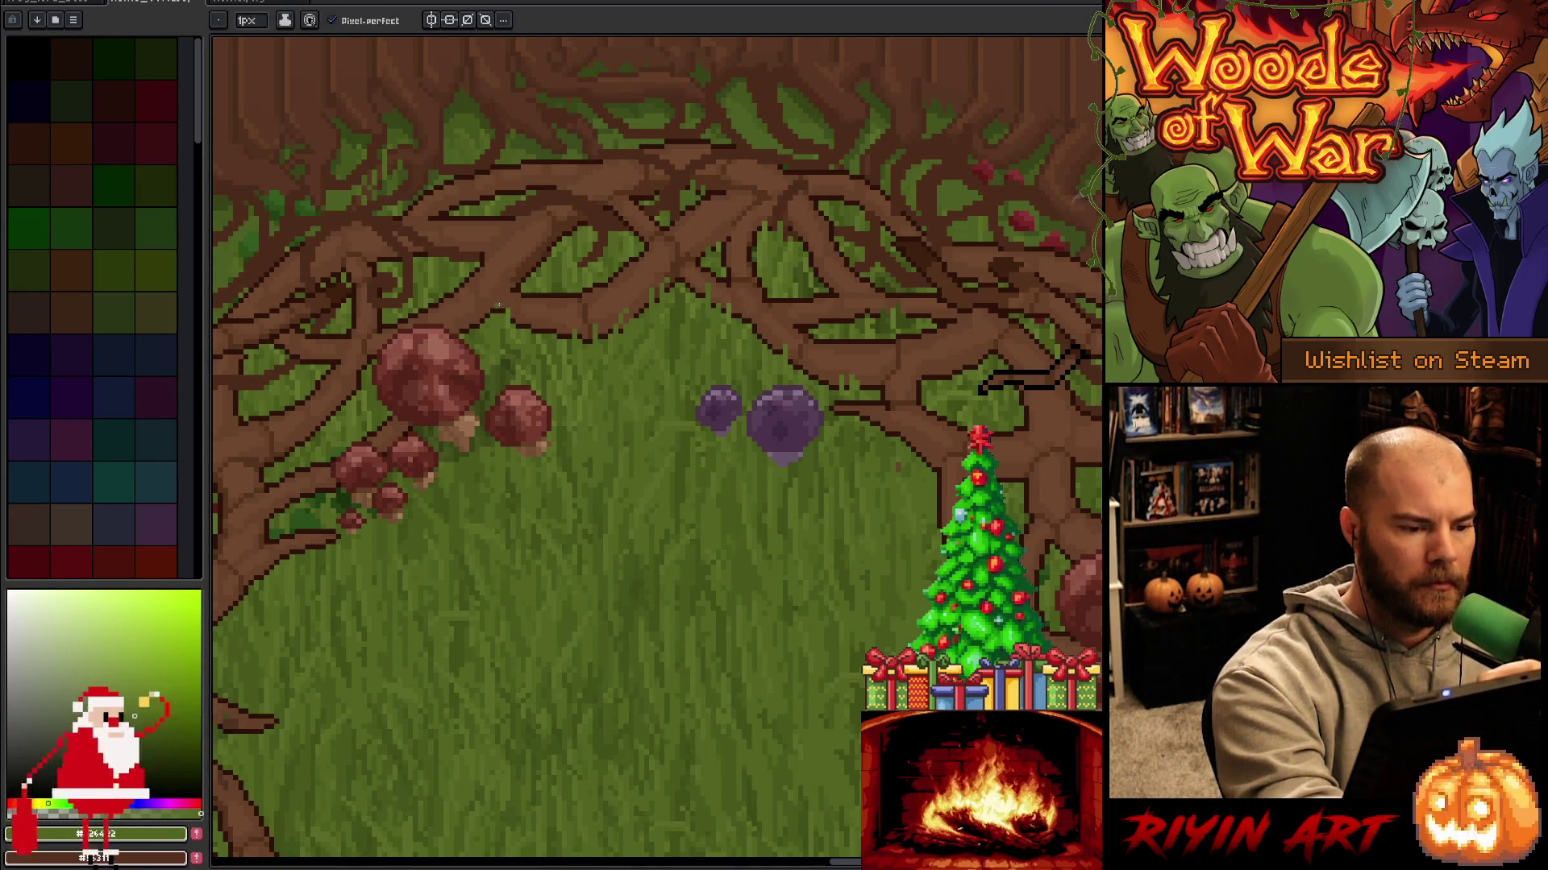
key(alt)
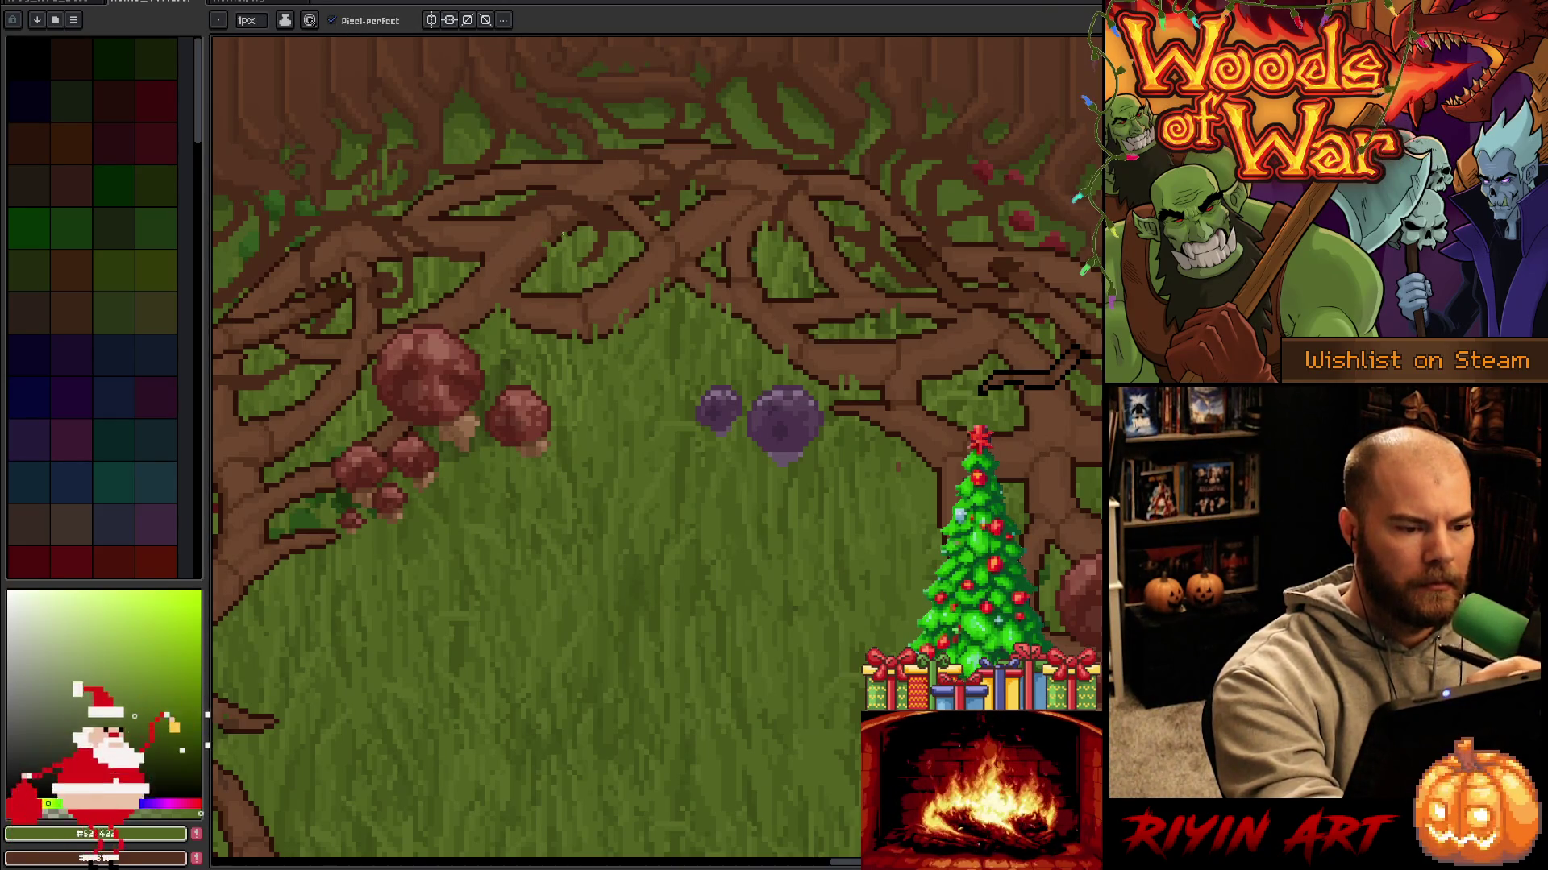
alt+click(566, 238)
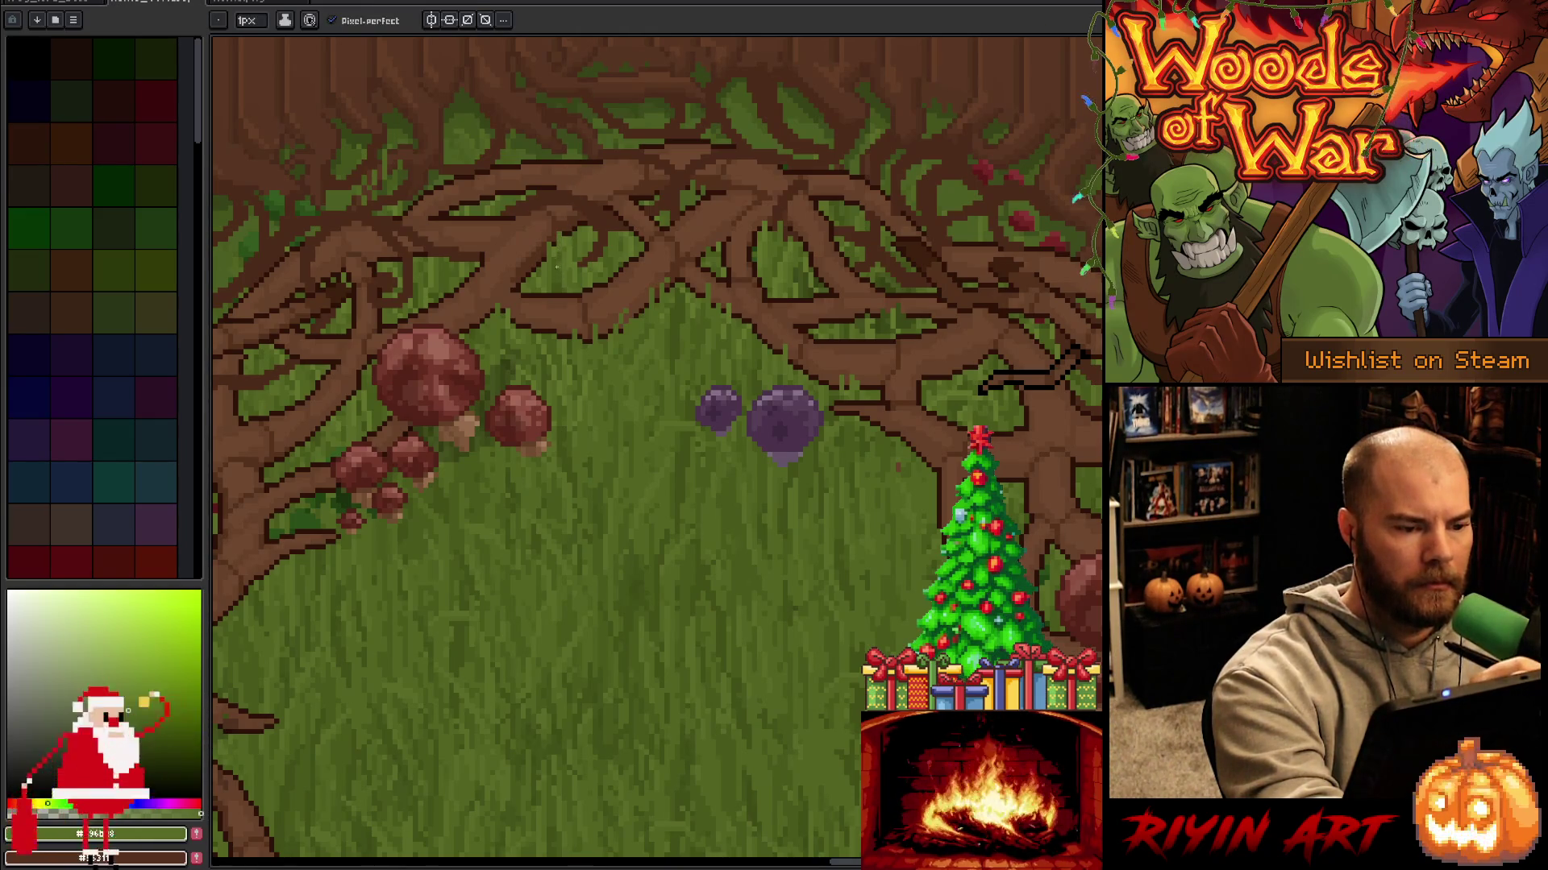
alt+click(560, 243)
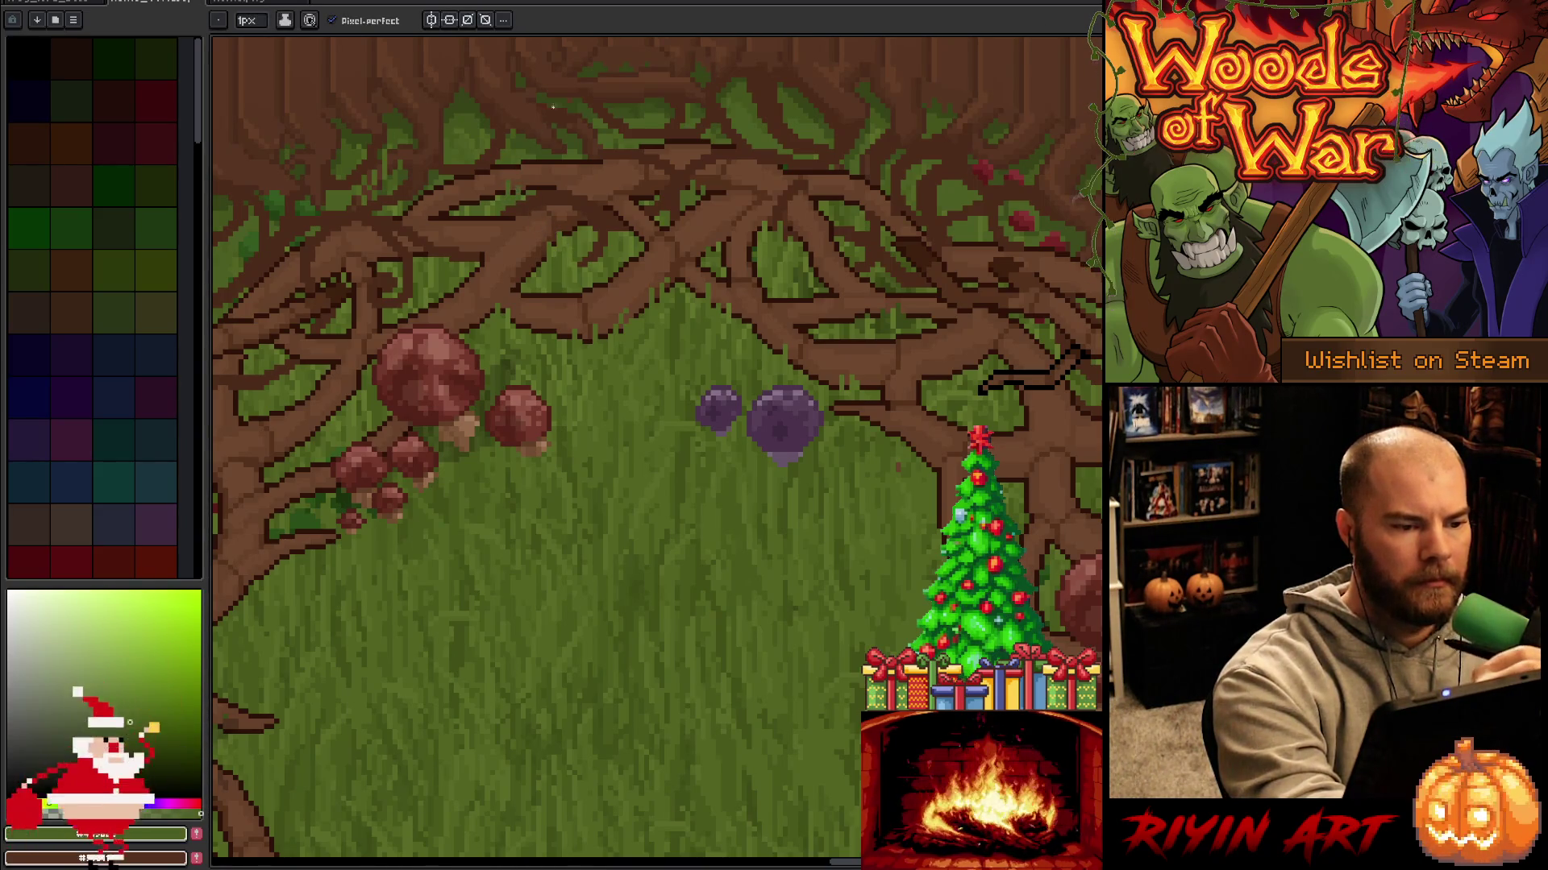
alt+click(548, 133)
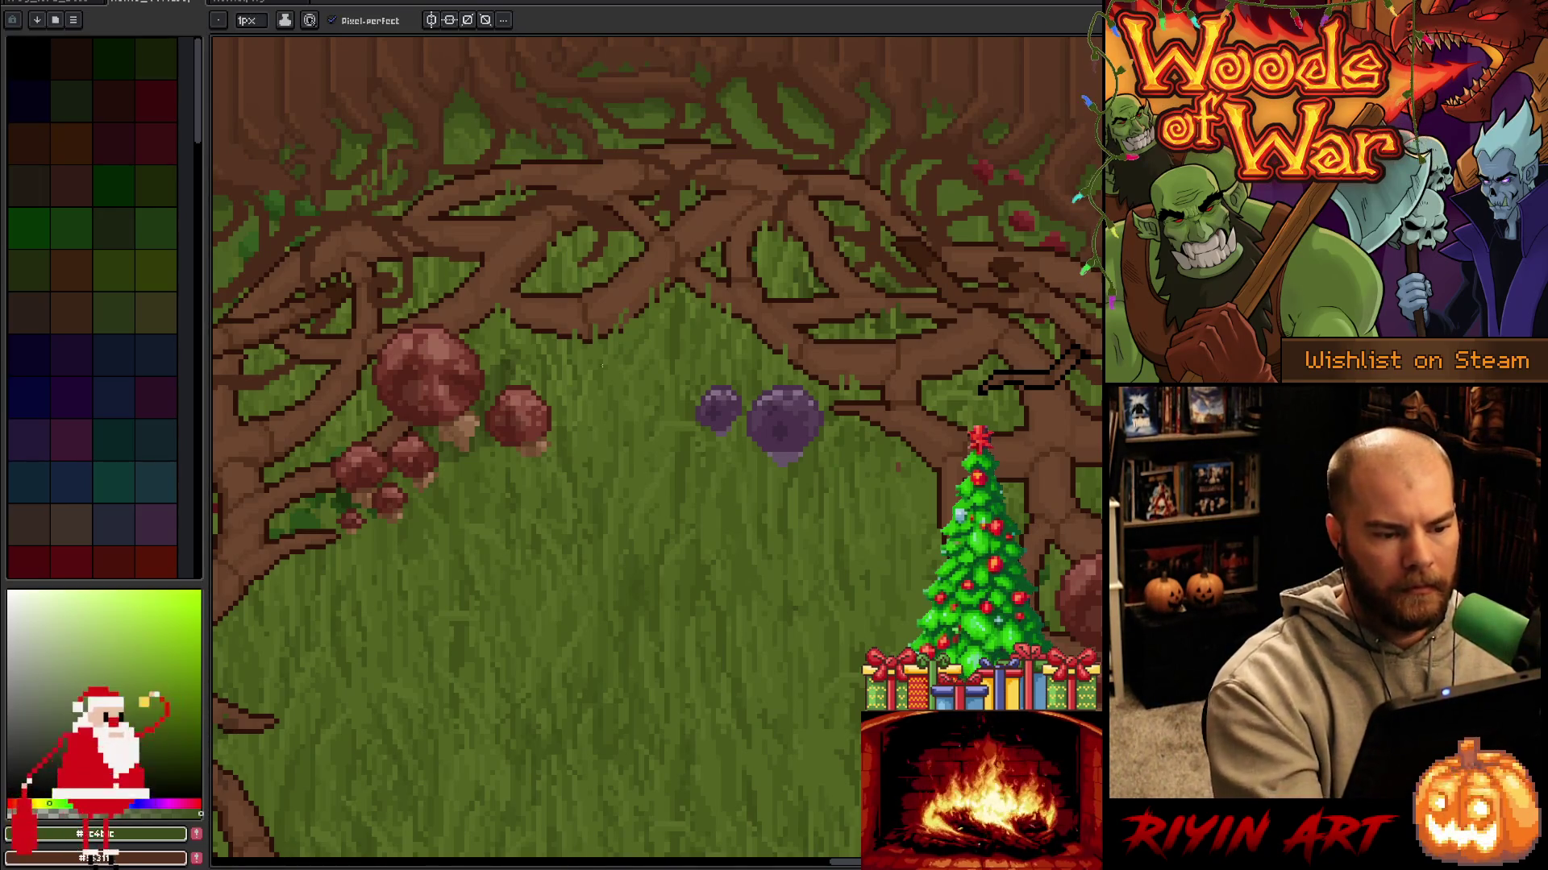
Add brighter and darker green blades over the right-side roots and save the file.
mouse_move(831, 720)
mouse_down()
mouse_move(719, 639)
mouse_move(681, 637)
mouse_up()
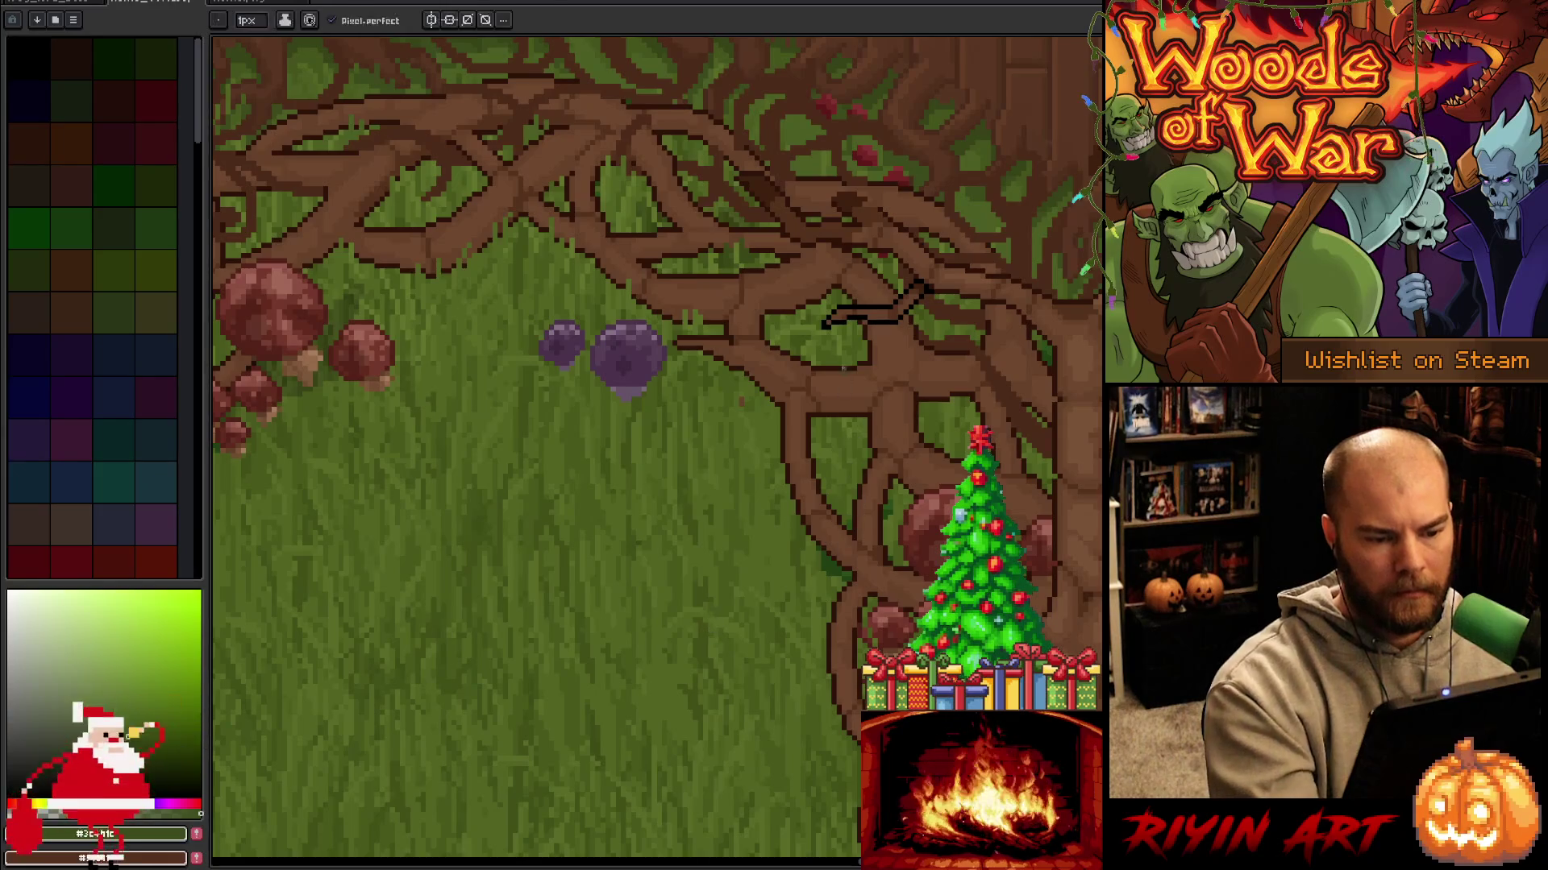
alt+click(840, 422)
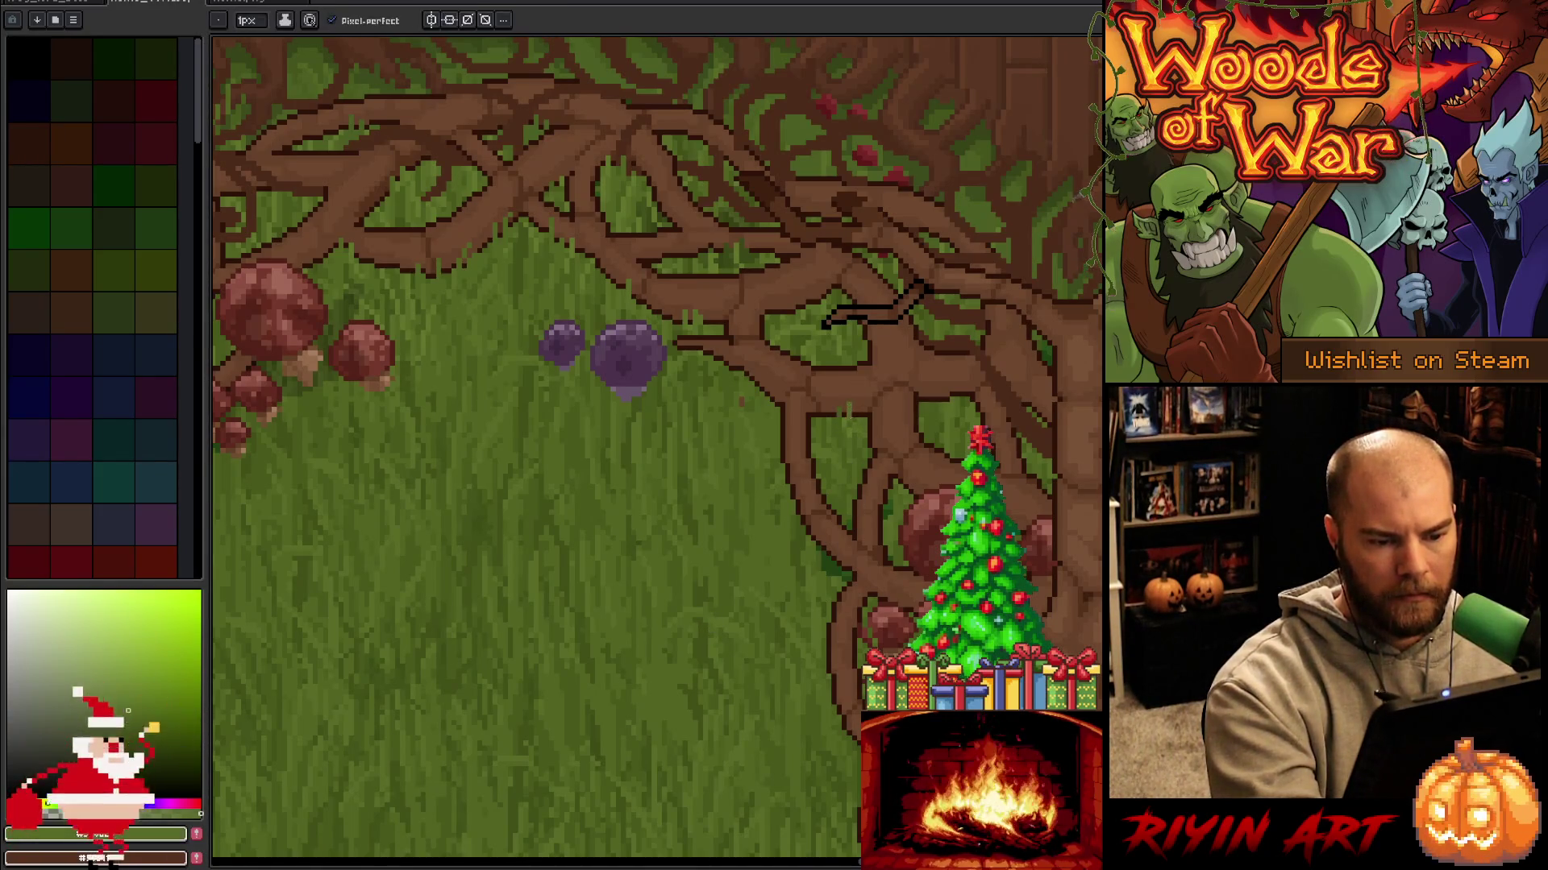
alt+click(863, 414)
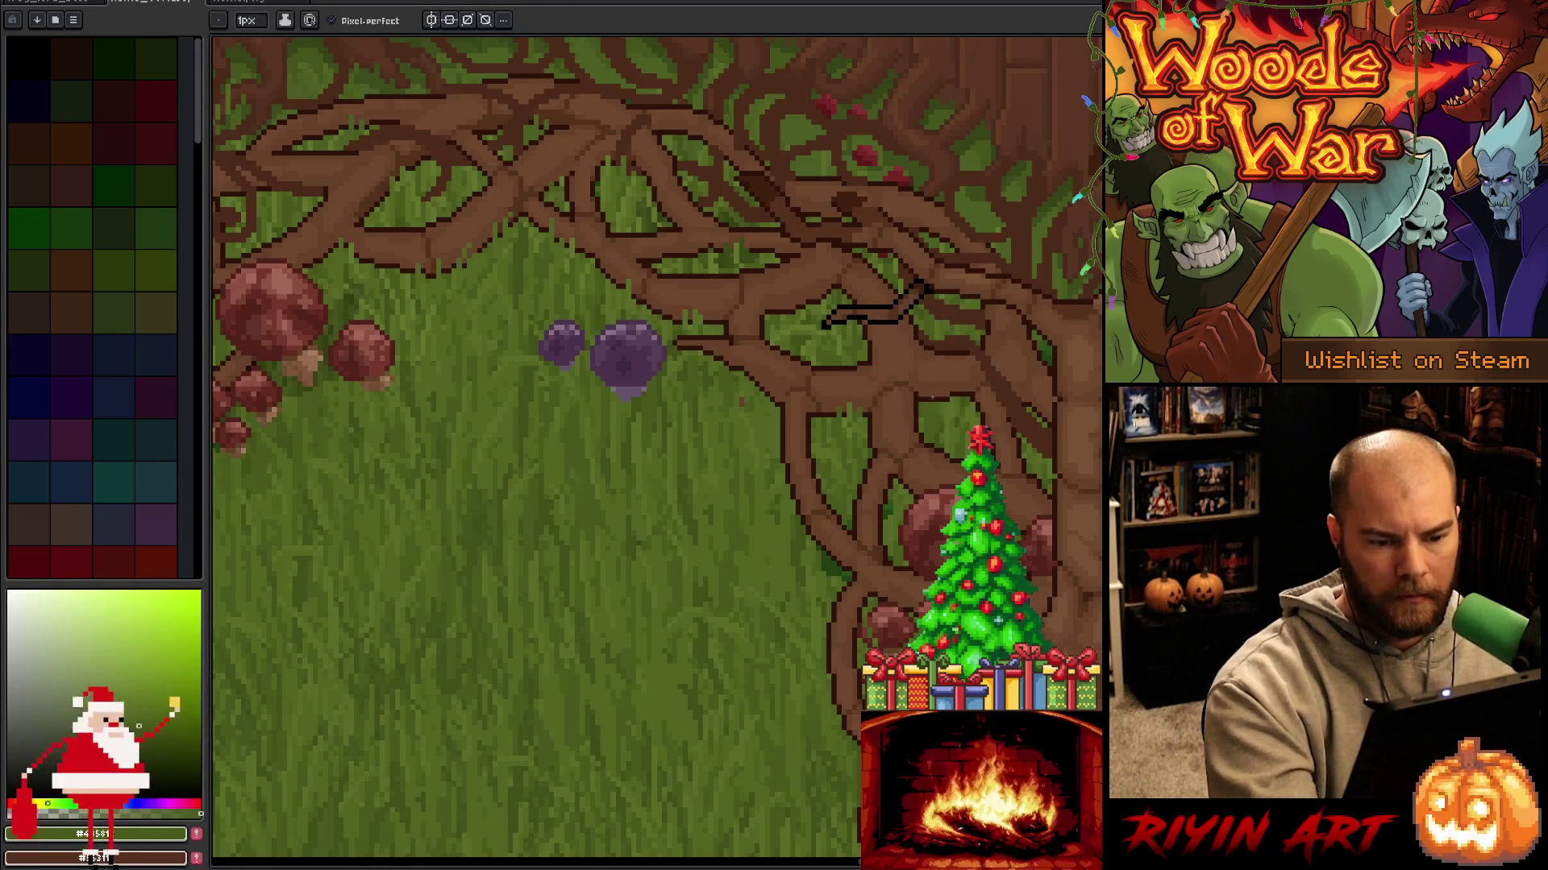
alt+click(948, 397)
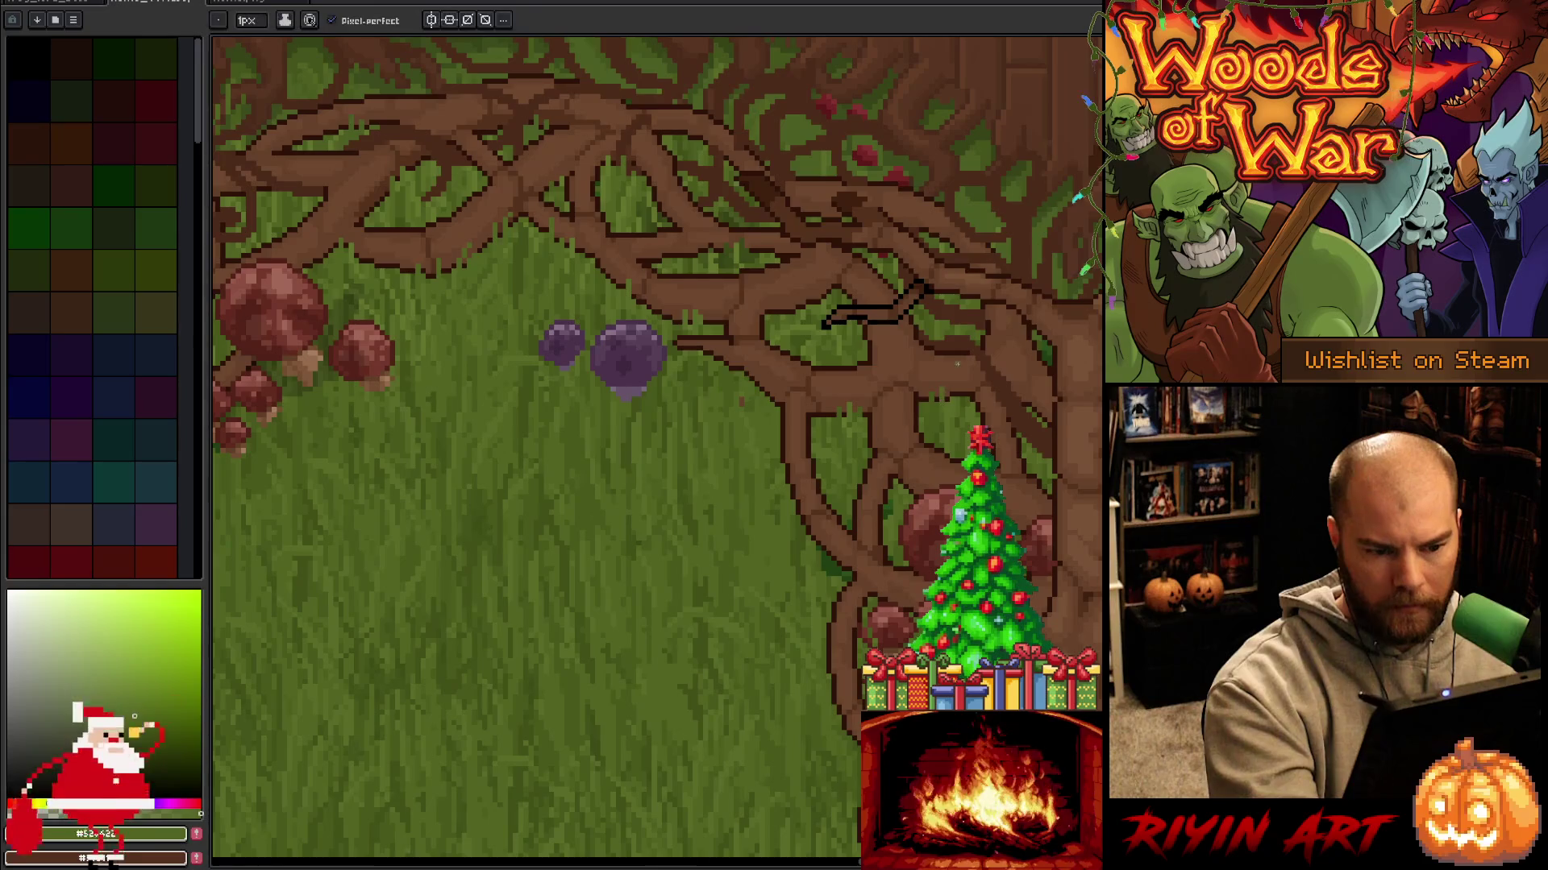
alt+click(966, 394)
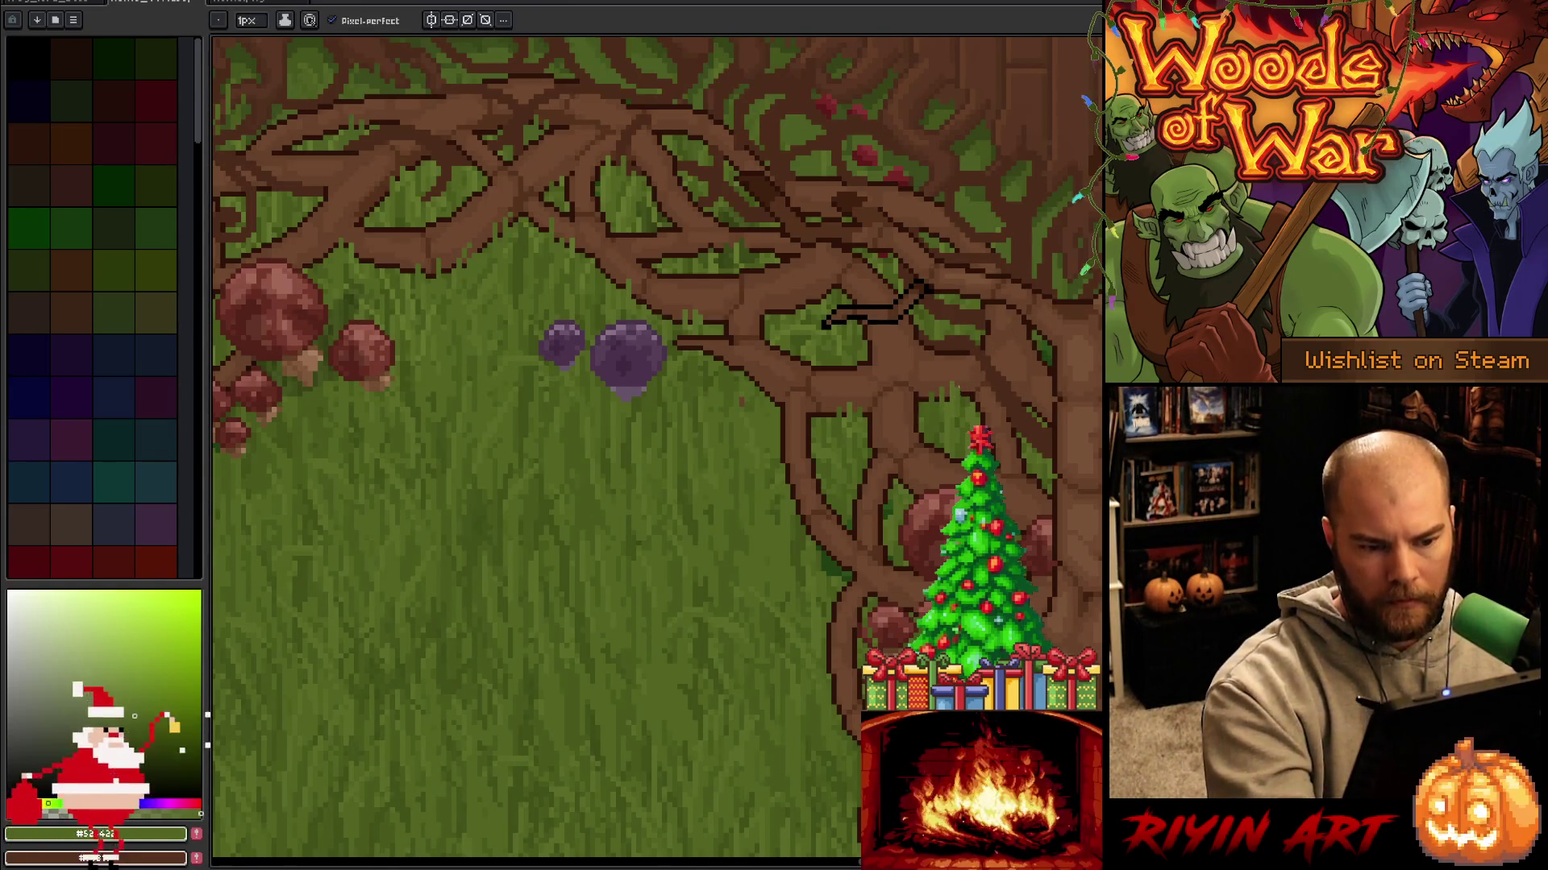
key(ctrl+s)
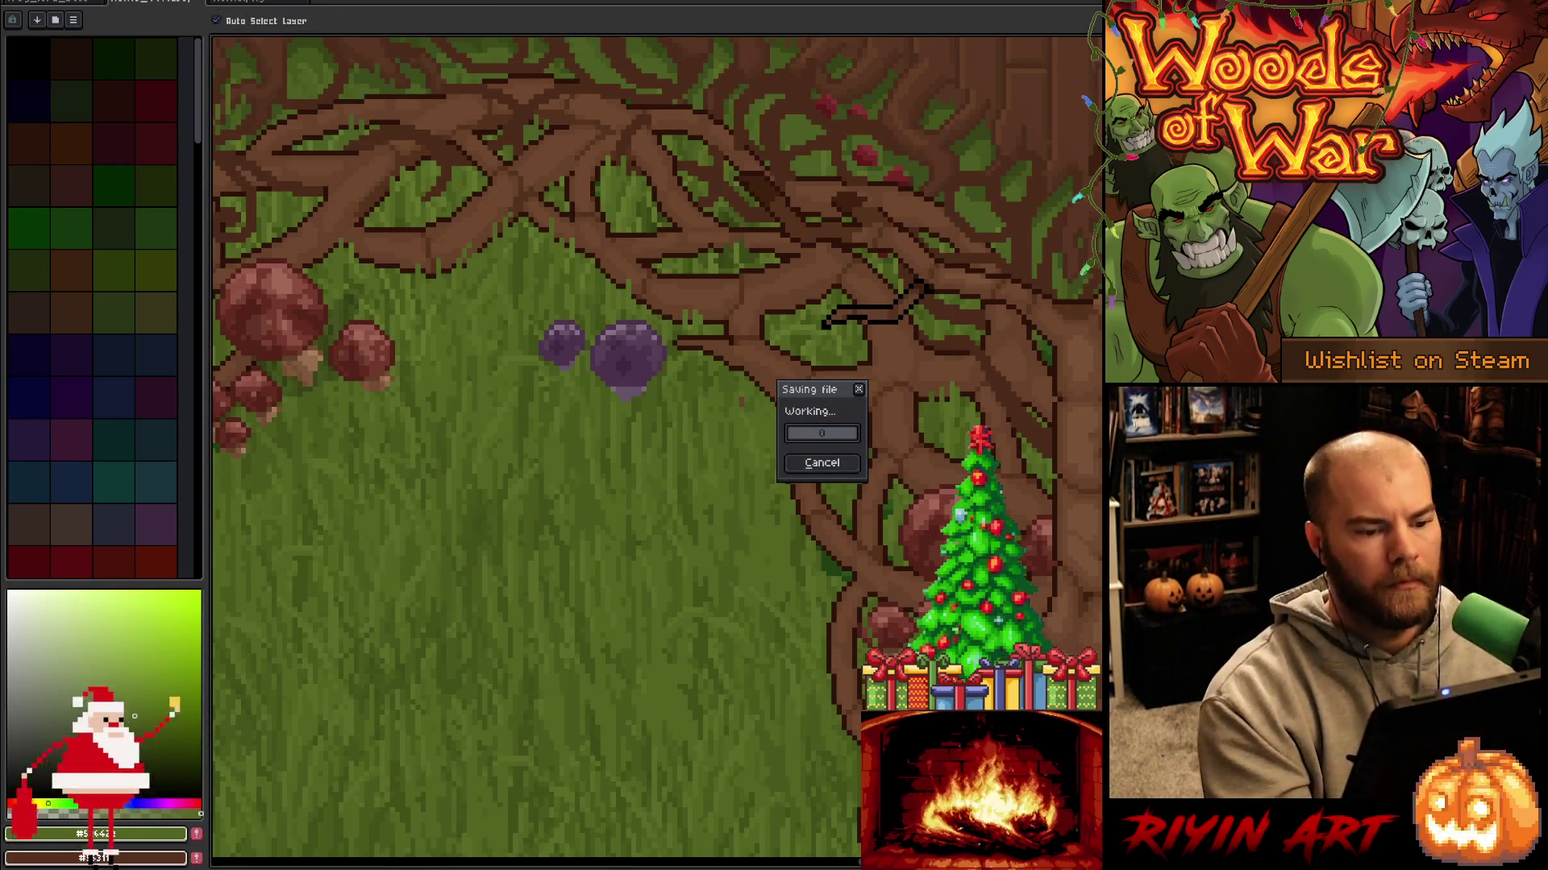
Sample lighter and darker grass greens around the tree trunk's roots and save.
drag(797, 321, 691, 335)
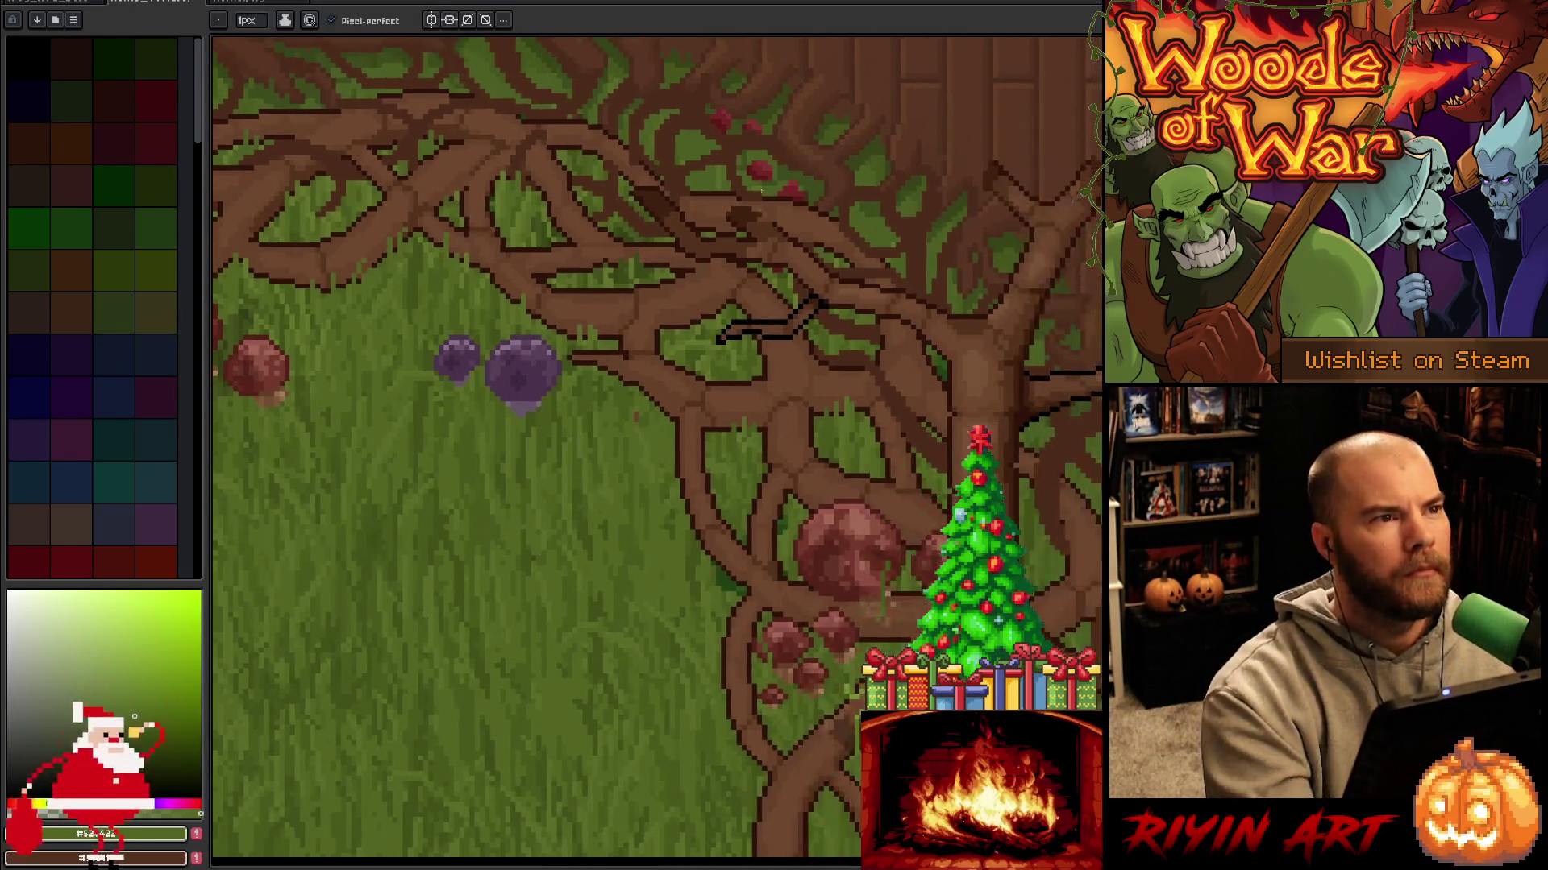
alt+click(691, 335)
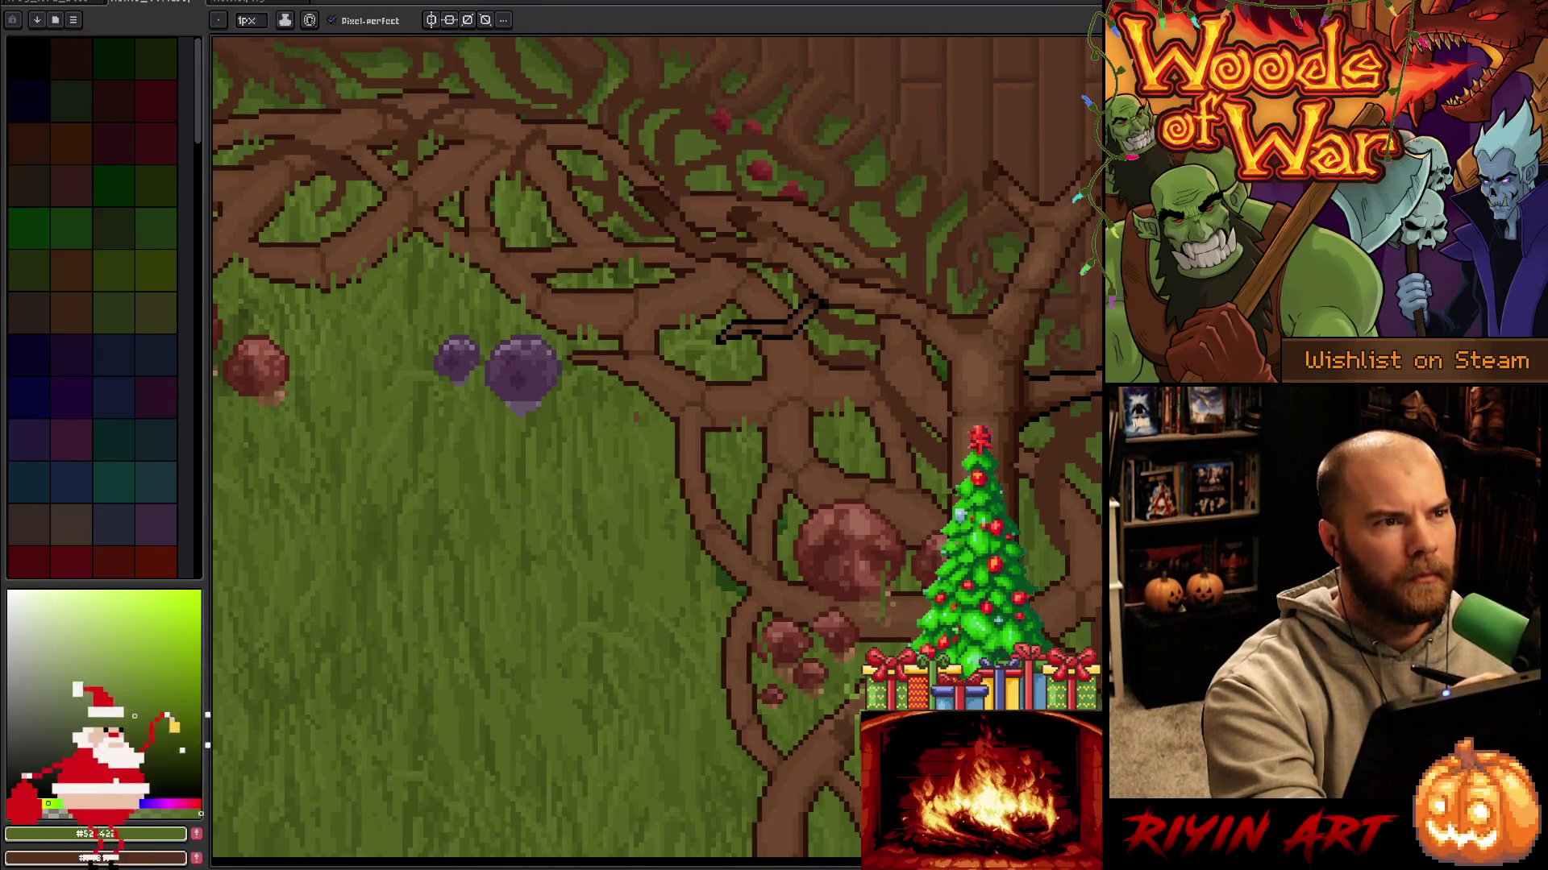
alt+click(708, 313)
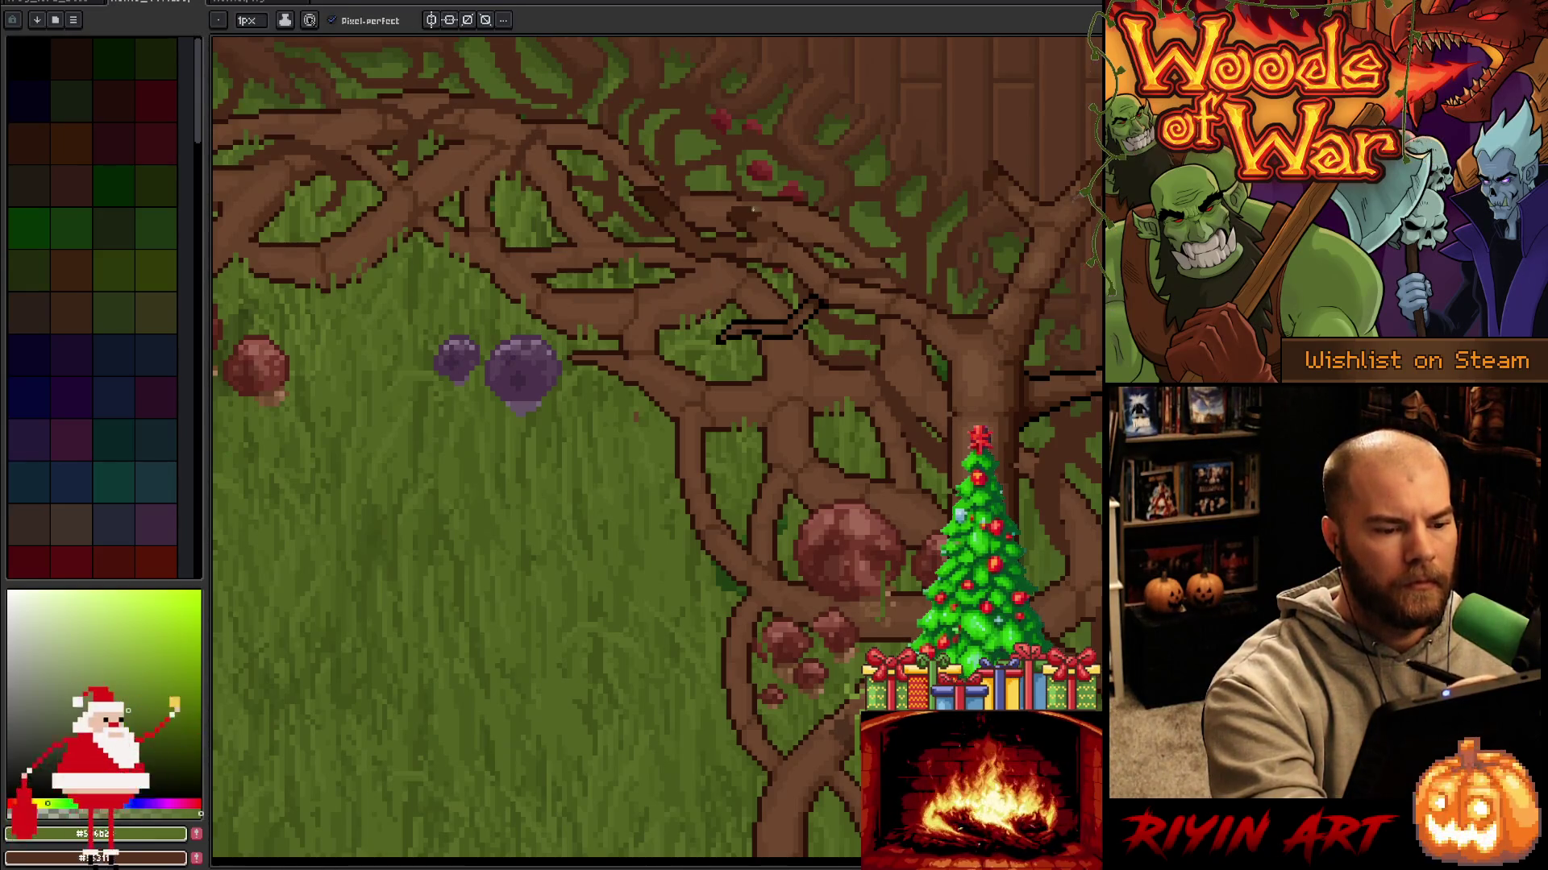
alt+click(829, 245)
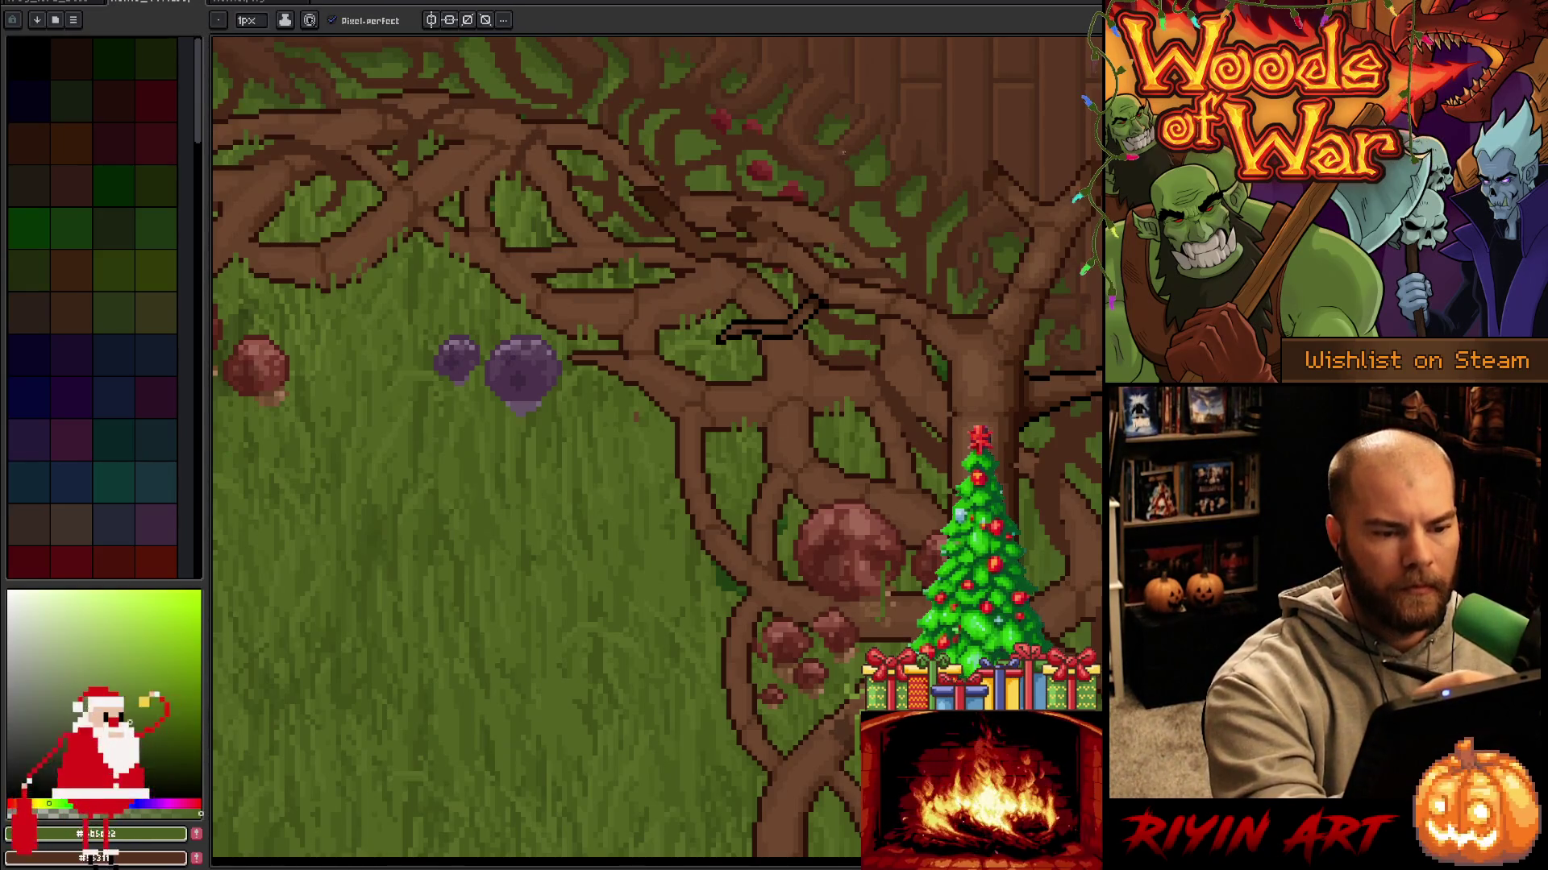
alt+click(697, 132)
alt+click(689, 133)
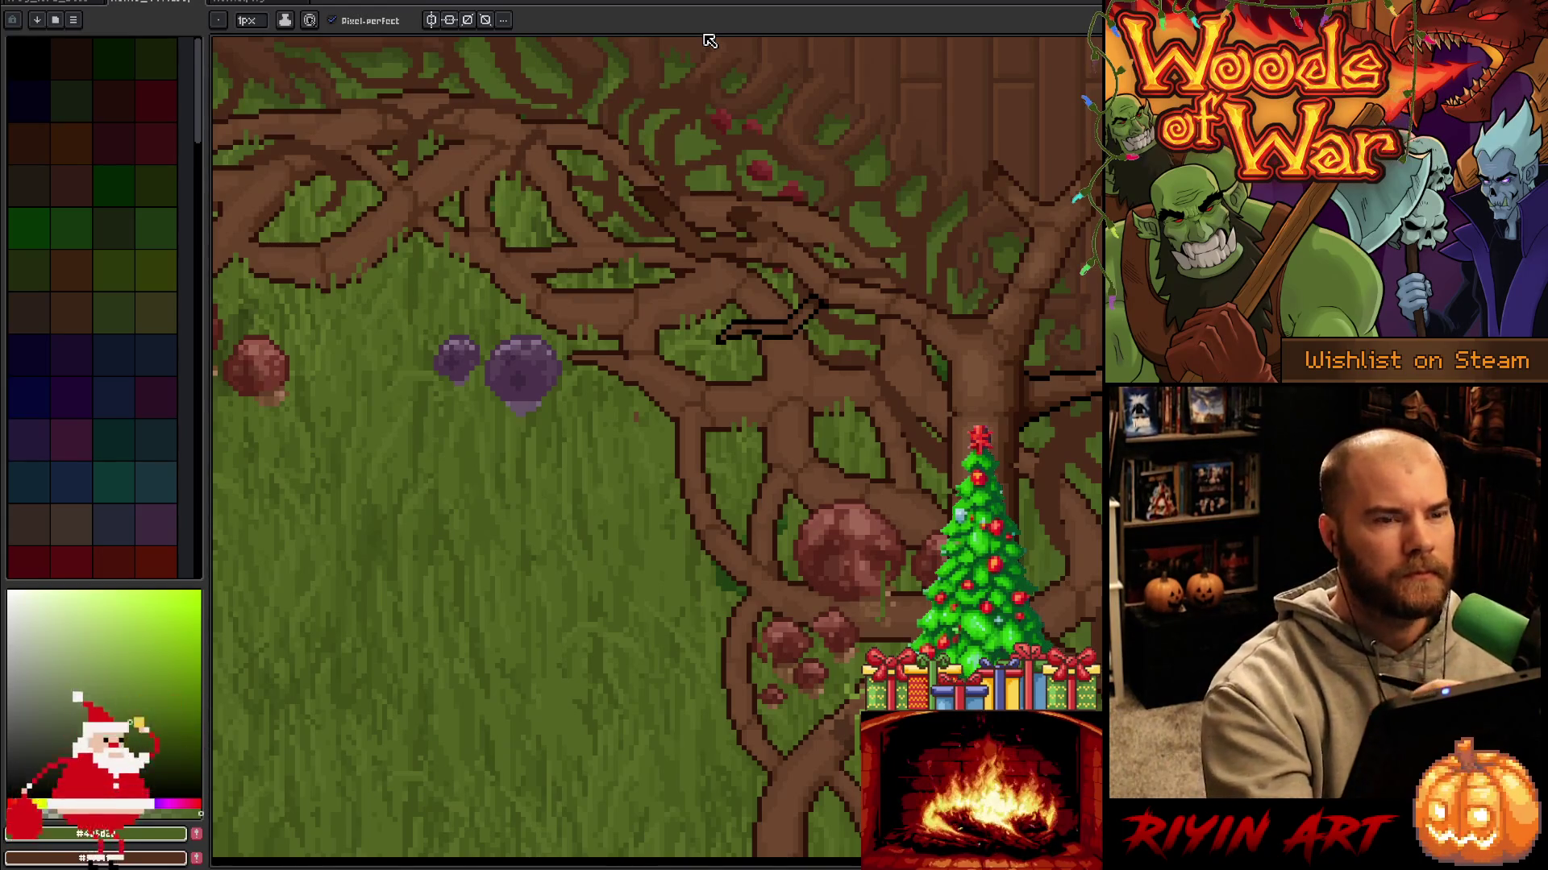
key(ctrl+s)
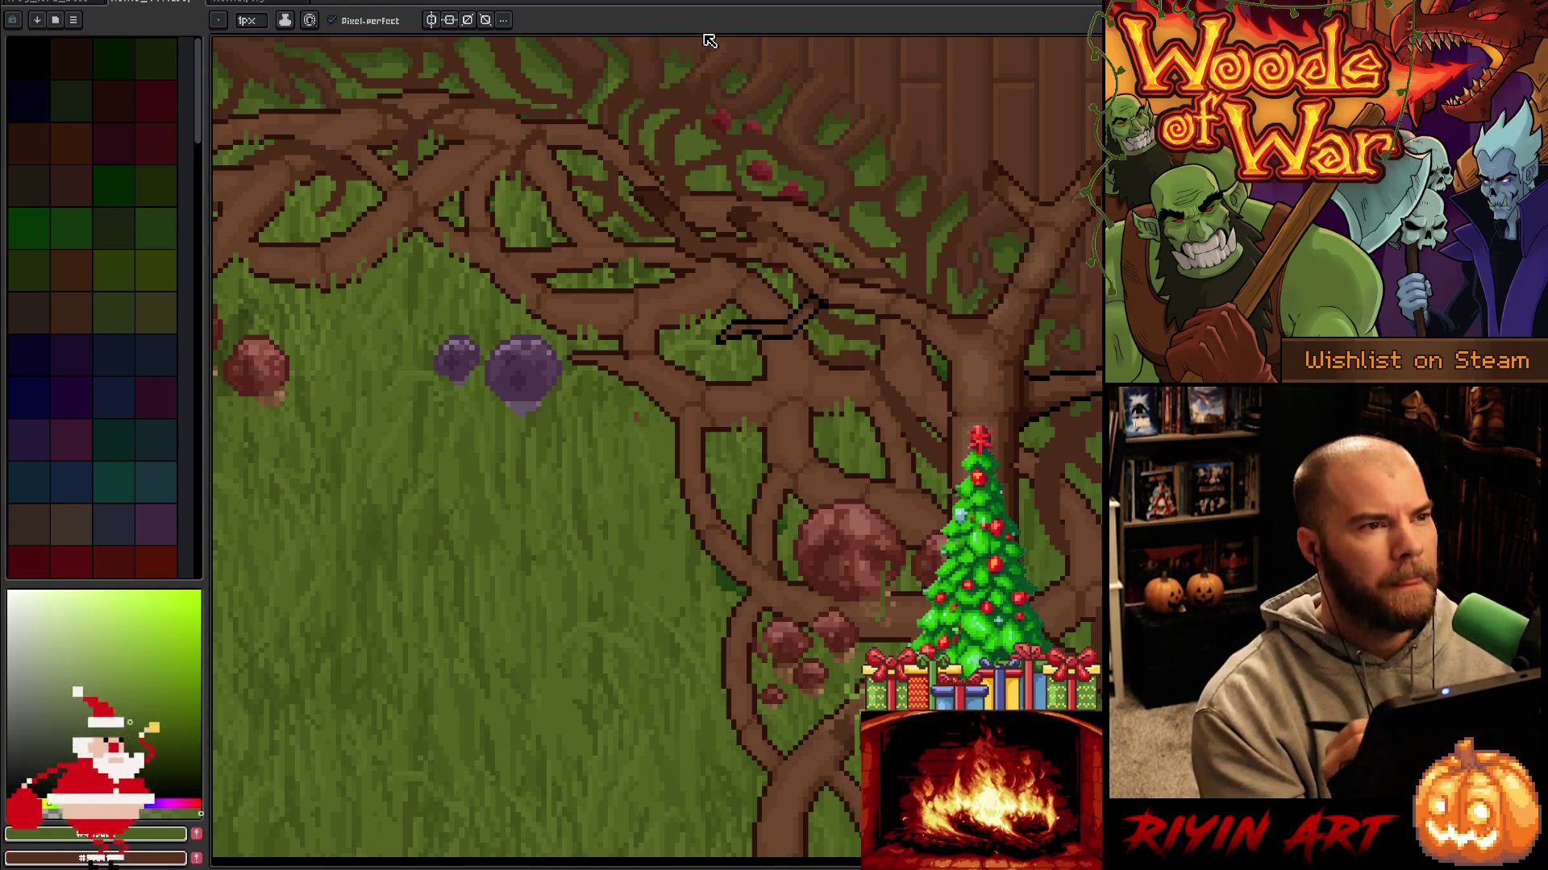
Sample root browns and scroll down to the lower roots and mushrooms.
alt+click(672, 418)
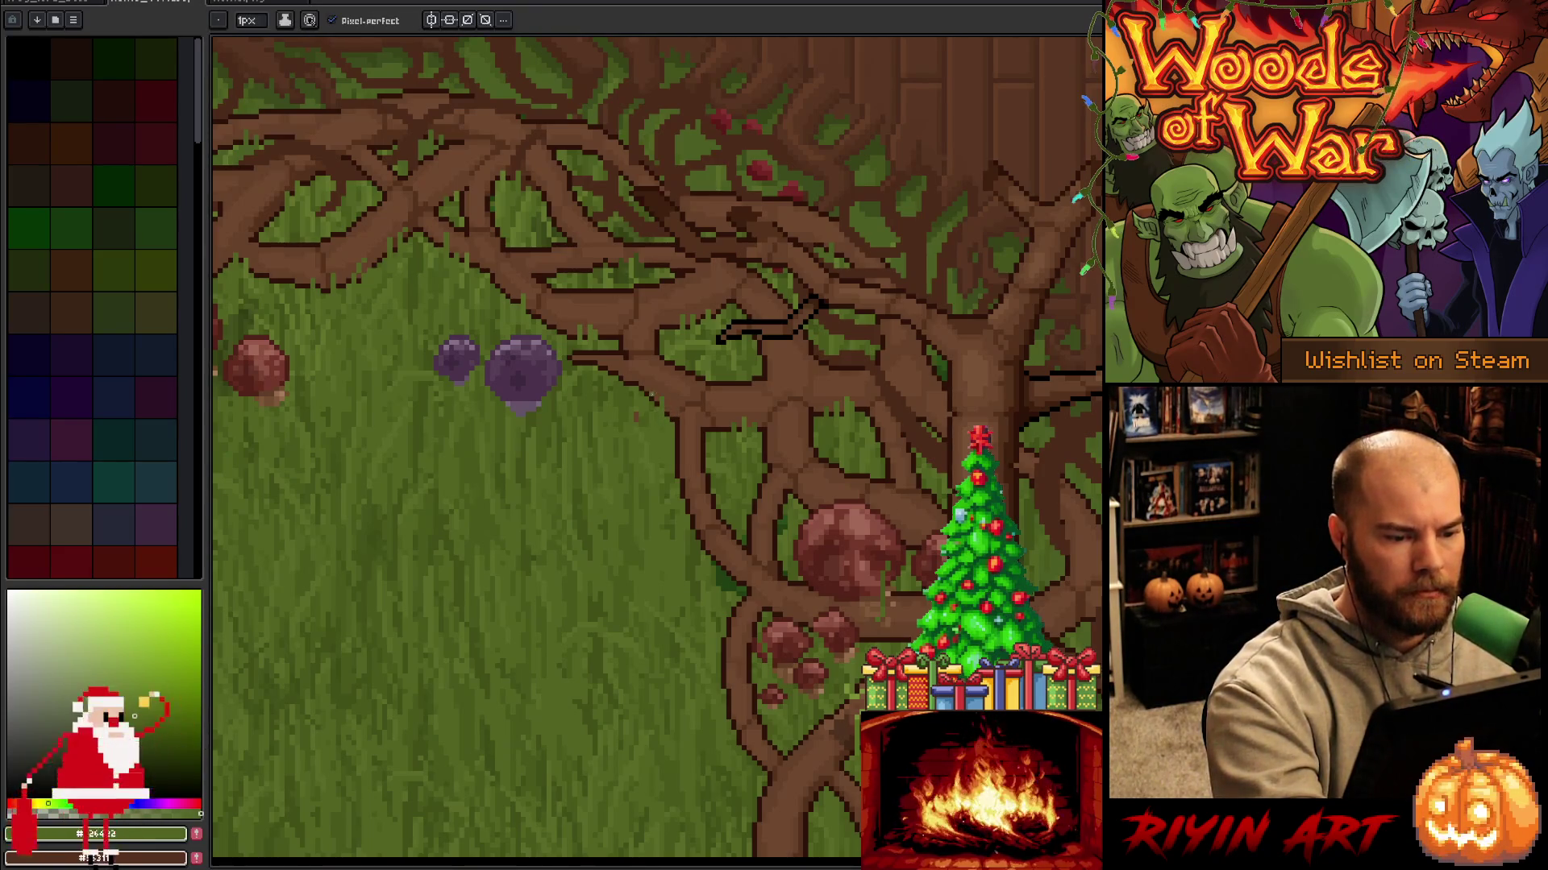
alt+click(654, 370)
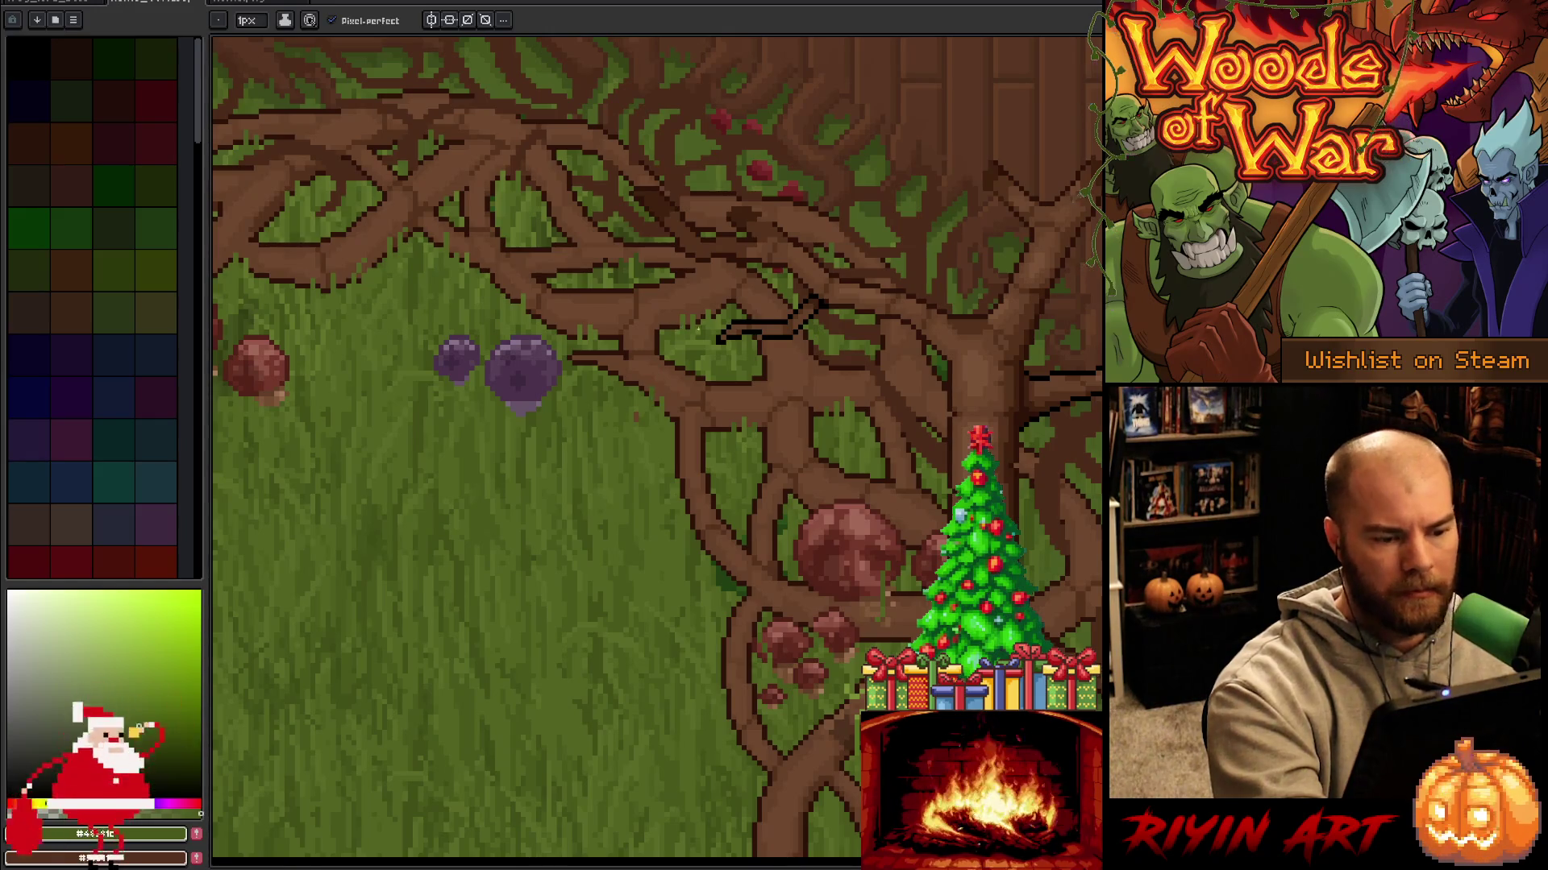
scroll(647, 355, down, 5)
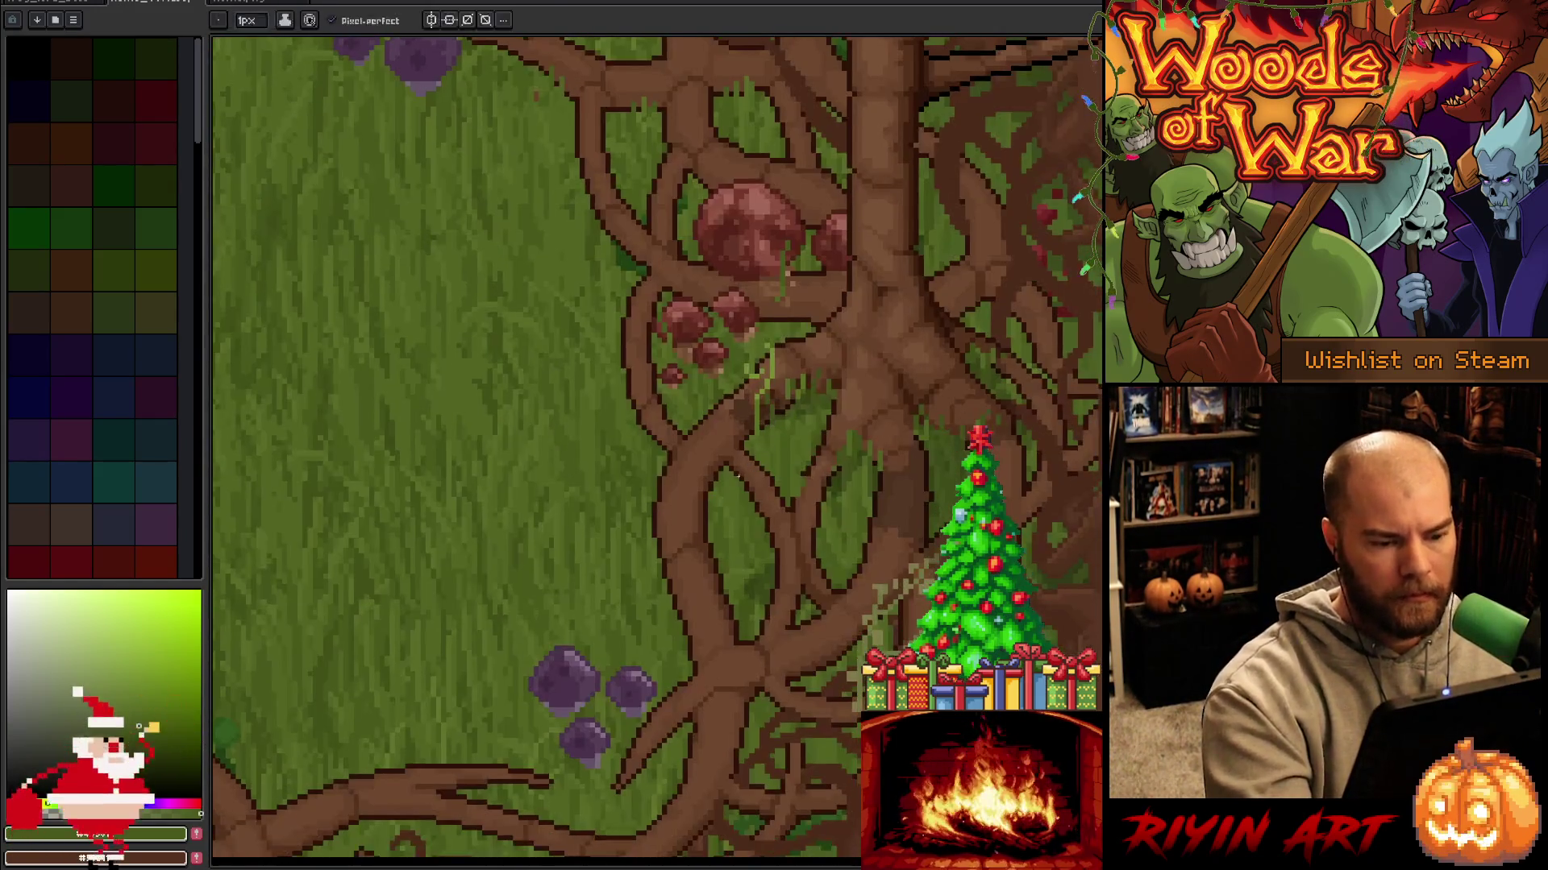
alt+click(727, 474)
alt+click(736, 472)
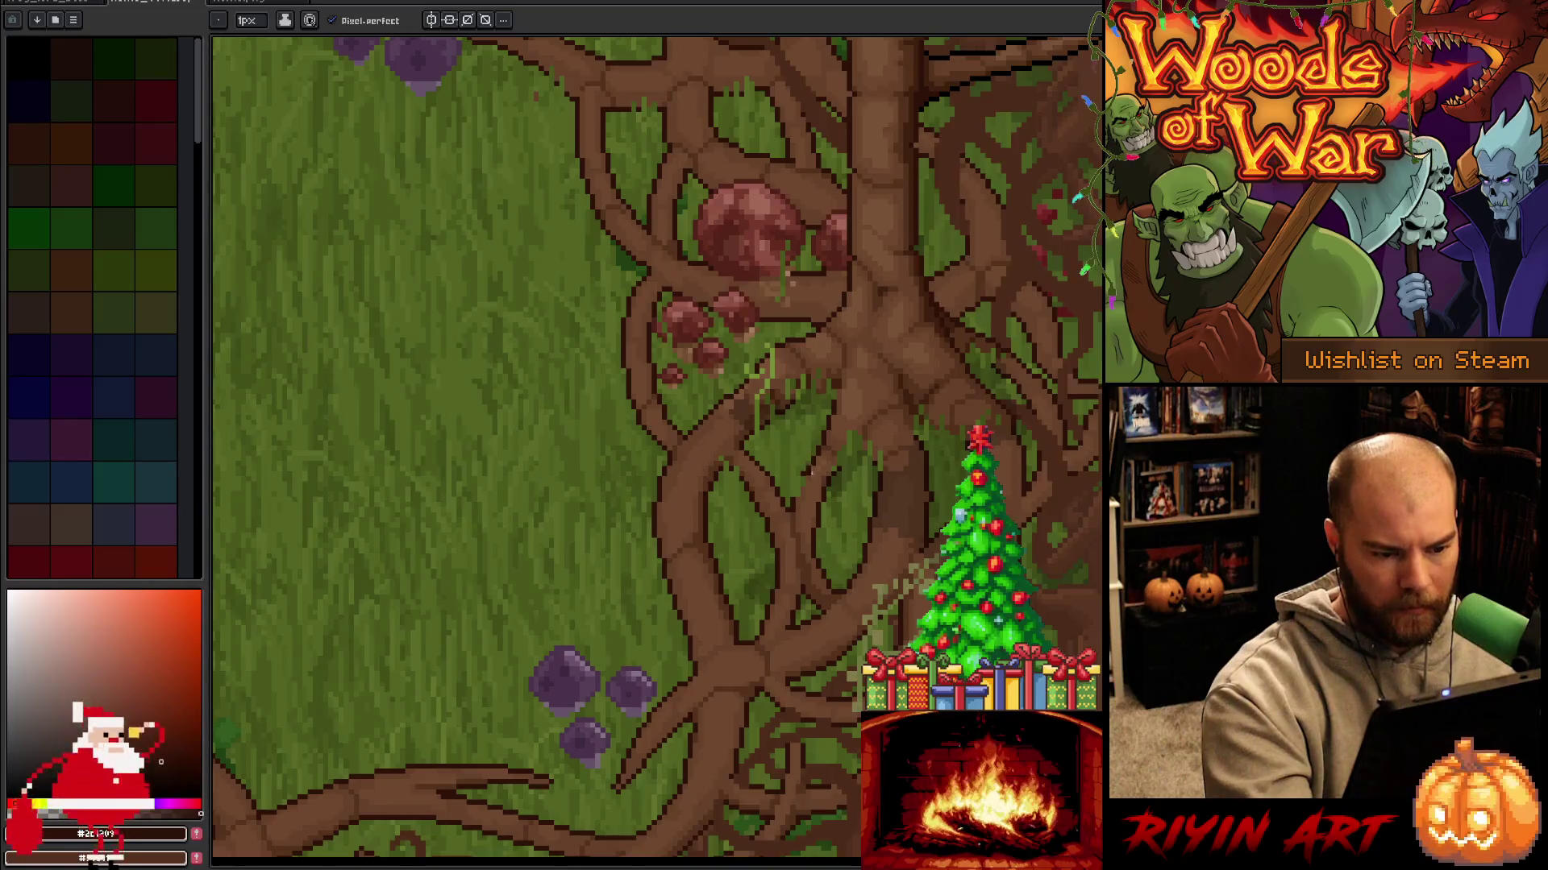
Sample grass and root shades beside the red mushrooms and touch up the pixels there.
alt+click(802, 484)
alt+click(814, 468)
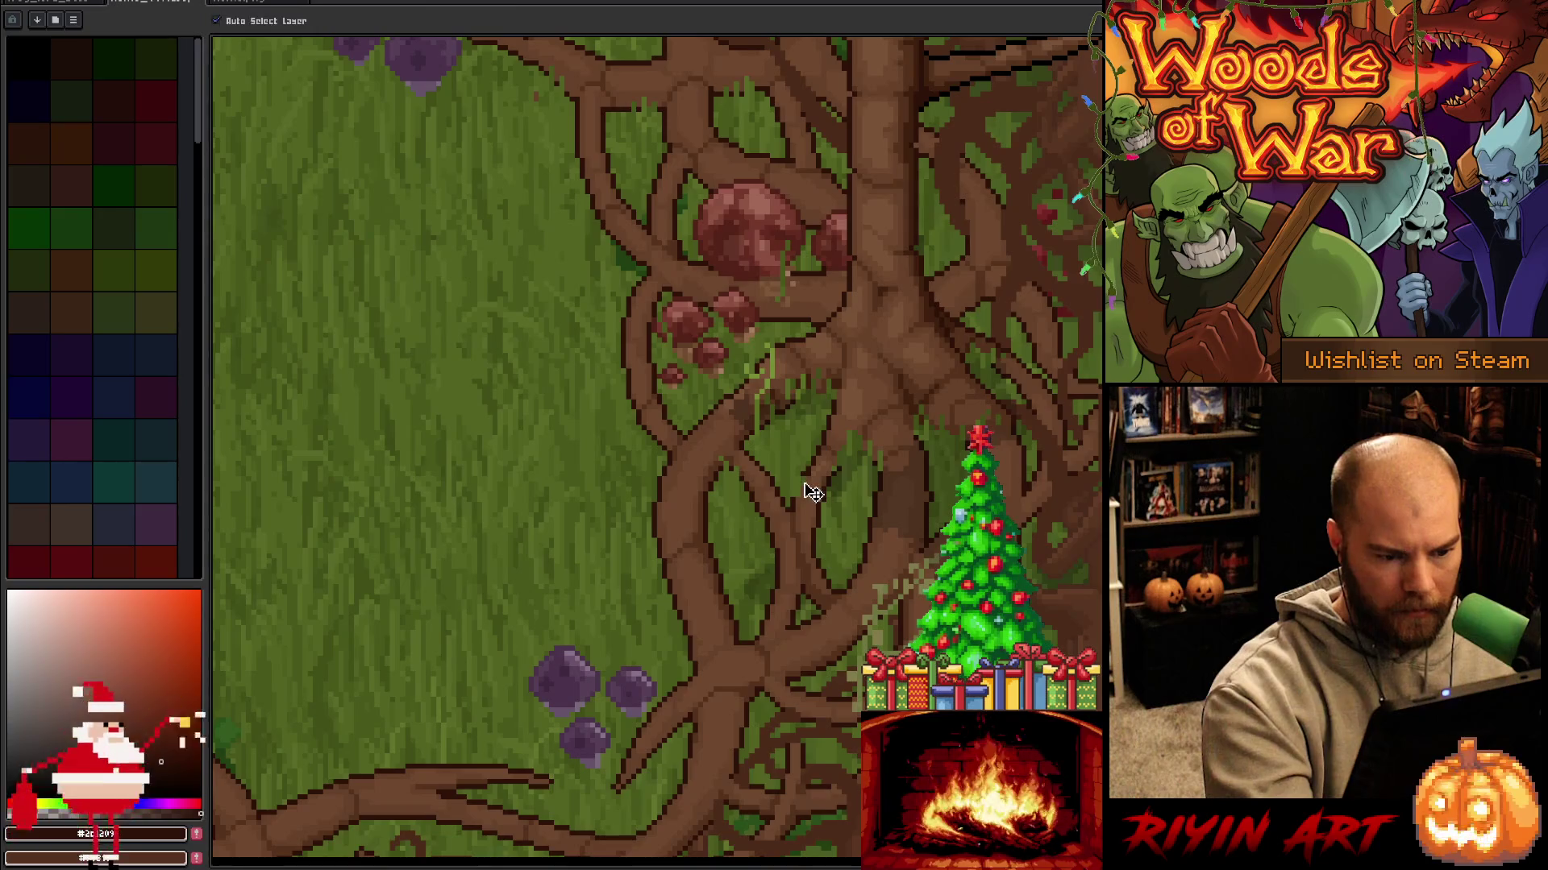
alt+click(802, 487)
alt+click(808, 445)
key(v)
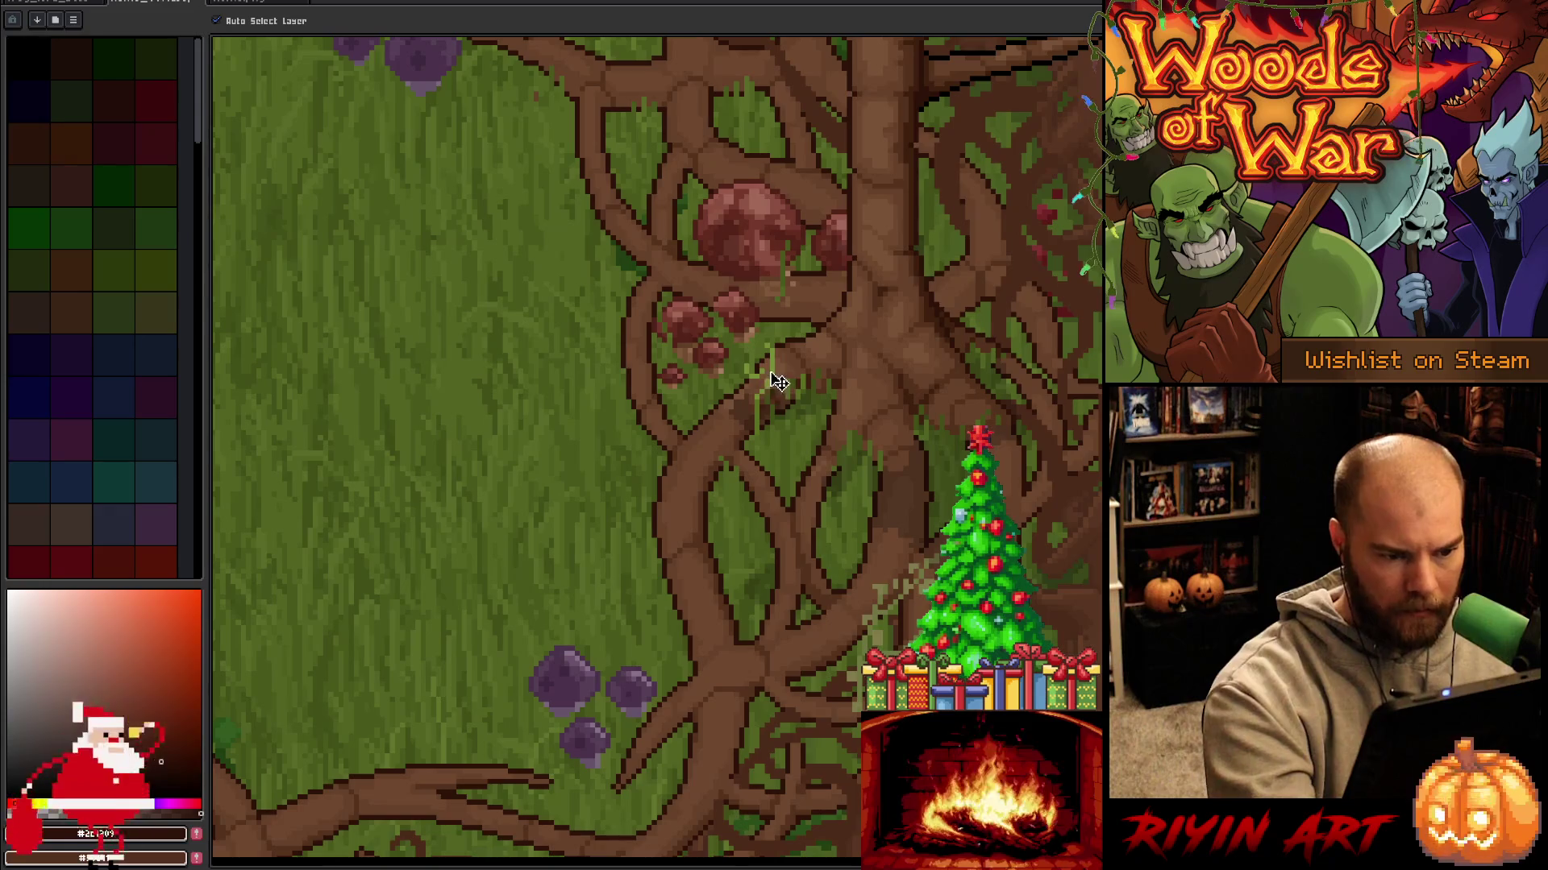
alt+click(777, 372)
key(b)
alt+click(778, 372)
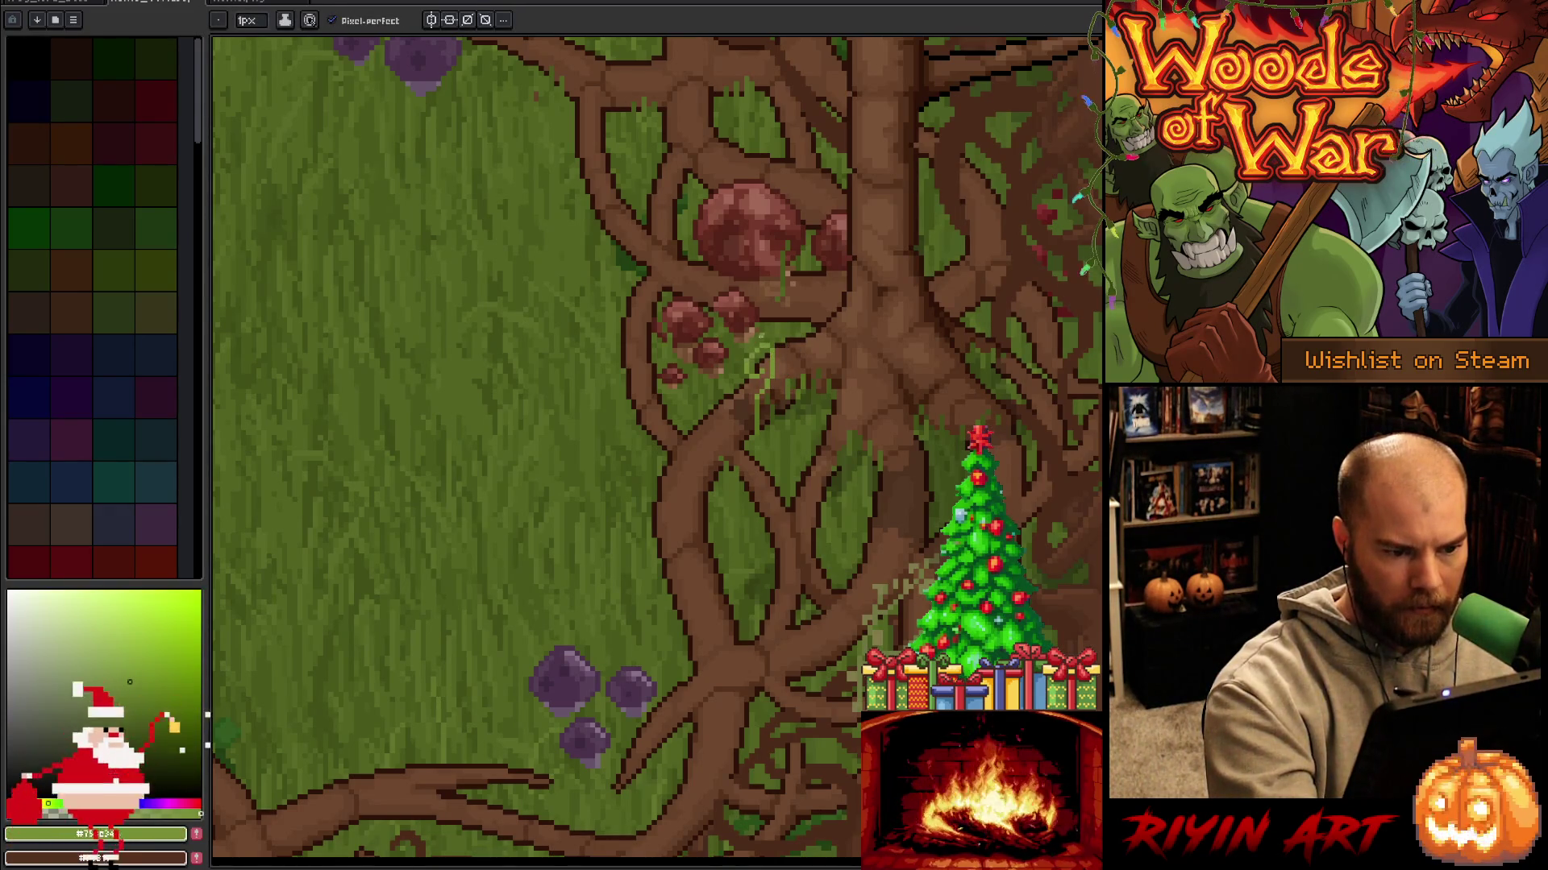
key(v)
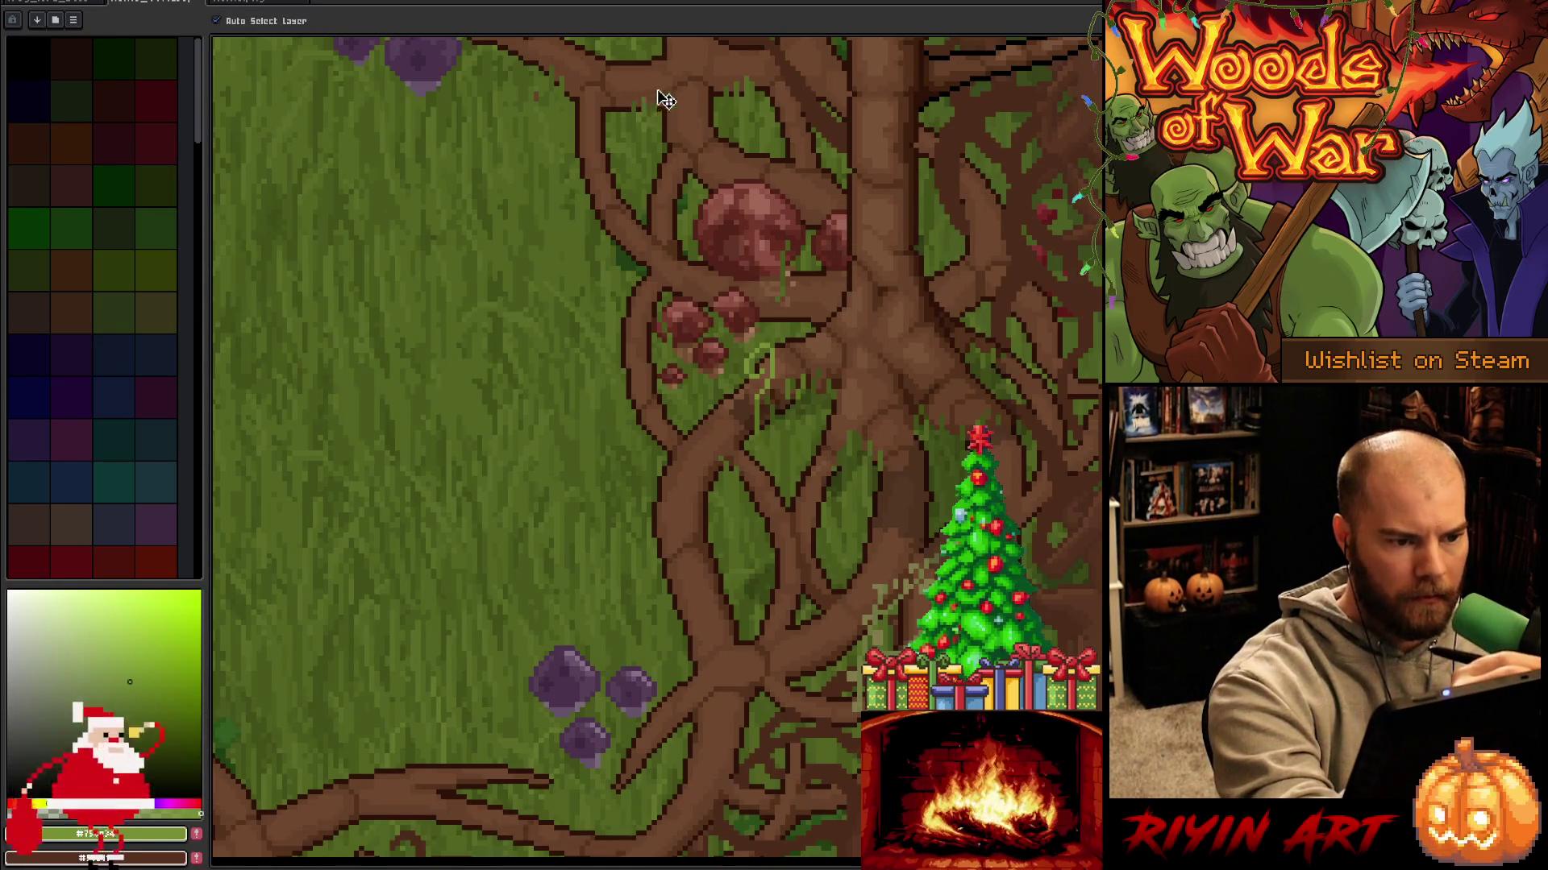
Check the layer list and keep touching up the grass pixels with the 1px pencil.
key(Tab)
key(Tab)
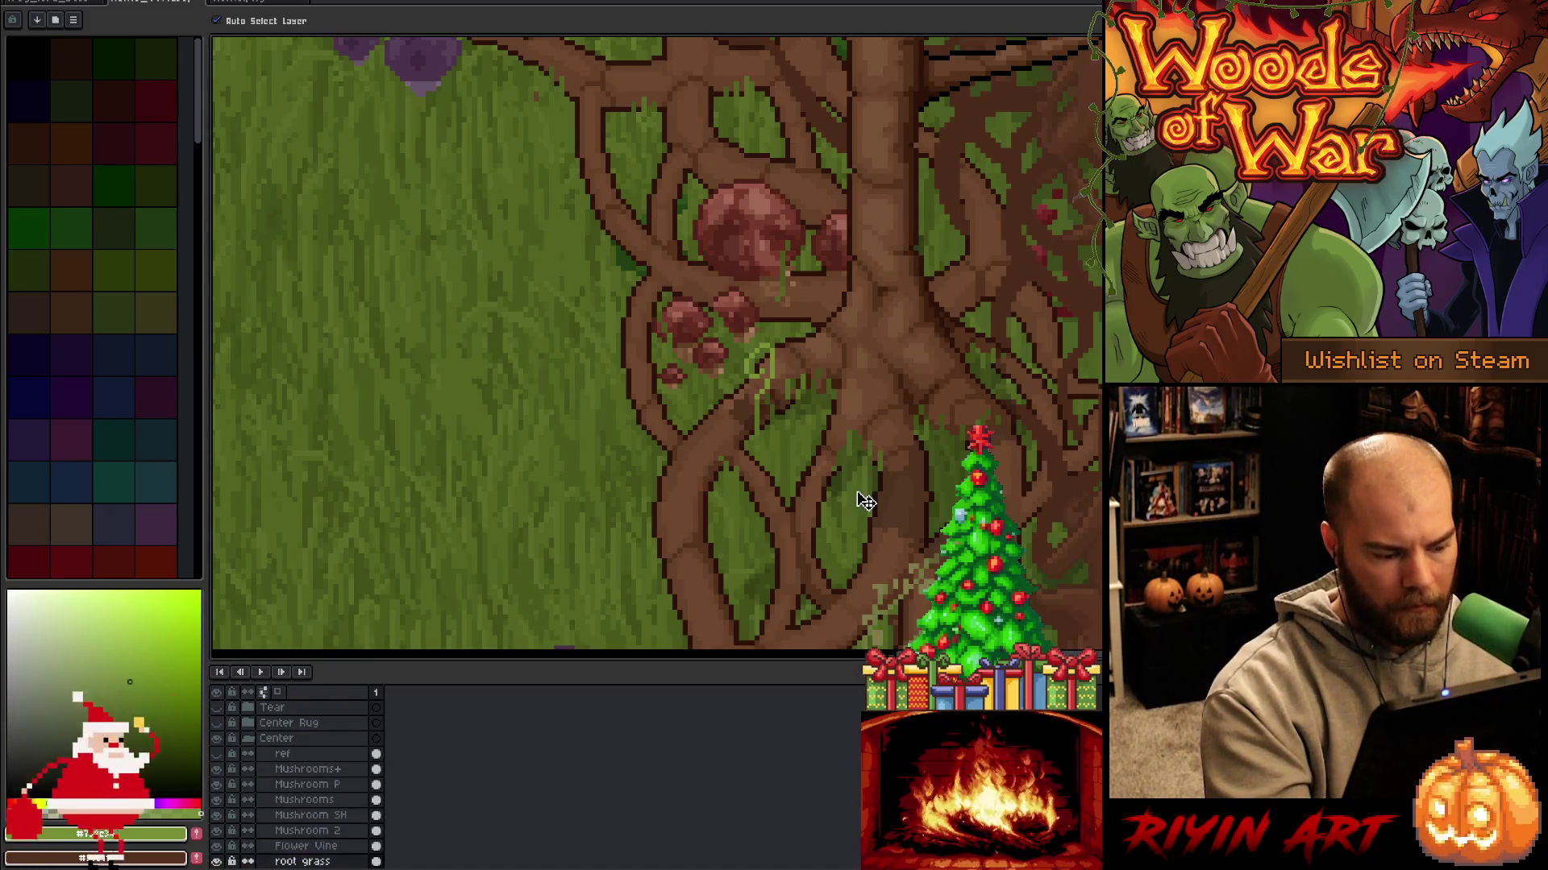
right_click(862, 501)
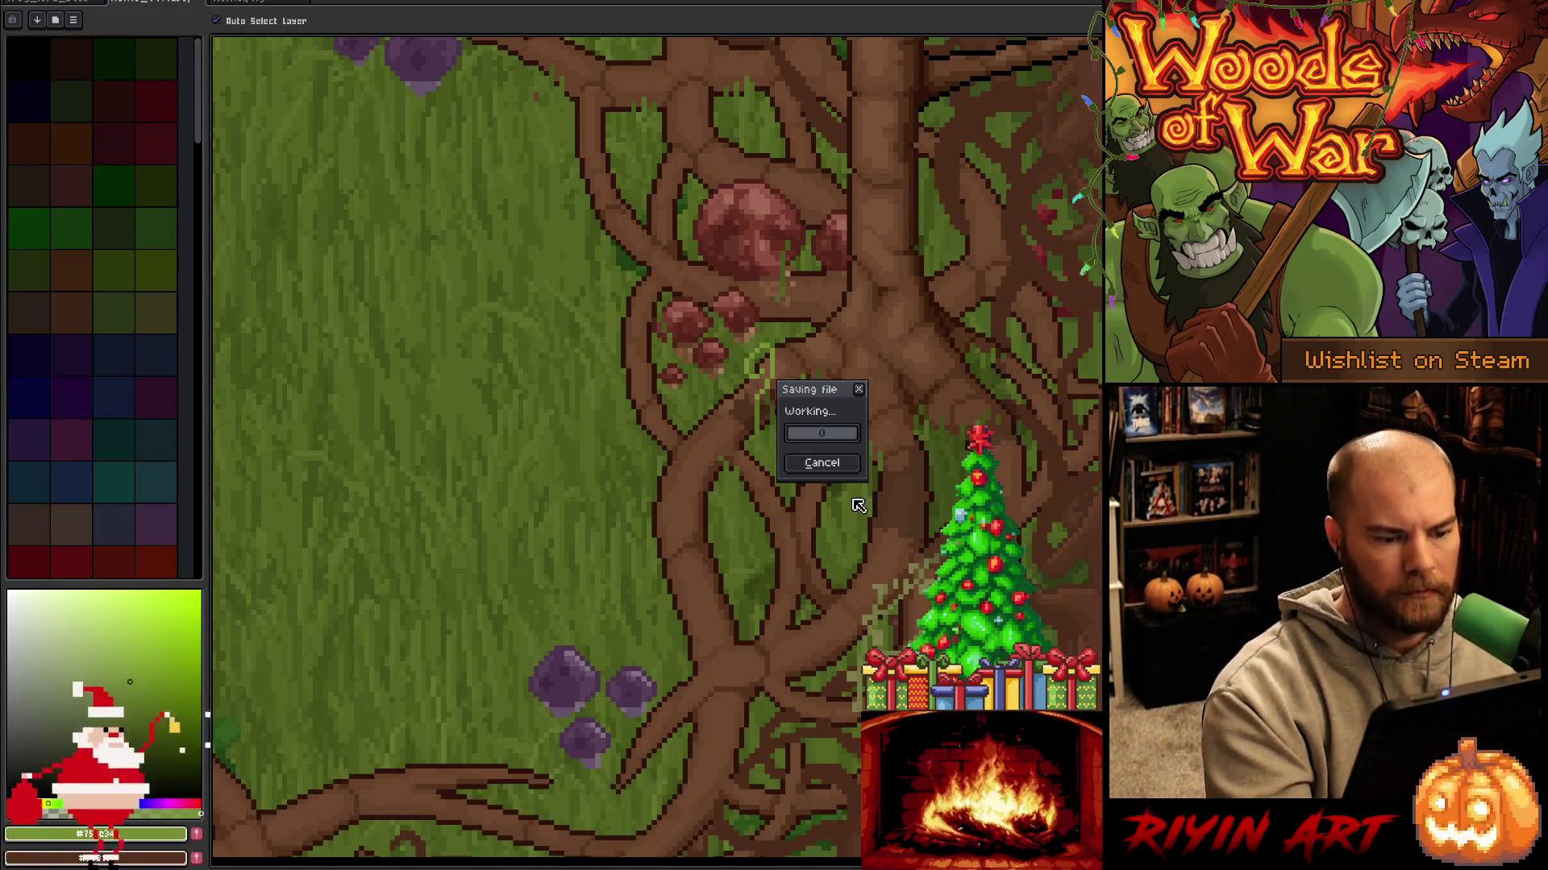
key(Escape)
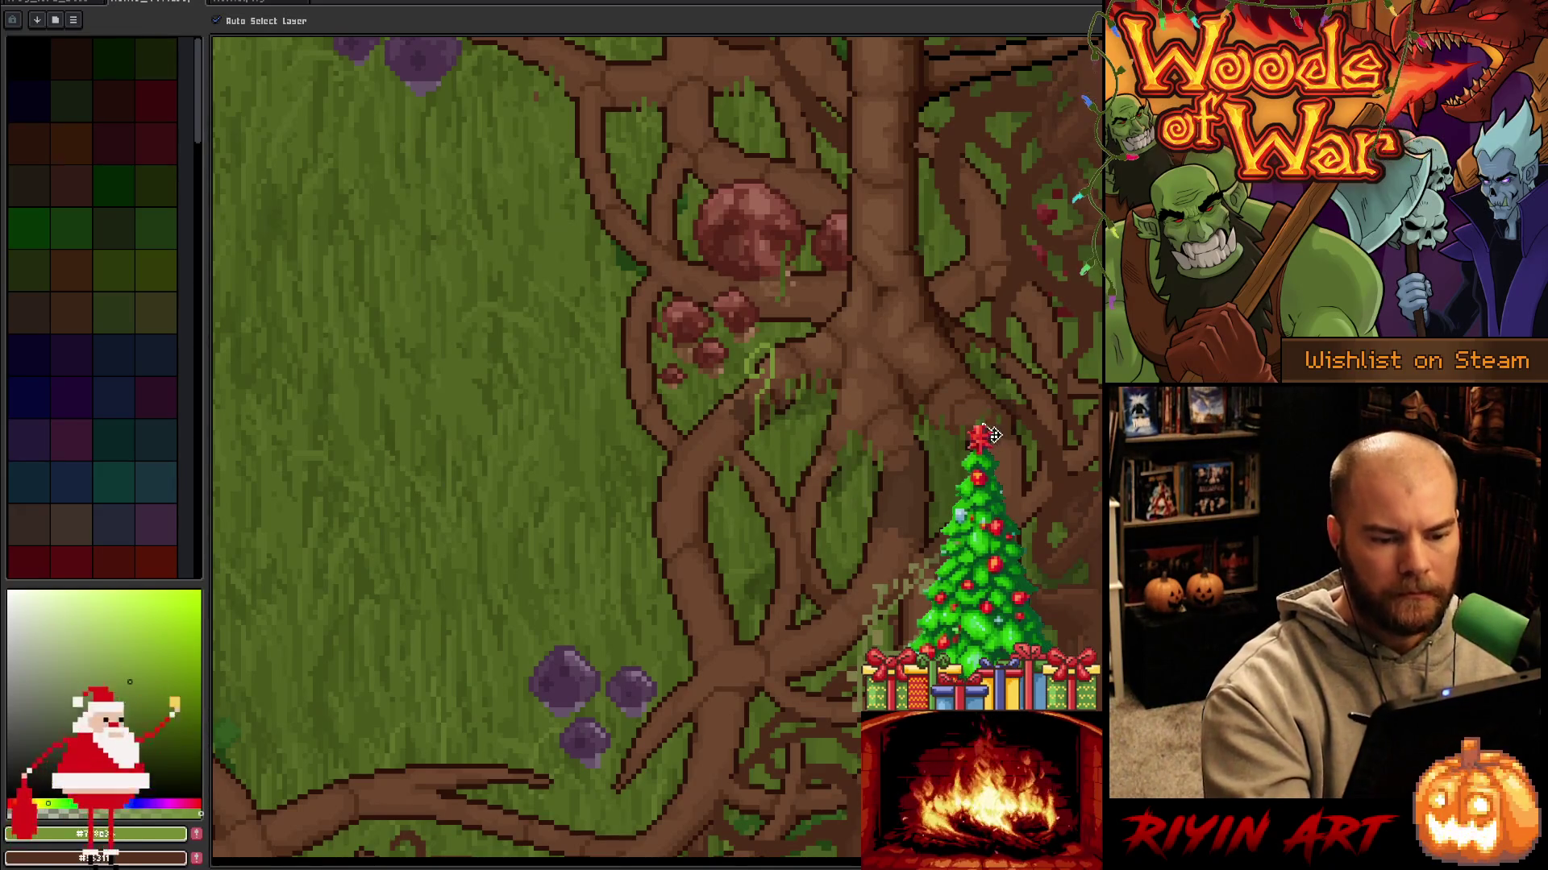
key(b)
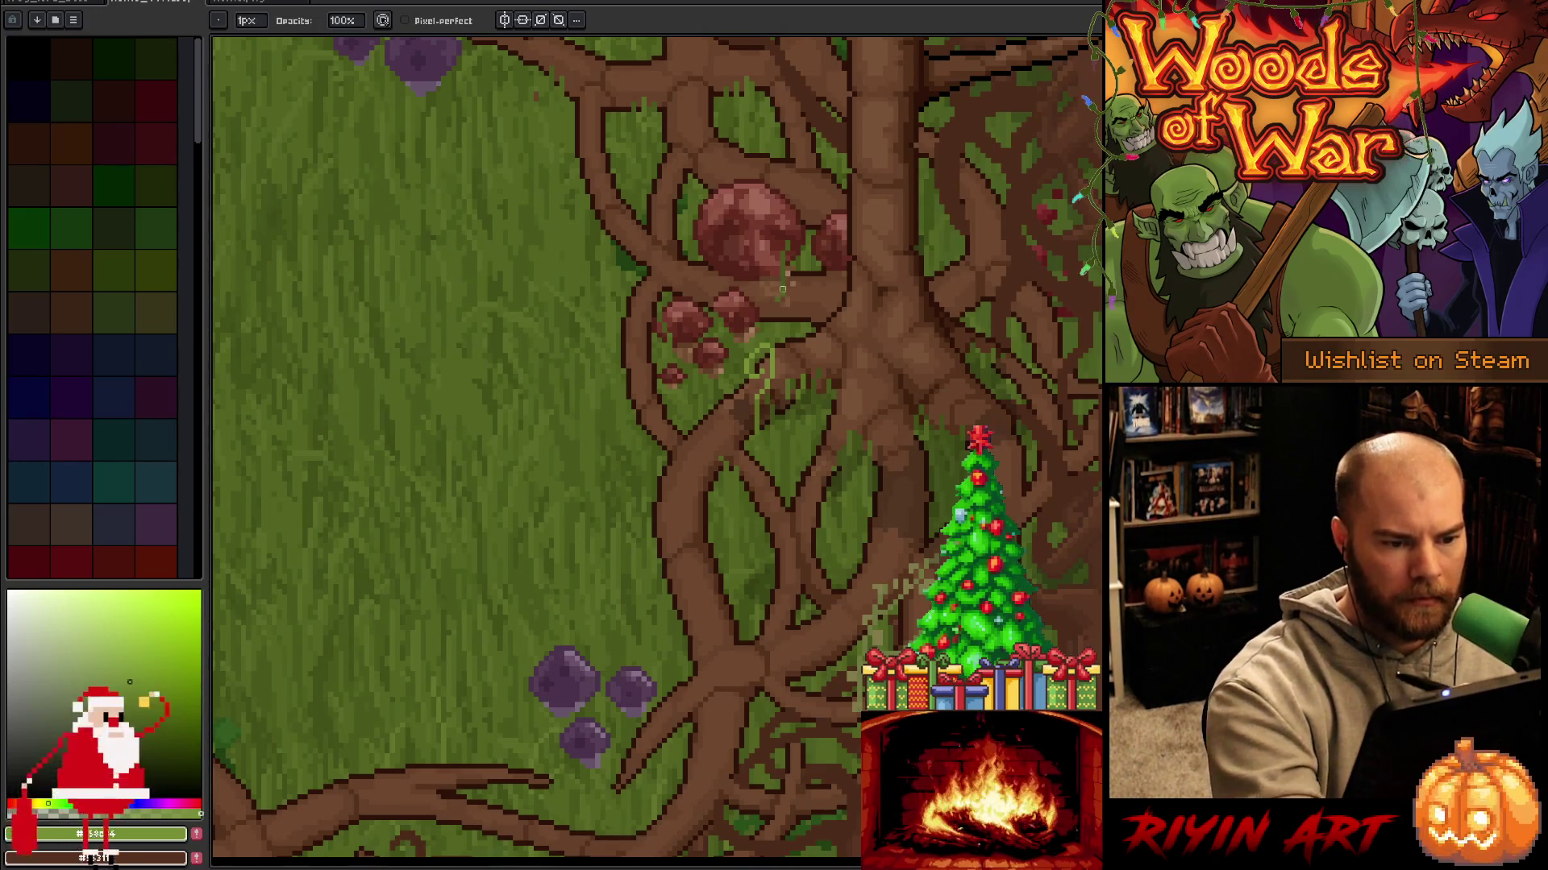
key(v)
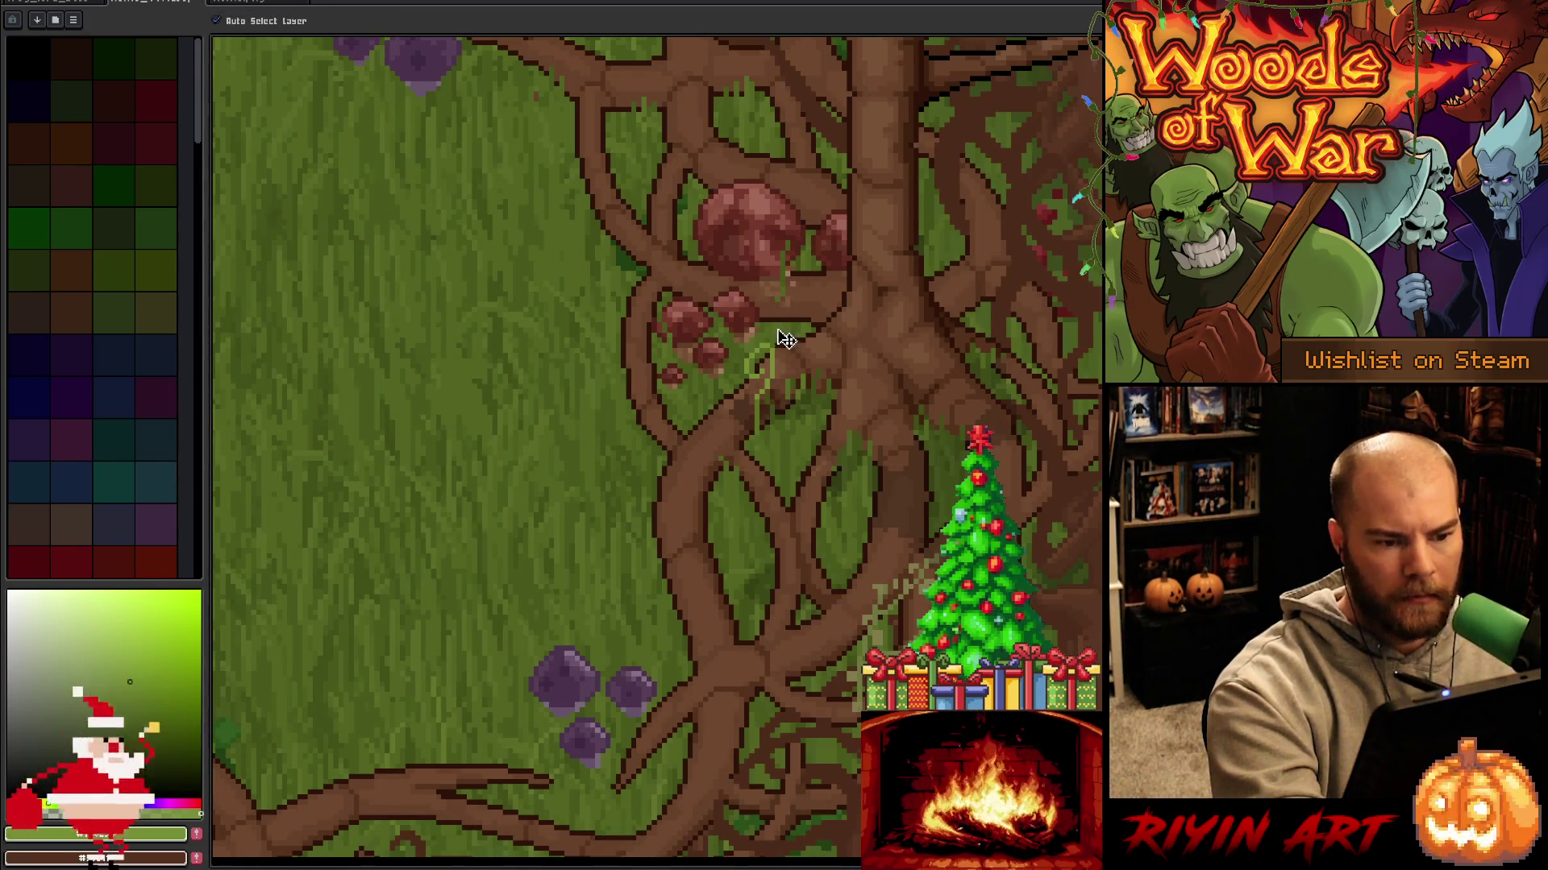
key(b)
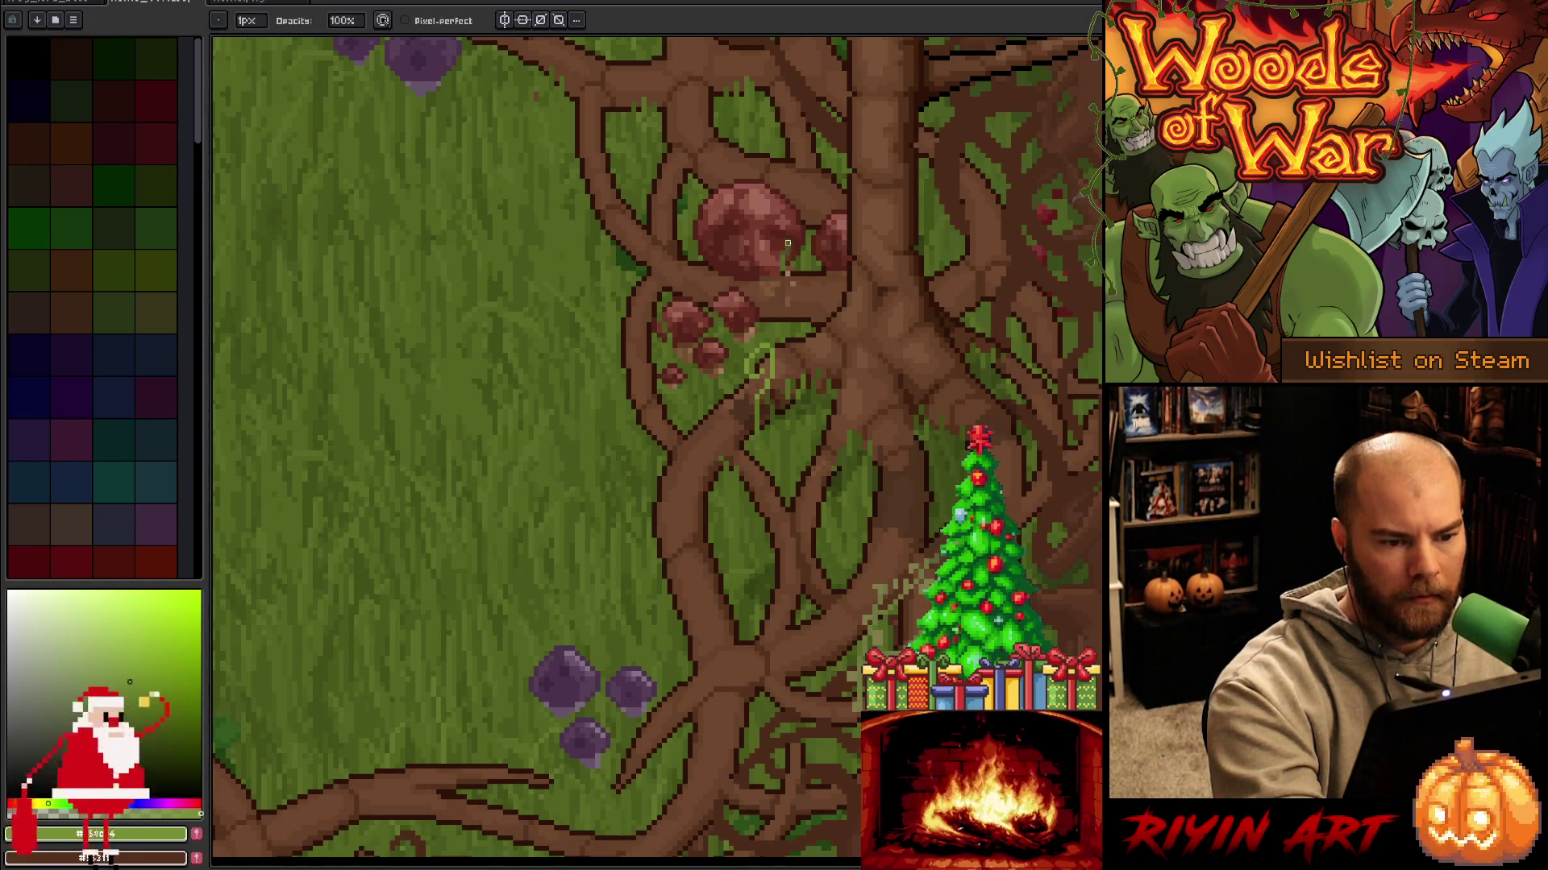
Erase stray pixels and sample the dark and lighter reds of the mushroom.
key(e)
alt+click(794, 220)
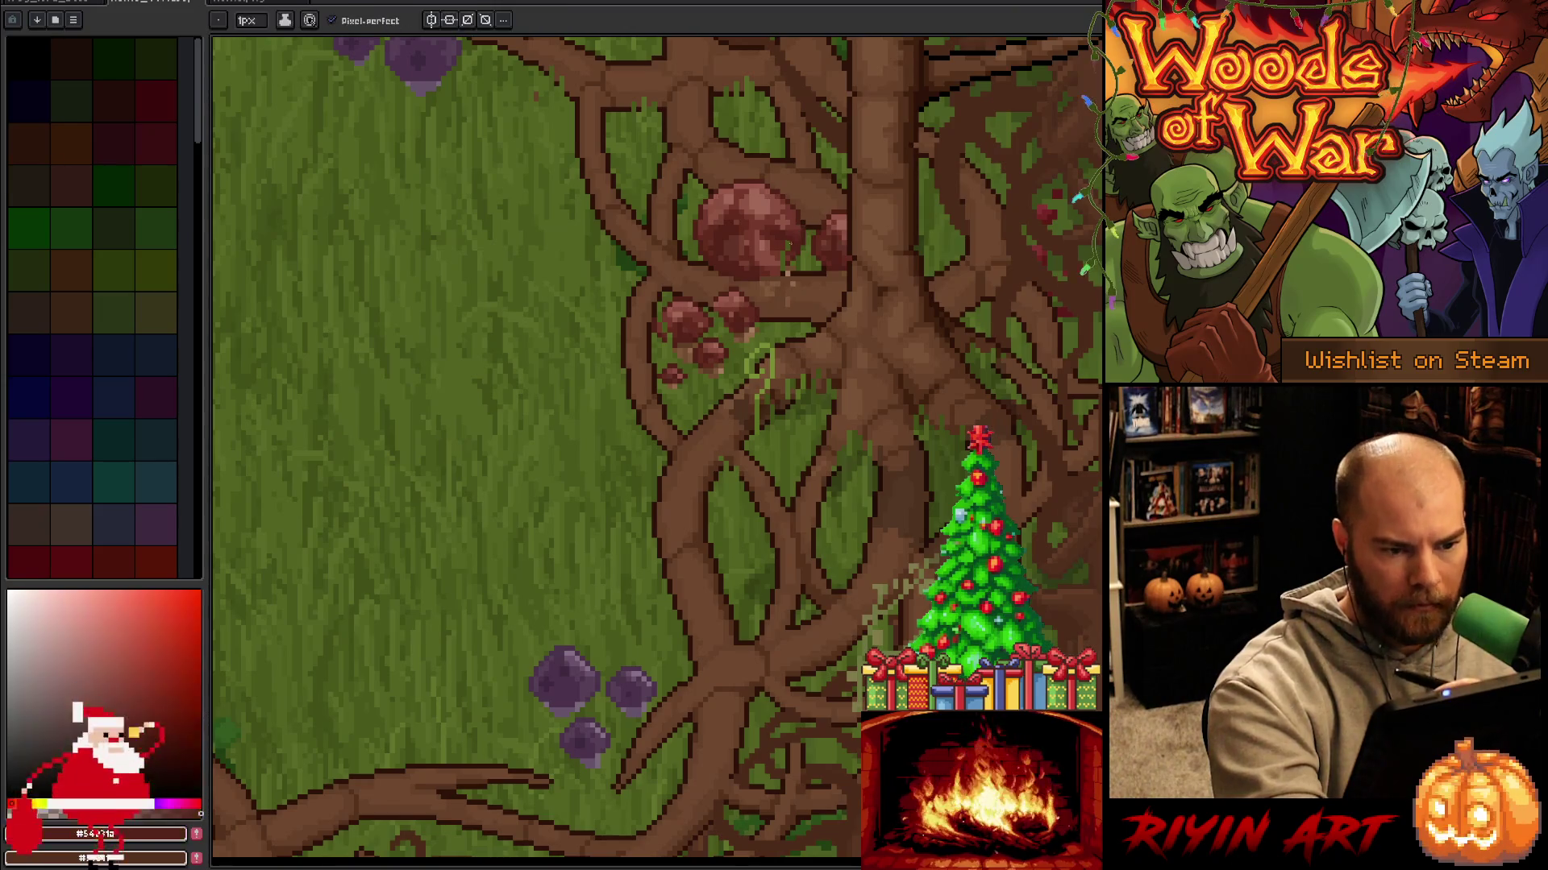
alt+click(781, 247)
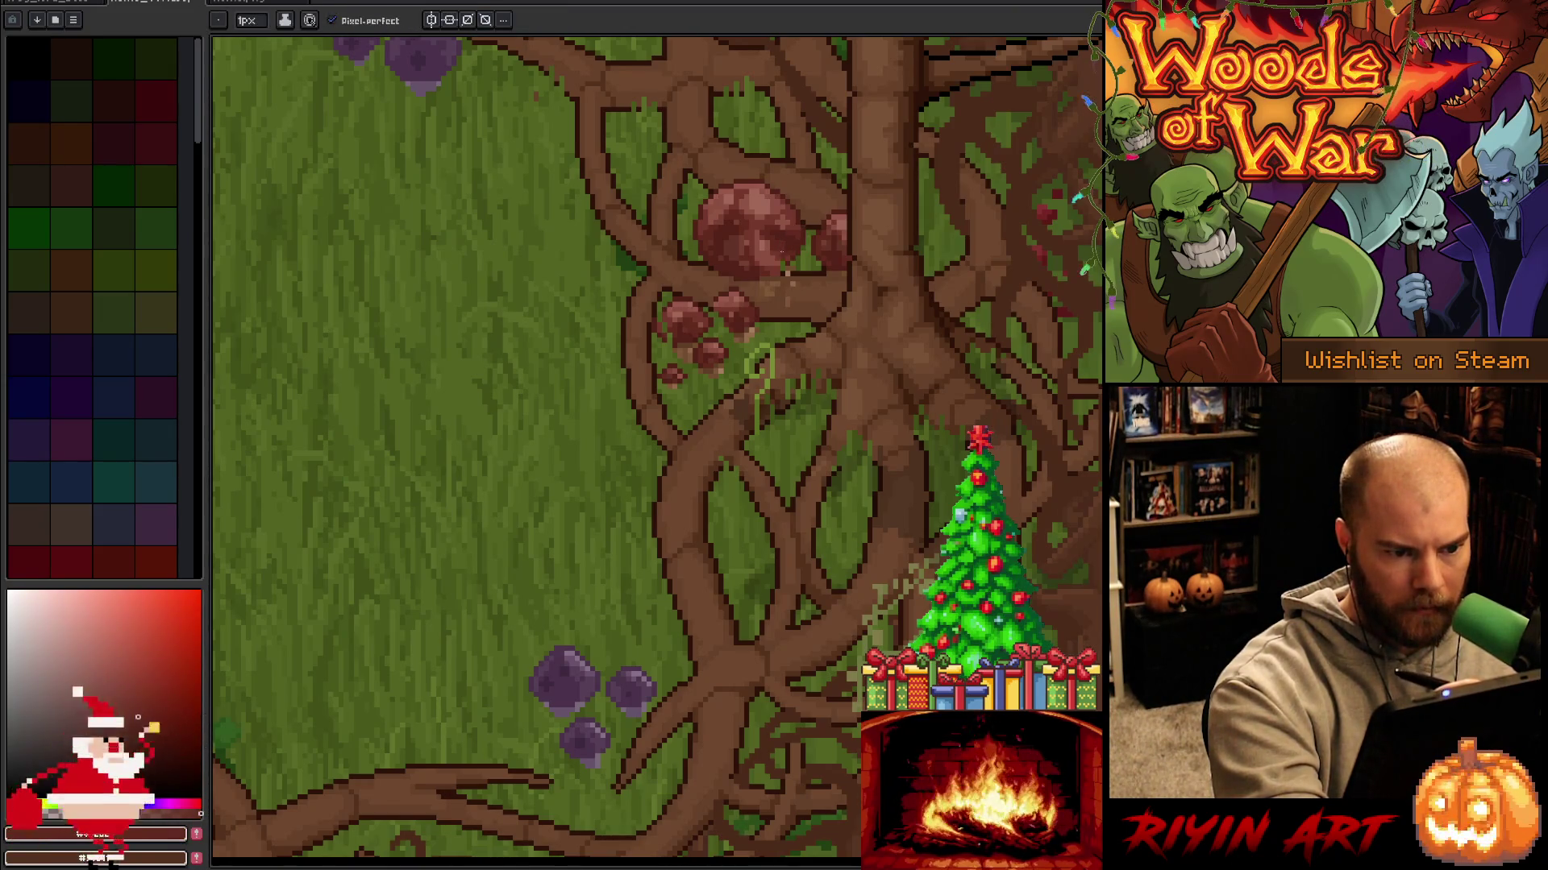
alt+click(782, 256)
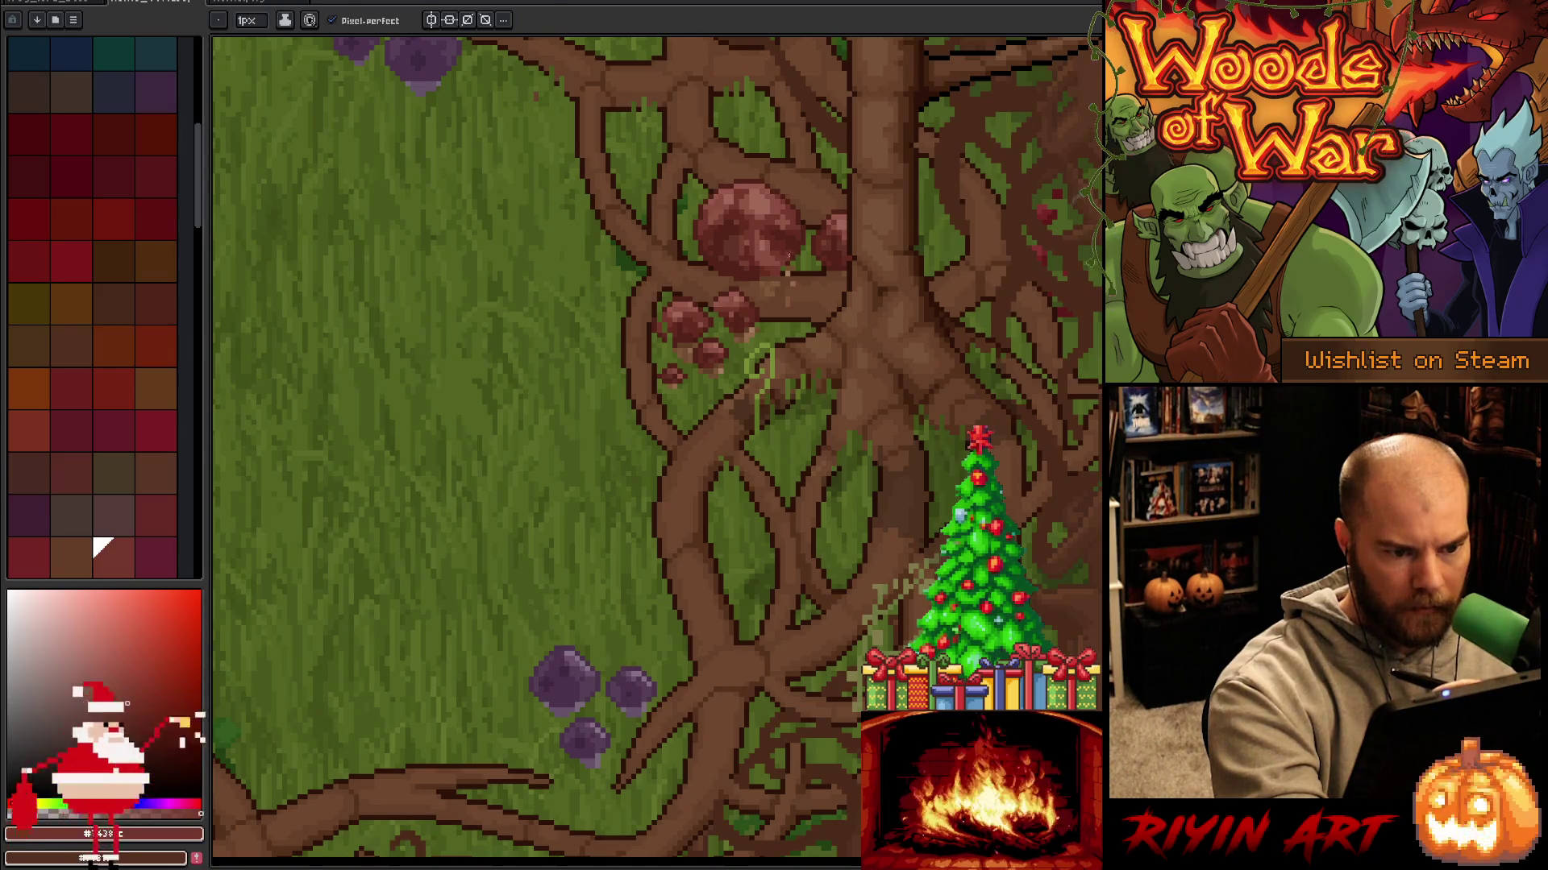
Pick the red mushroom colour from the canvas and palette, check the layers, and save.
alt+click(787, 270)
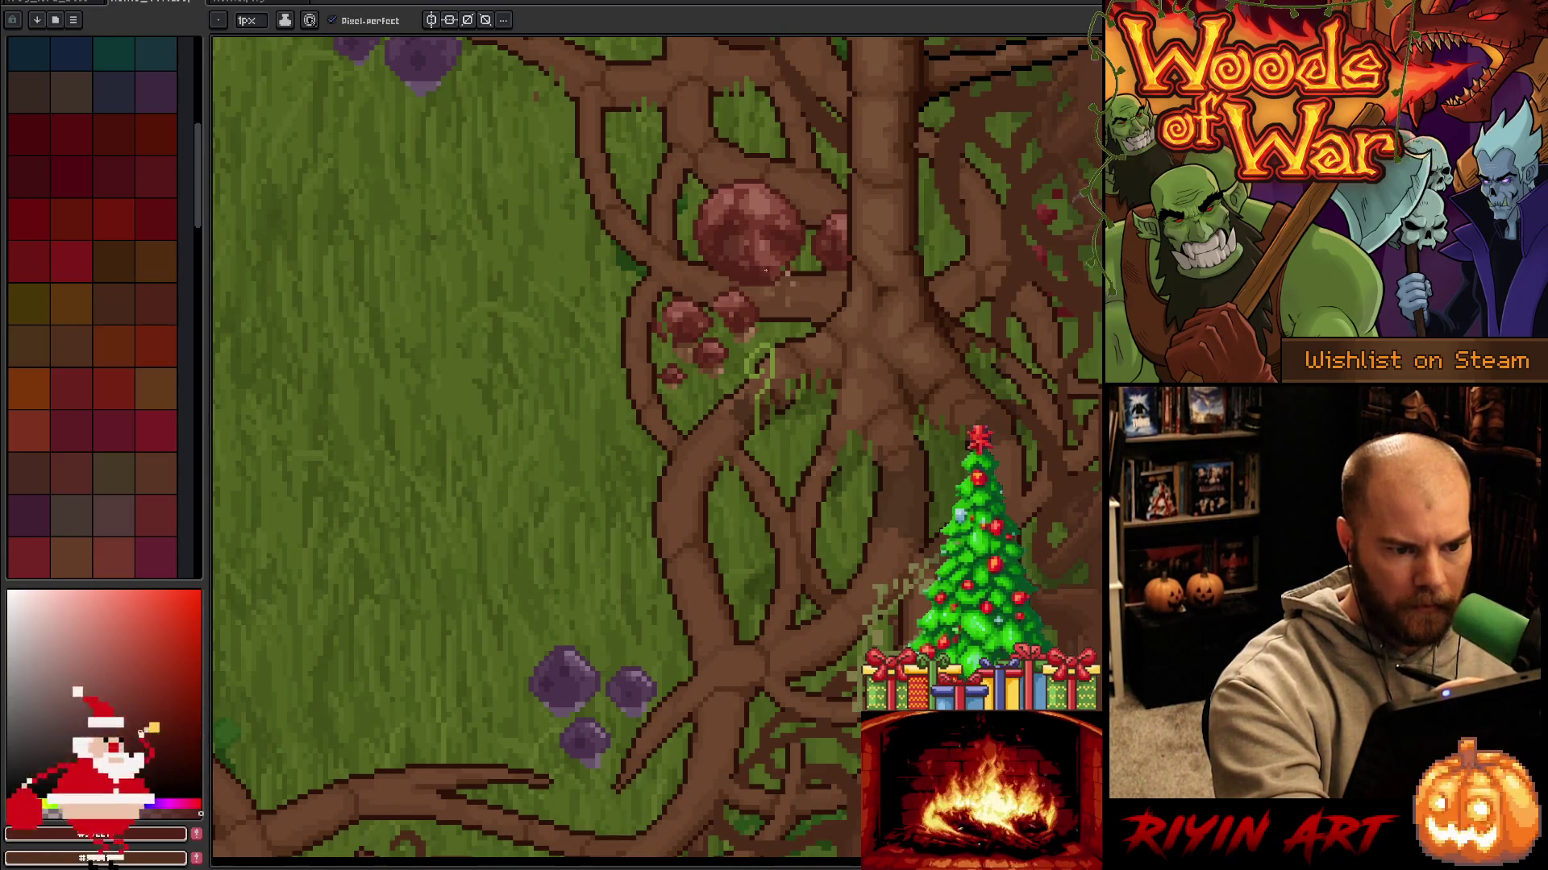
alt+click(778, 258)
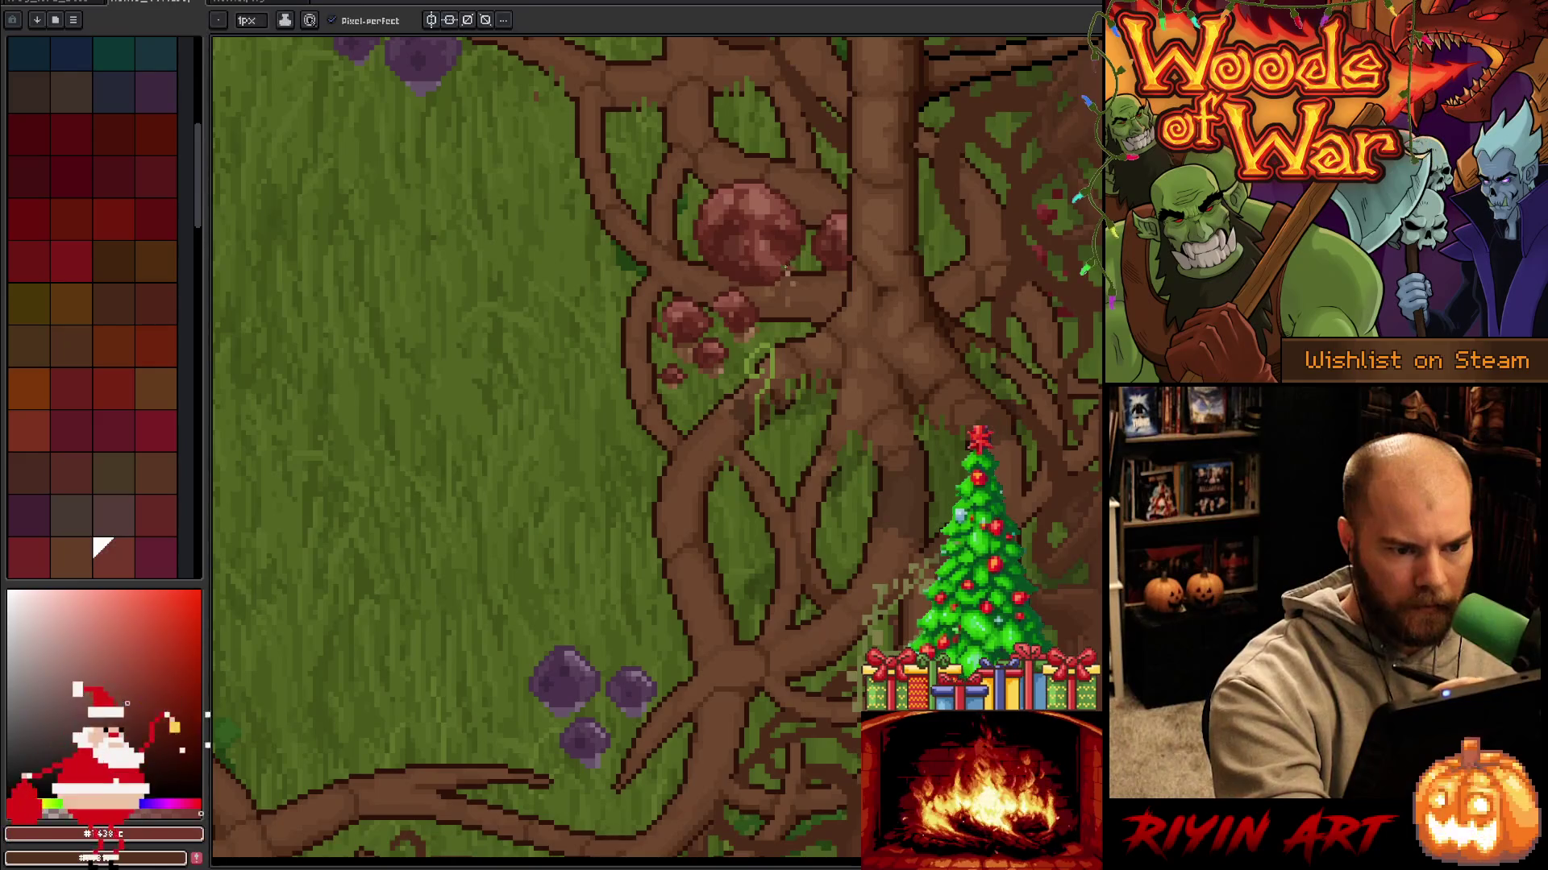
click(103, 546)
alt+click(792, 270)
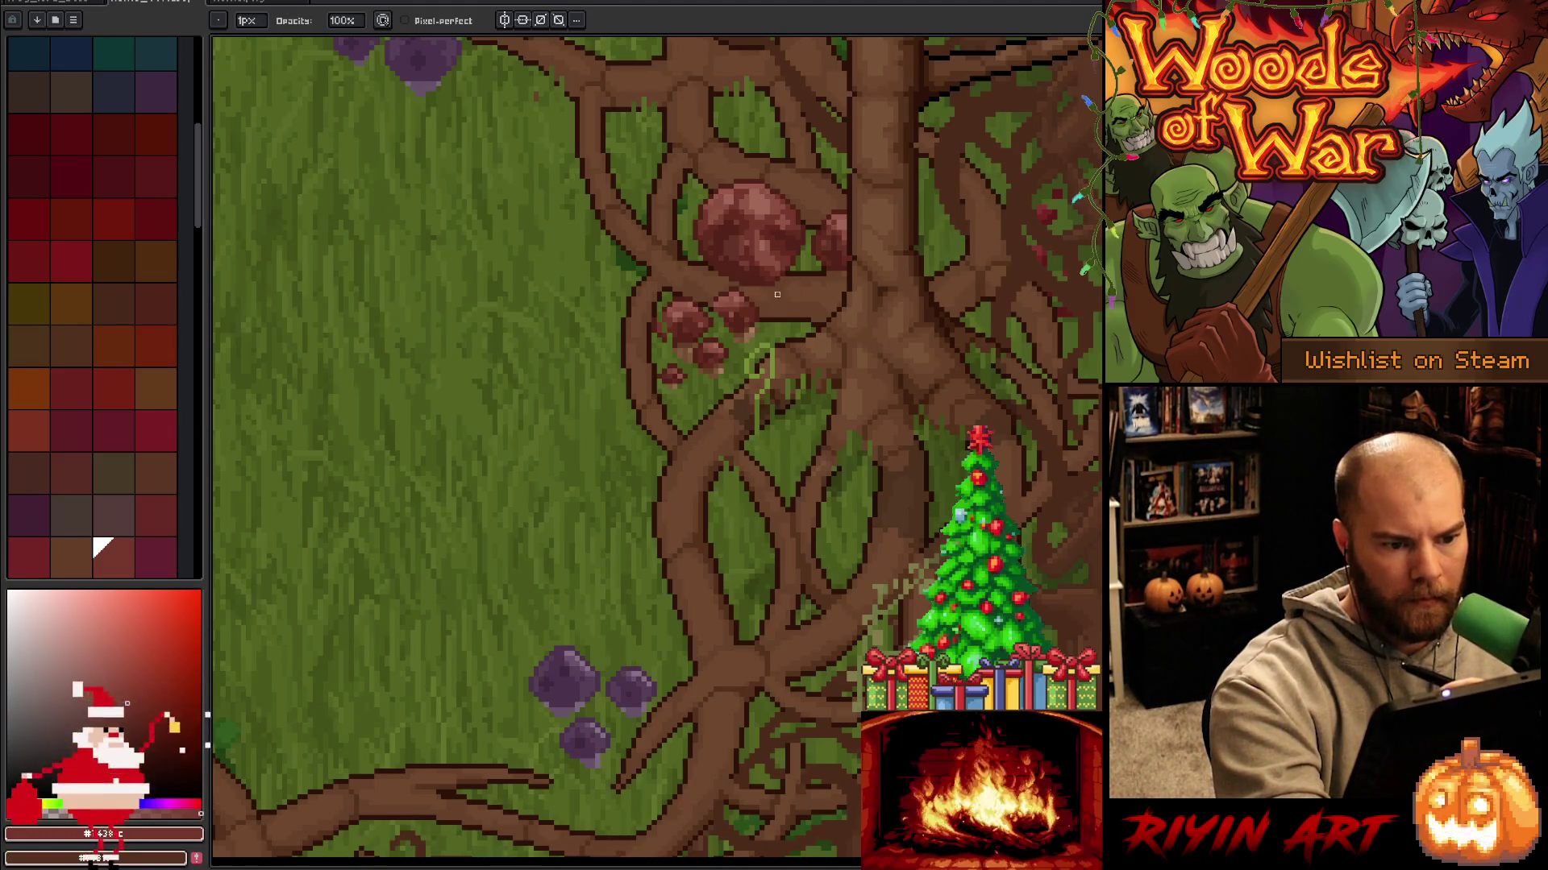
key(Tab)
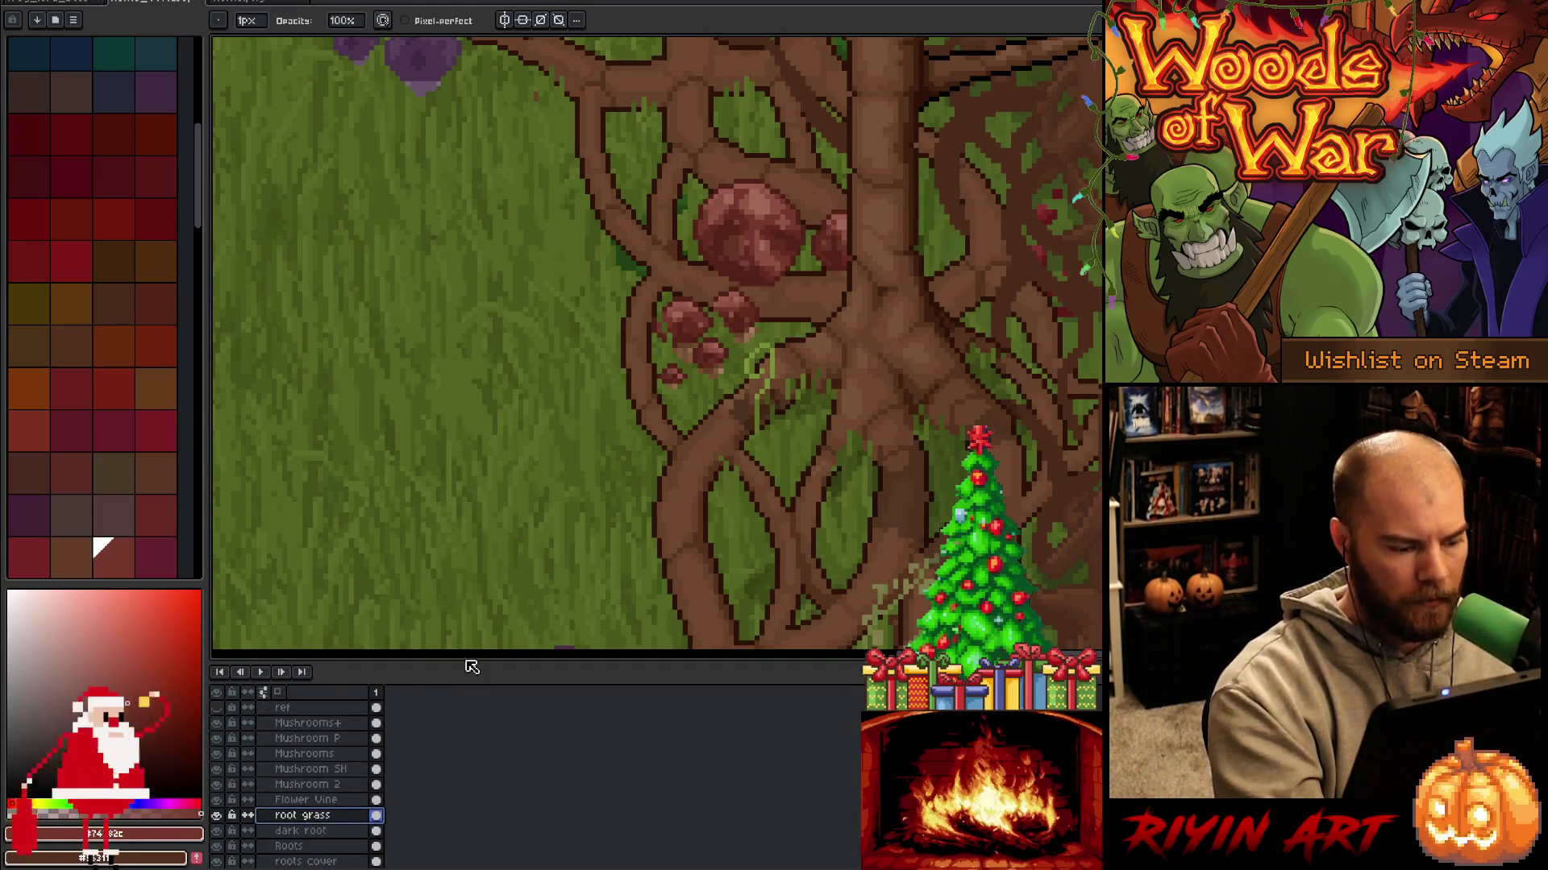
key(Tab)
key(ctrl+s)
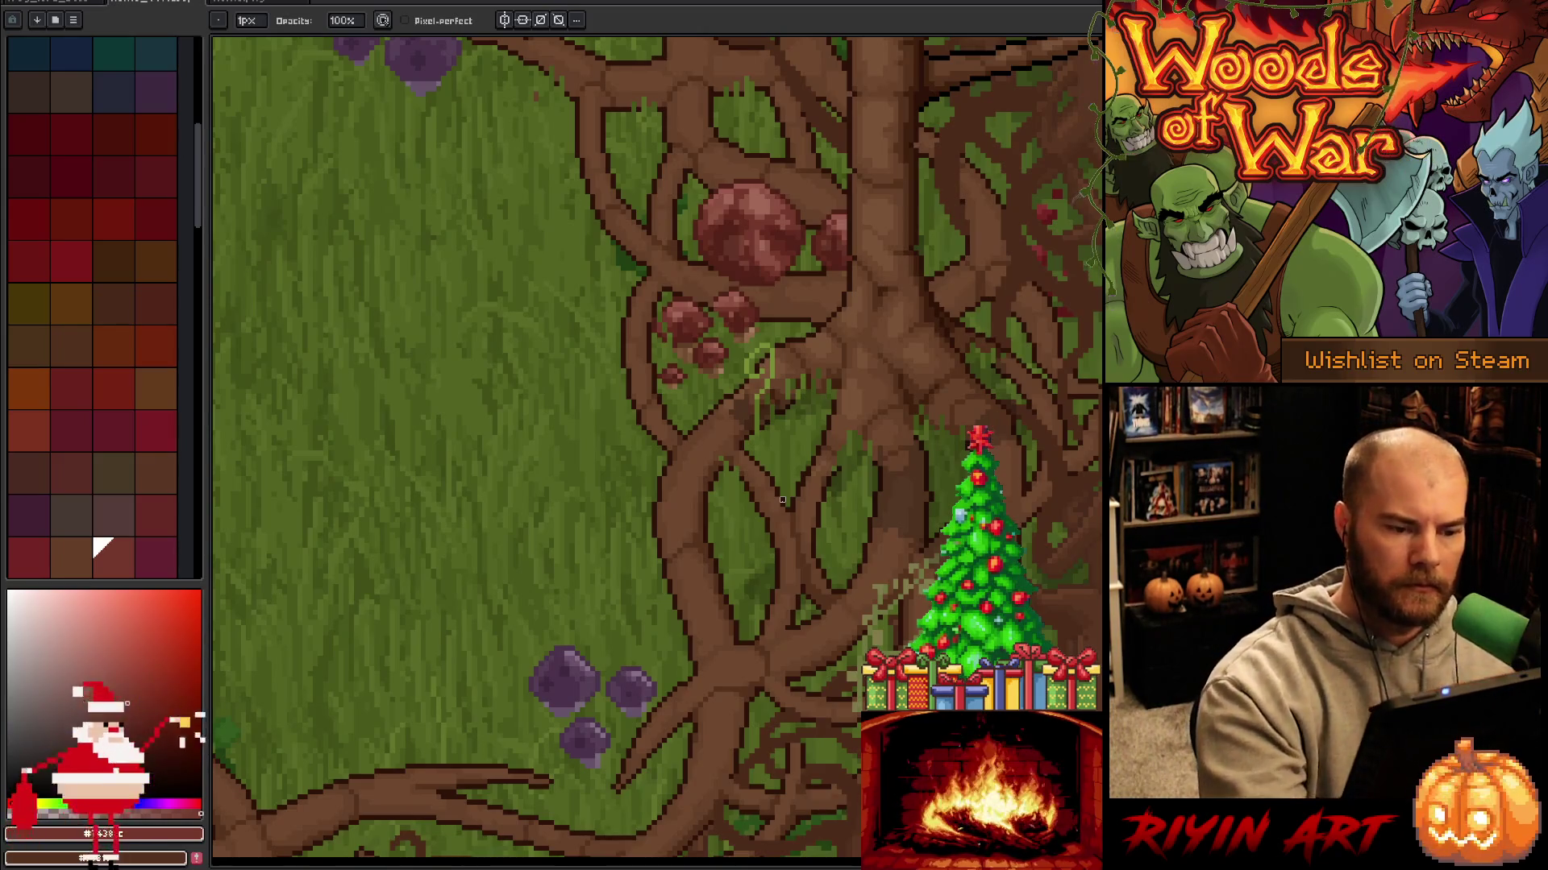
Sample branch brown and red berry colours, check the dark root layer, and save again.
key(Tab)
key(Tab)
alt+click(724, 294)
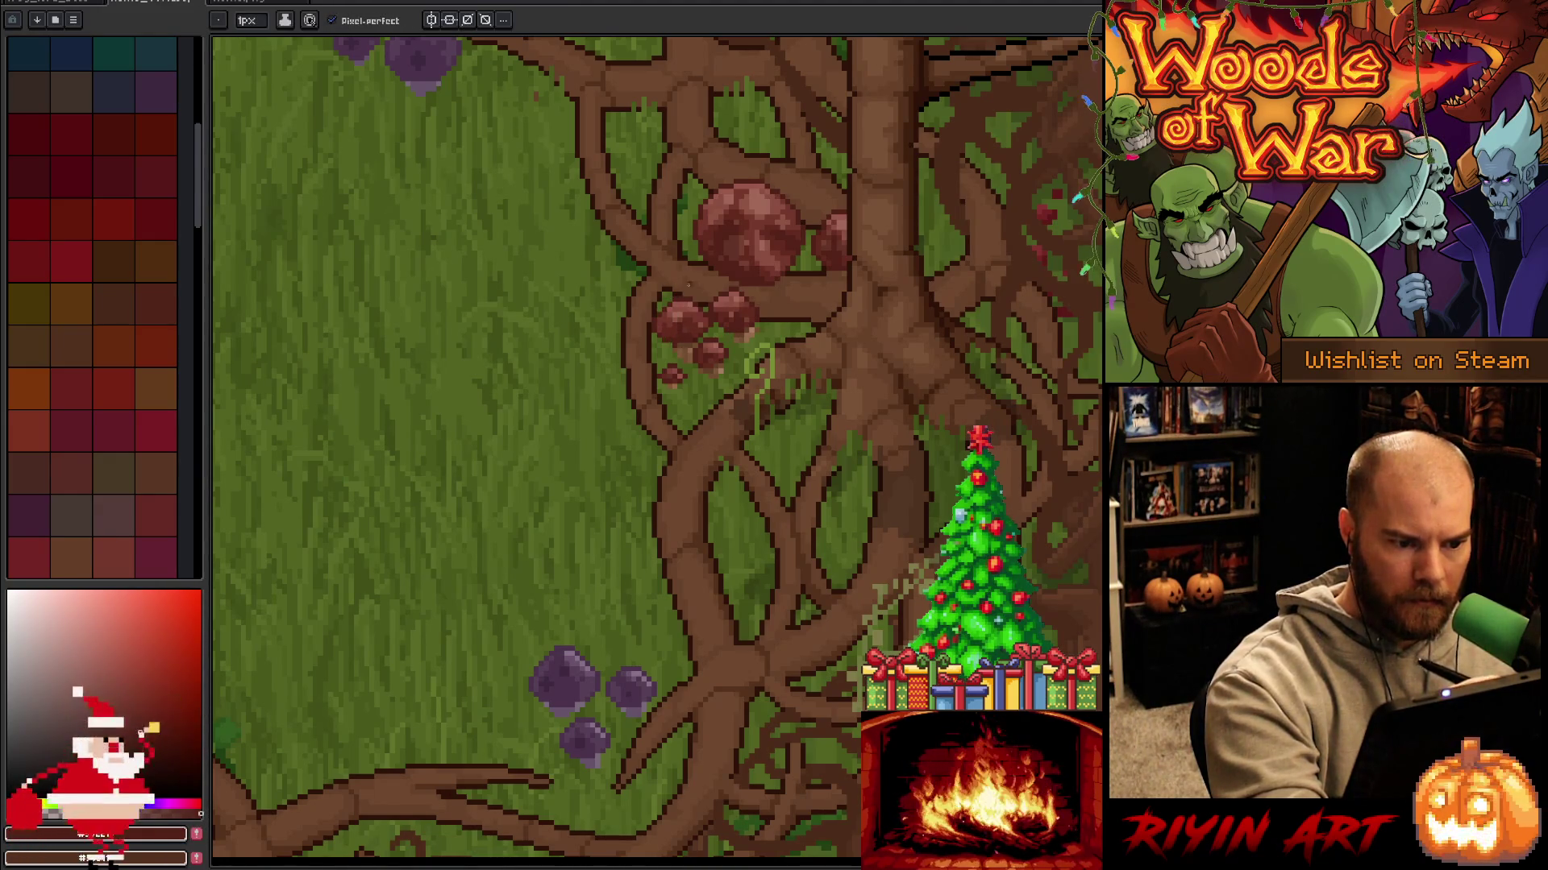
alt+click(688, 338)
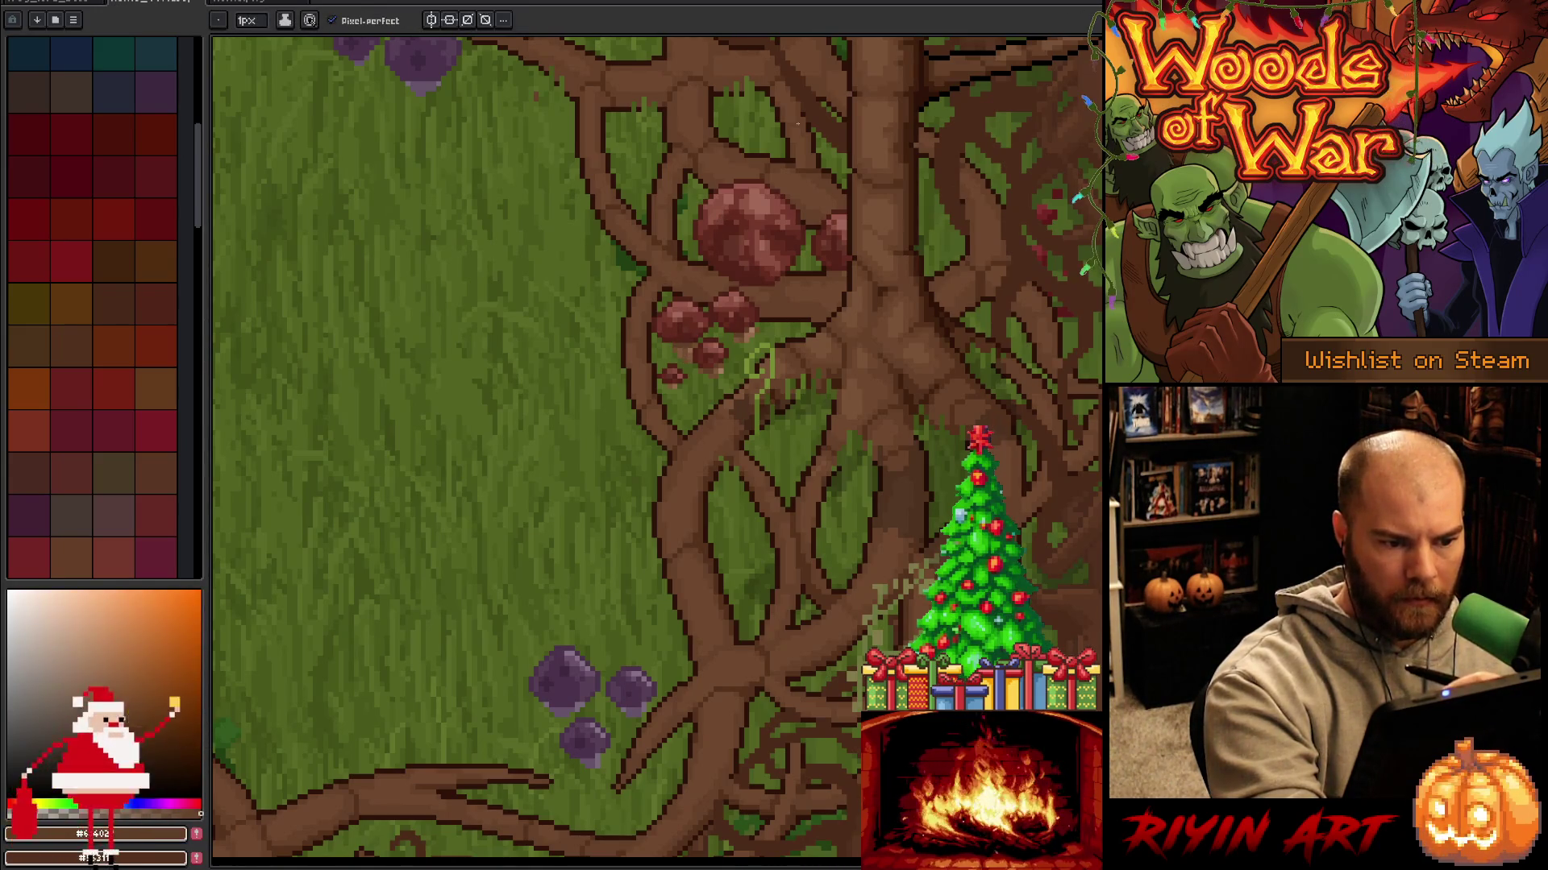
alt+click(733, 335)
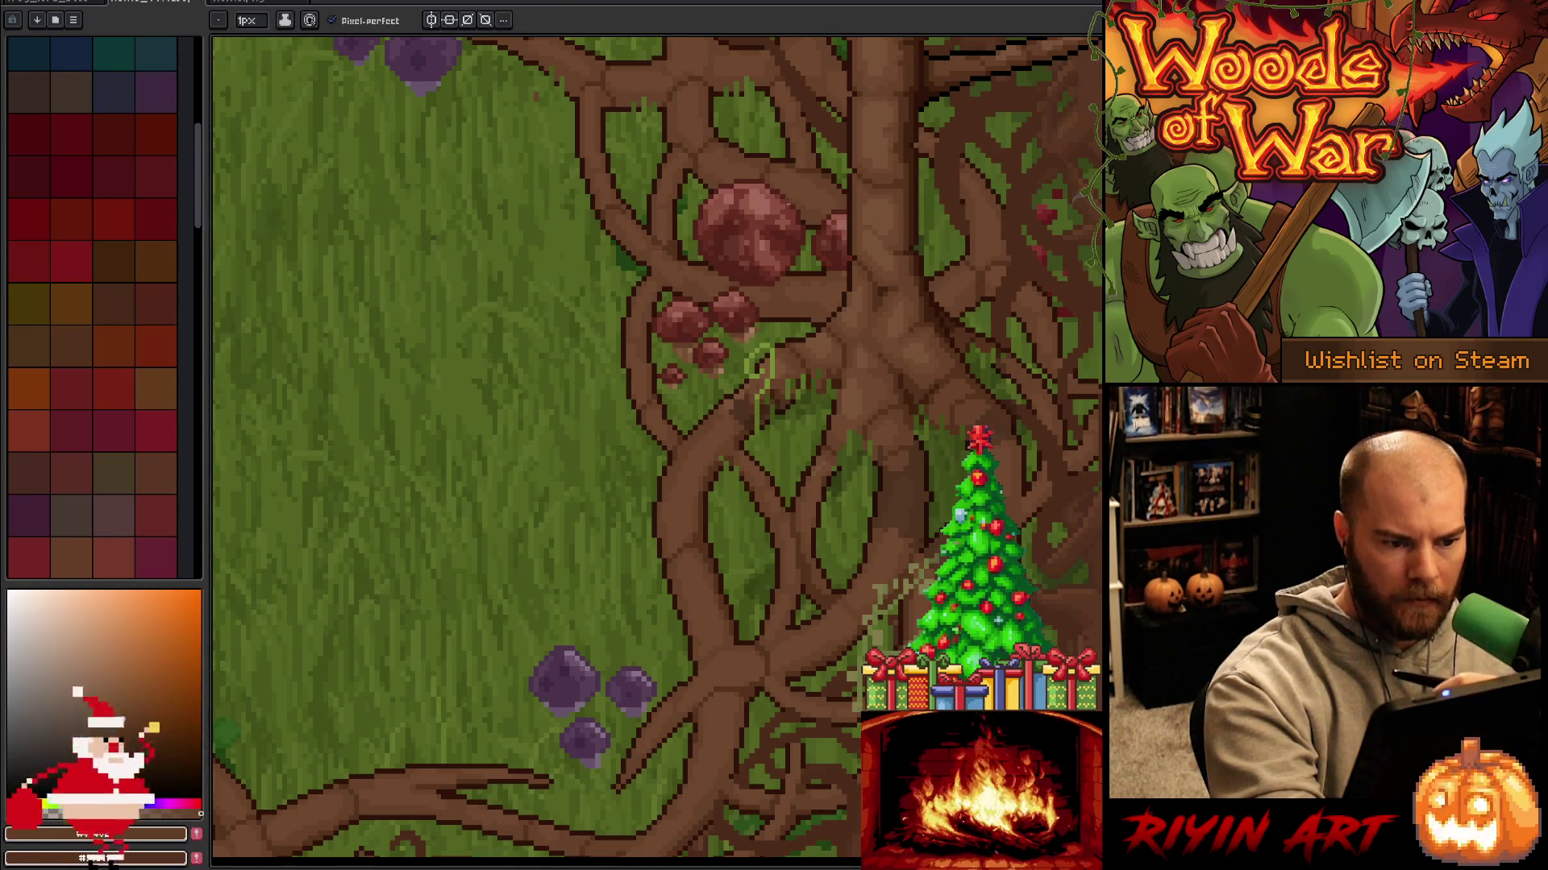
alt+click(717, 324)
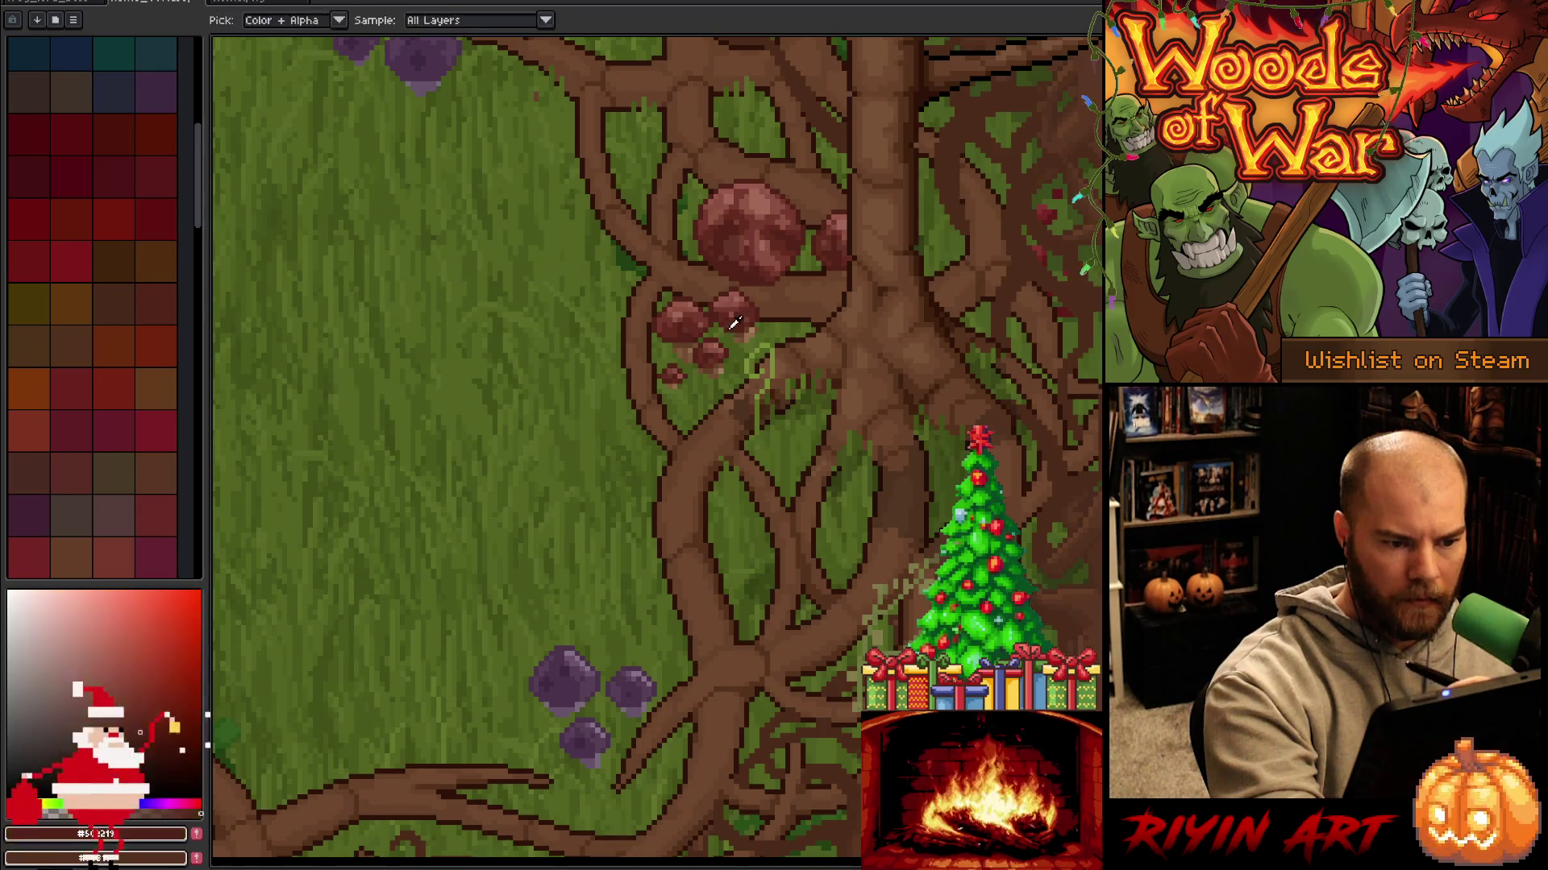
alt+click(717, 314)
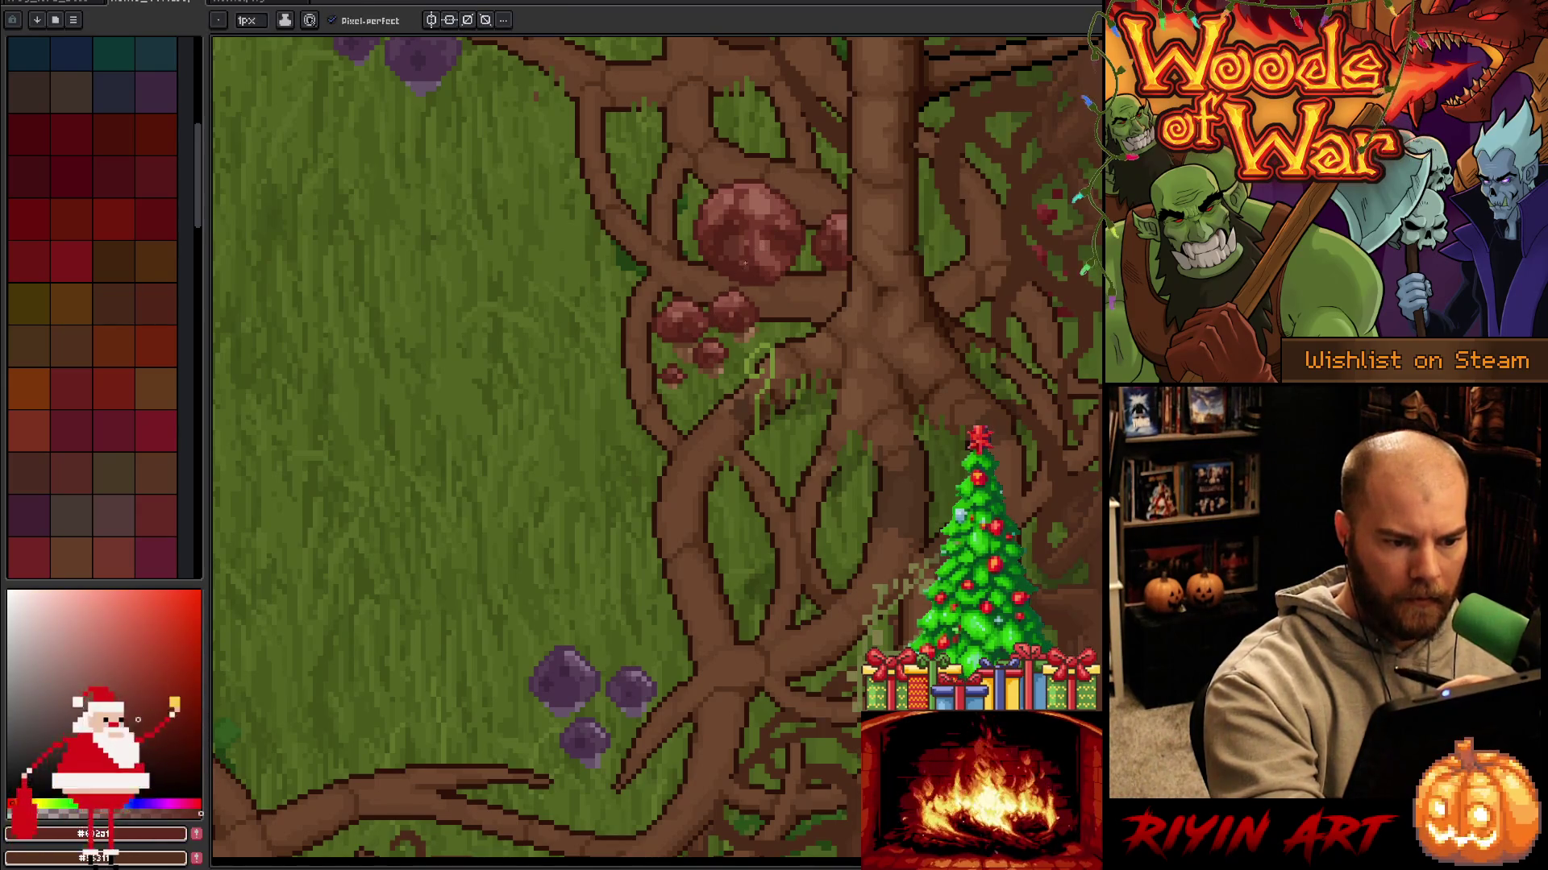
alt+click(725, 323)
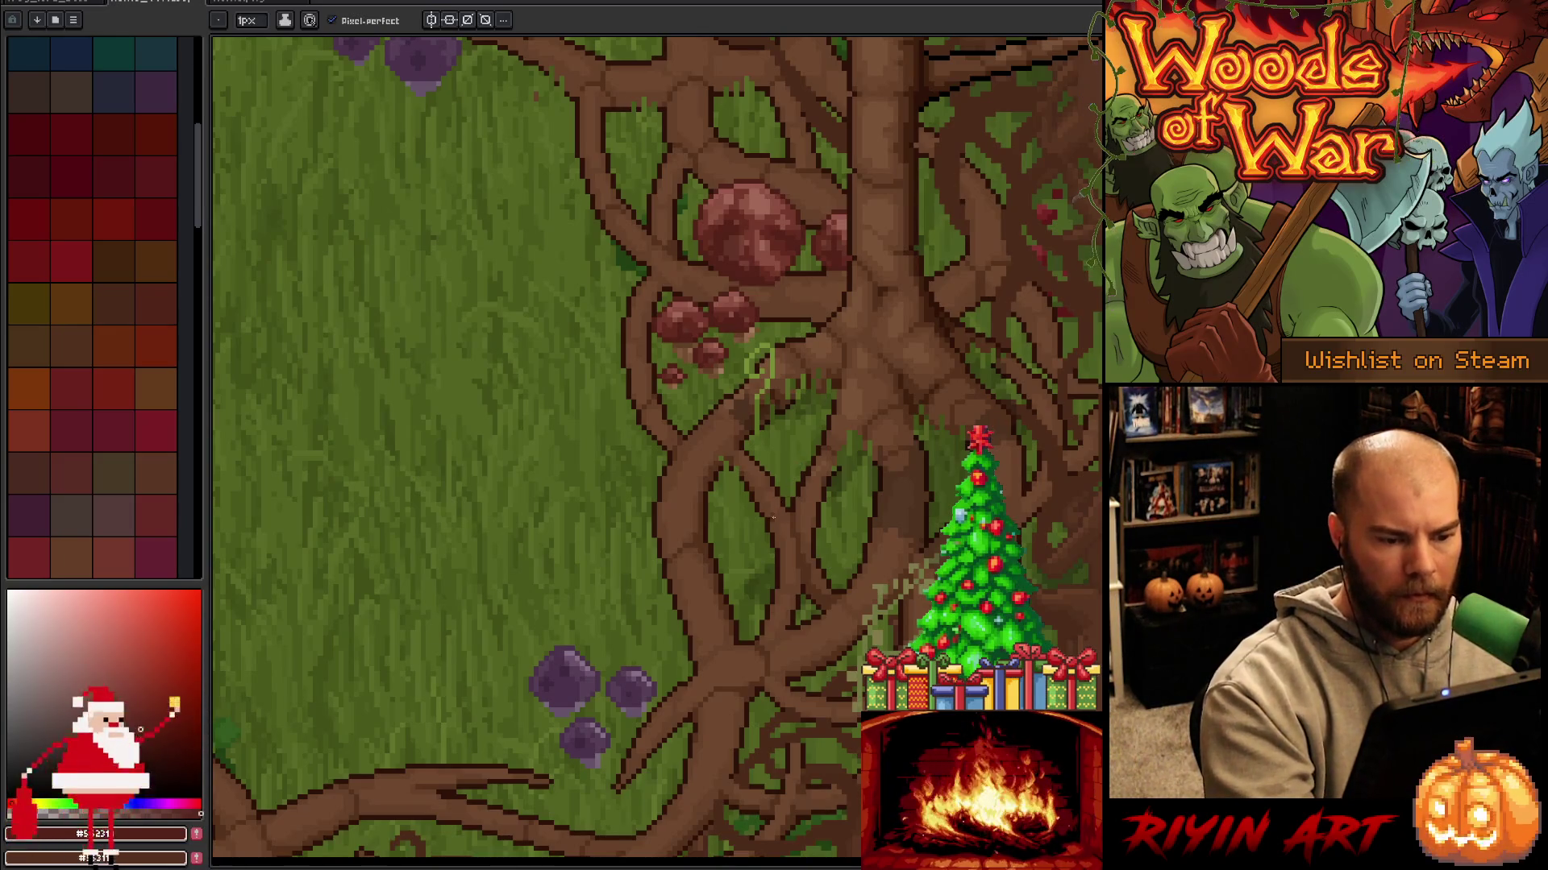
key(Tab)
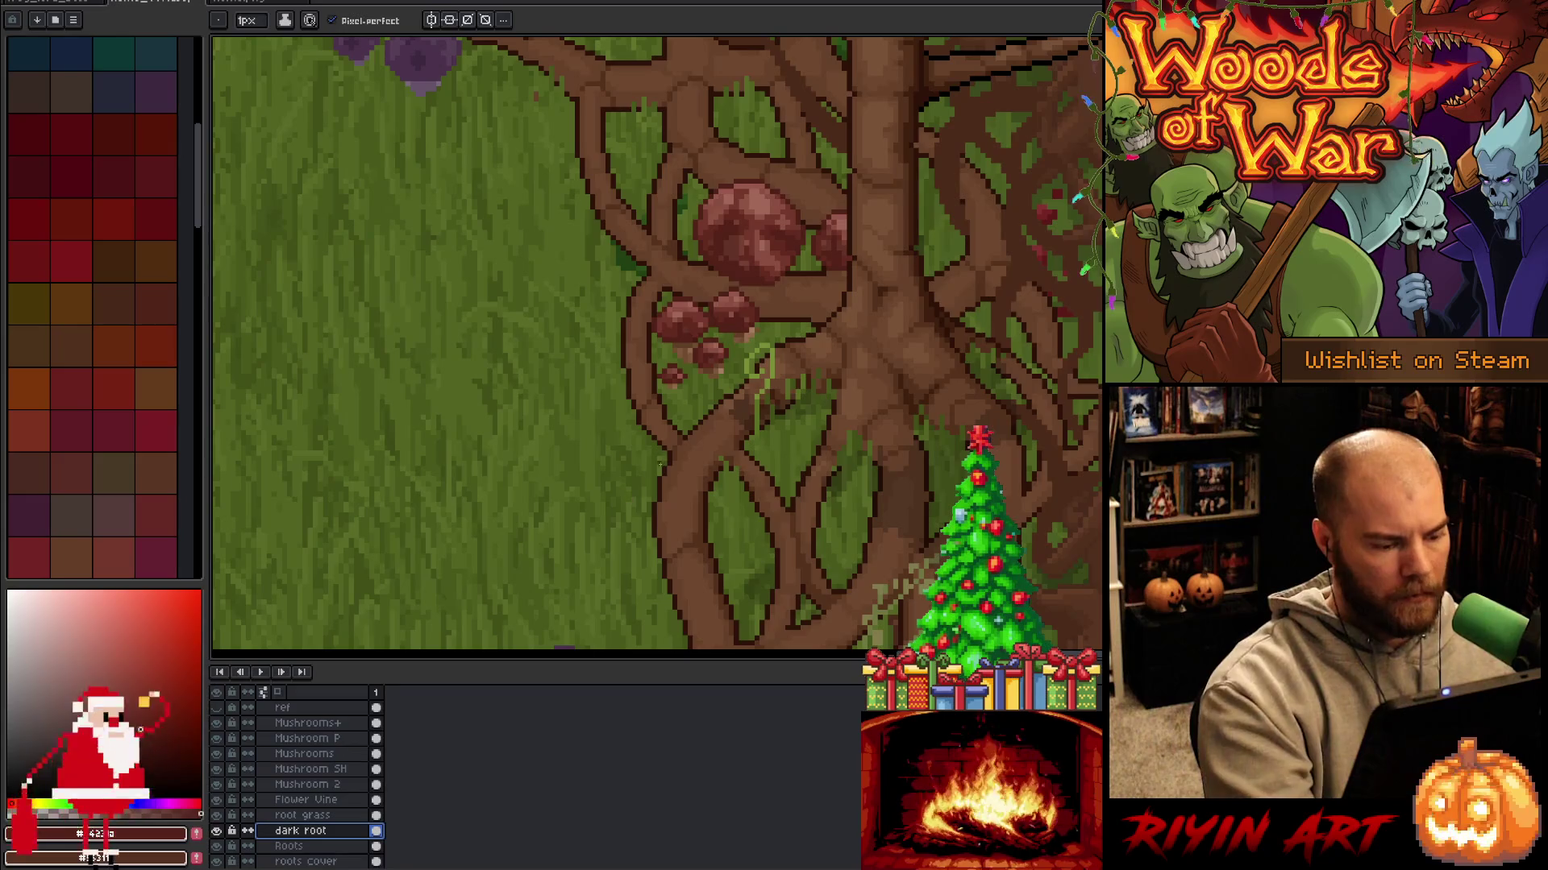
key(Tab)
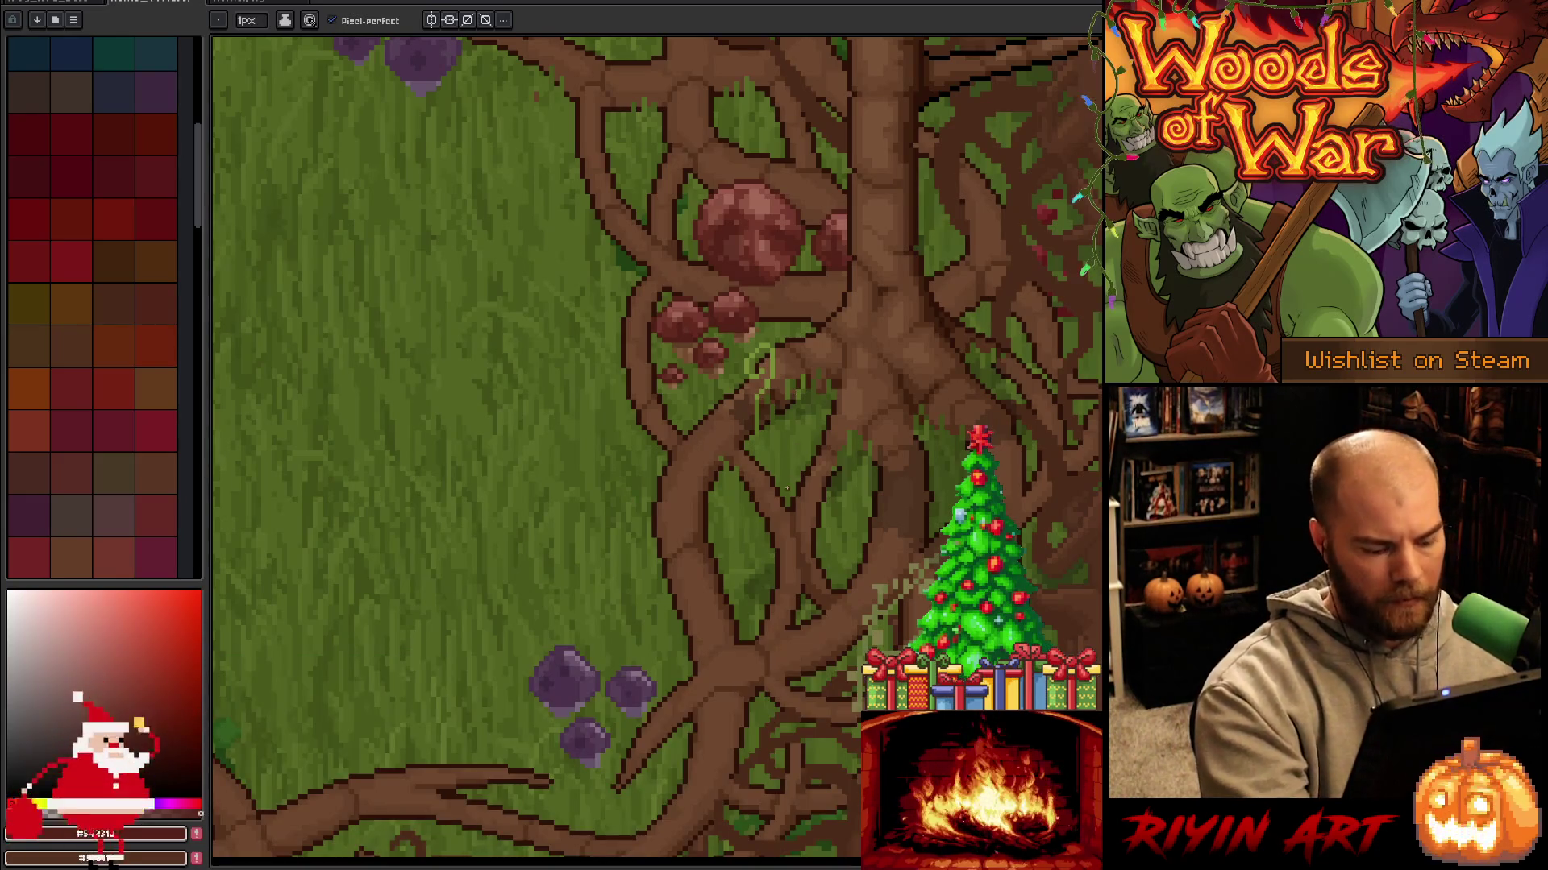
key(ctrl+s)
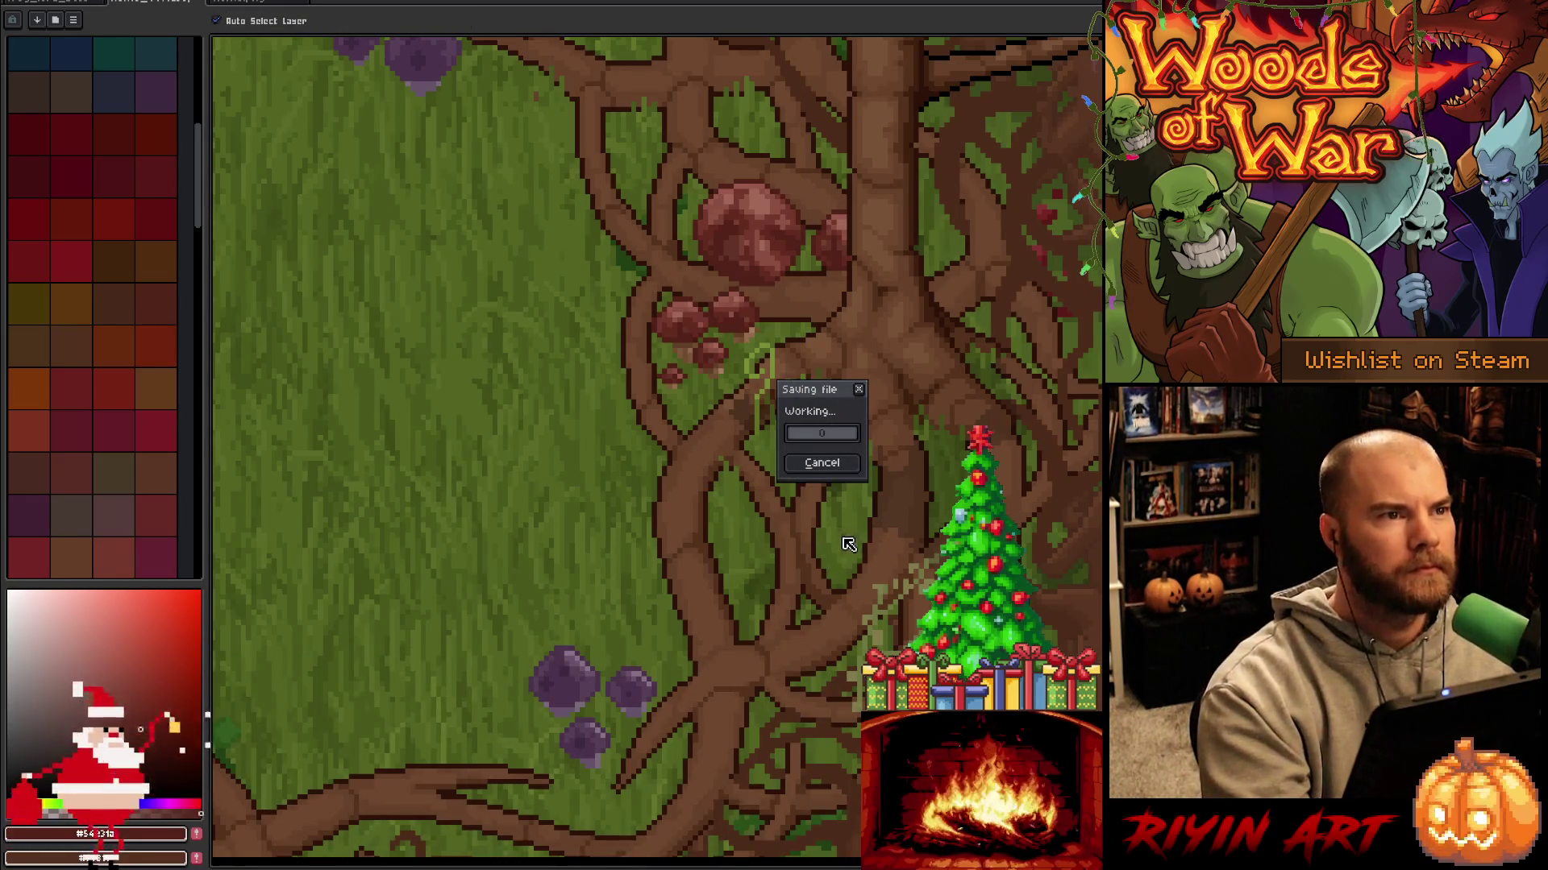
Pan to the purple mushrooms and floor roots, picking up a yellow-green from the grass.
drag(767, 542, 661, 418)
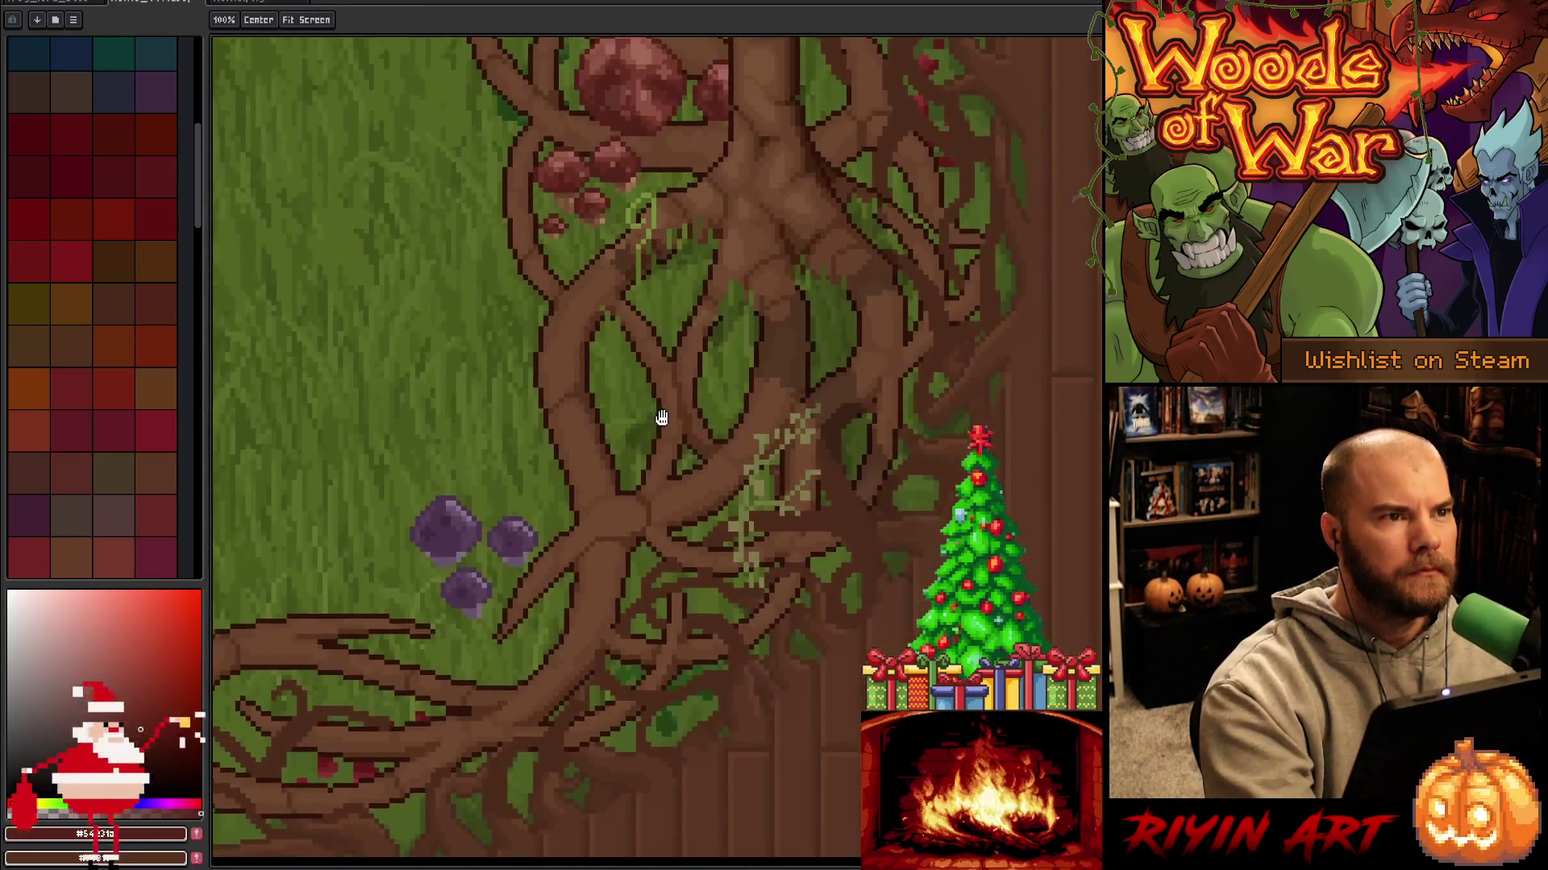
drag(794, 433, 887, 302)
alt+click(752, 408)
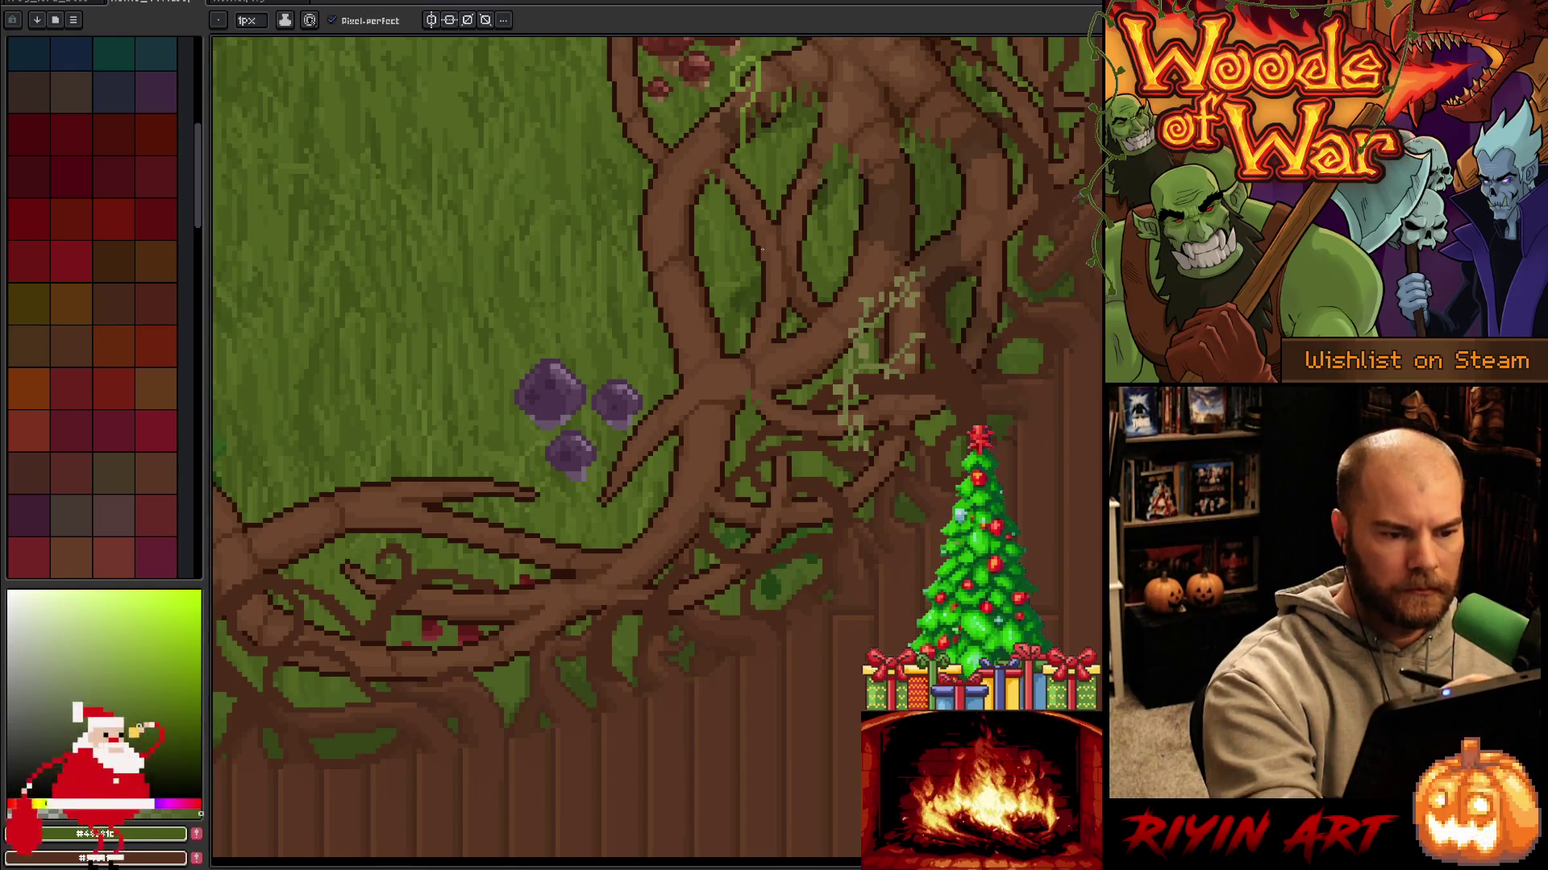
alt+click(804, 320)
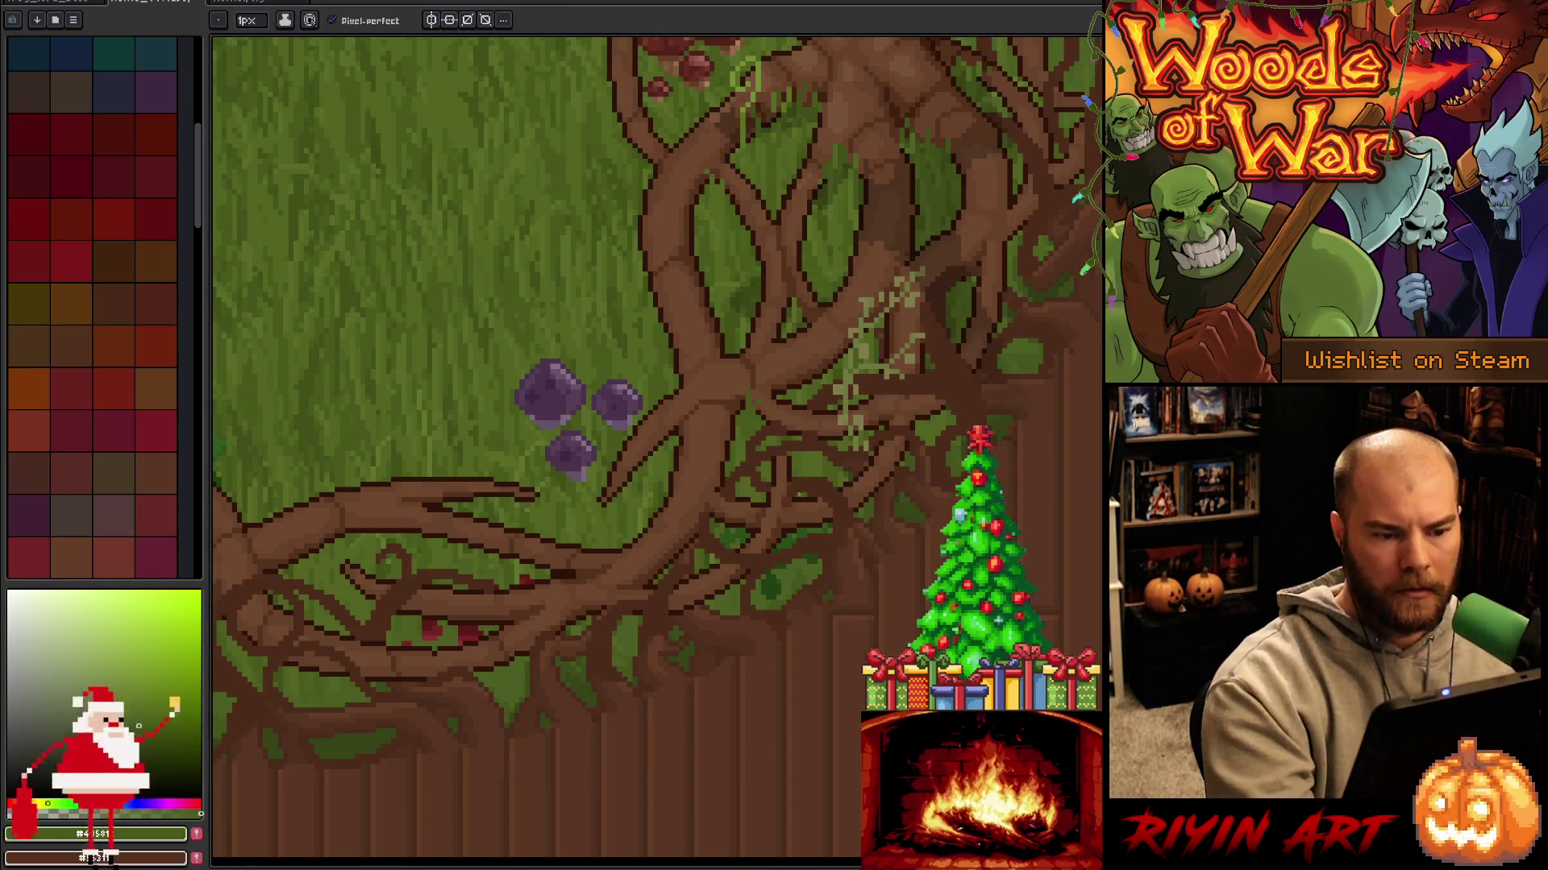
alt+click(735, 525)
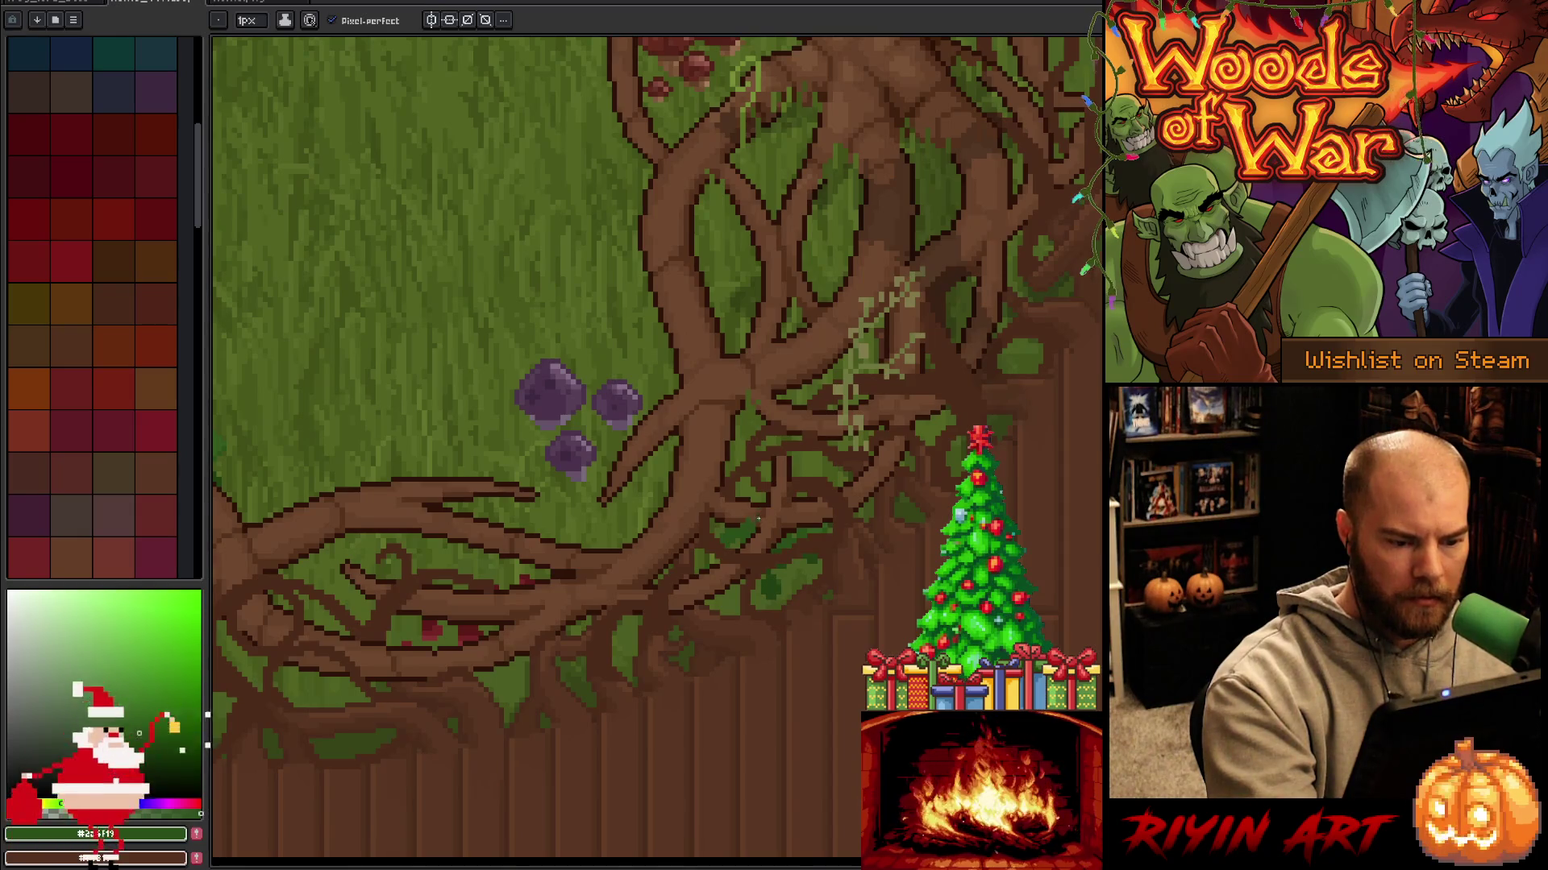
alt+click(726, 517)
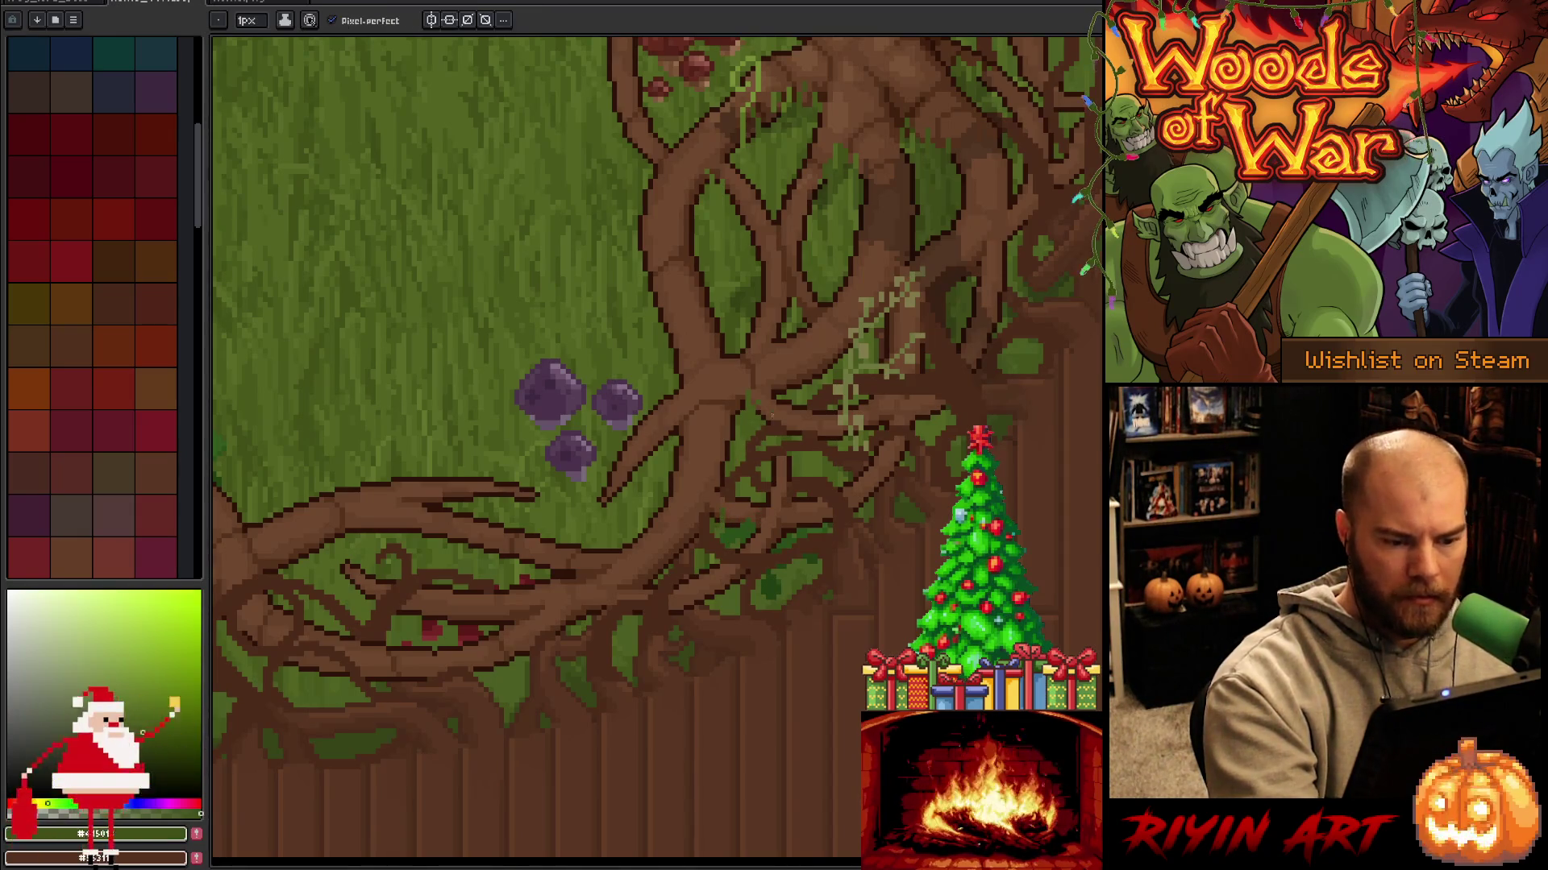
alt+click(804, 525)
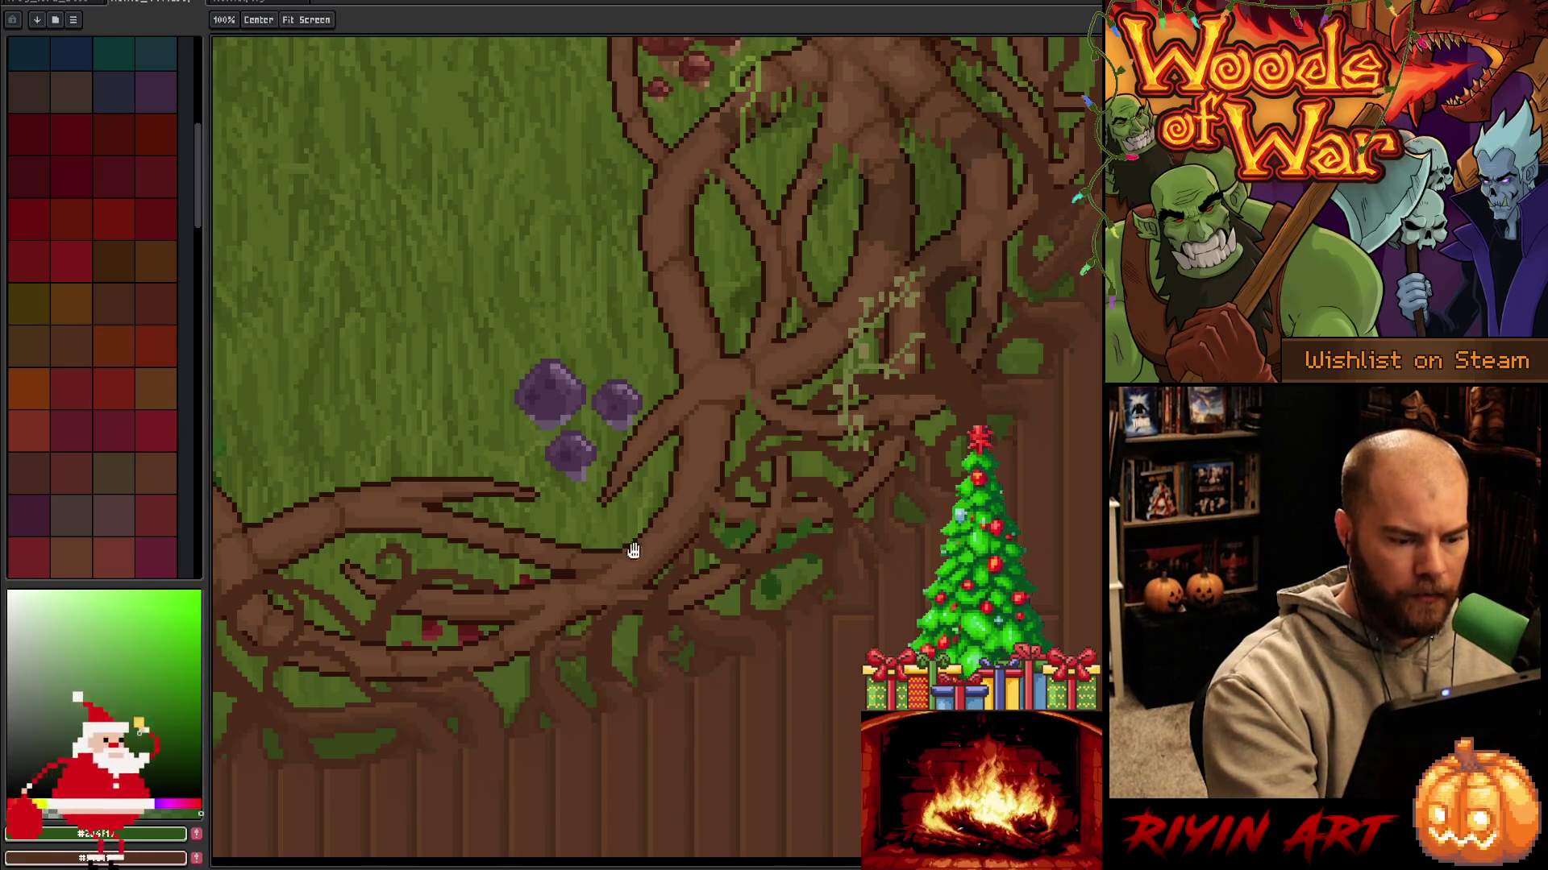
drag(632, 546, 865, 441)
alt+click(859, 499)
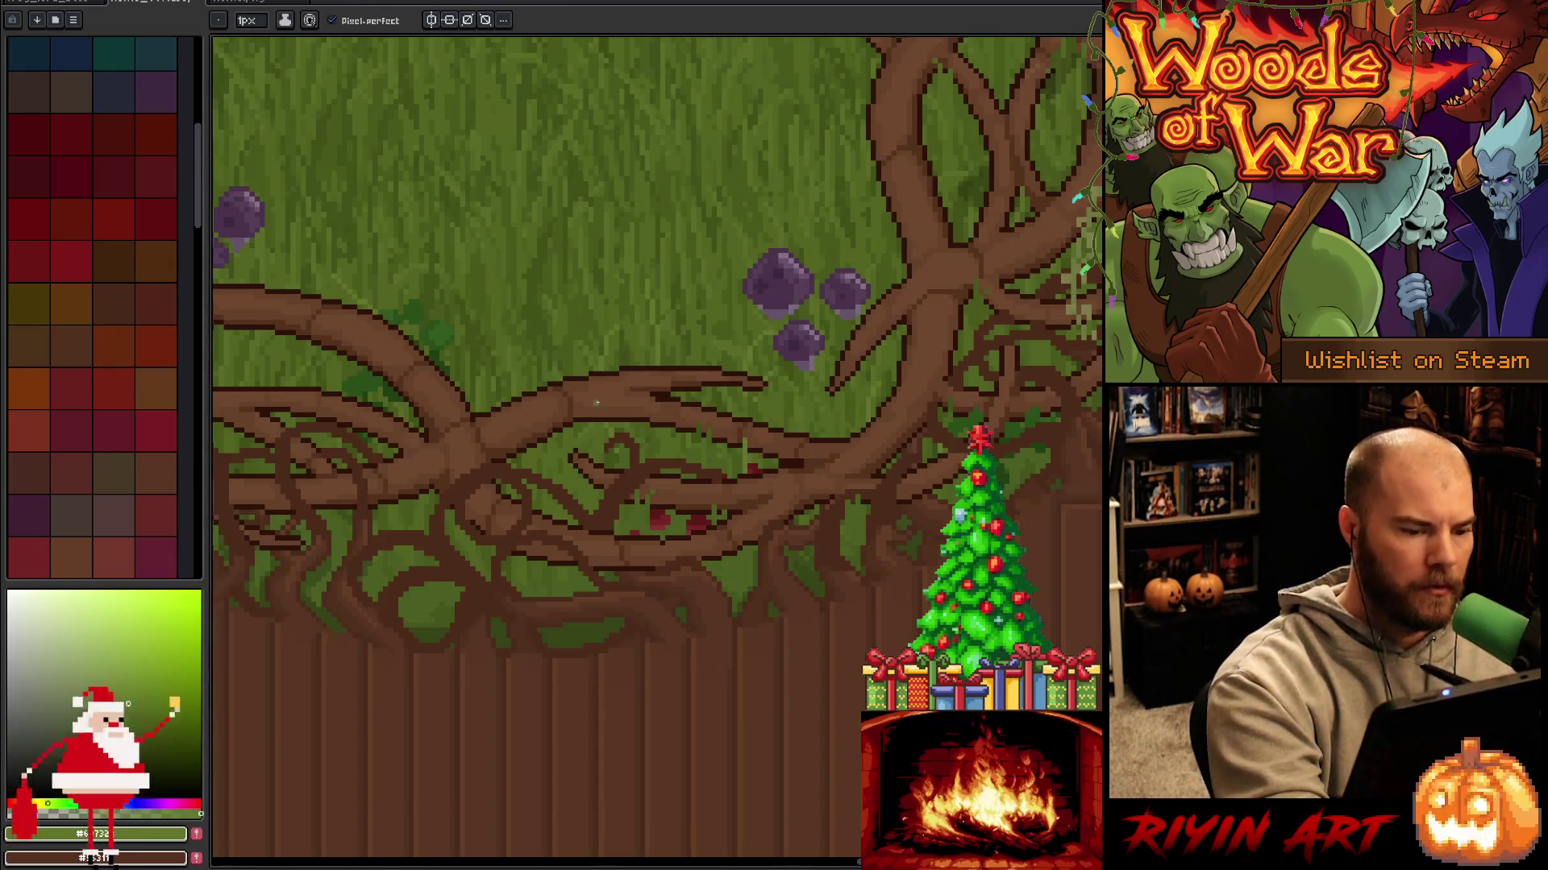
Sample a green, pan to the floor edge, and paint bright green pixels onto the root branch.
key(alt)
alt+click(755, 449)
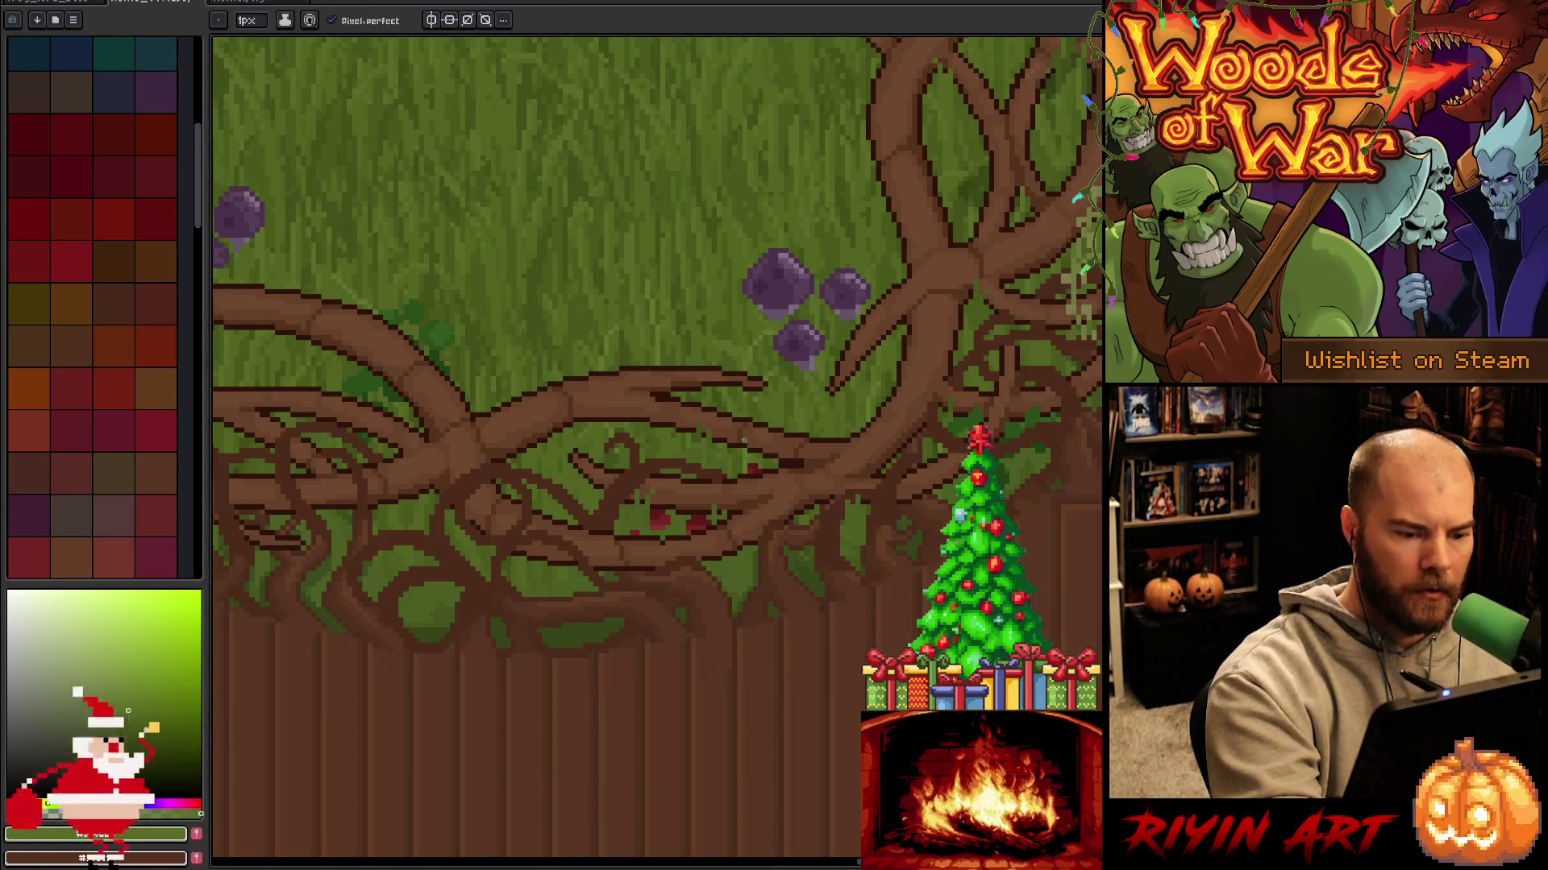
alt+click(741, 446)
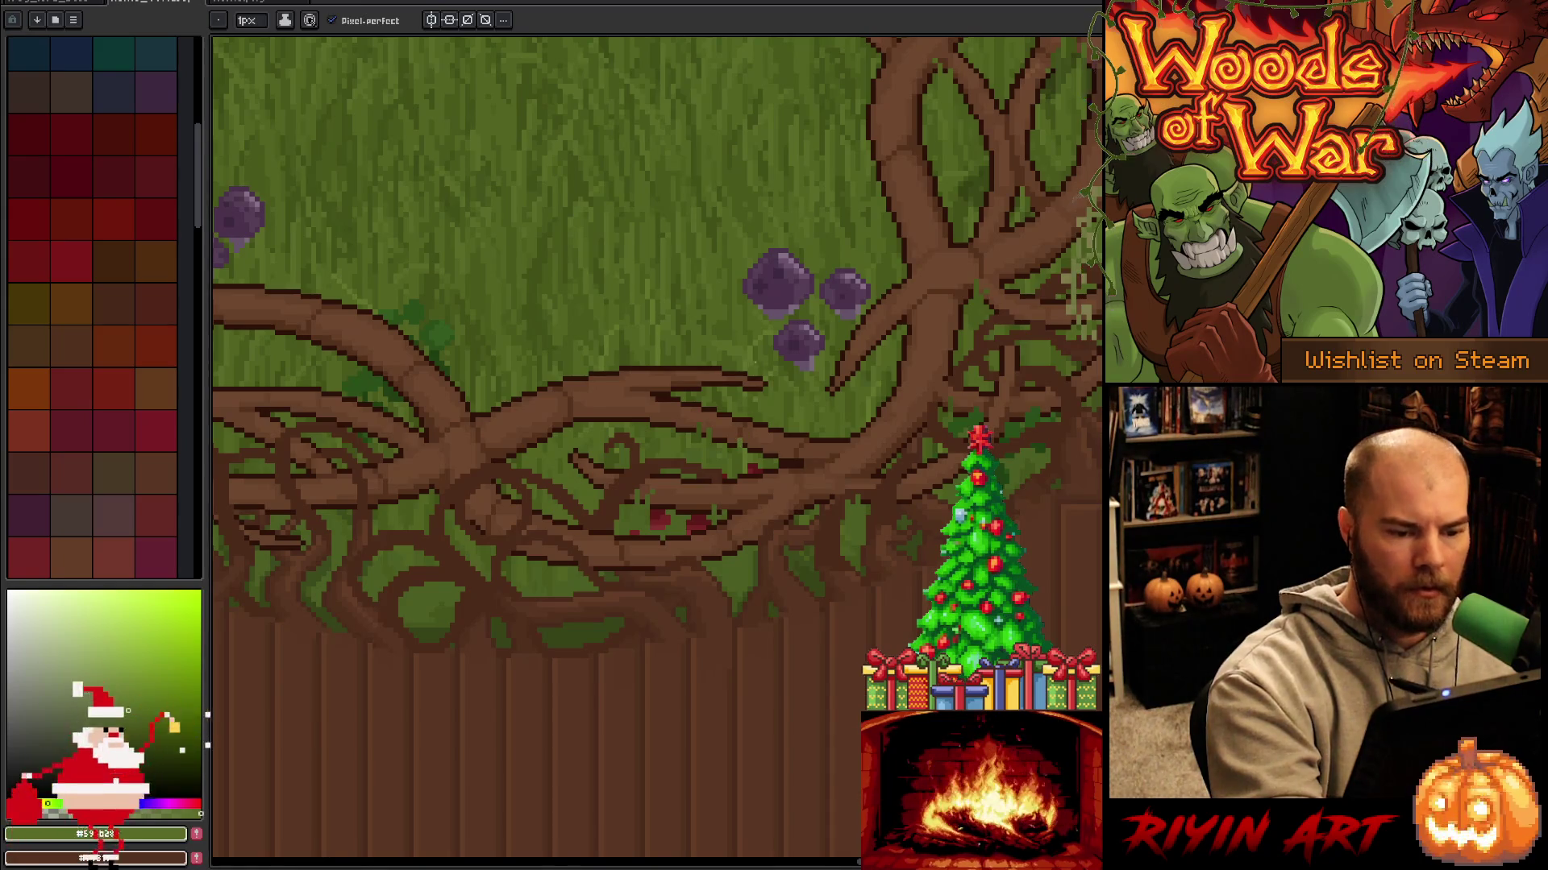
alt+click(617, 415)
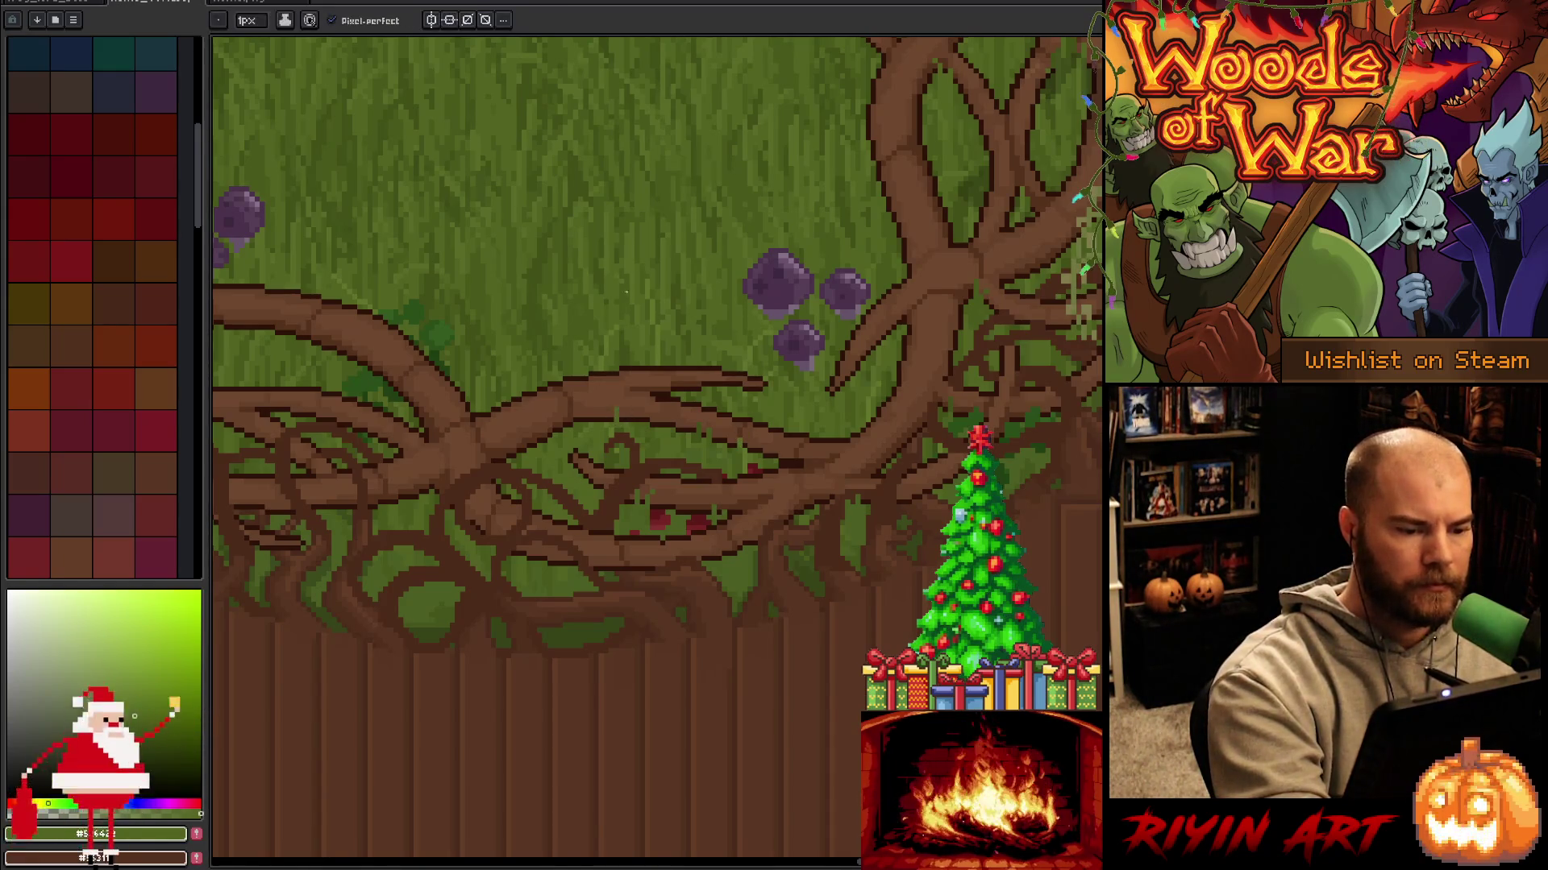
drag(647, 600, 905, 484)
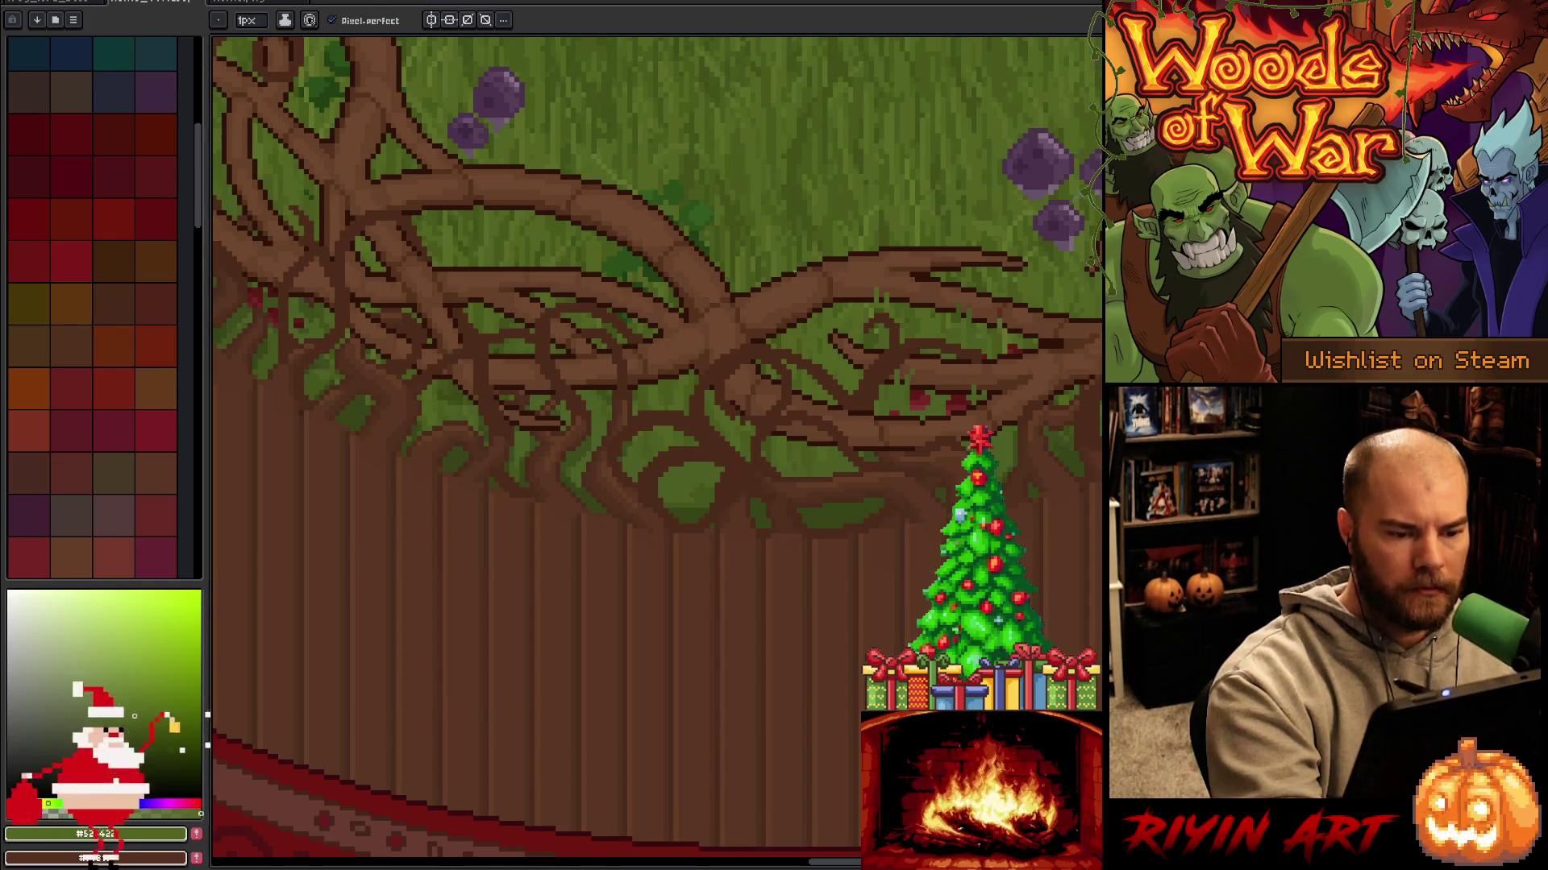
drag(662, 367, 661, 380)
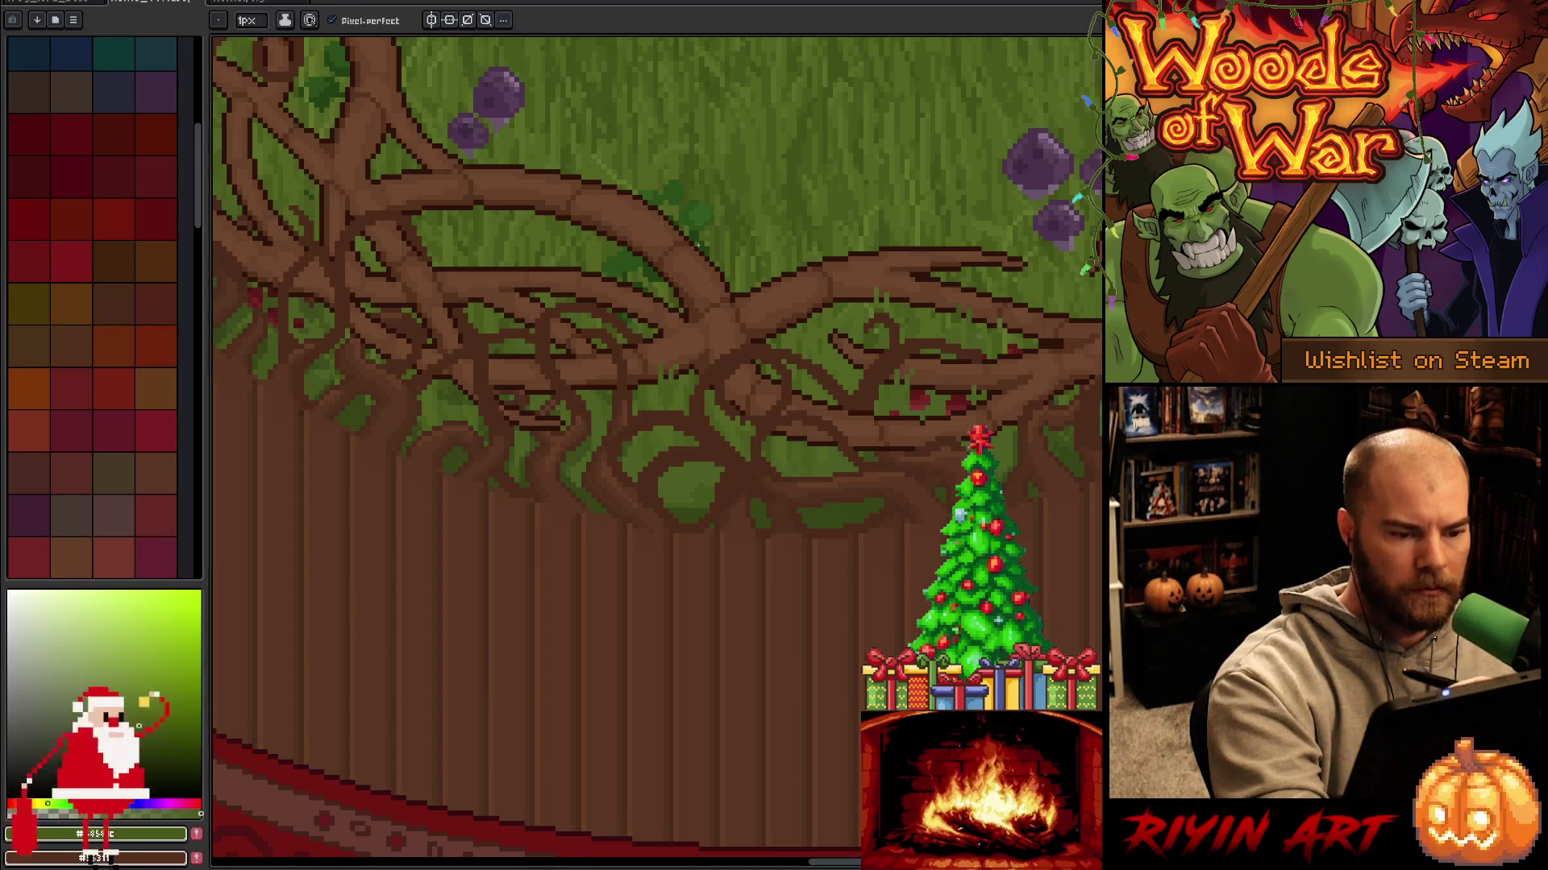
Sample purer green and yellow-green shades from the nearby grass.
alt+click(652, 256)
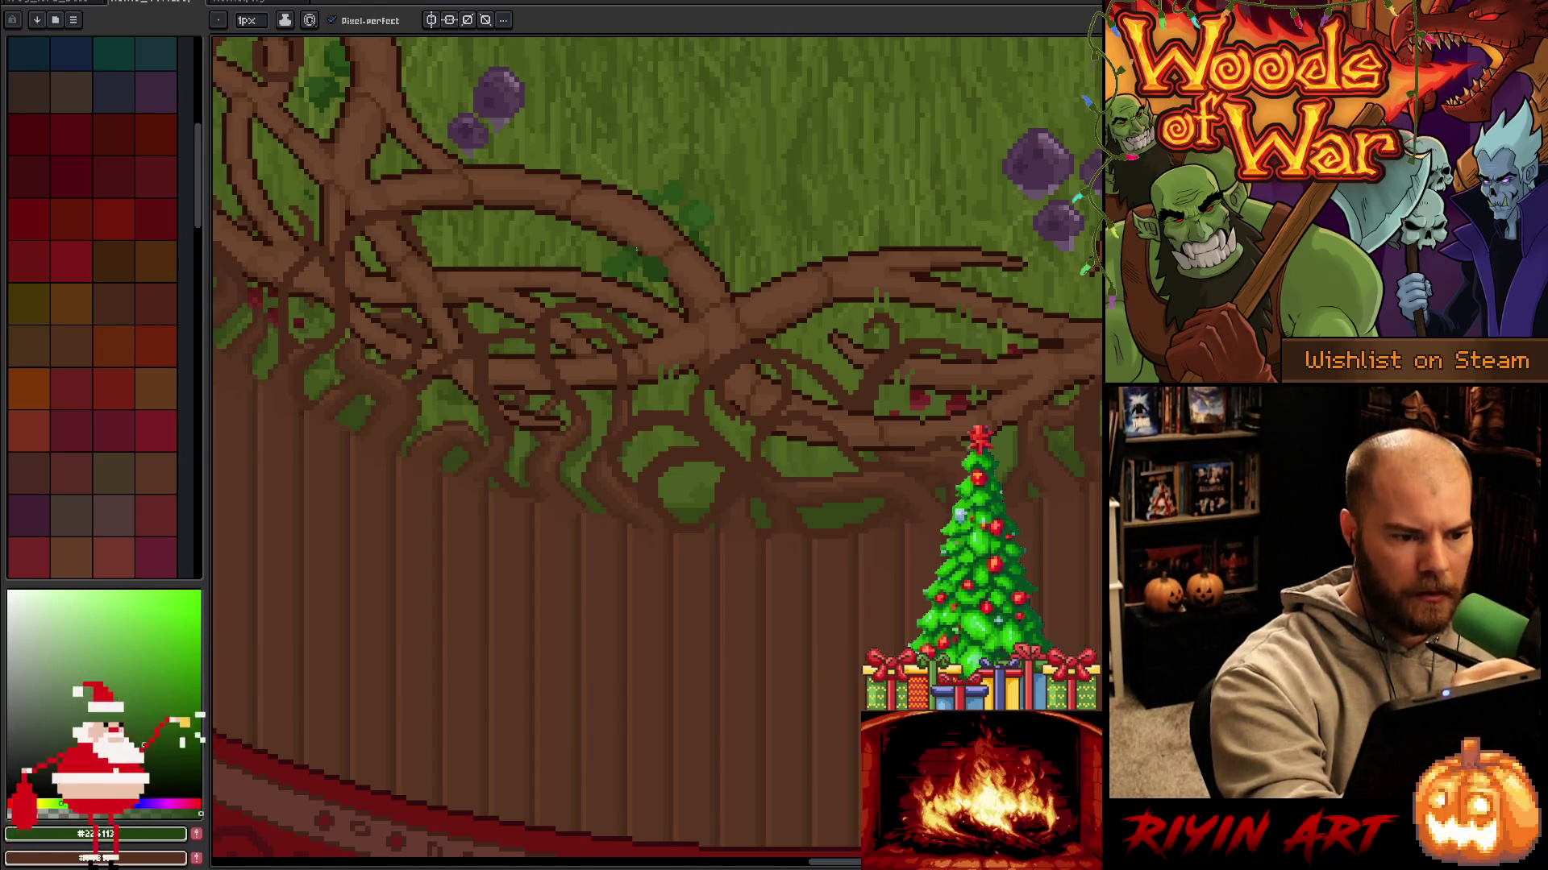
alt+click(631, 251)
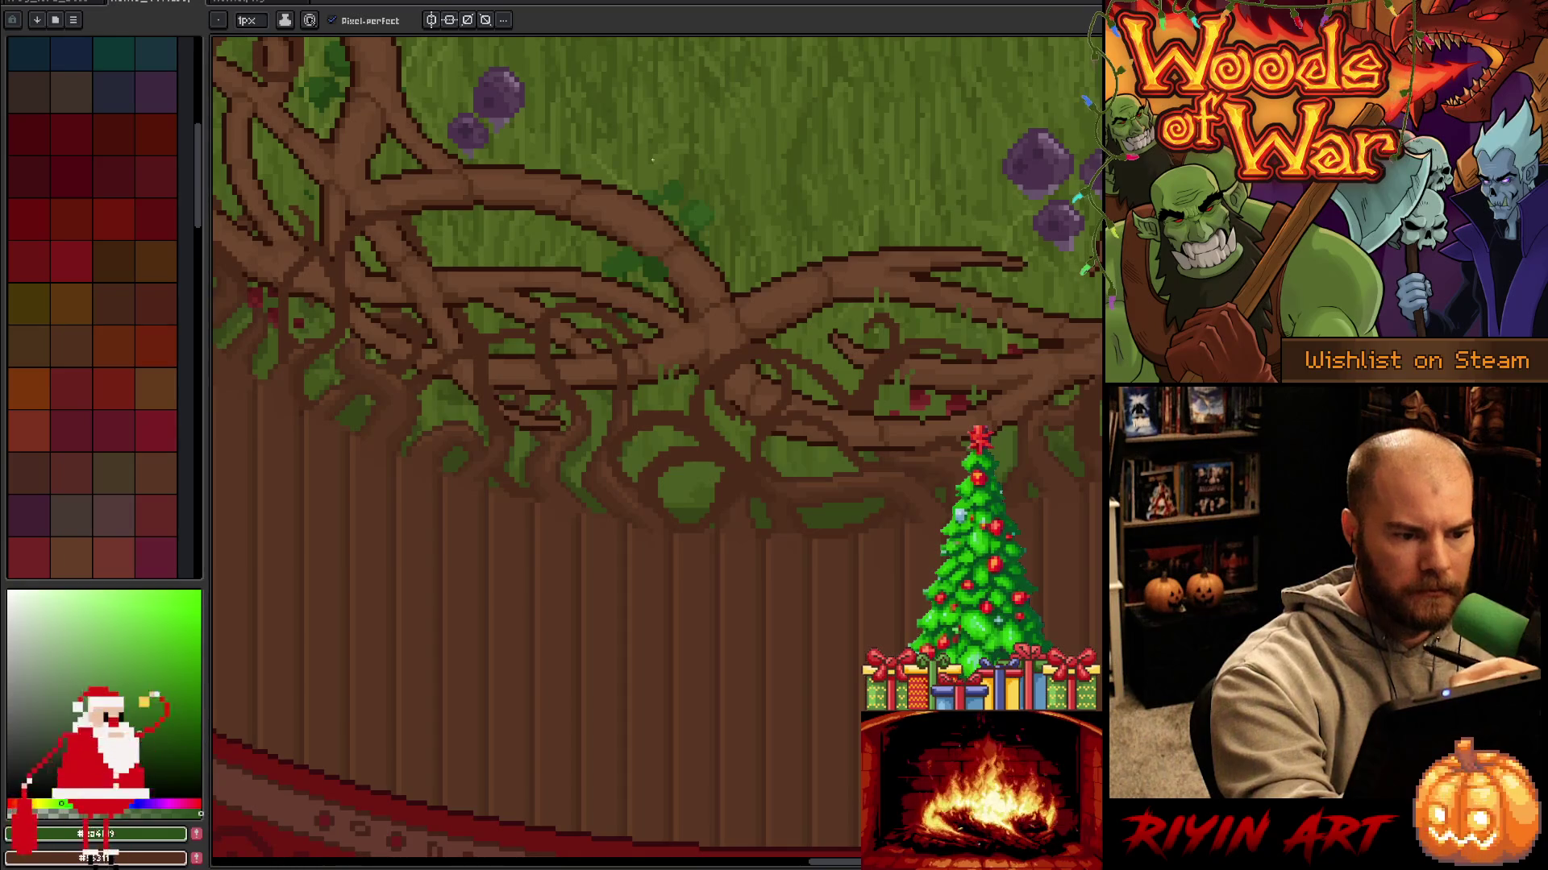
alt+click(606, 230)
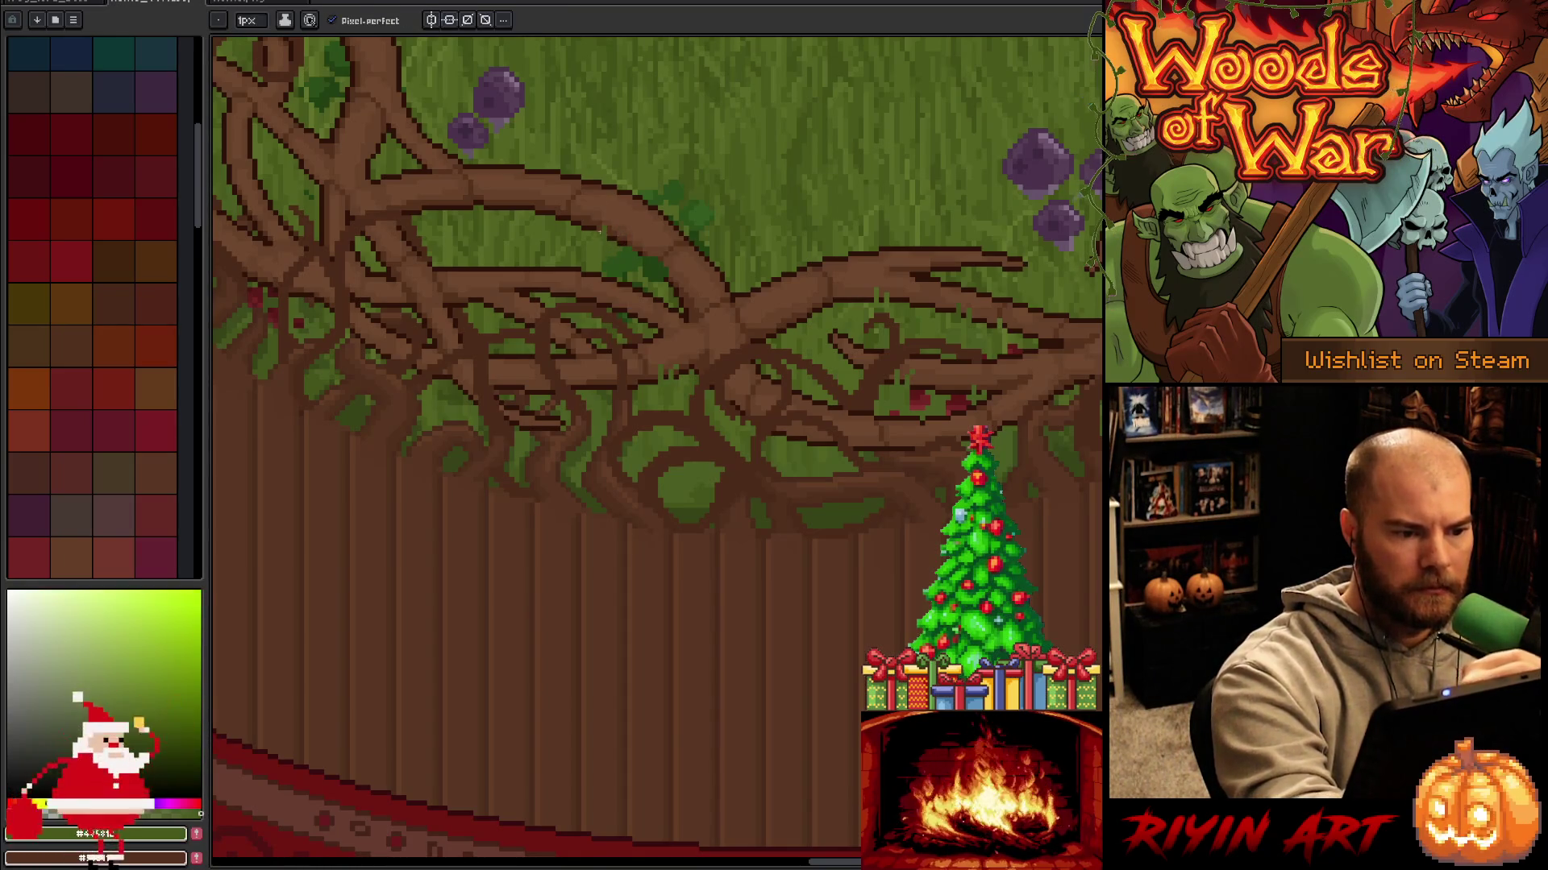
alt+click(598, 229)
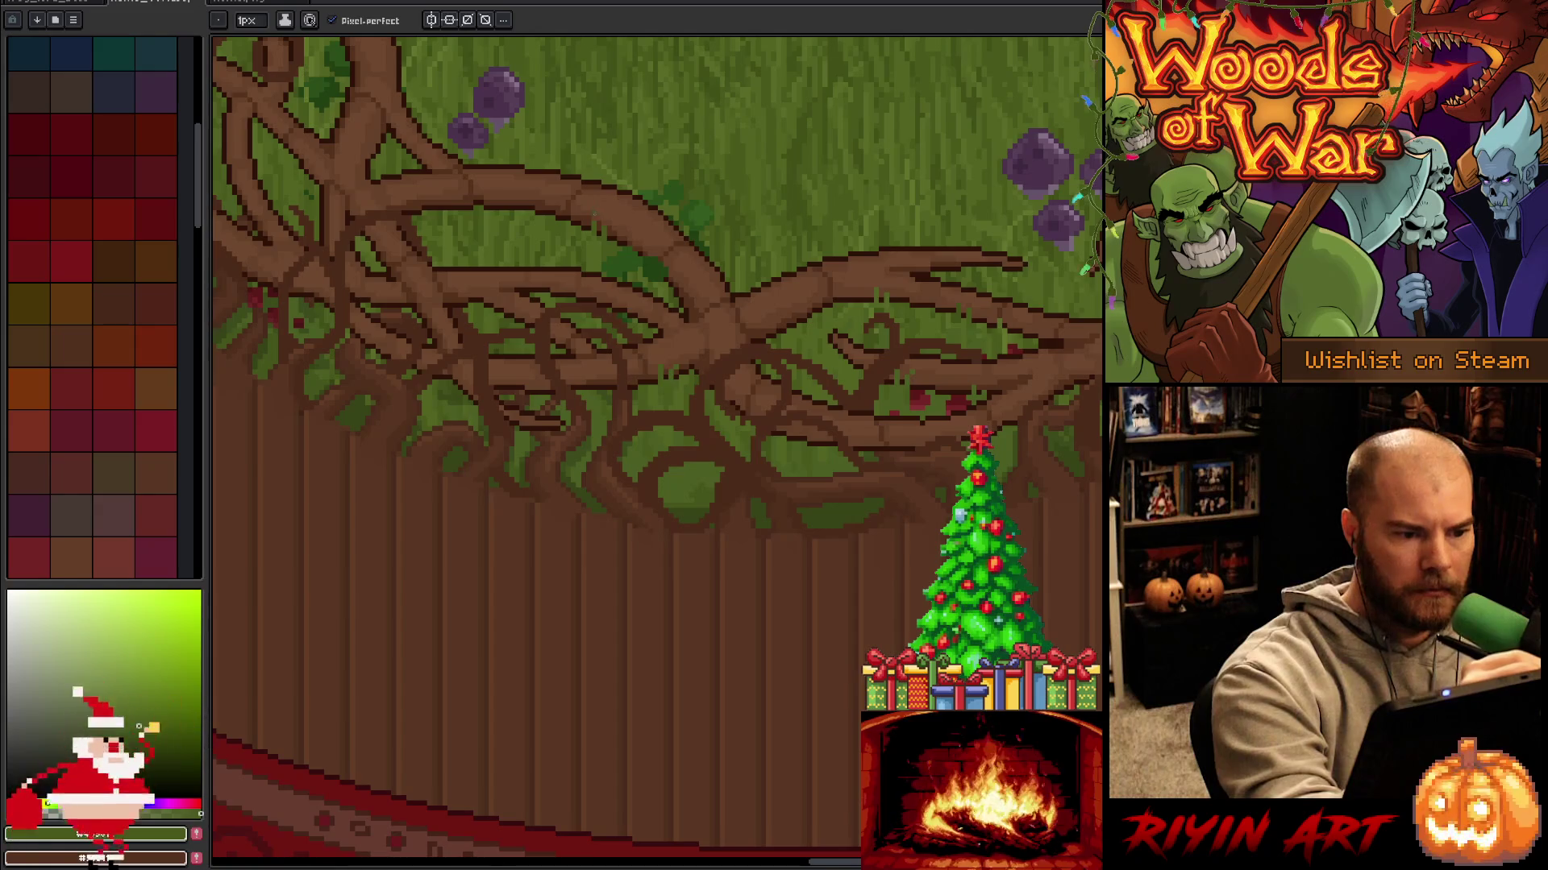
alt+click(587, 222)
alt+click(584, 224)
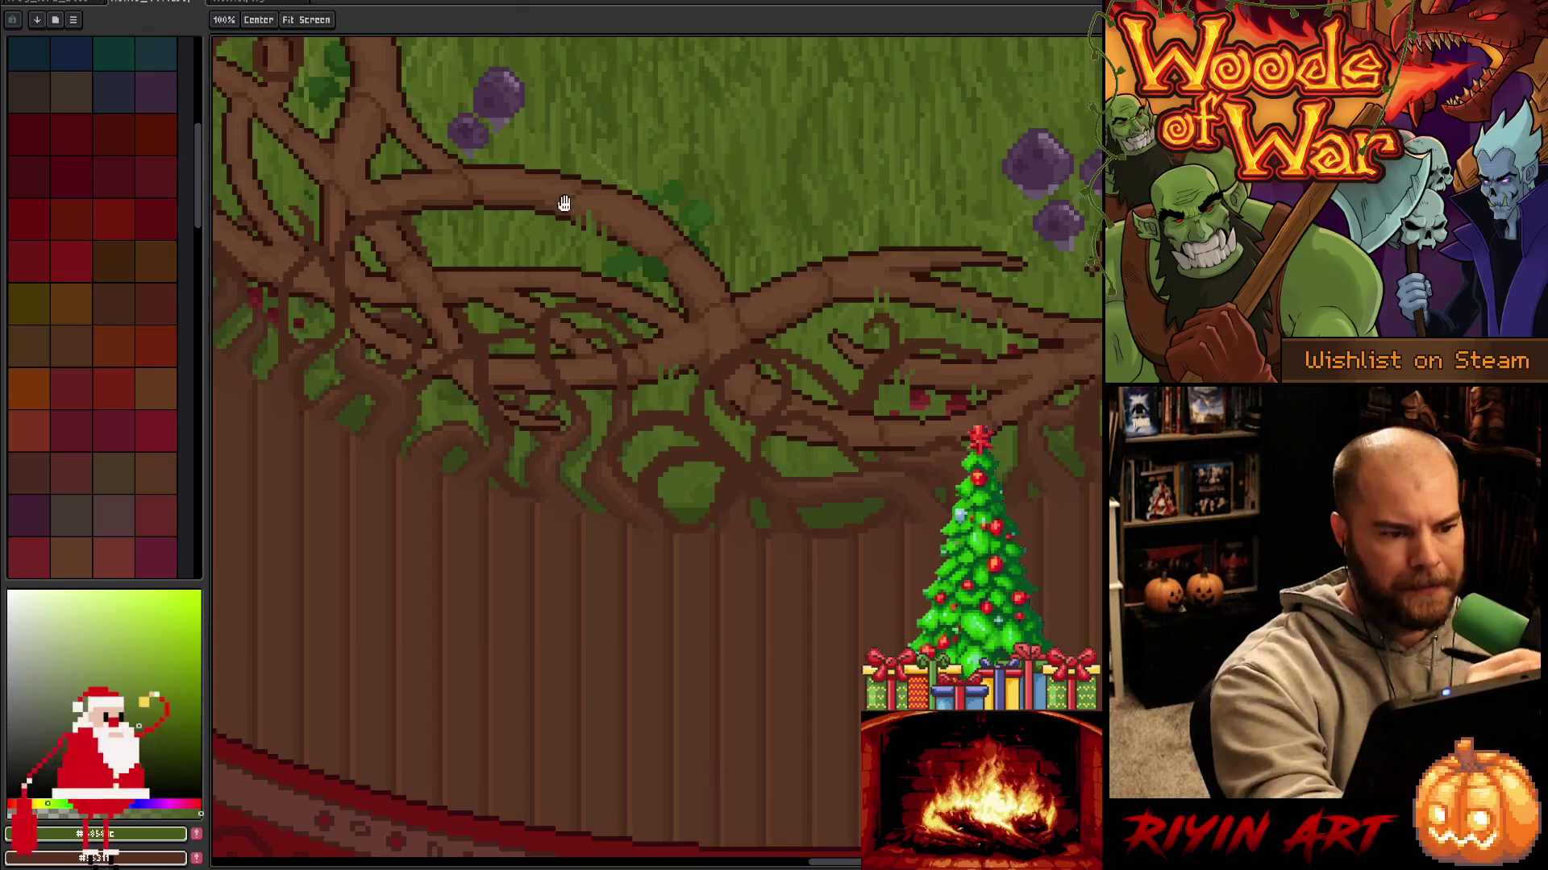
Shade the arching root with sampled browns and yellow-greens, then save.
scroll(563, 204, left, 2)
alt+click(623, 283)
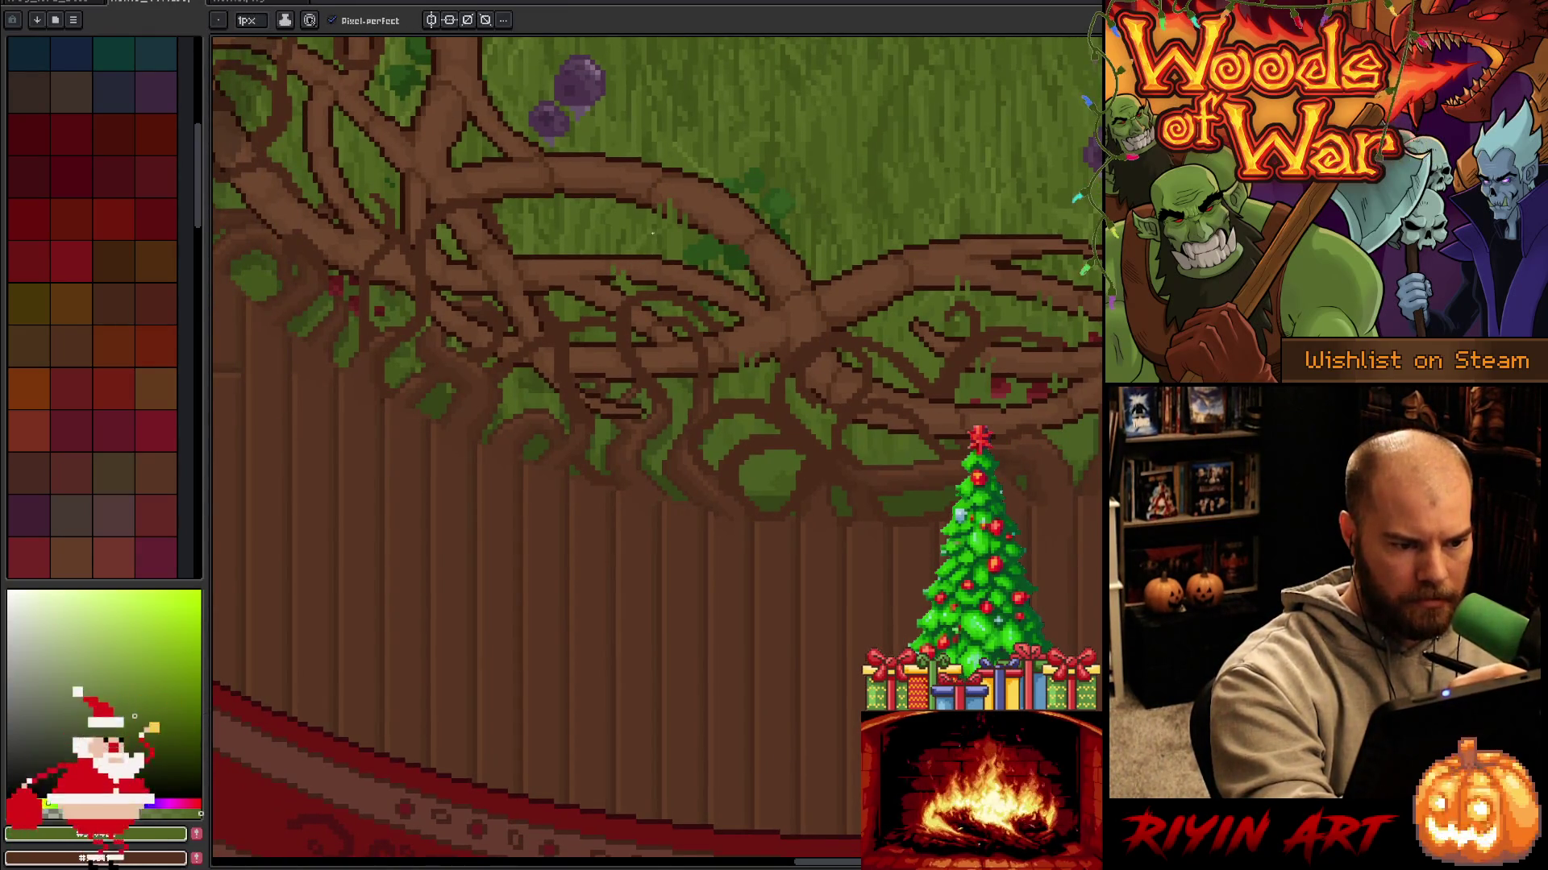
alt+click(612, 278)
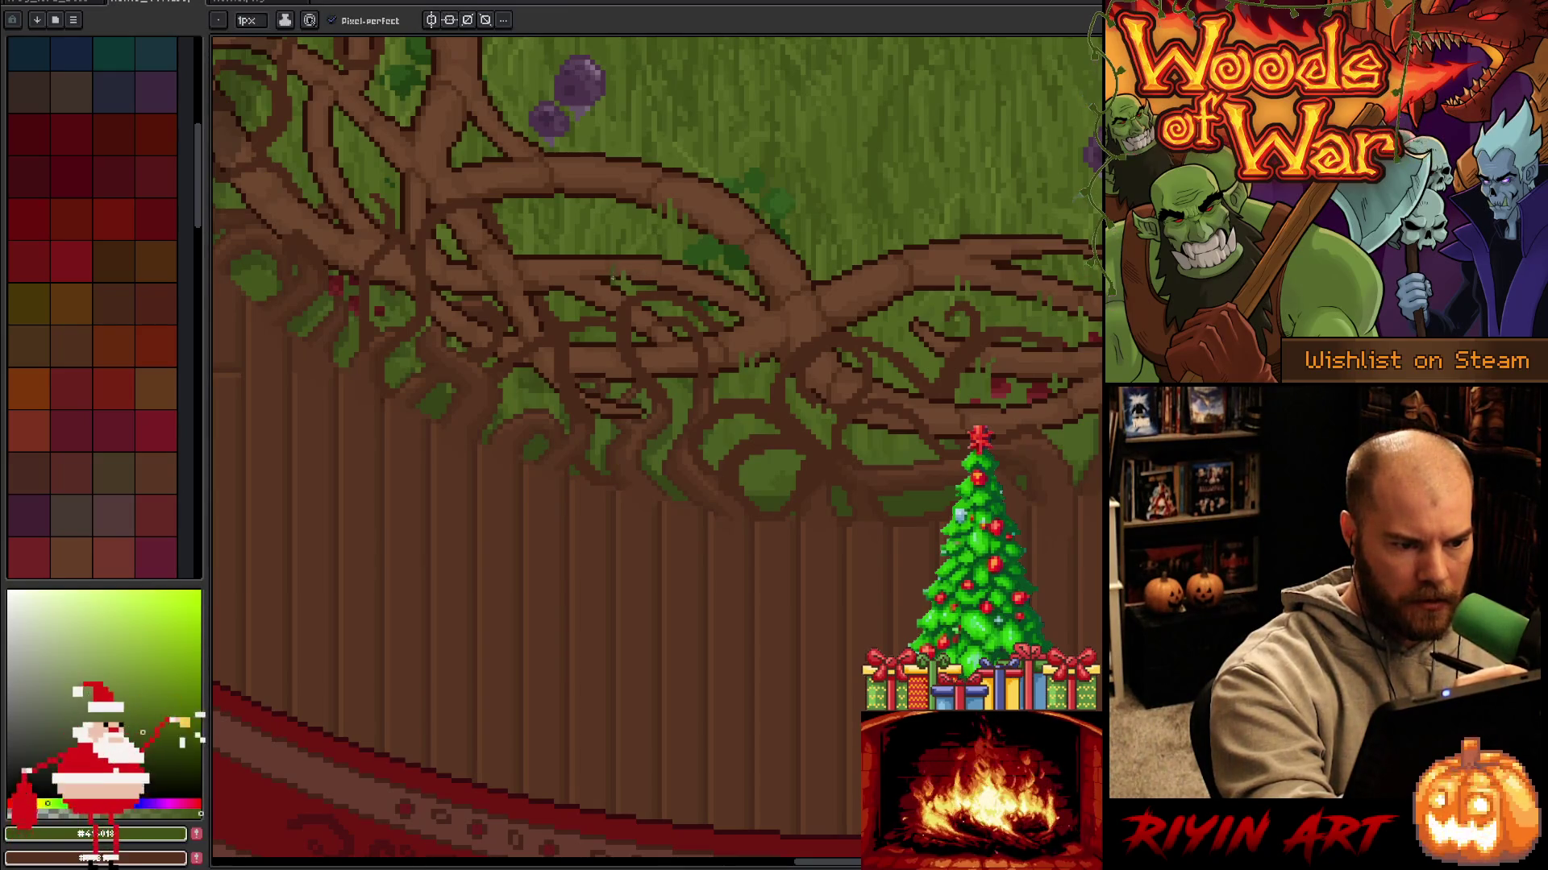
alt+click(644, 287)
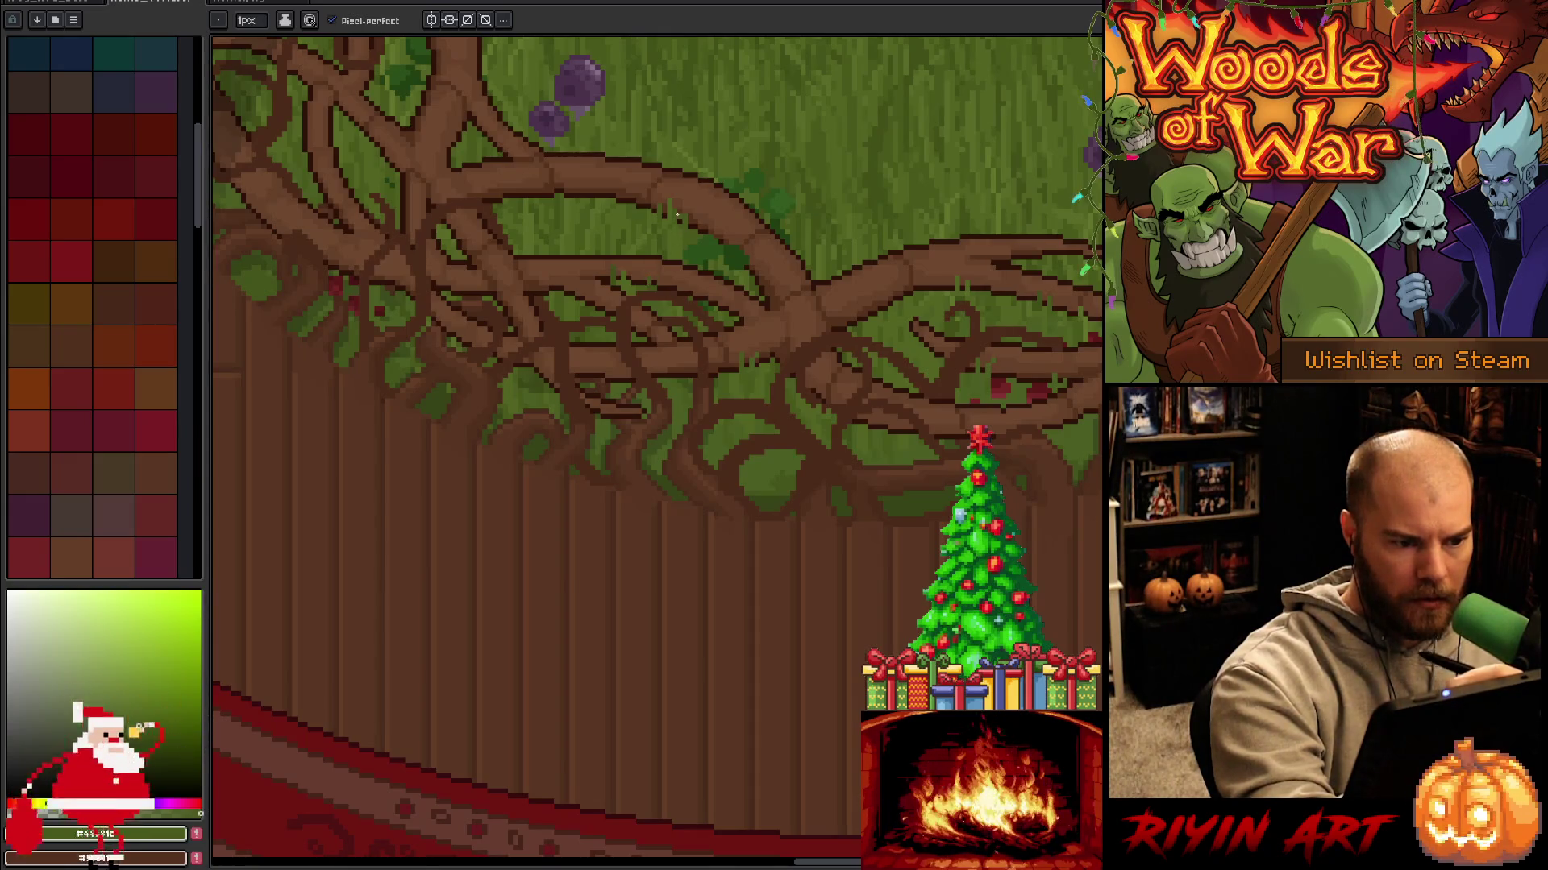
alt+click(711, 297)
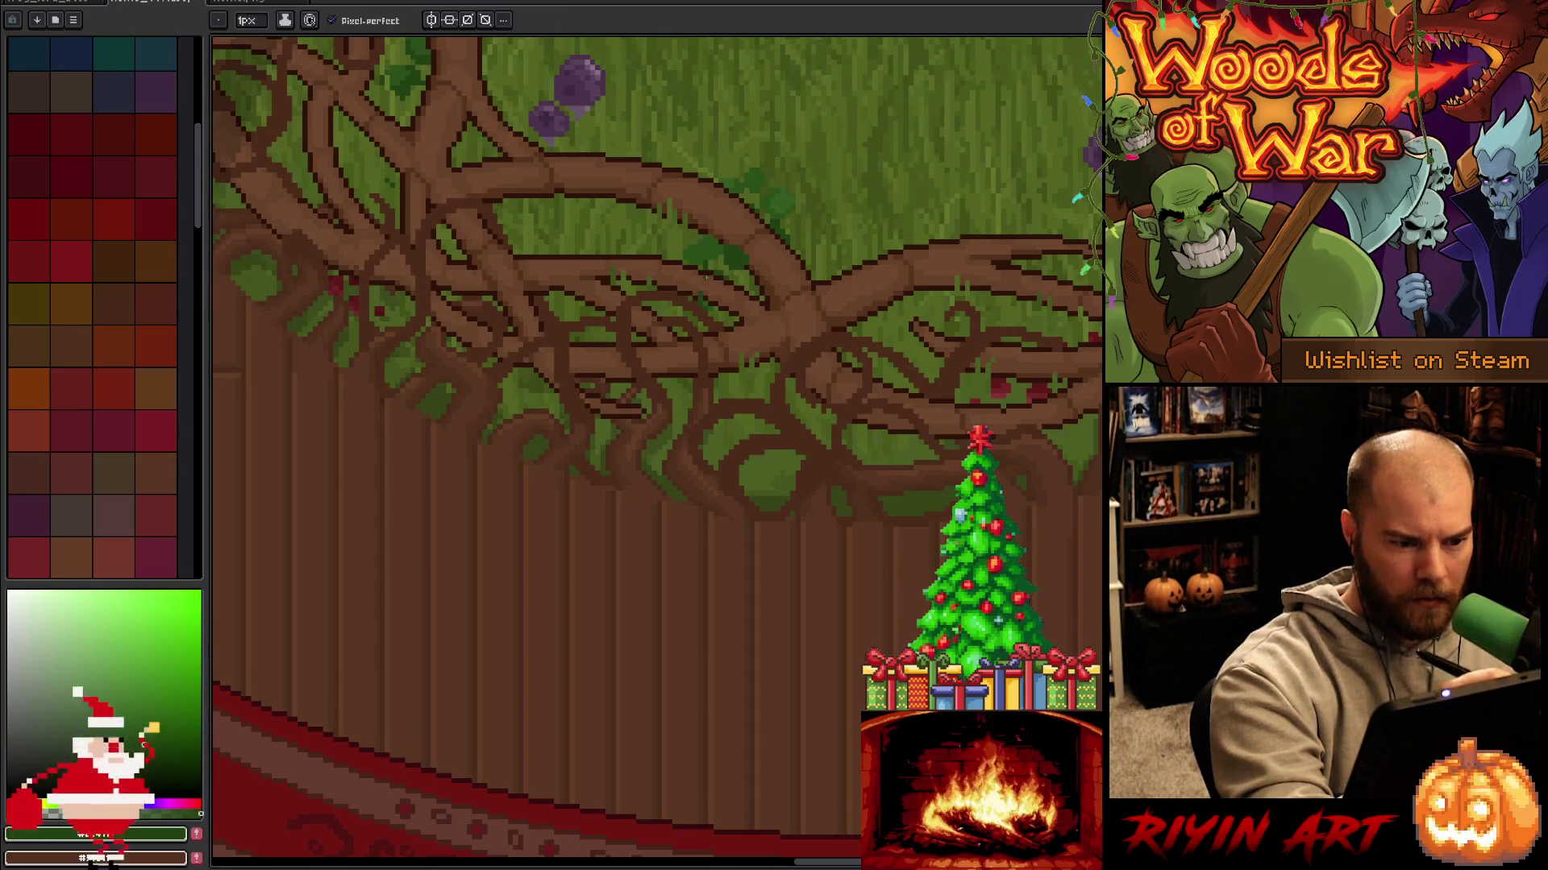
alt+click(729, 305)
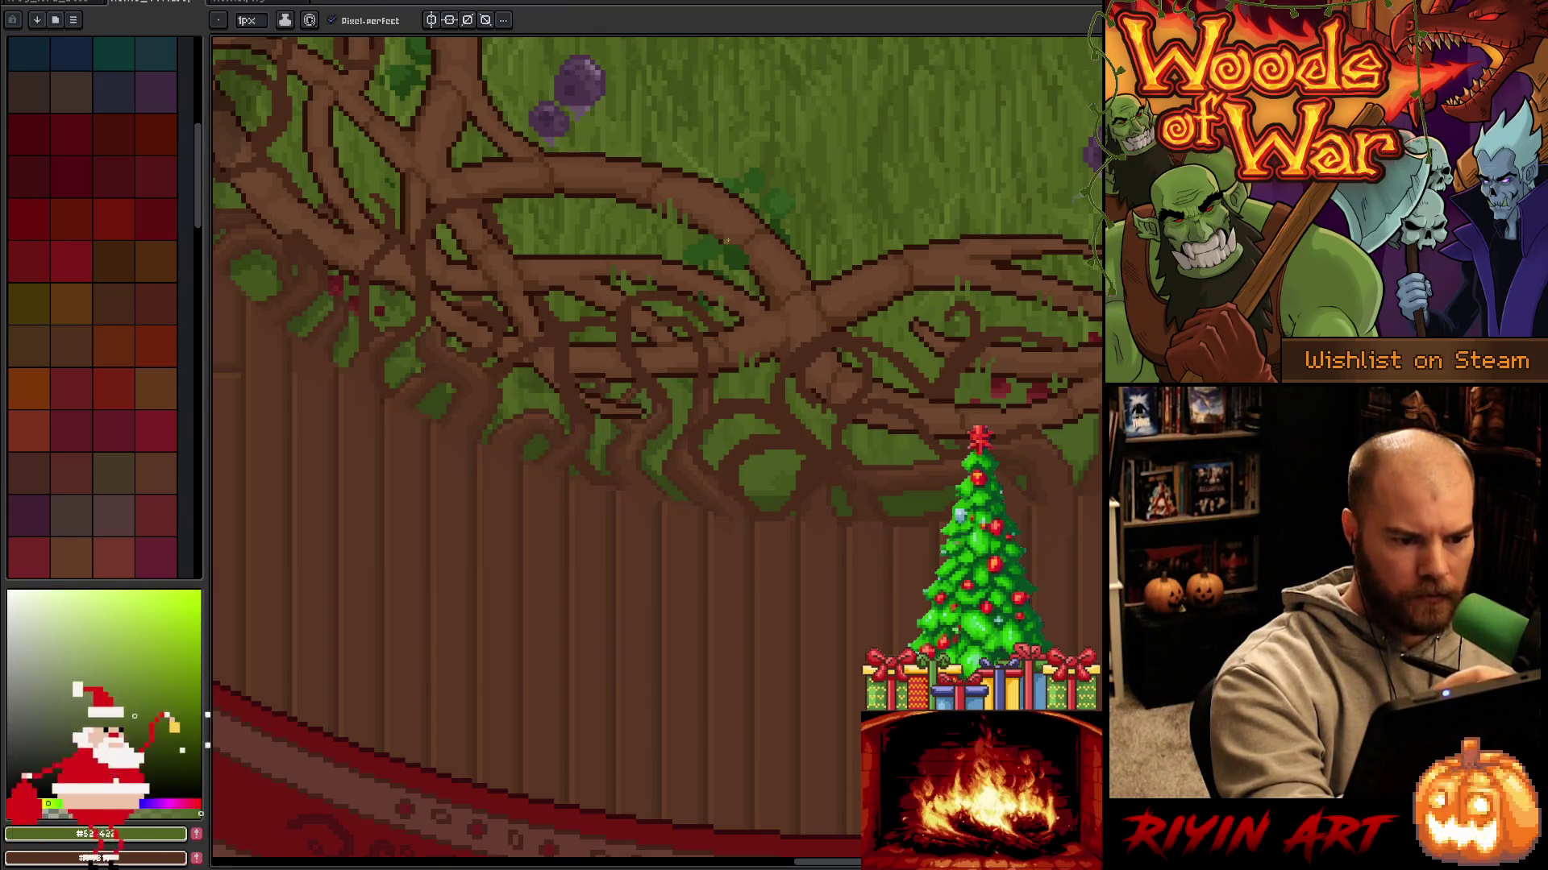
alt+click(728, 306)
alt+click(720, 311)
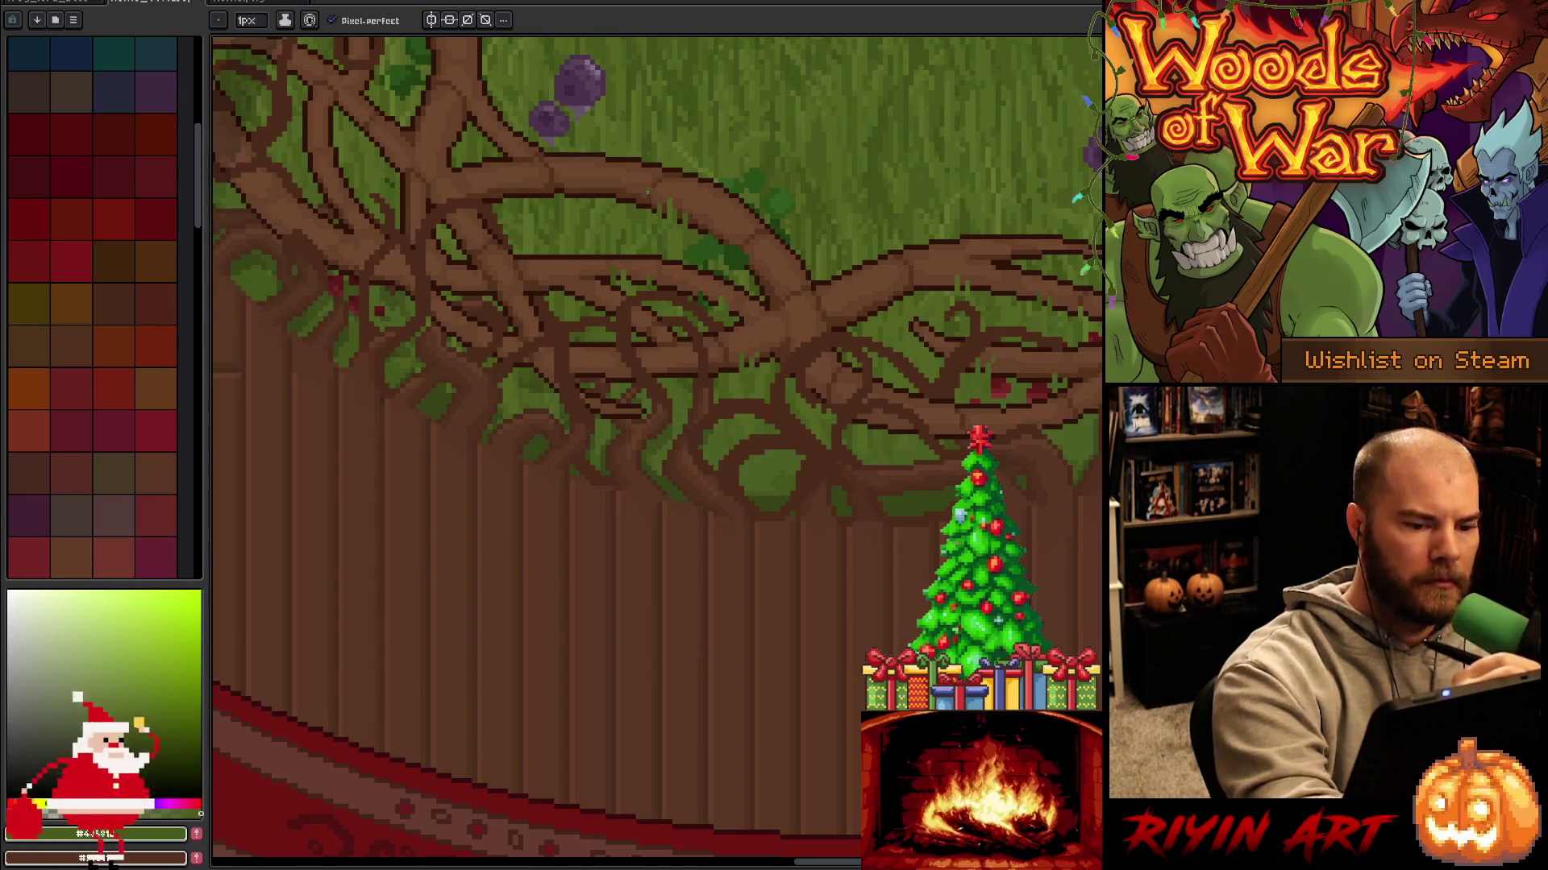
alt+click(717, 304)
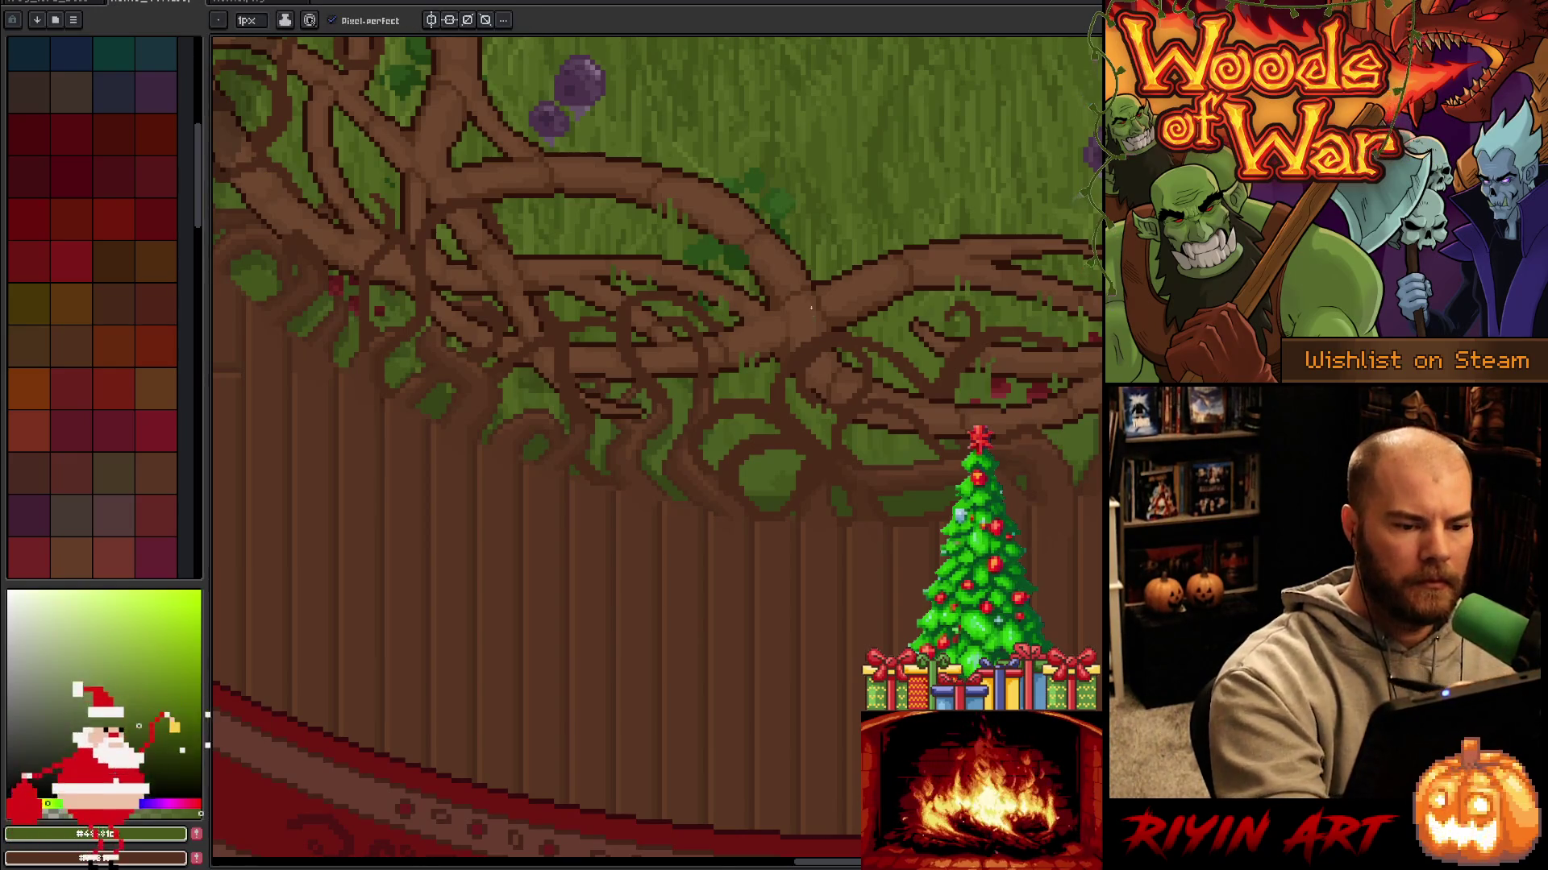
key(ctrl+s)
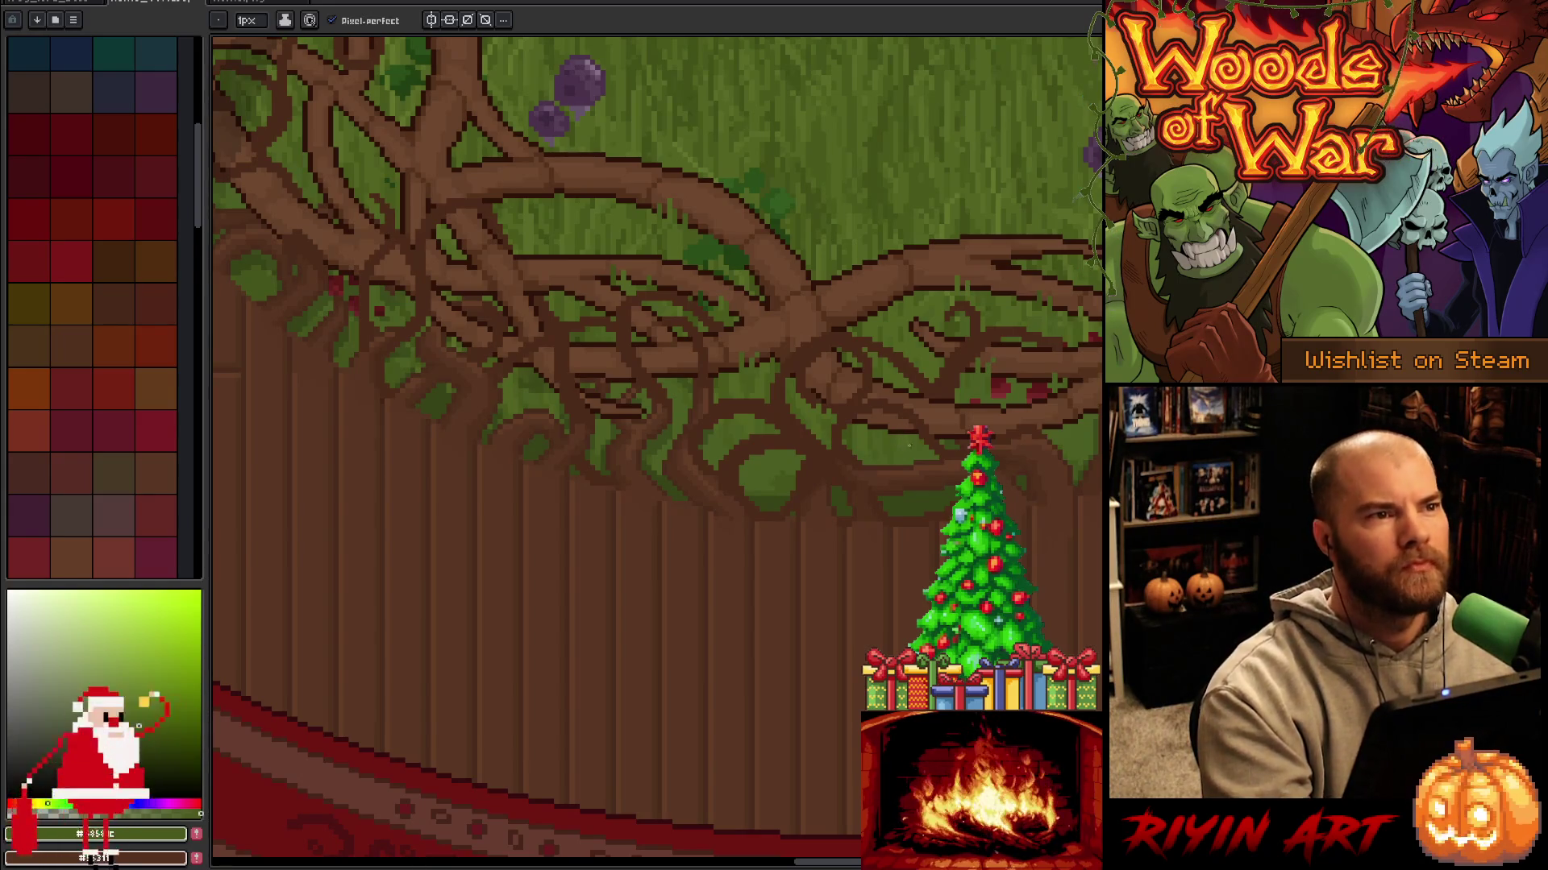
Sample branch browns and olive tones to continue shading toward the upper-left roots.
alt+click(567, 302)
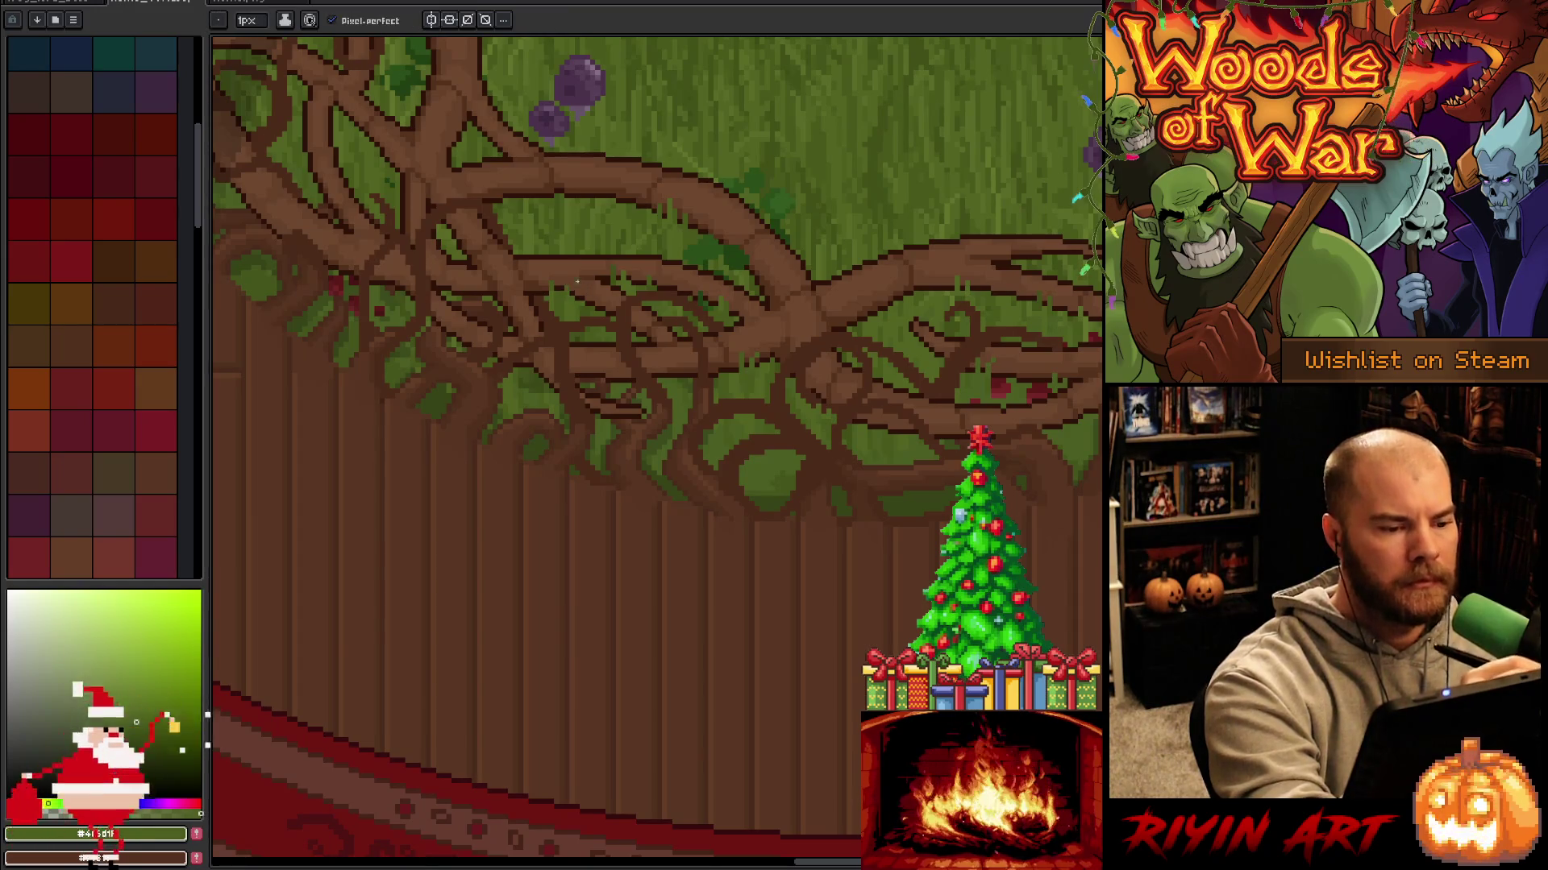
alt+click(598, 249)
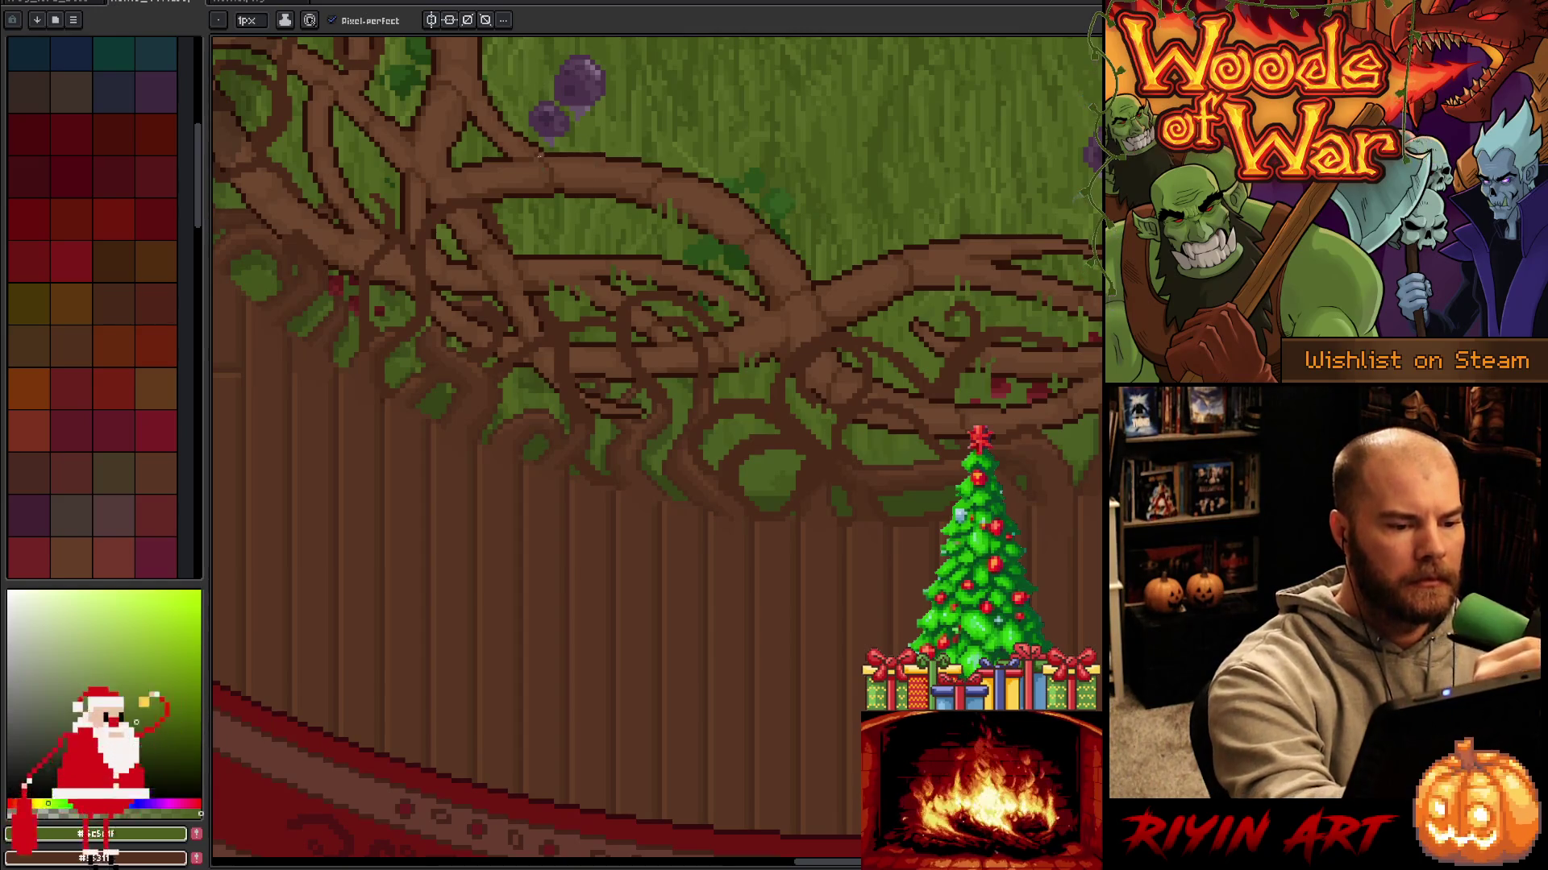
alt+click(542, 197)
alt+click(568, 203)
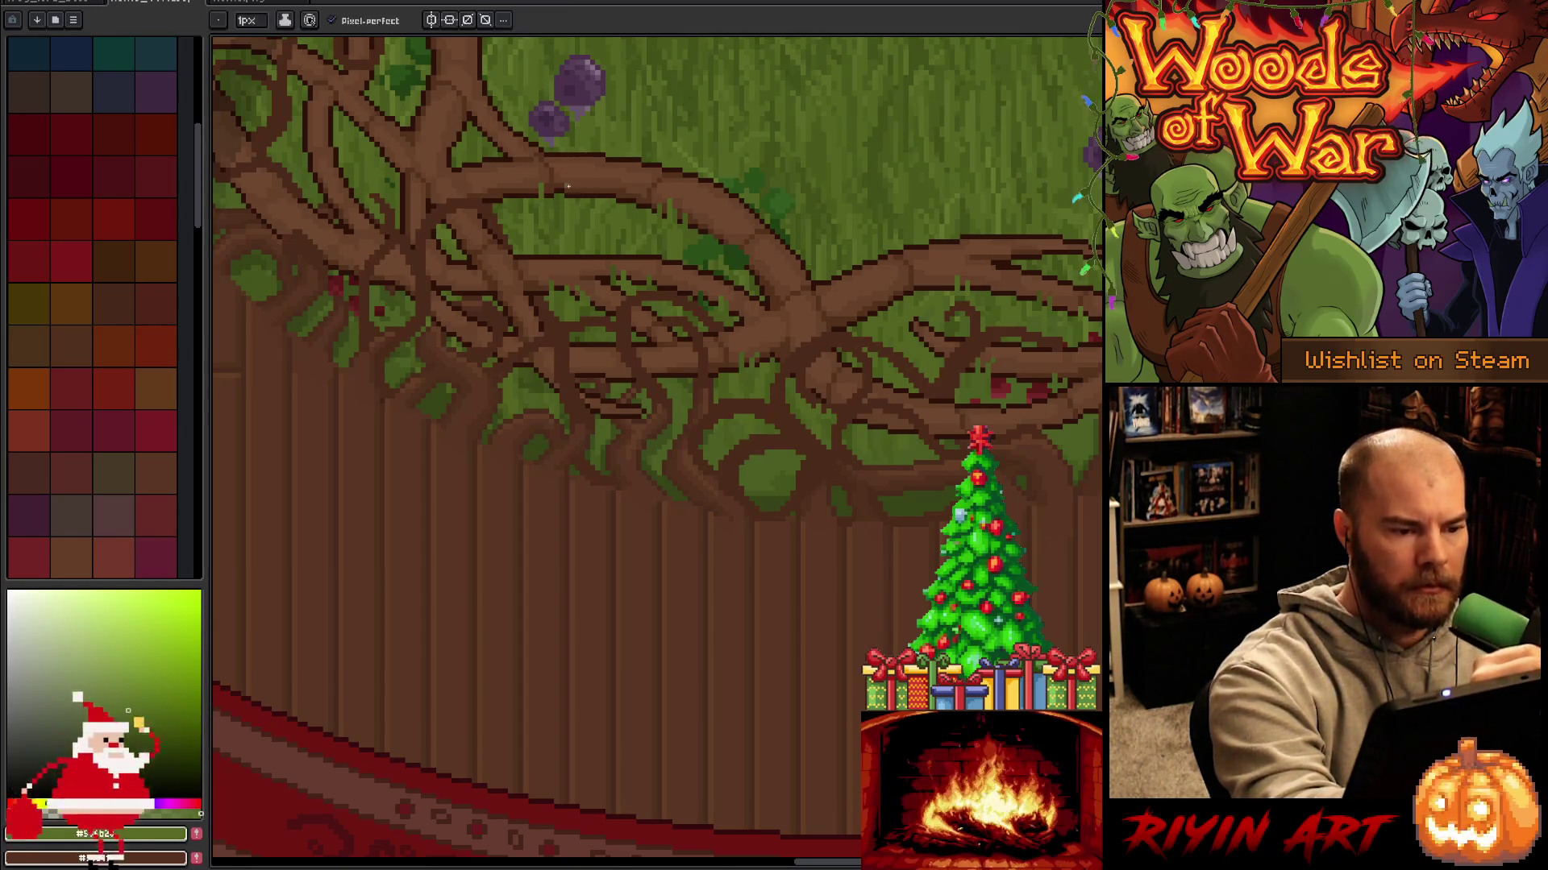
alt+click(572, 194)
key(alt)
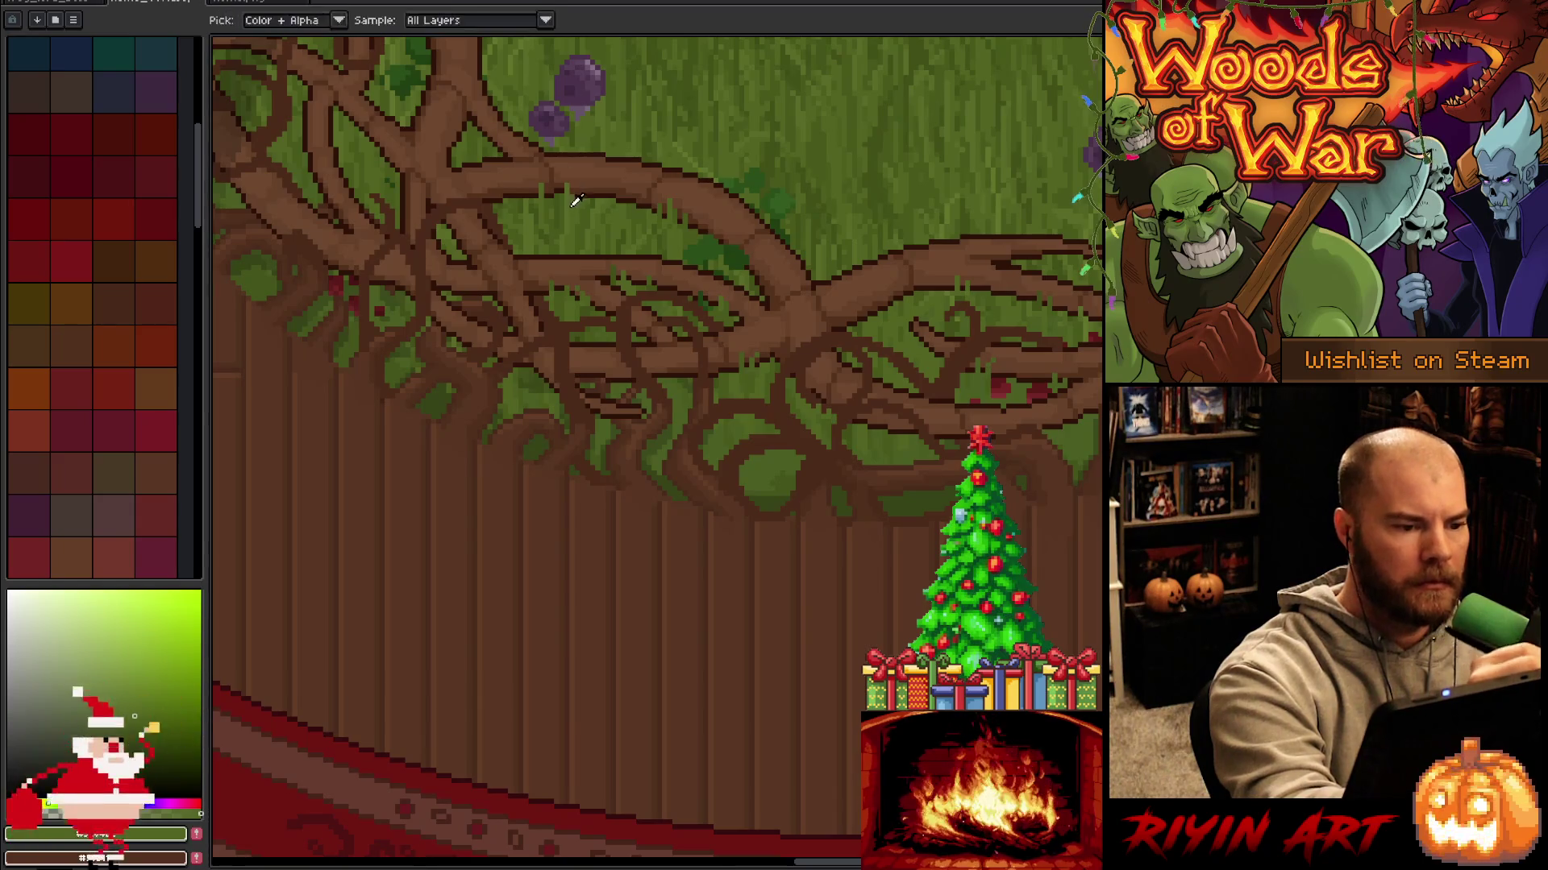
alt+click(515, 189)
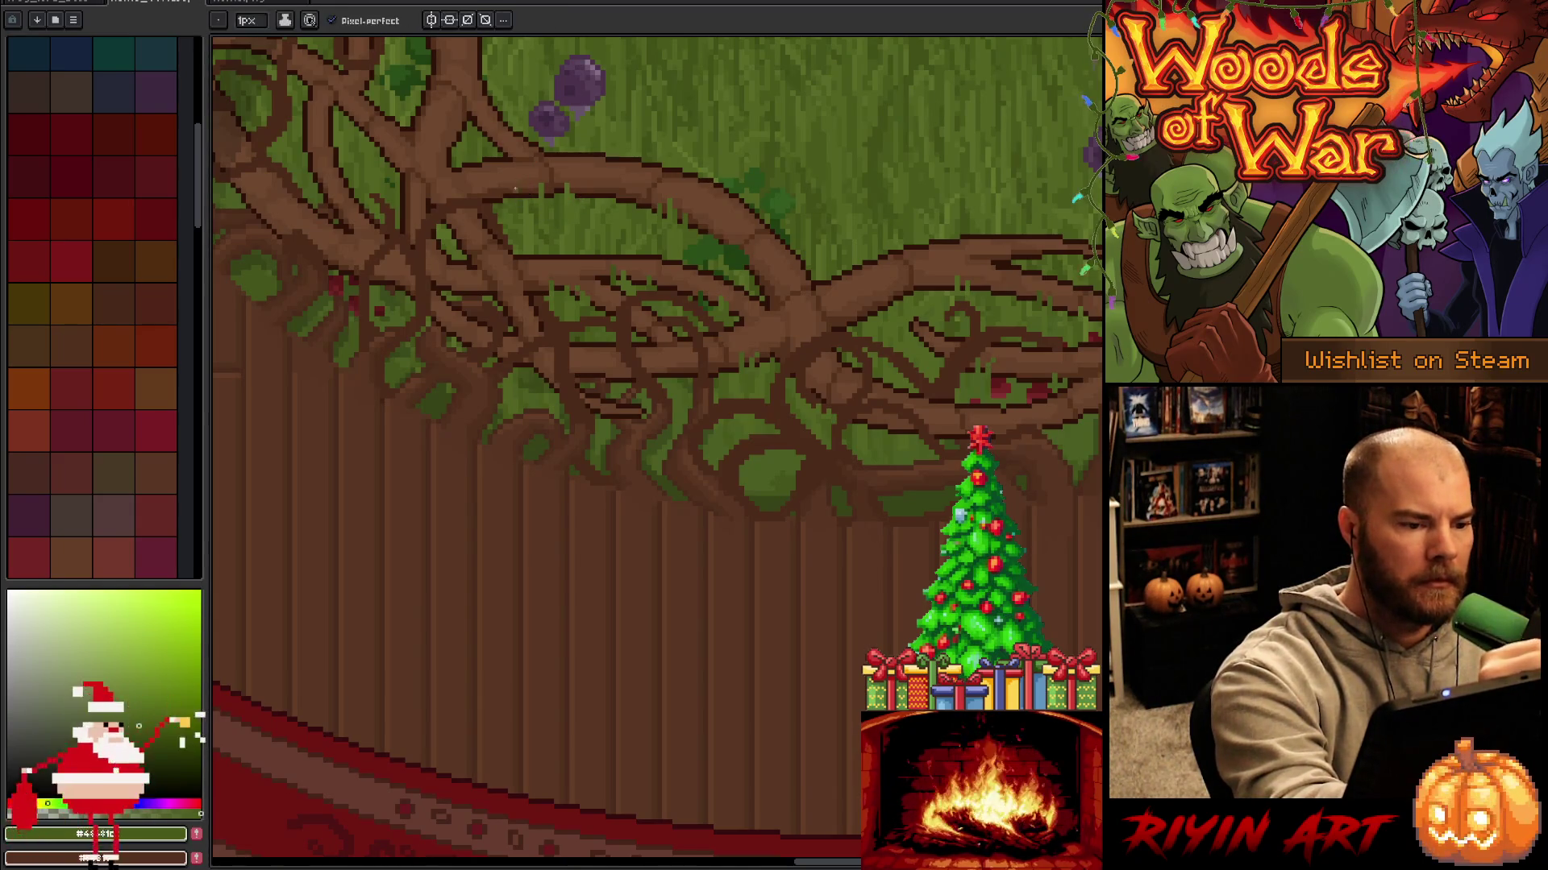
key(alt)
key(alt)
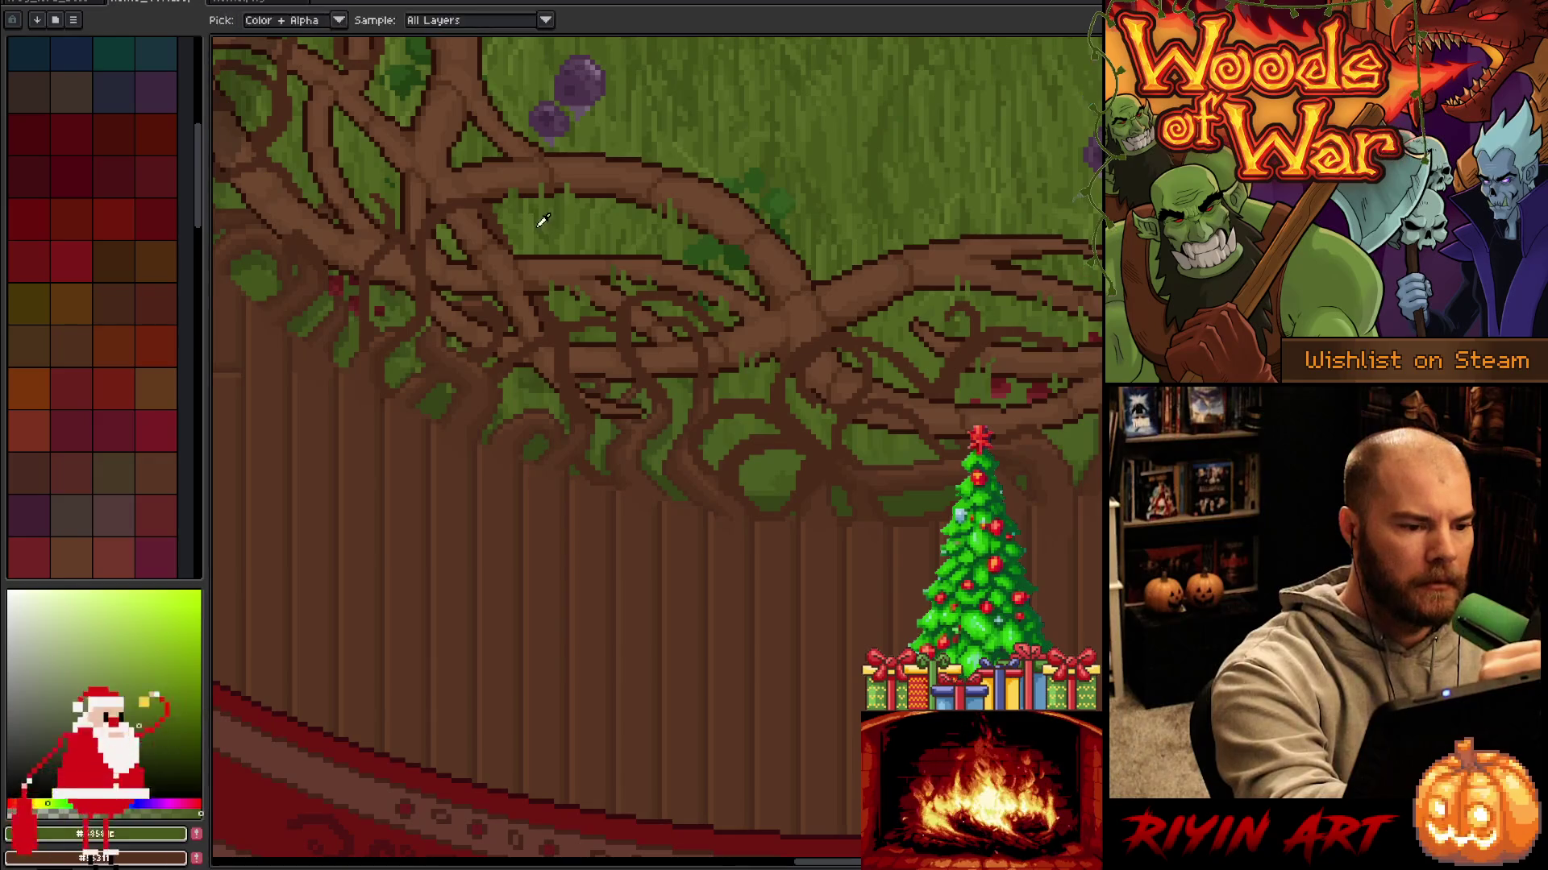
drag(532, 233, 706, 403)
Sample lighter and darker root browns plus a leaf green for the root detail.
alt+click(645, 286)
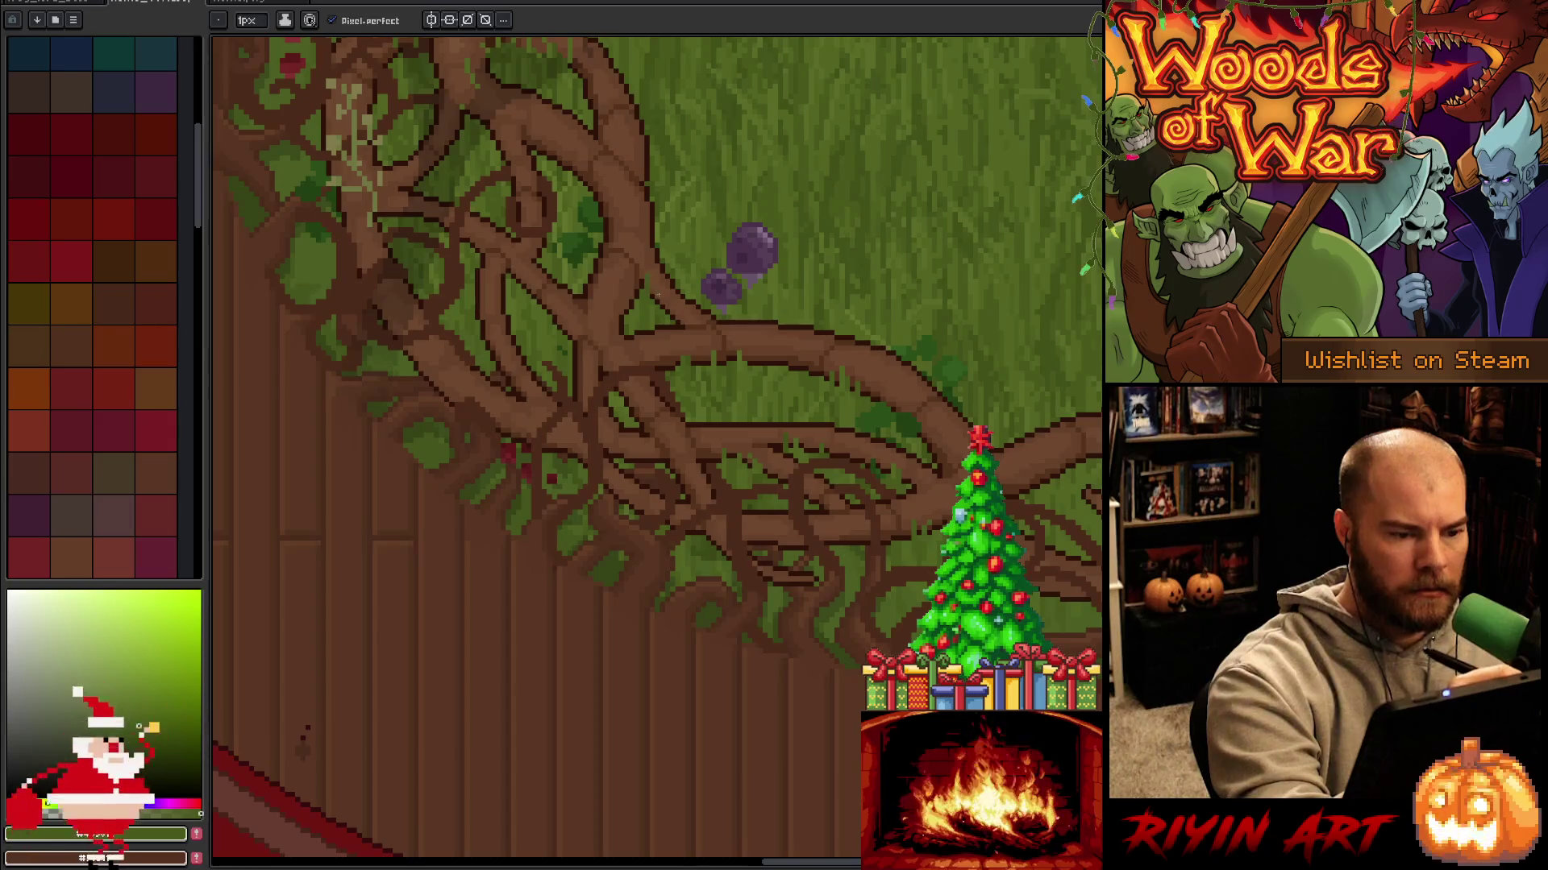
alt+click(654, 295)
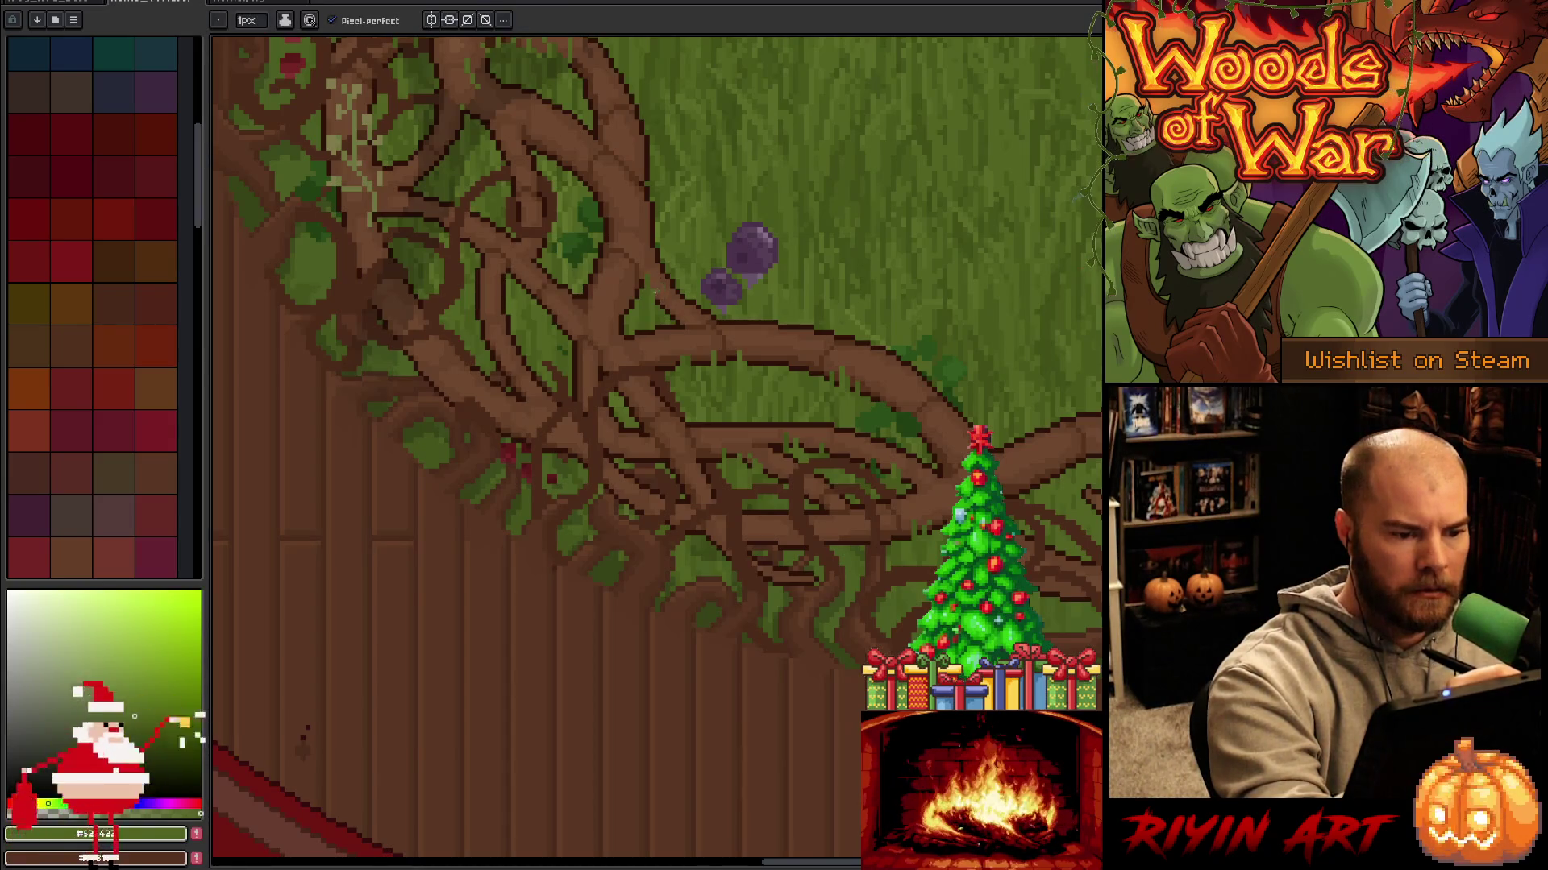
alt+click(655, 274)
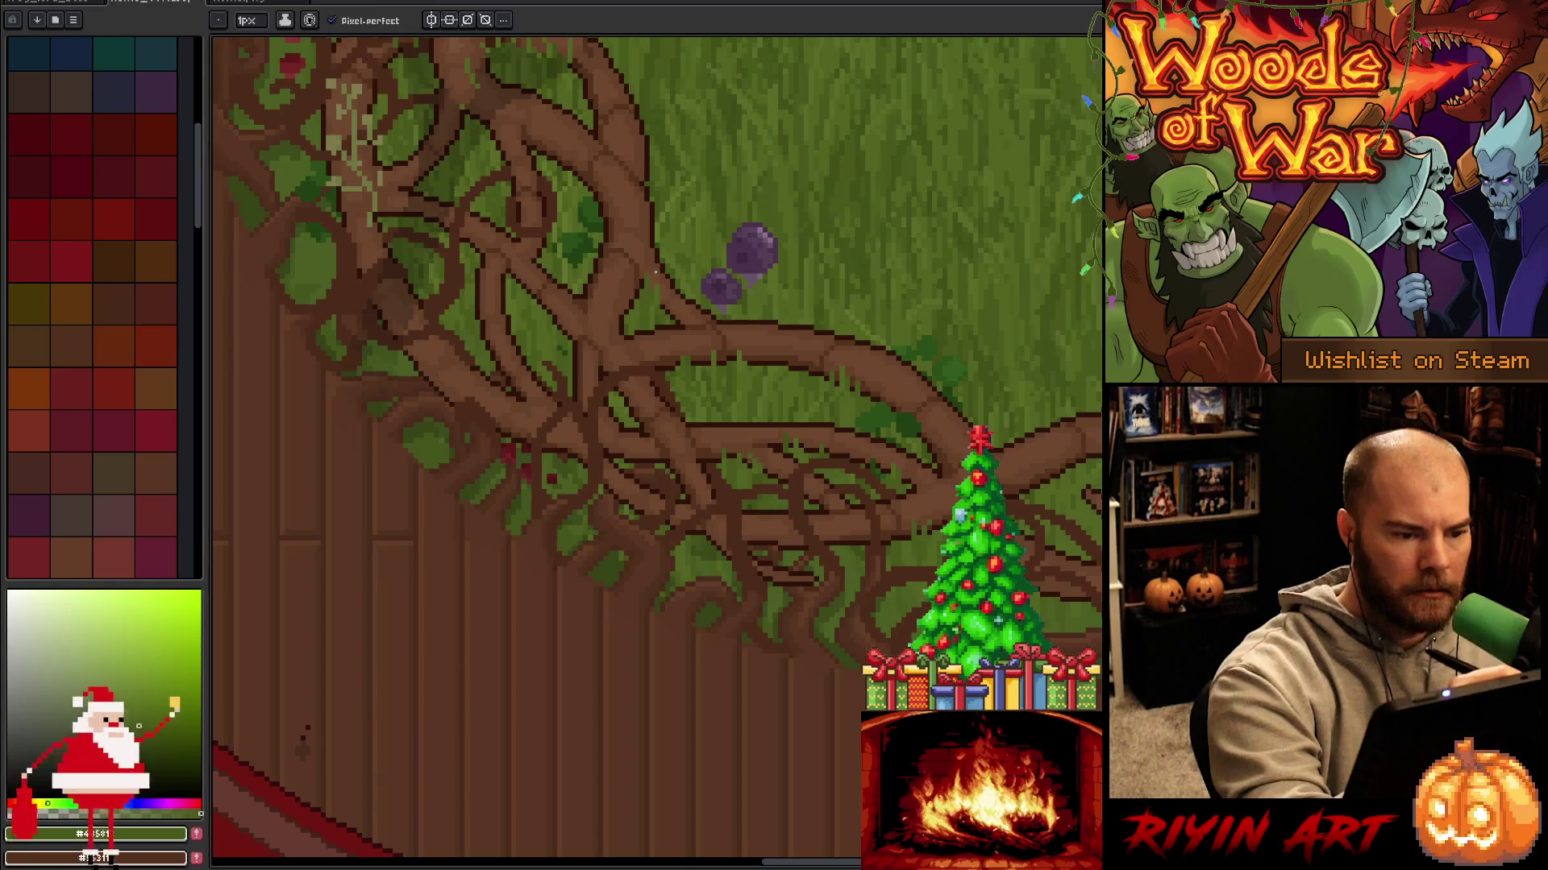
alt+click(654, 265)
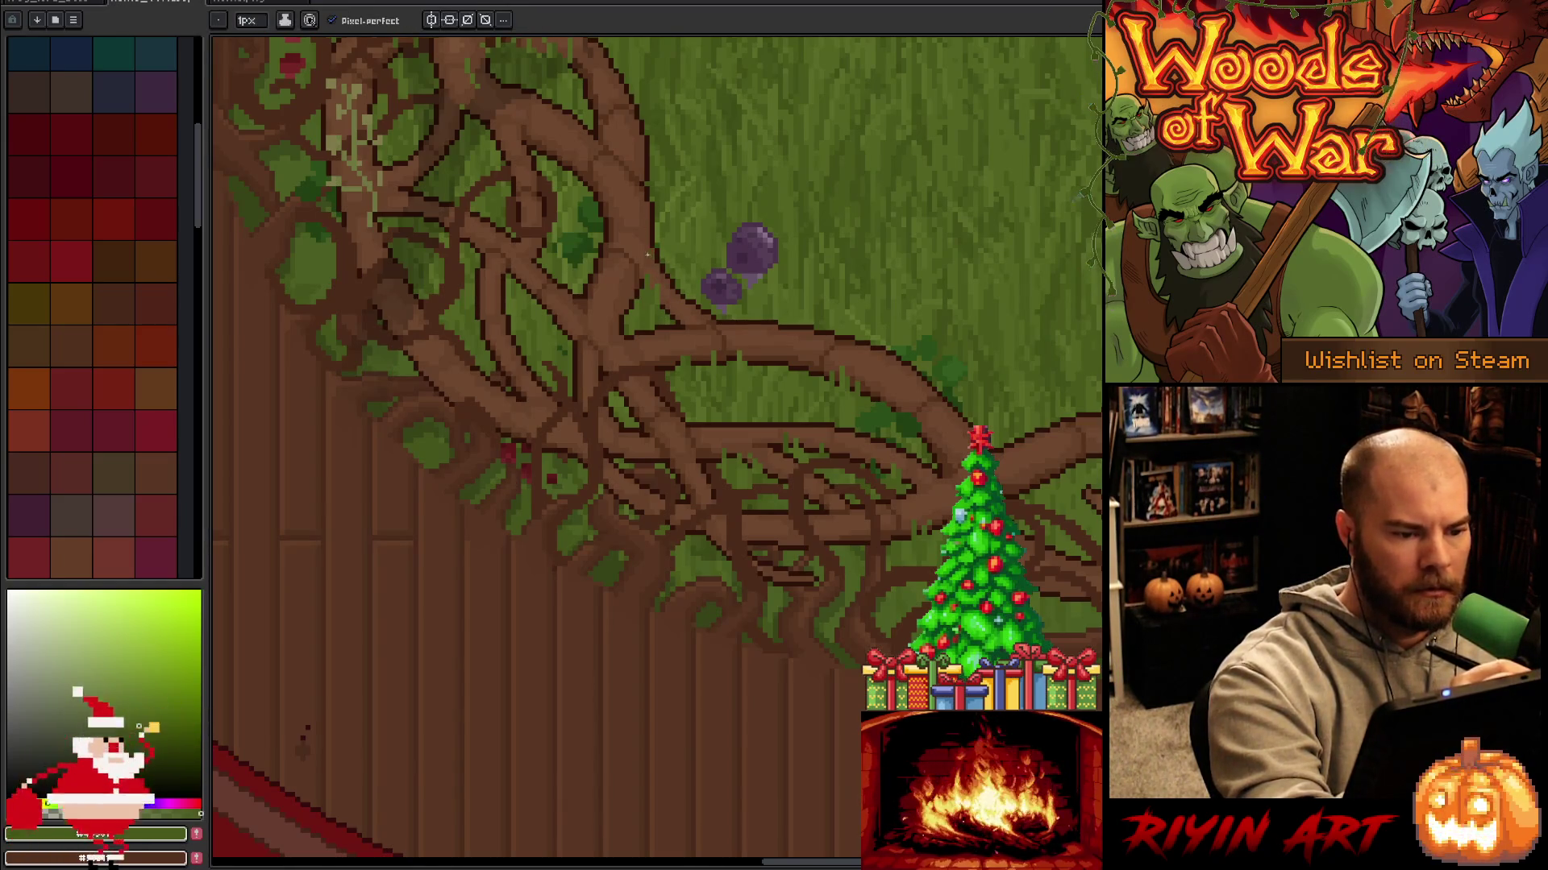
alt+click(593, 195)
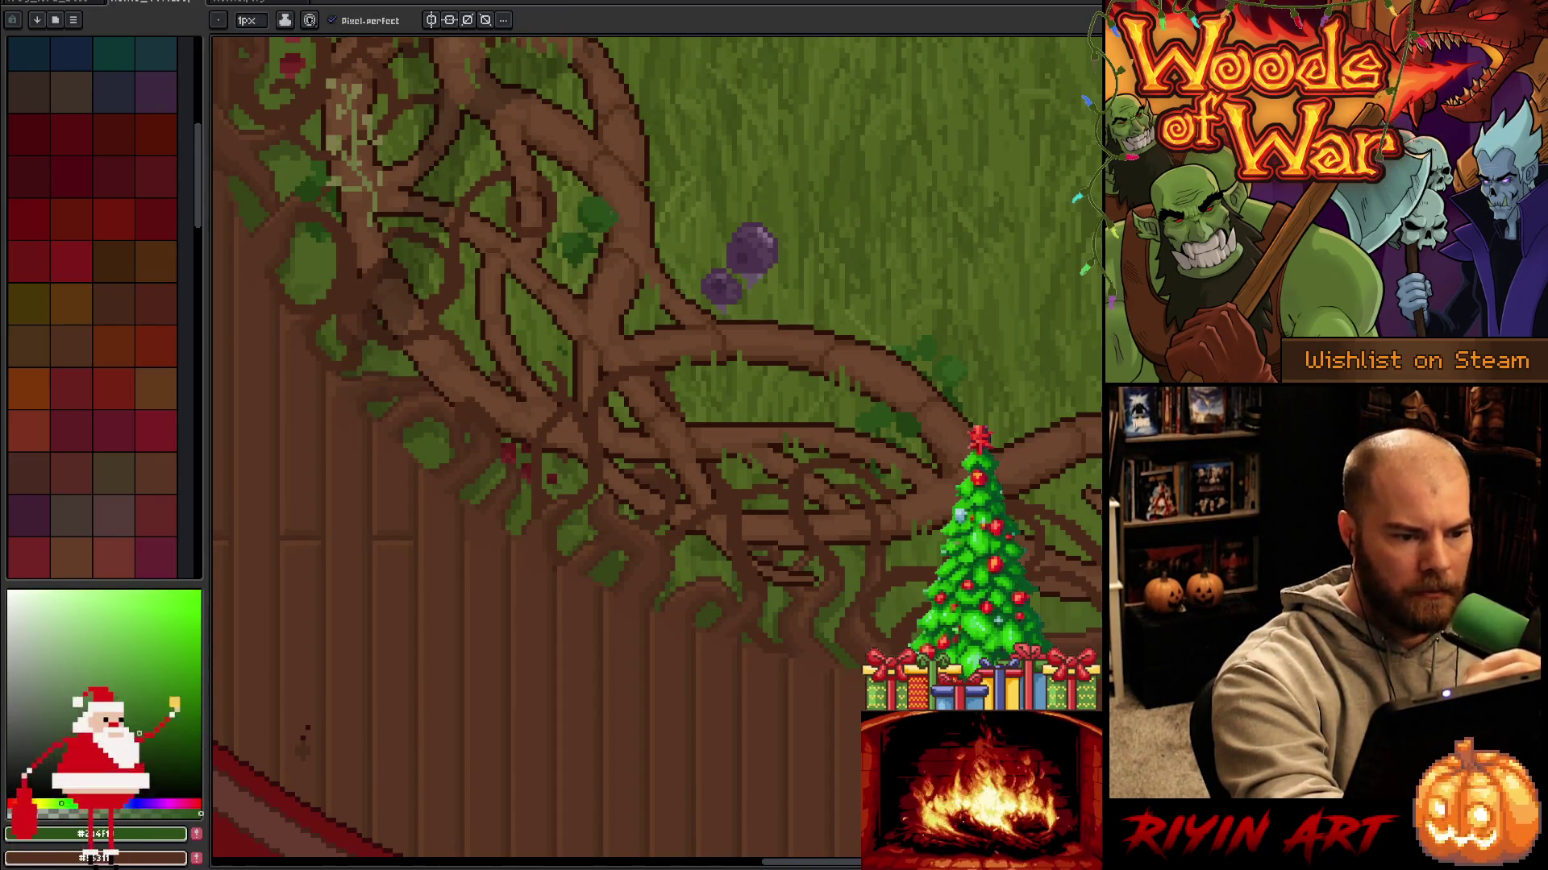
Erase stray pixels, then pick light, mid and dark leaf greens and a root brown for shading.
key(e)
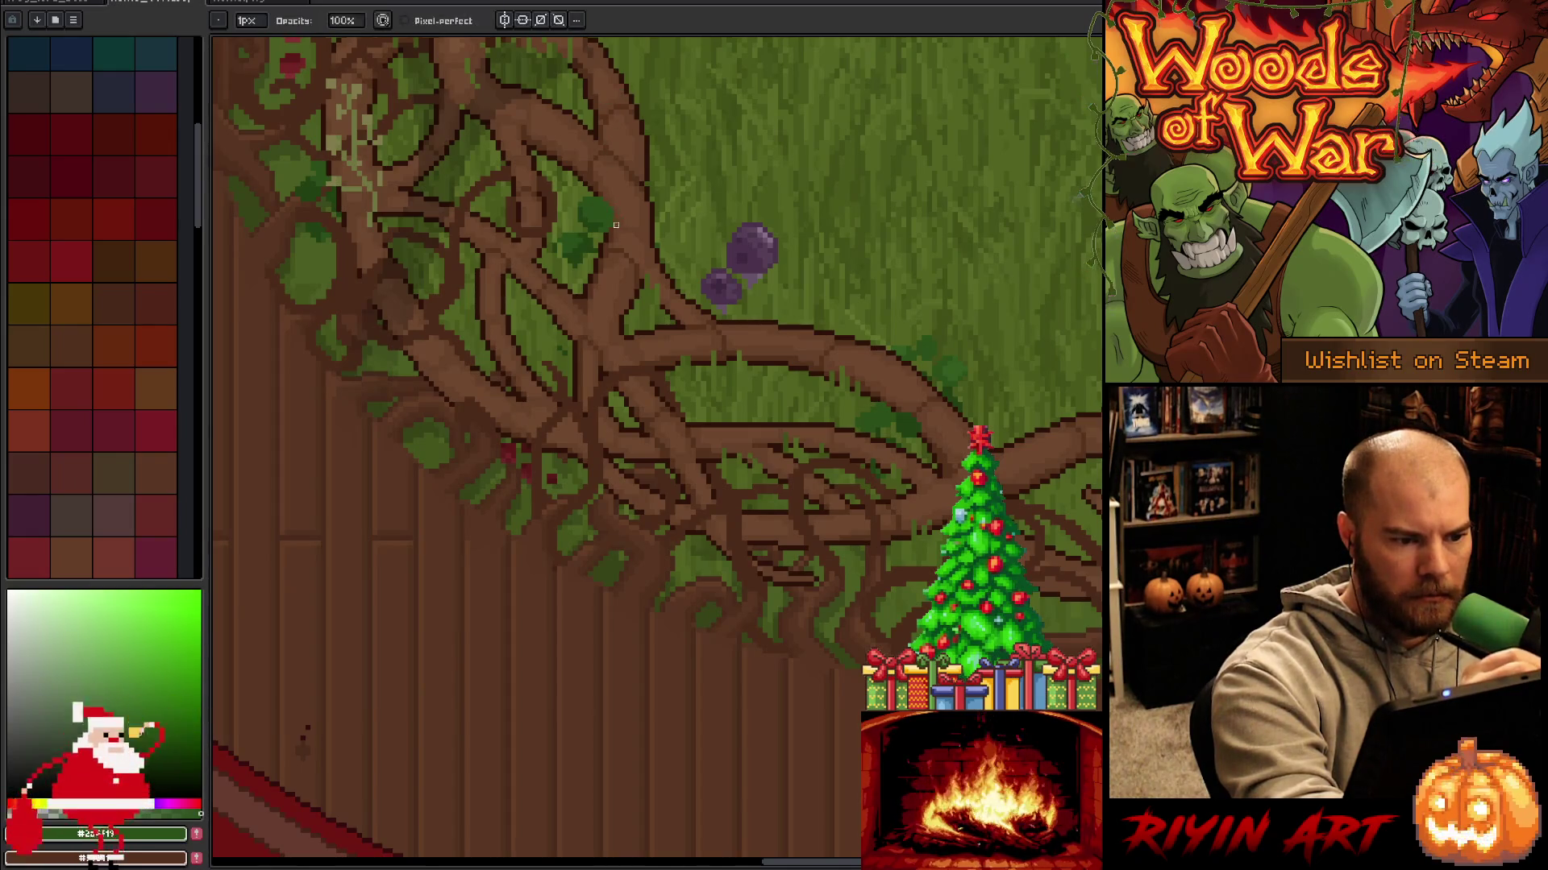
key(b)
alt+click(578, 165)
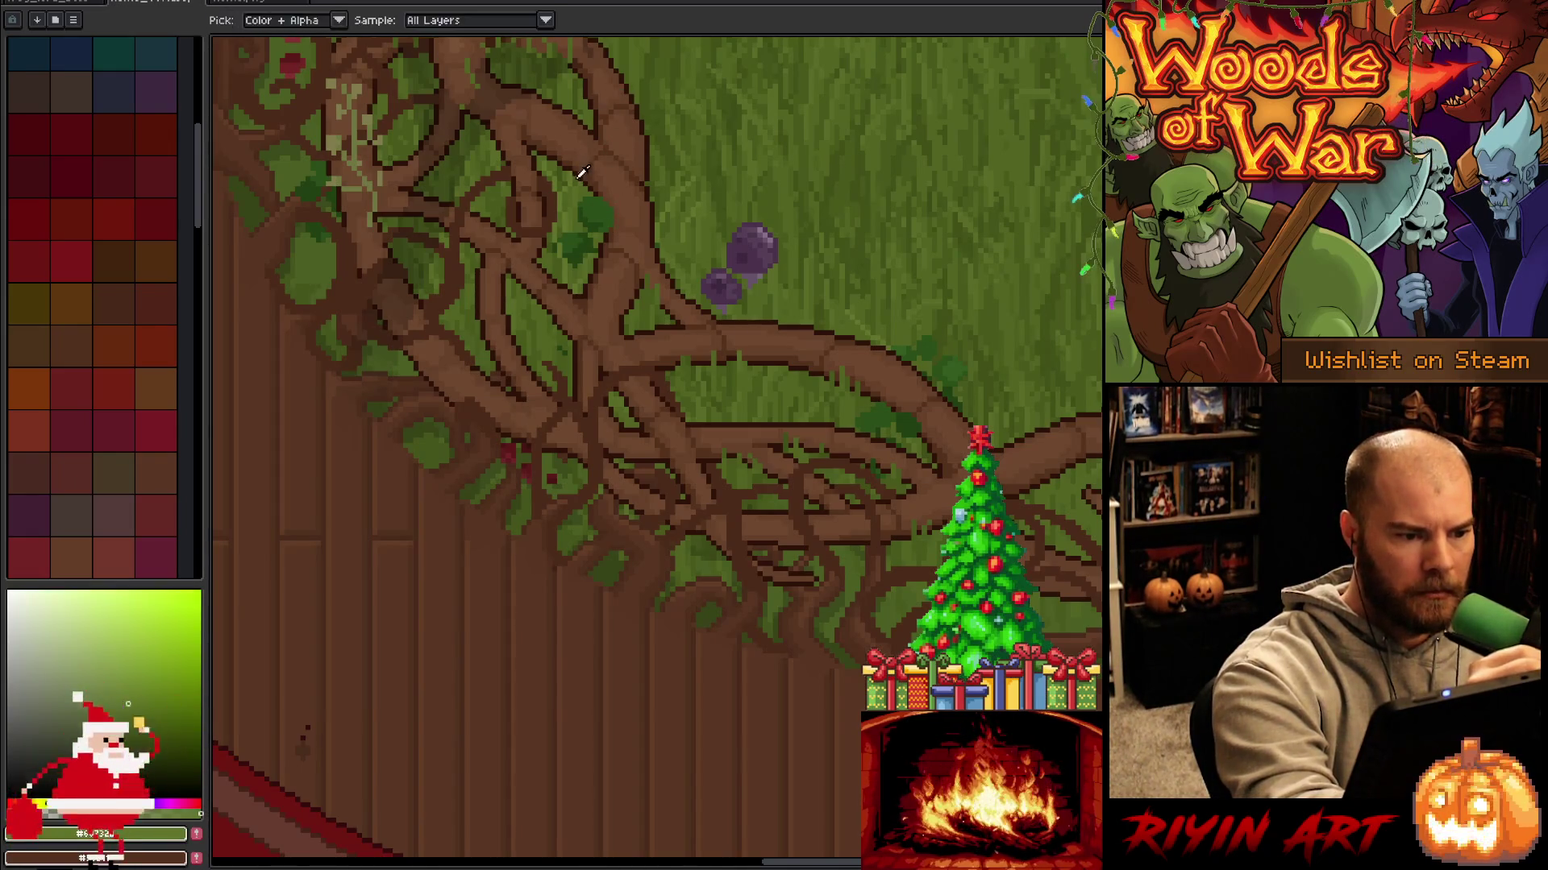
alt+click(567, 167)
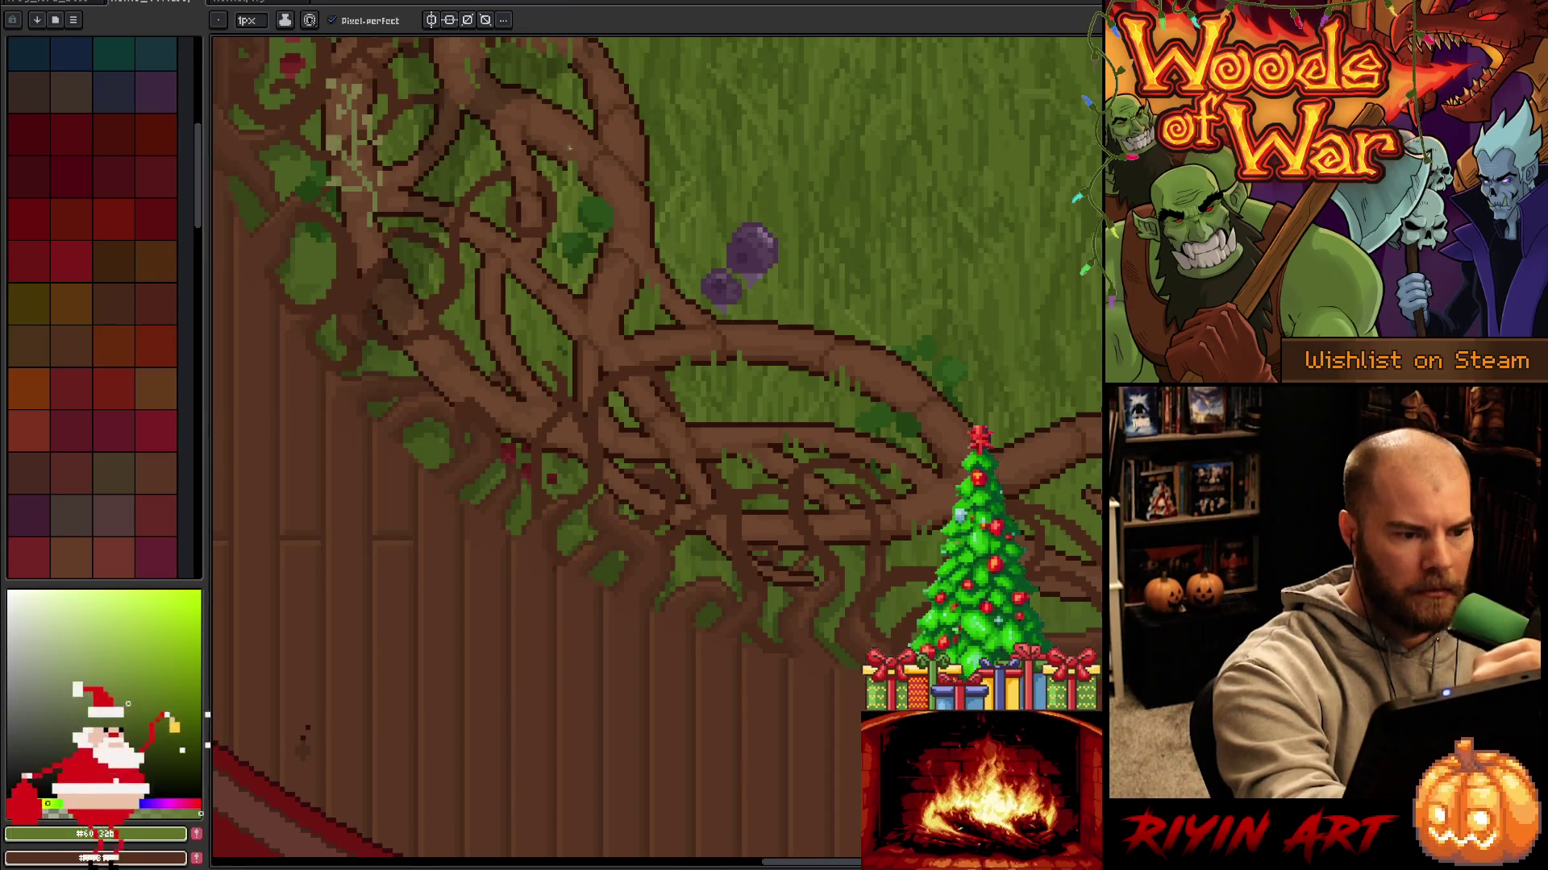
alt+click(569, 161)
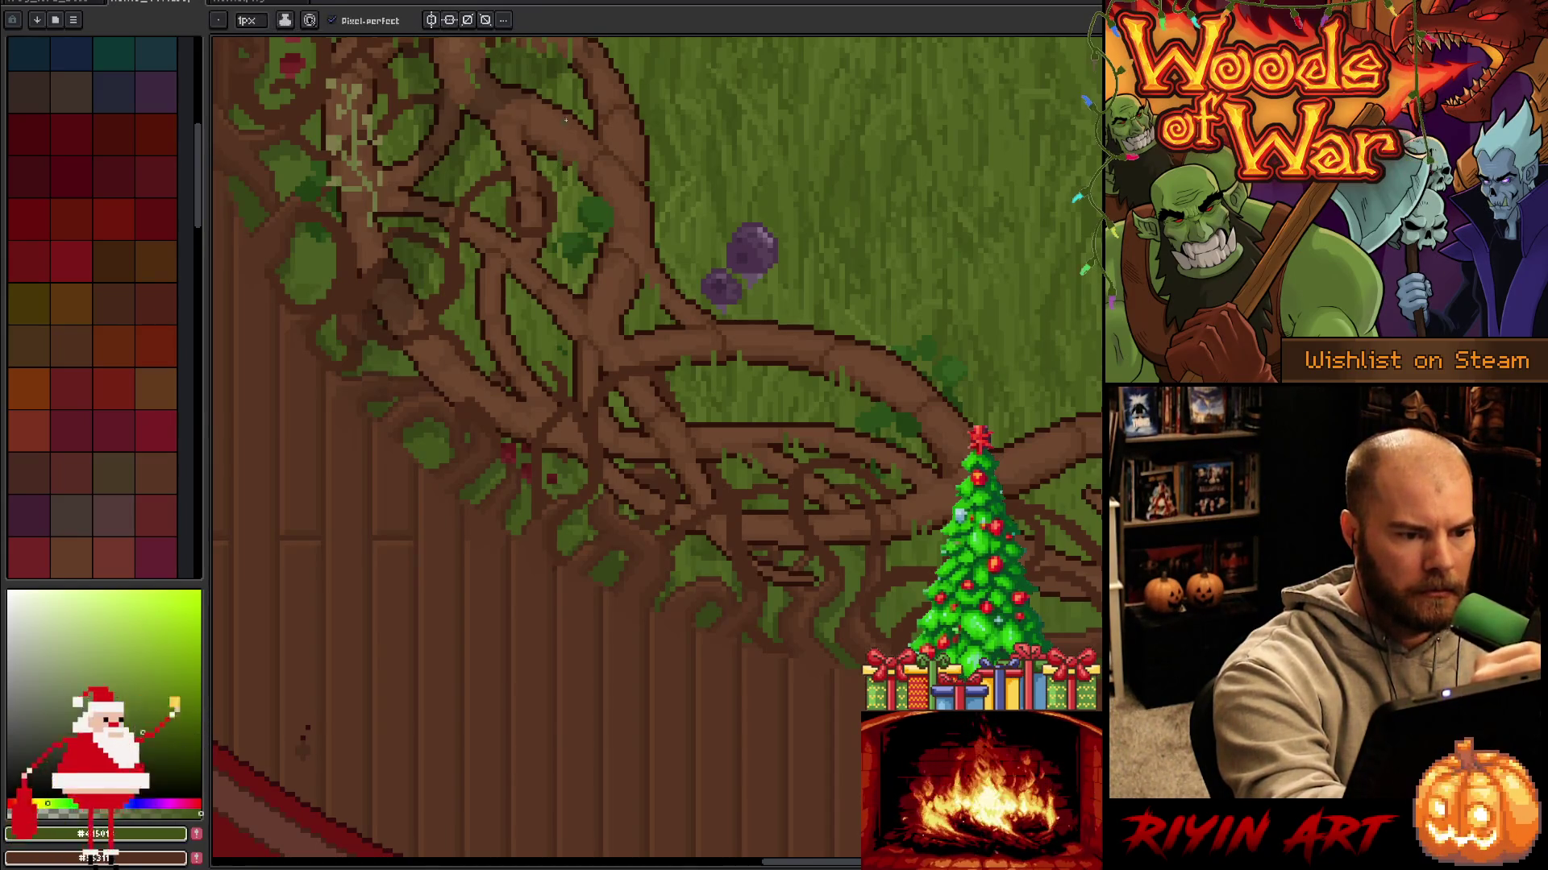
alt+click(554, 120)
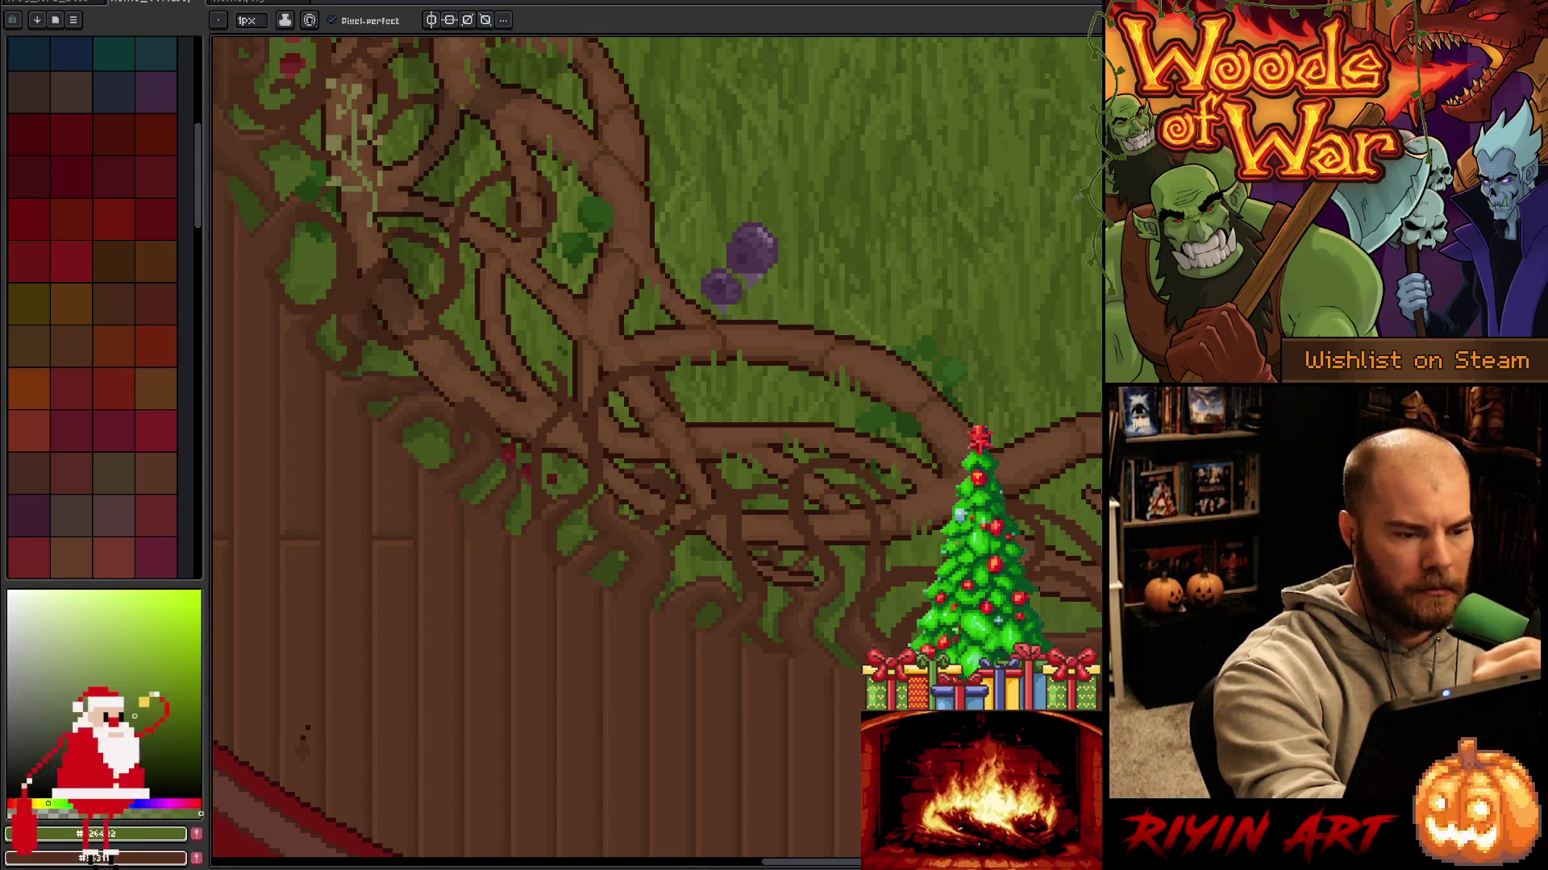
alt+click(544, 137)
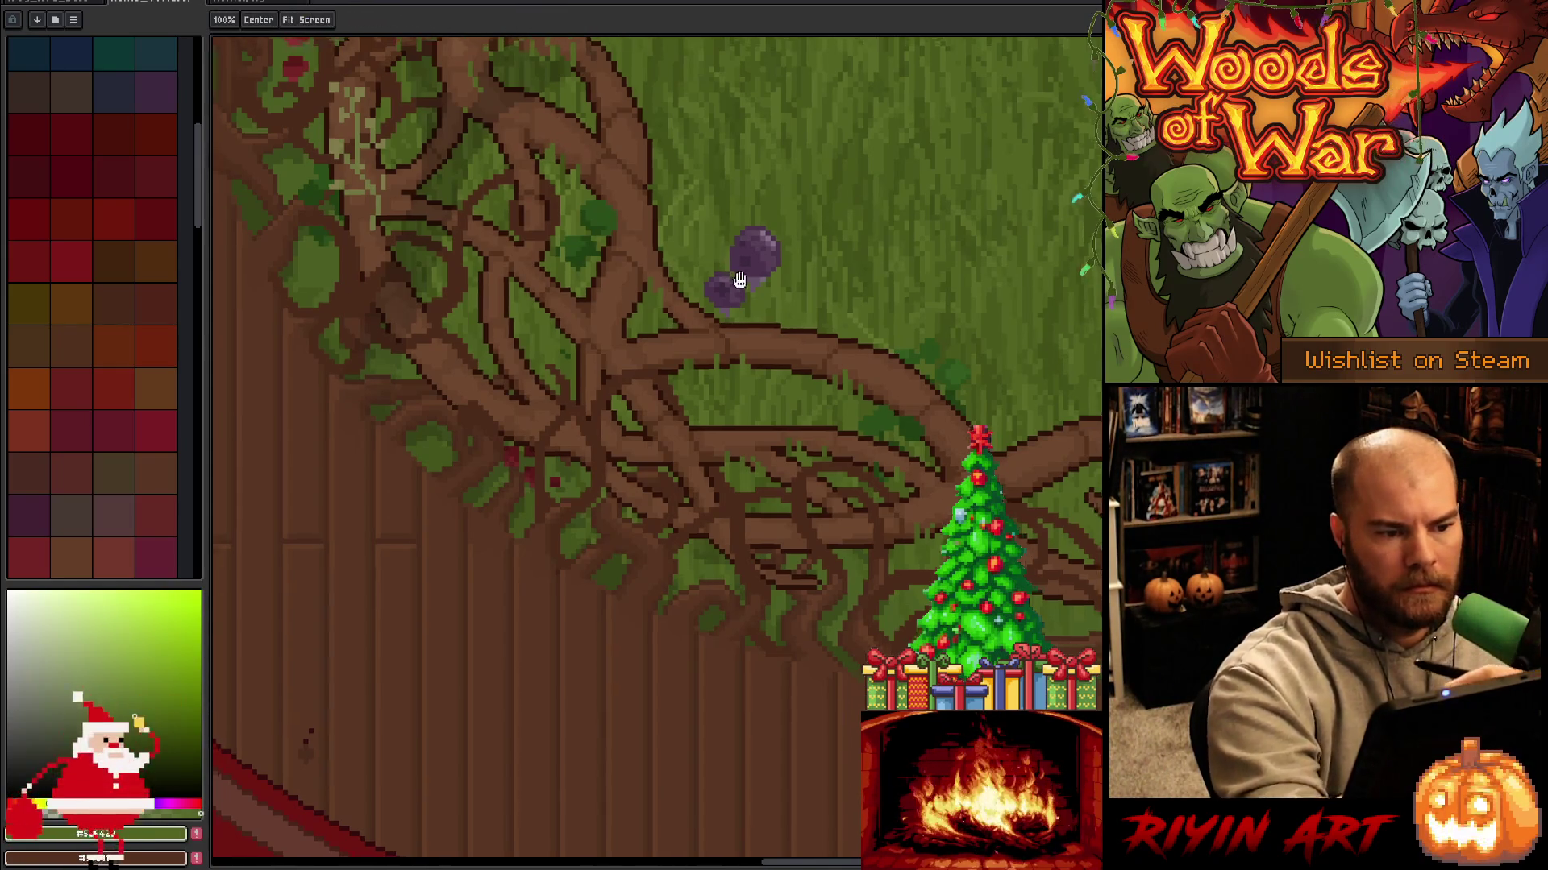
Bring the upper-left roots and trunk into view and sample several branch browns for shading.
drag(599, 130, 752, 284)
alt+click(657, 196)
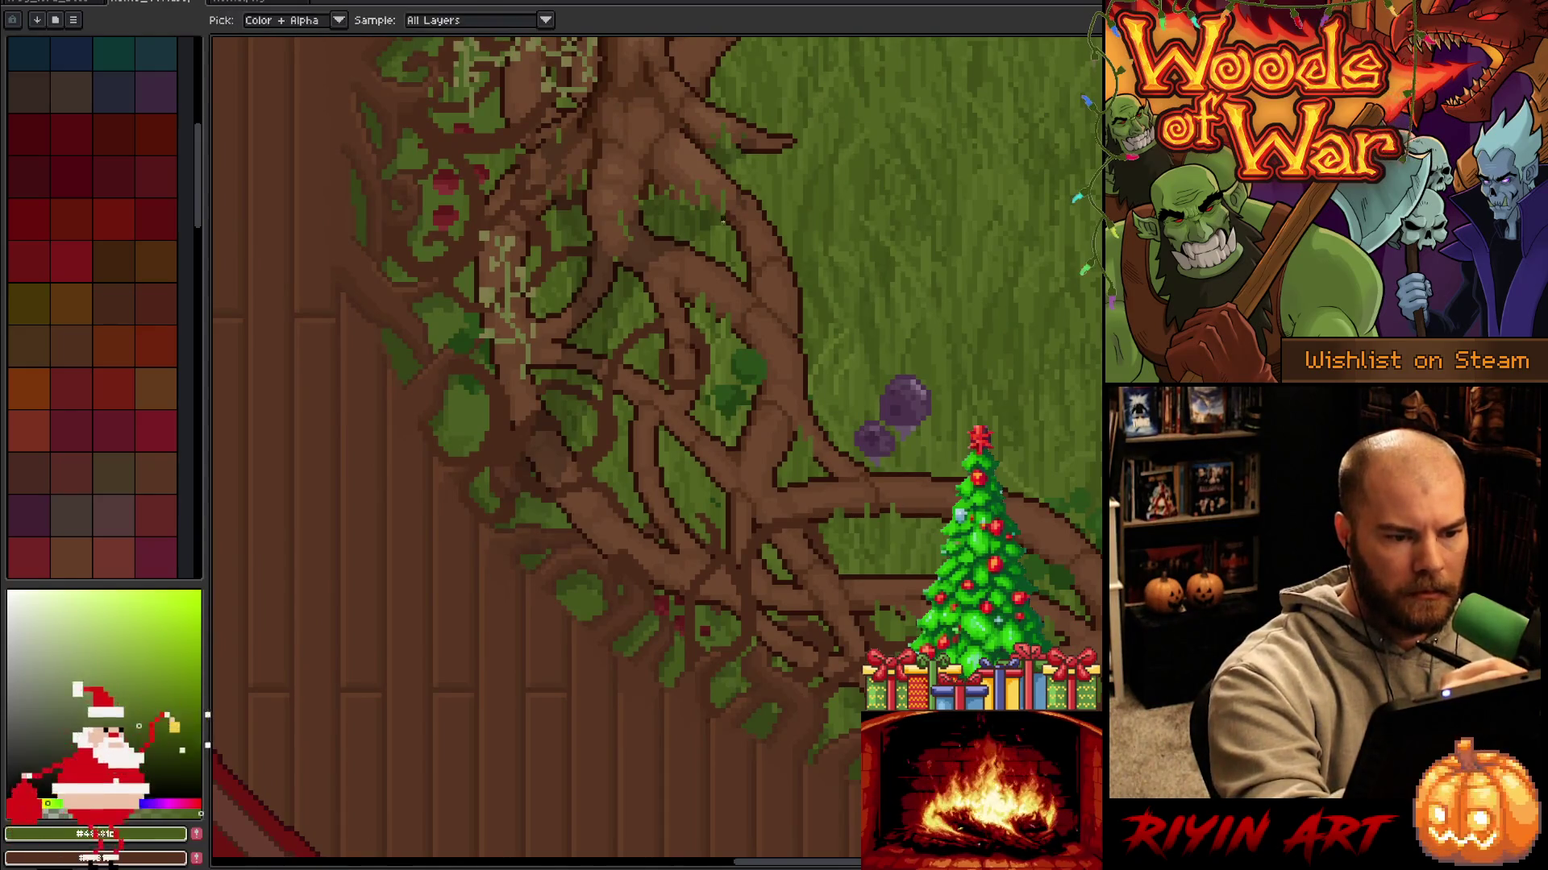
alt+click(619, 261)
alt+click(615, 262)
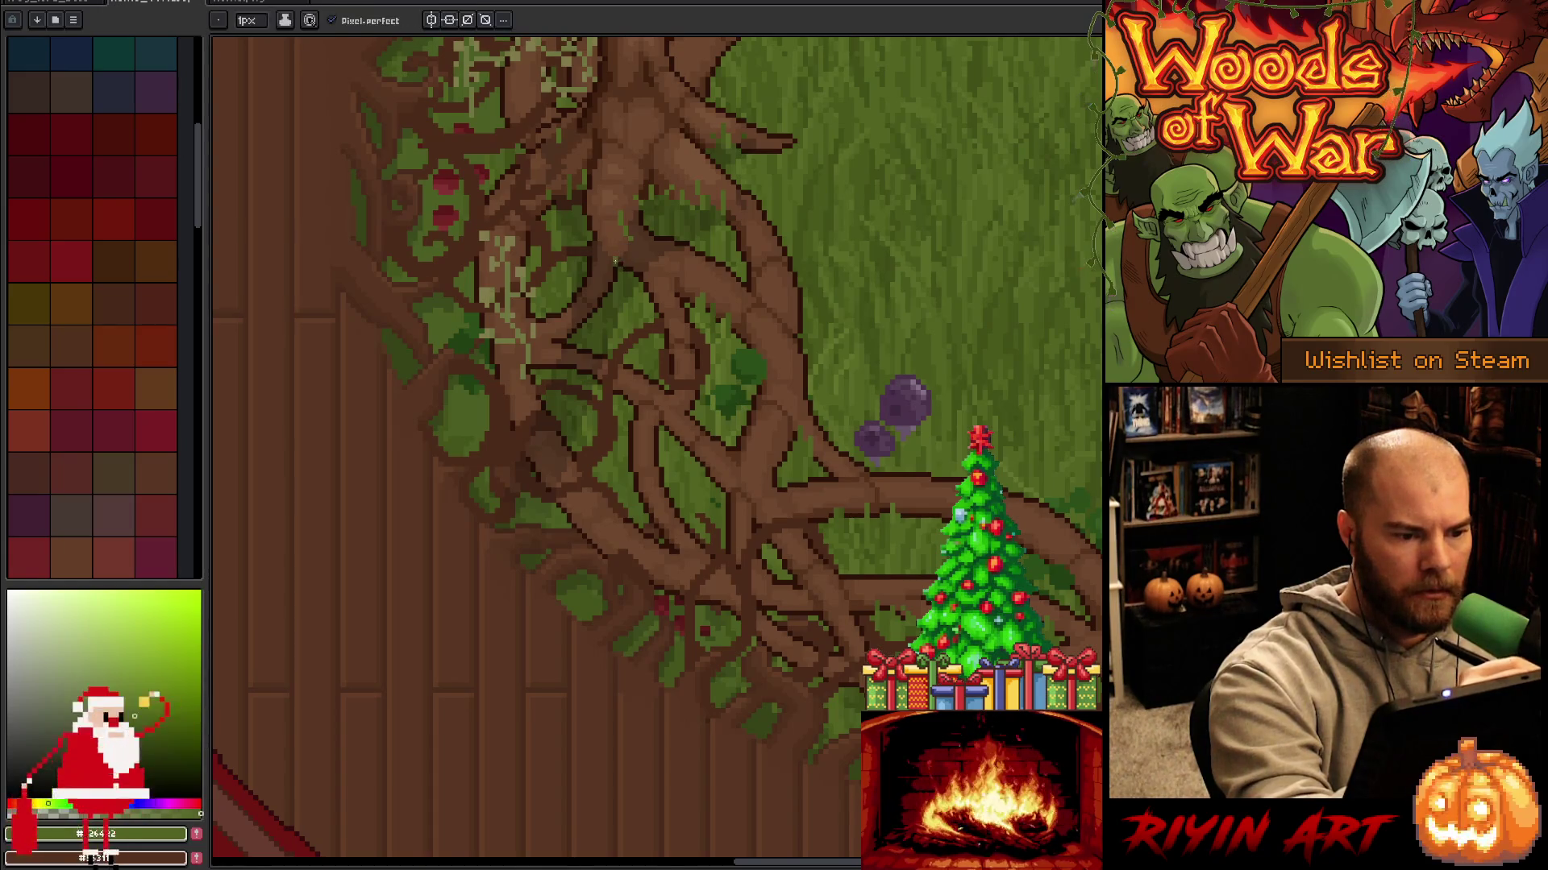
alt+click(615, 263)
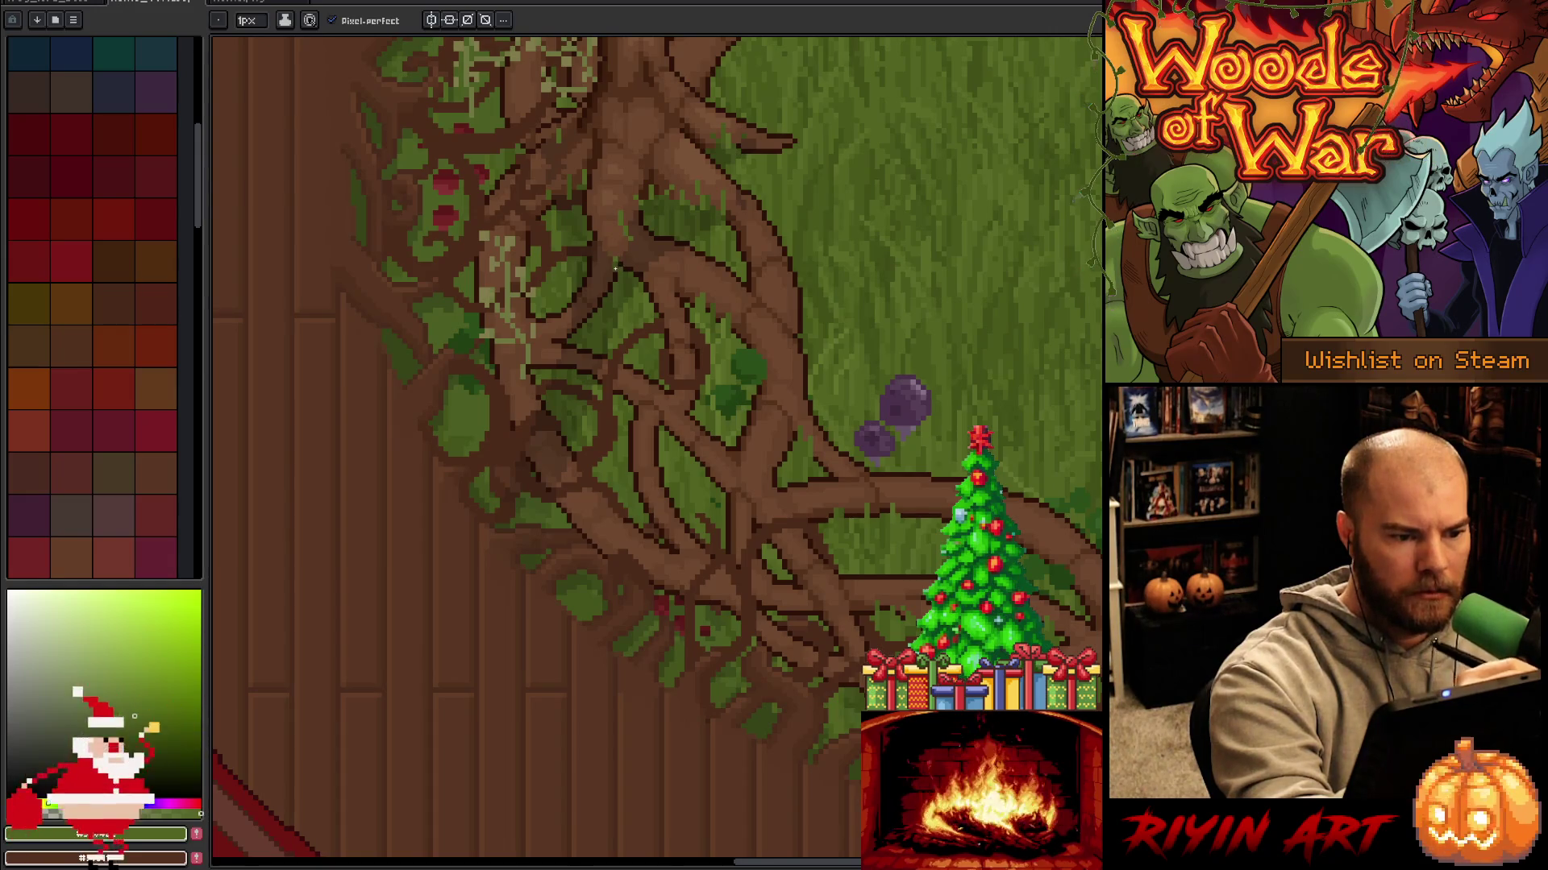
alt+click(636, 235)
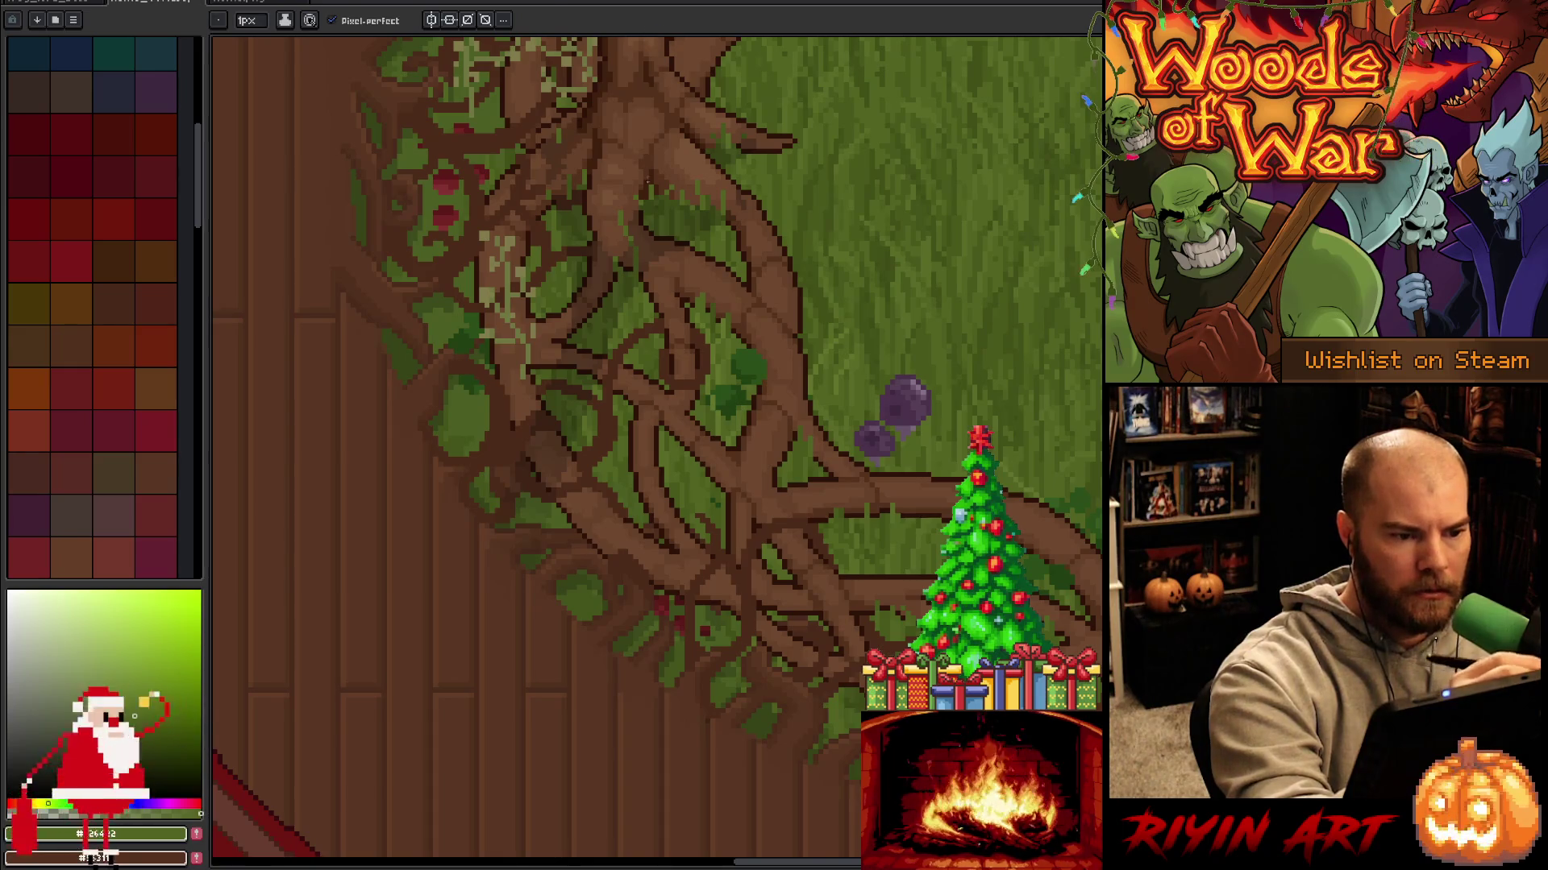
alt+click(642, 187)
alt+click(645, 190)
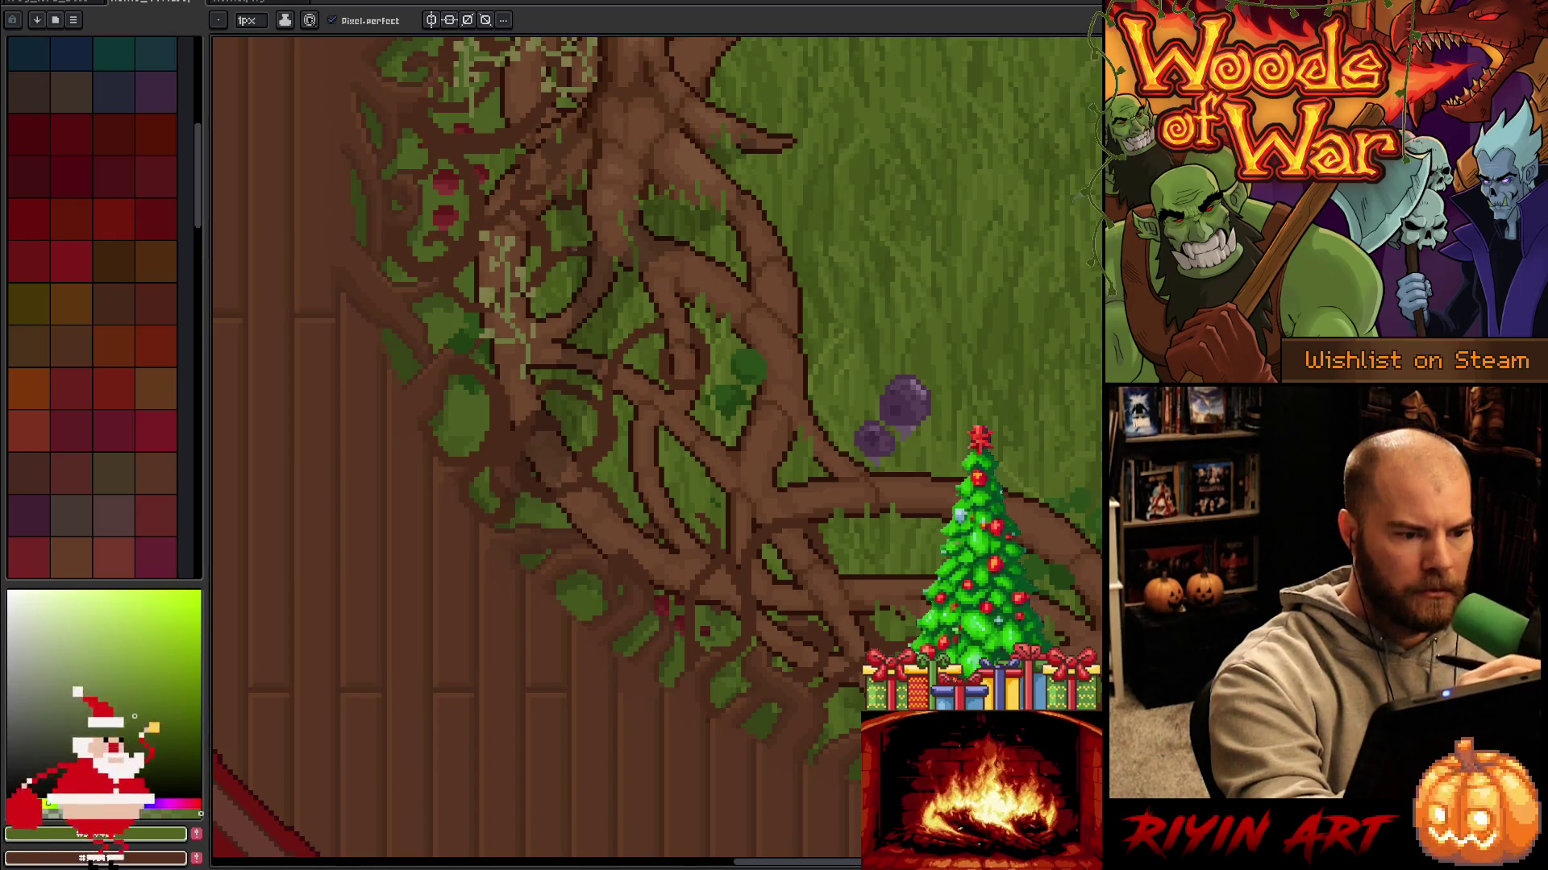
alt+click(546, 197)
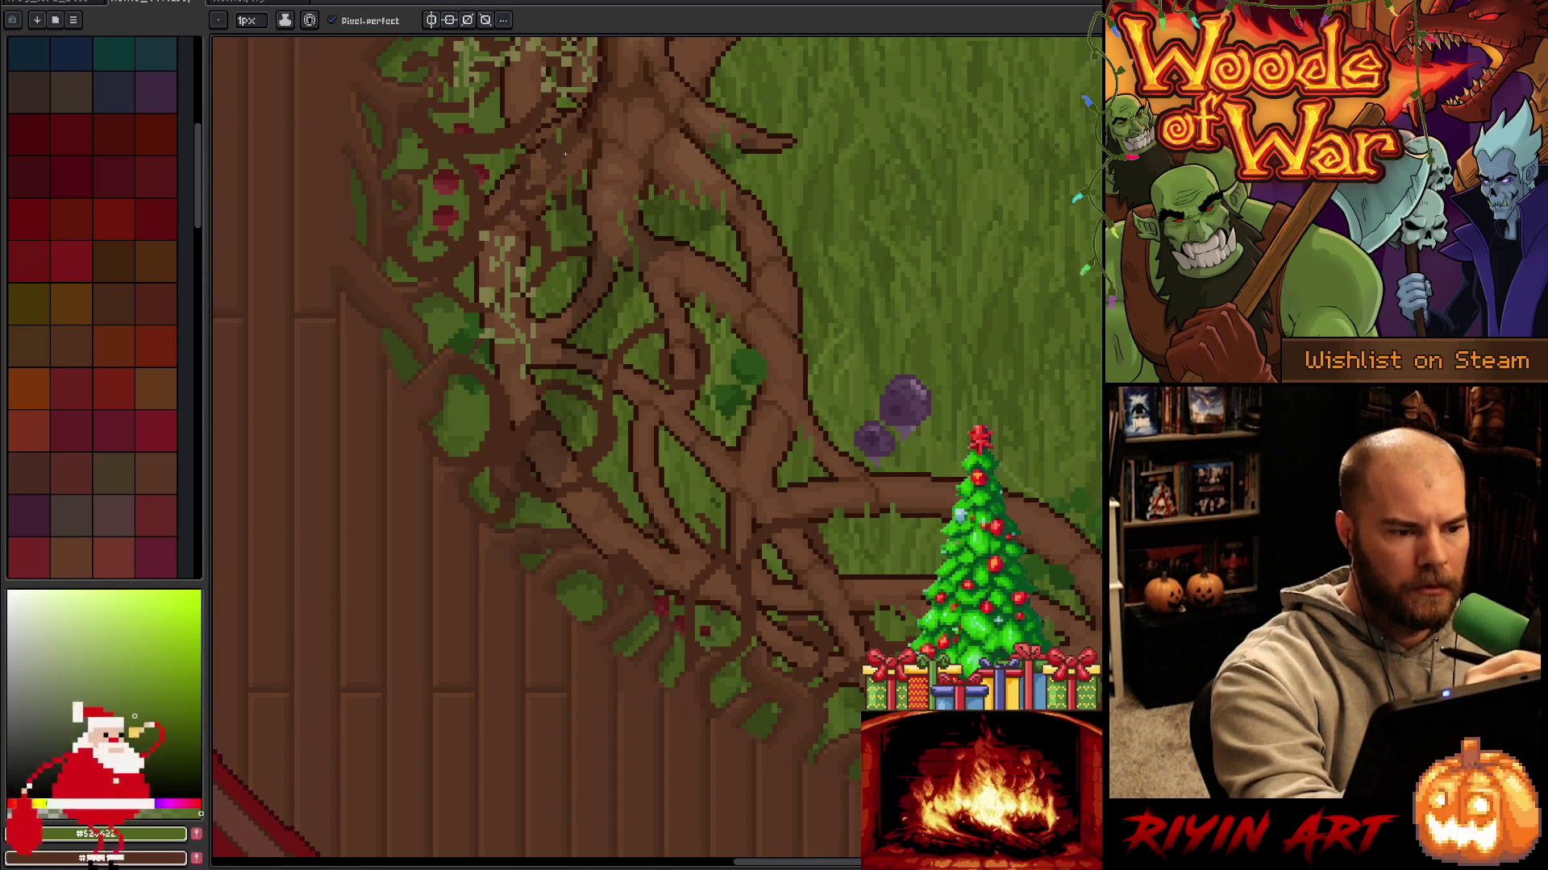
key(b)
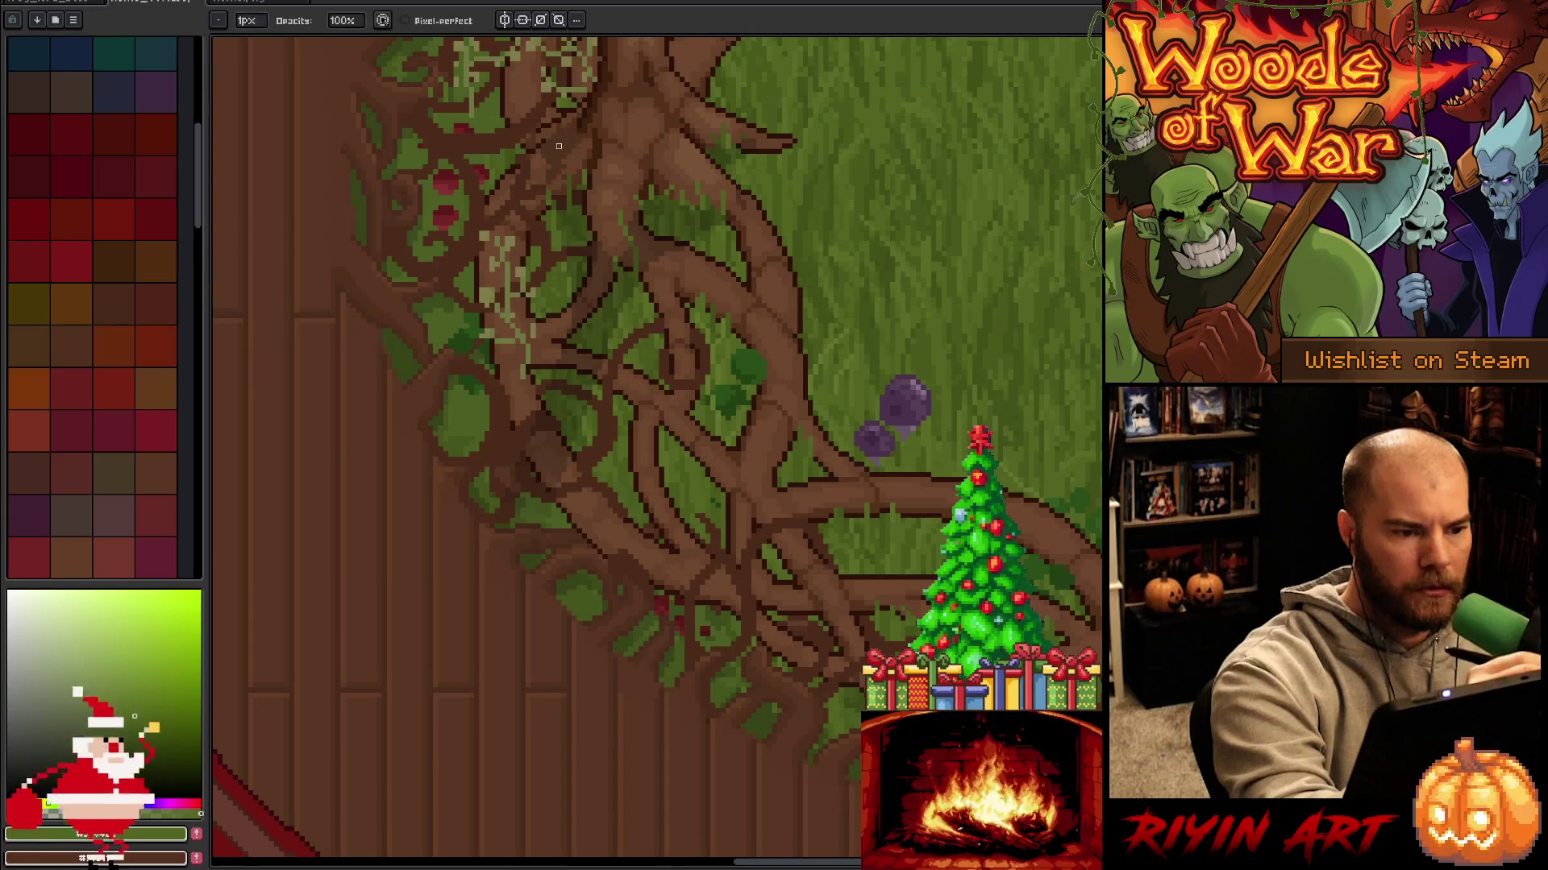
key(Tab)
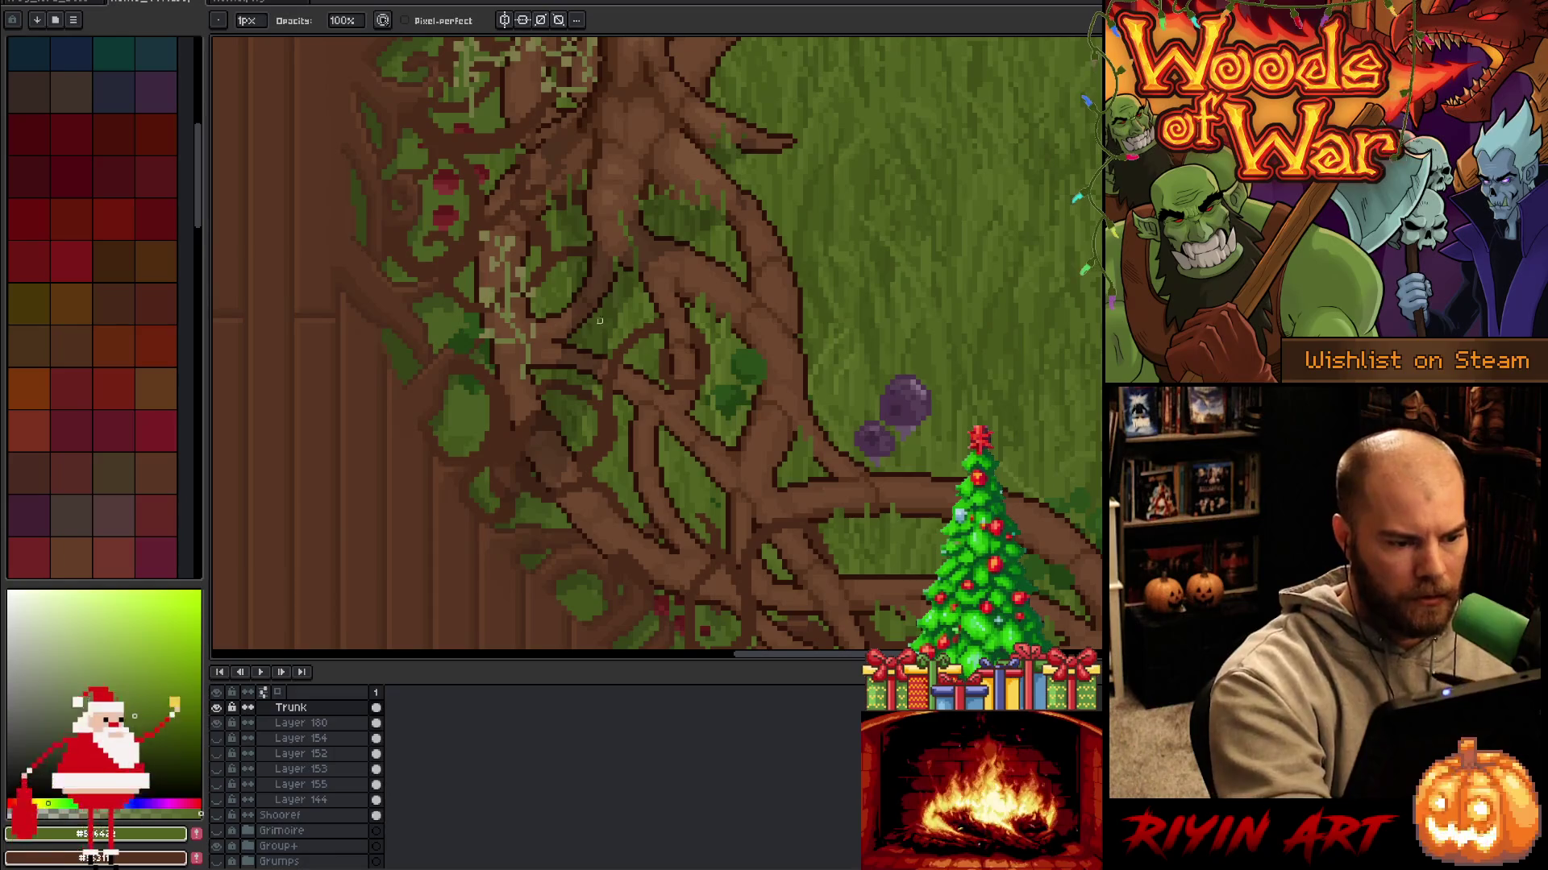
Hide the layers timeline and save the forest clearing artwork.
key(v)
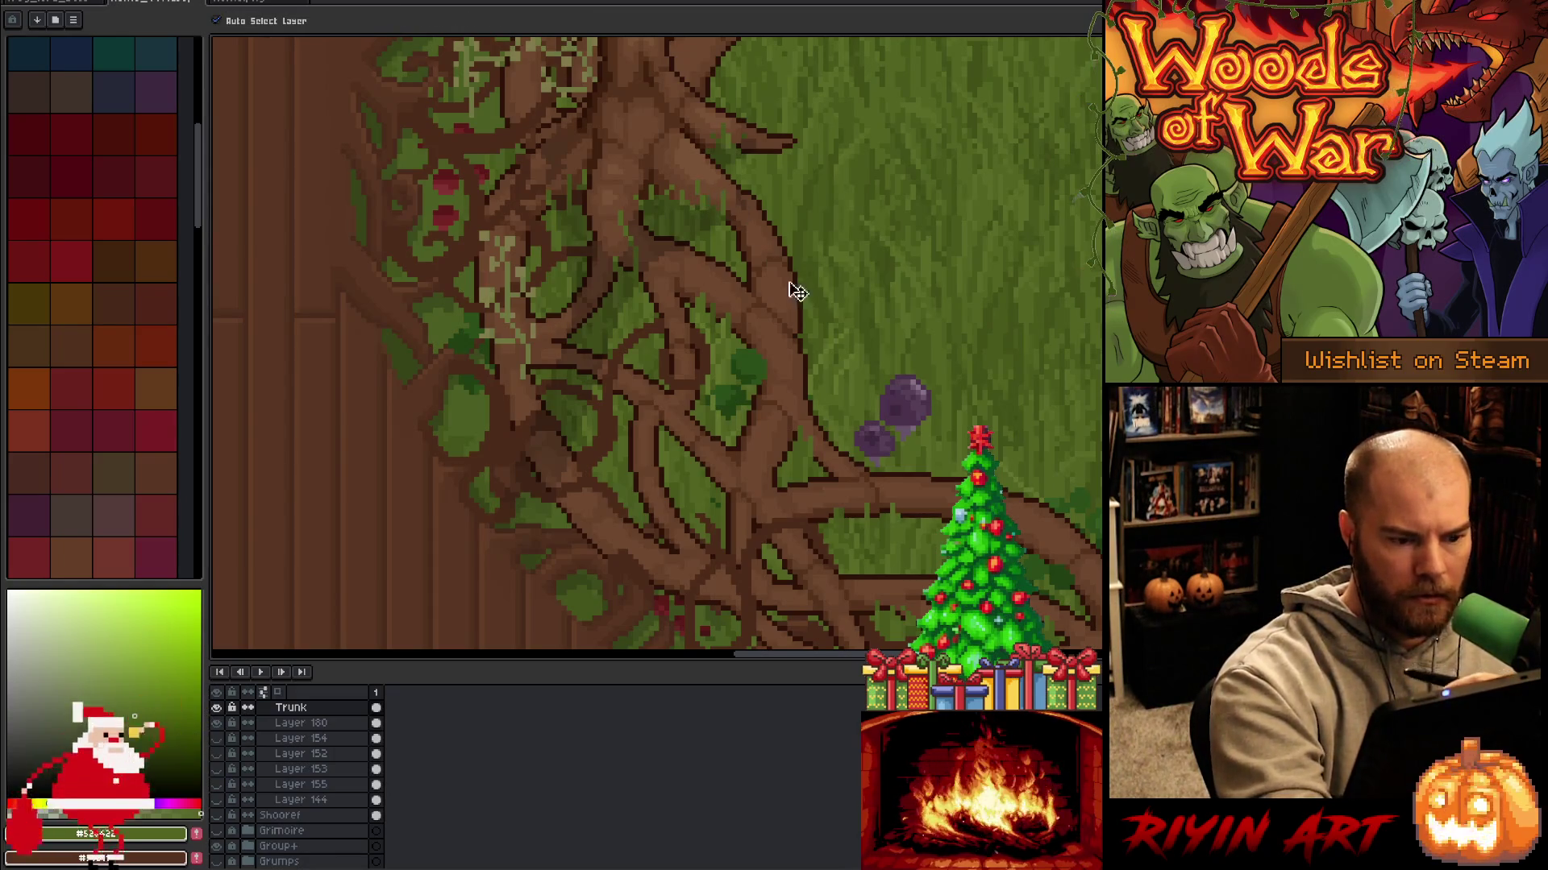
key(Tab)
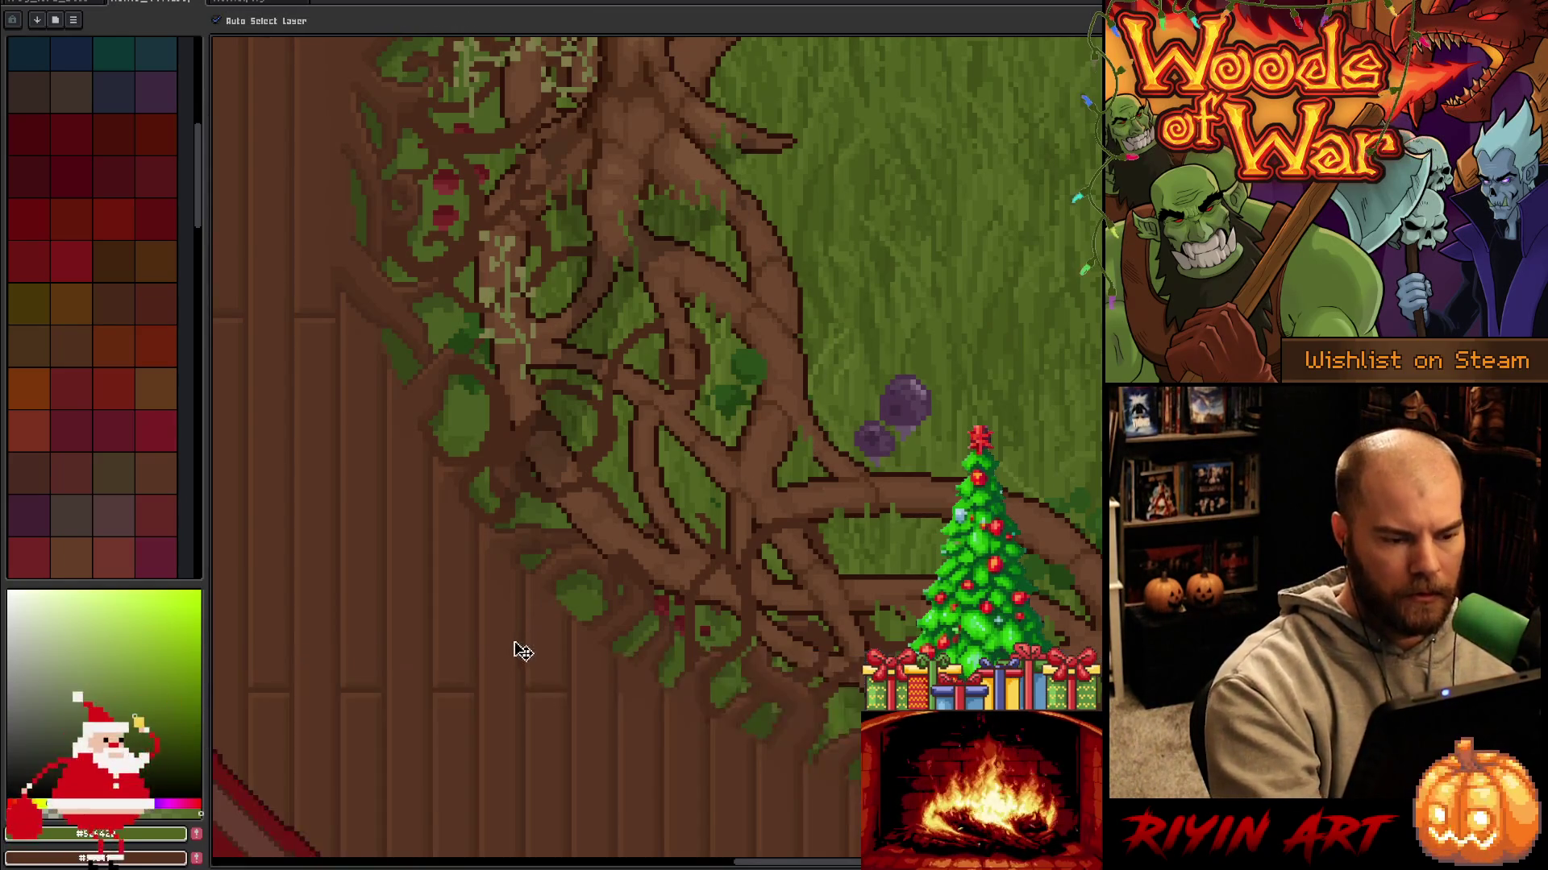
key(ctrl+s)
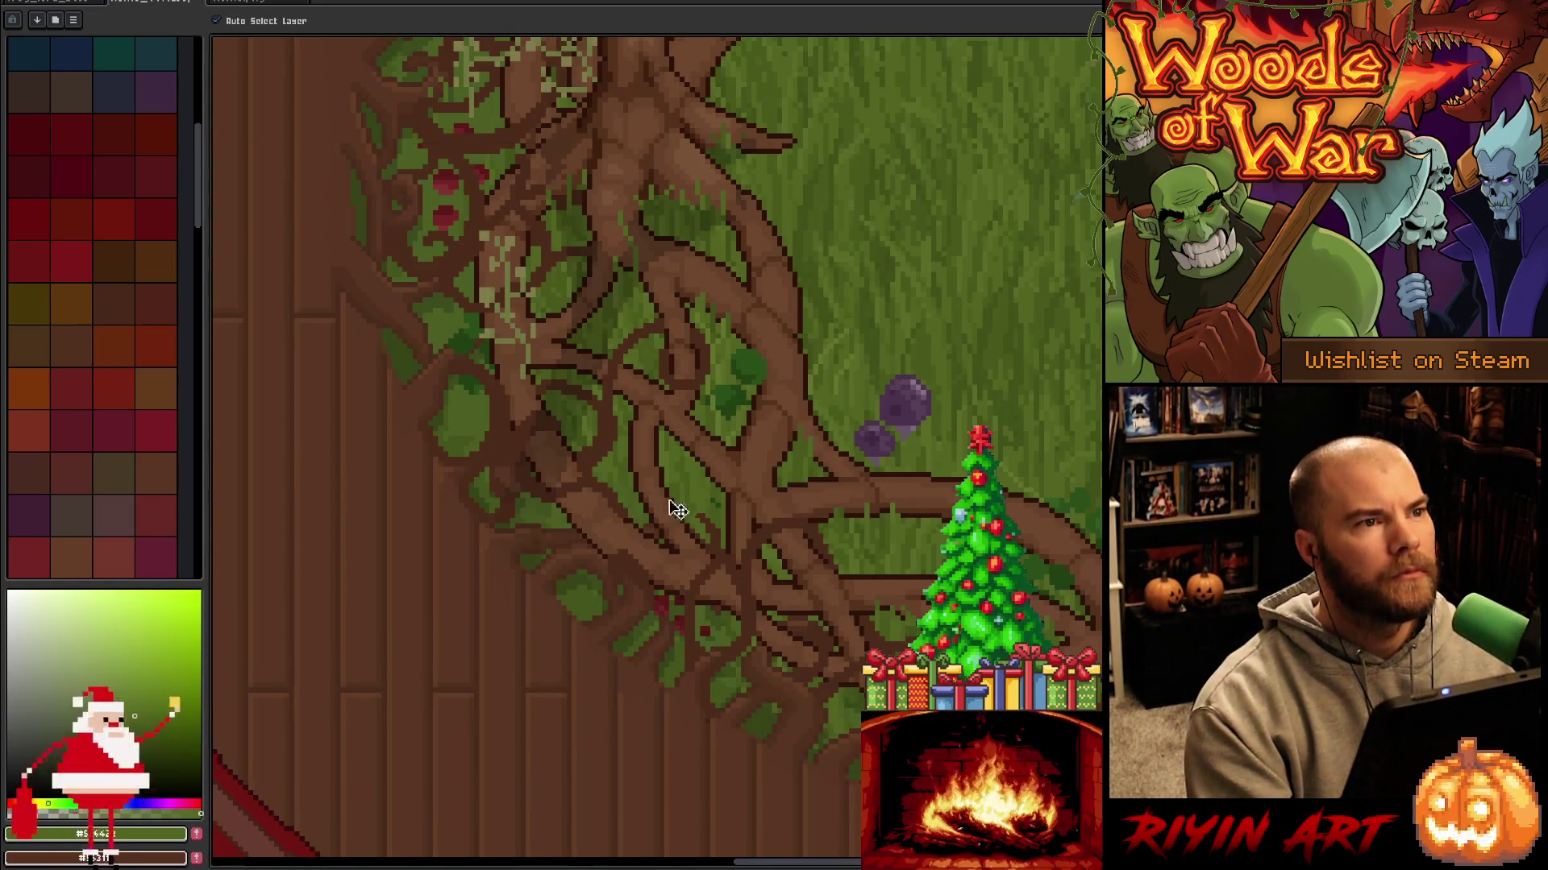
scroll(846, 431, down, 1)
scroll(851, 435, up, 1)
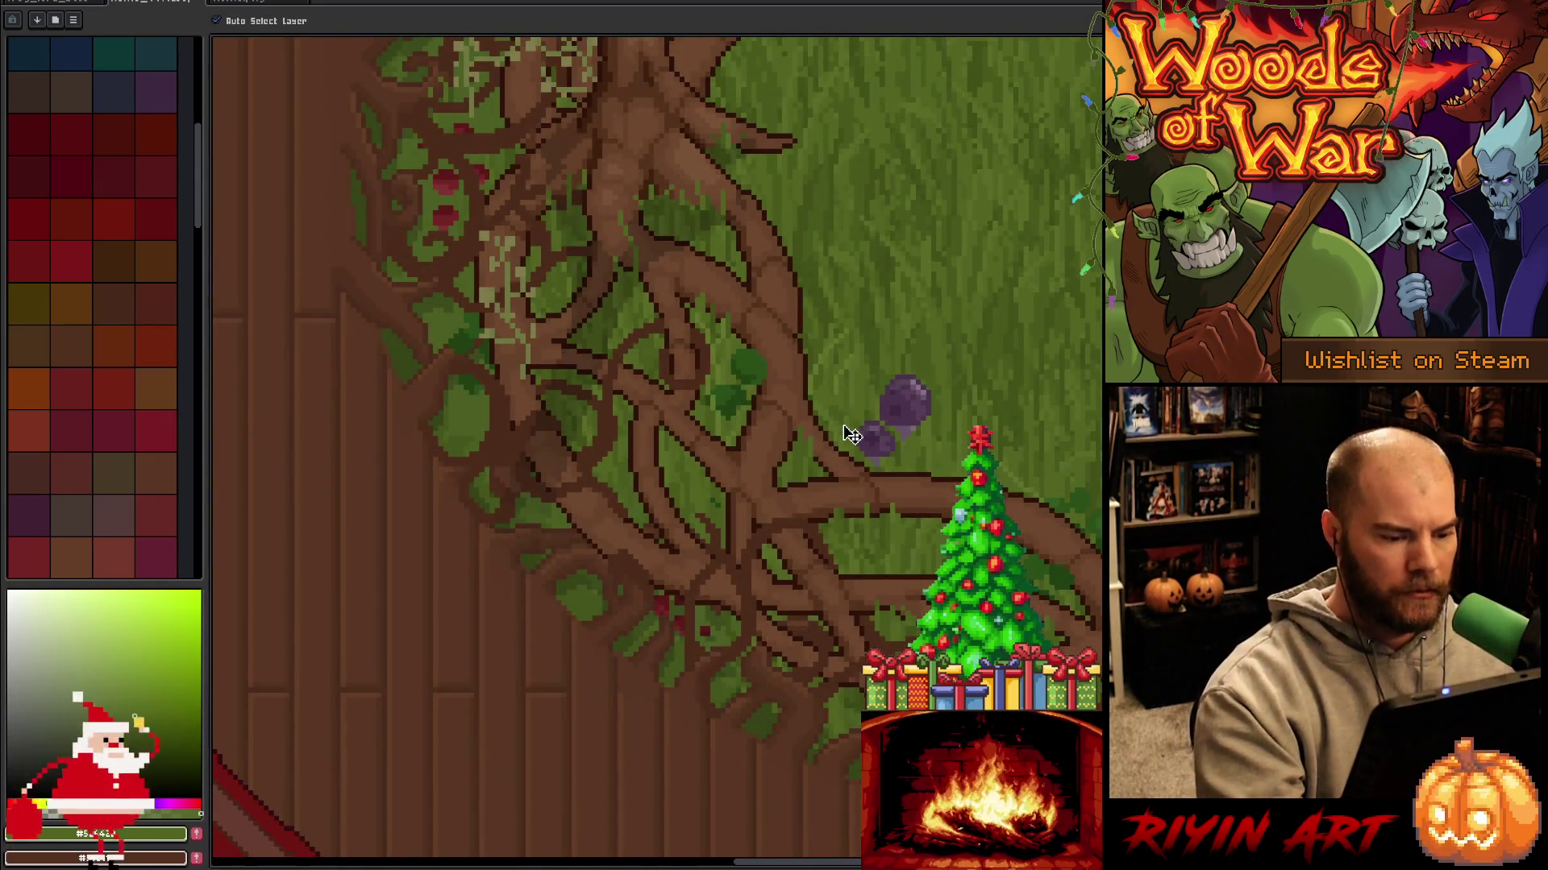
On the 'dark root' layer, sample a root brown and paint darker shading onto the roots.
key(Tab)
scroll(758, 459, down, 3)
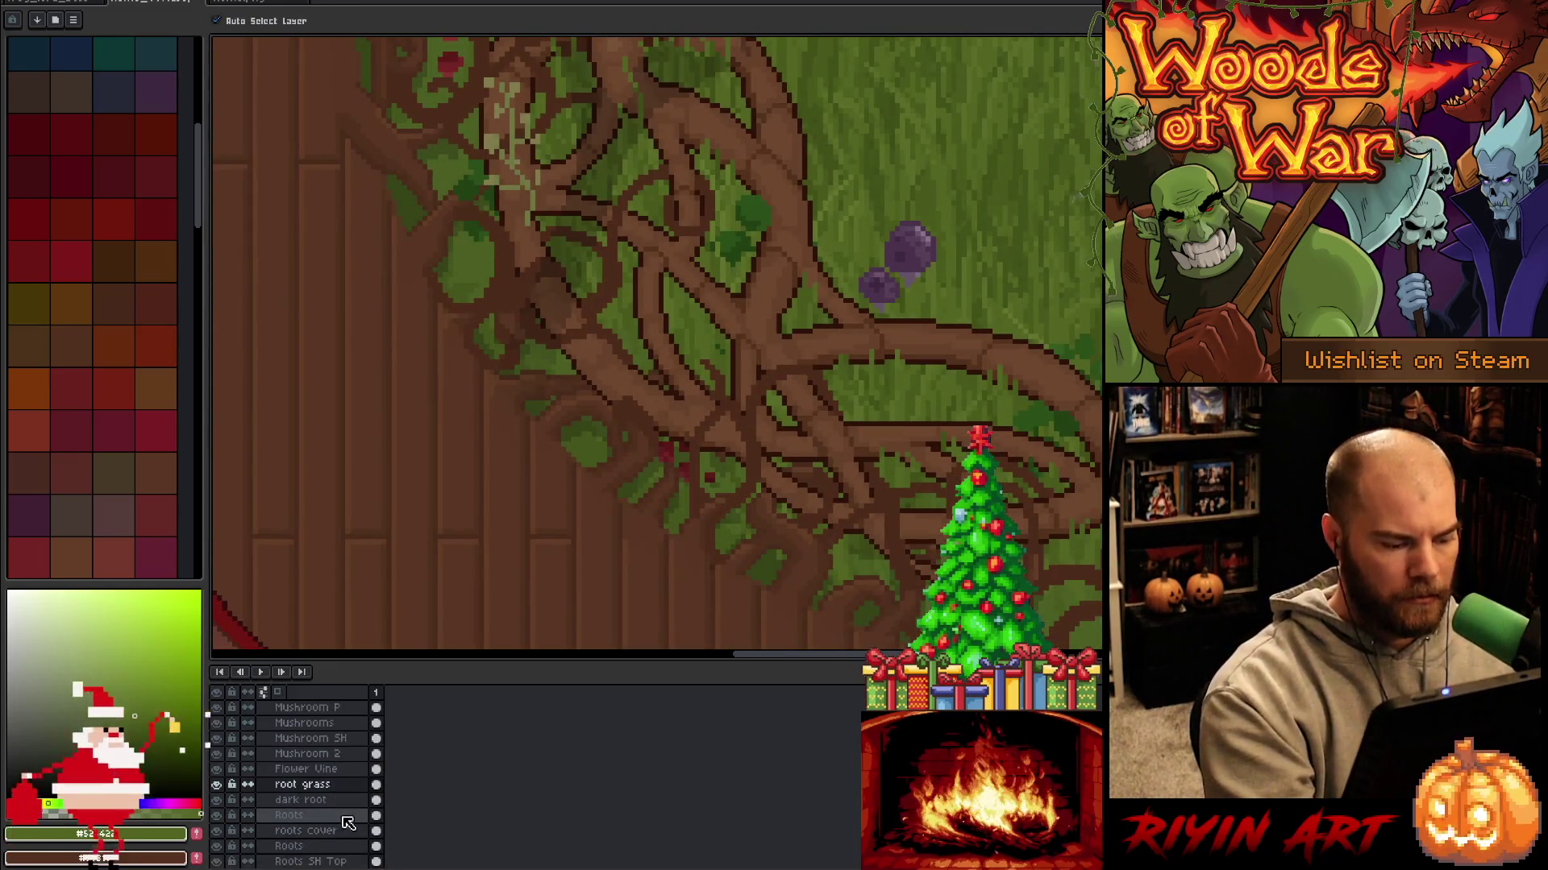
click(322, 799)
key(i)
click(659, 434)
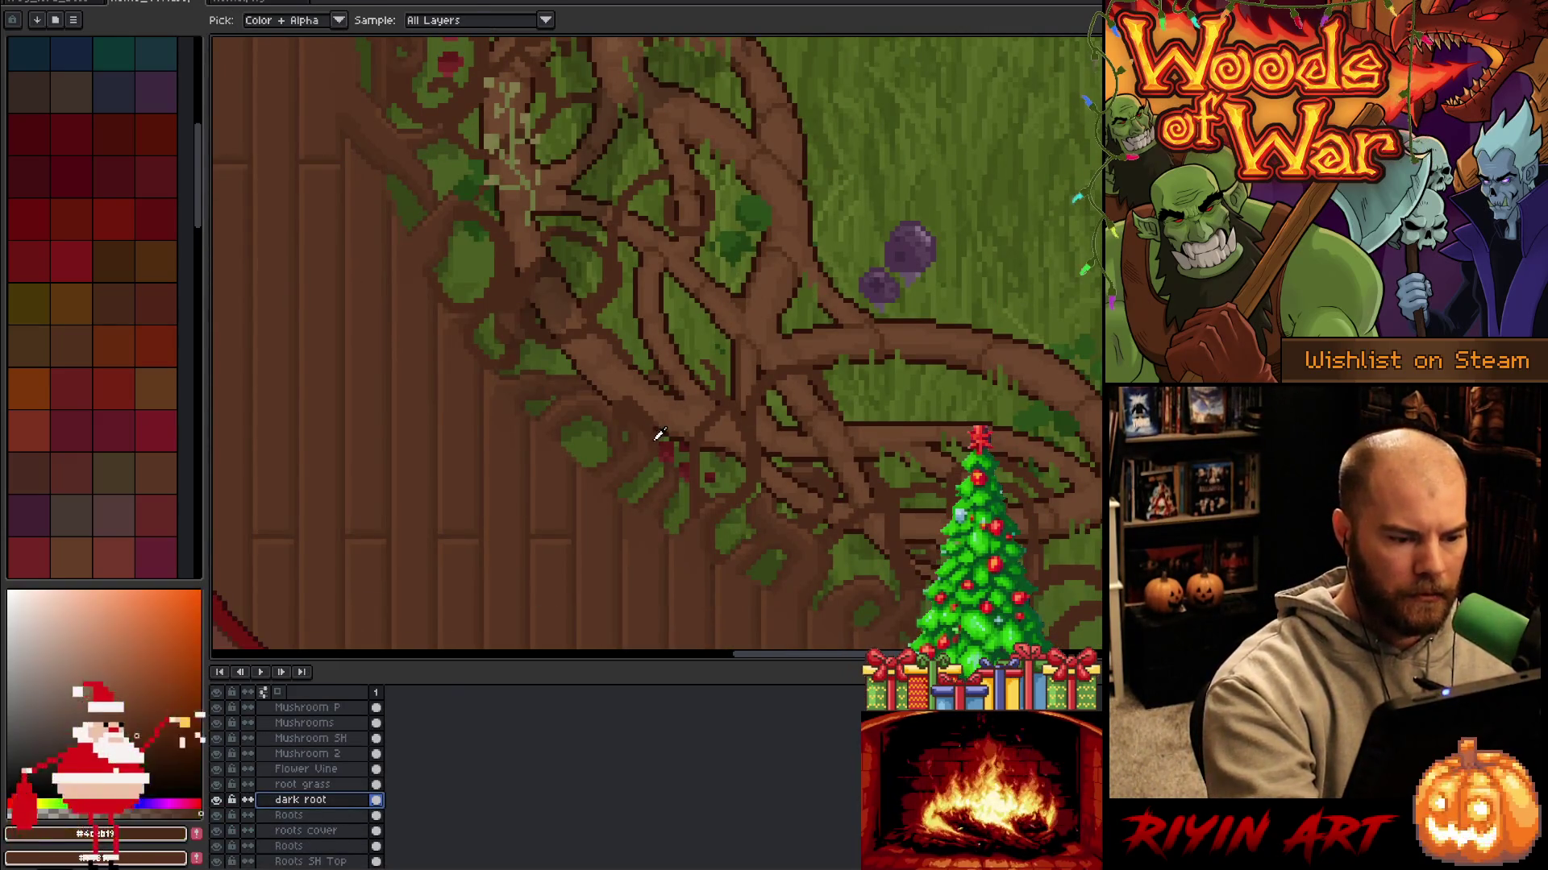
key(b)
alt+click(562, 435)
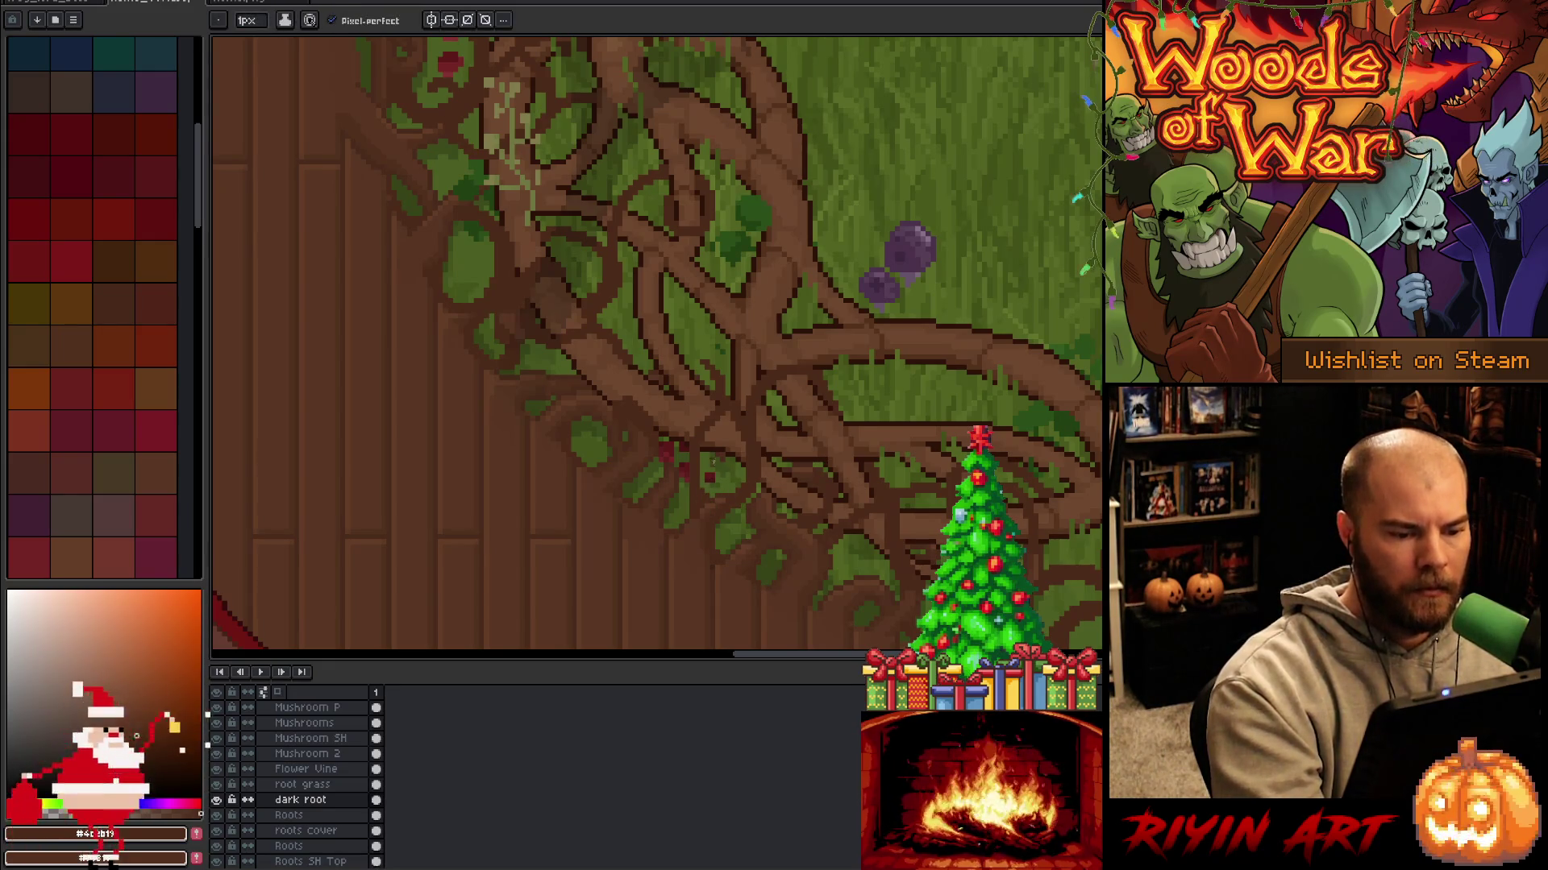
Select the 'root grass' layer and sample leaf greens and the dark root brown from the ring.
drag(712, 461, 646, 543)
mouse_move(601, 436)
mouse_down()
mouse_move(636, 539)
mouse_move(602, 408)
mouse_up()
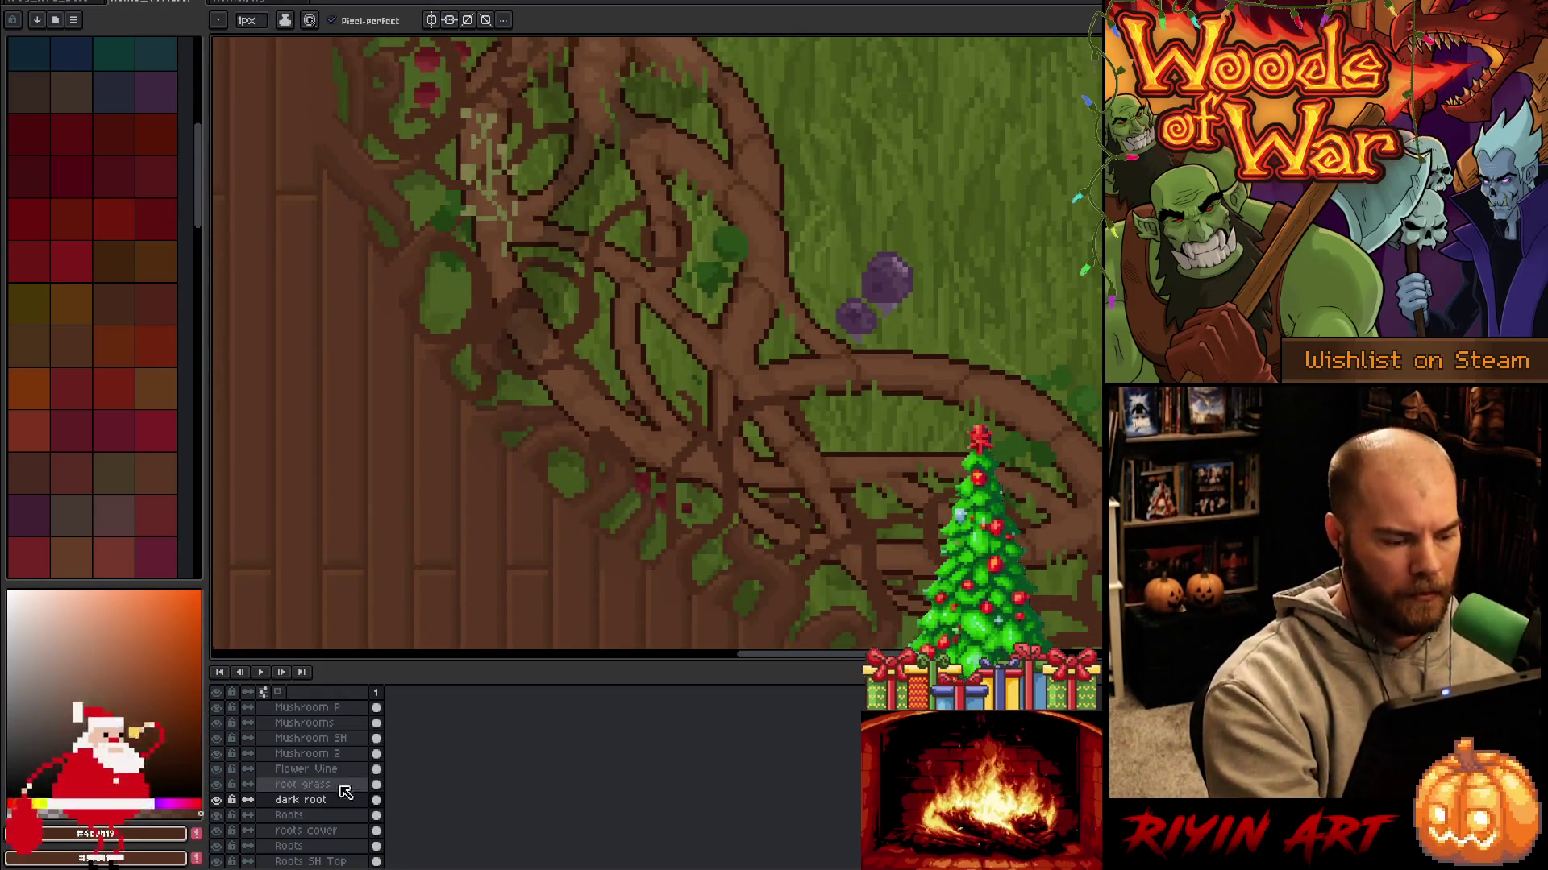
click(340, 785)
key(Tab)
key(alt)
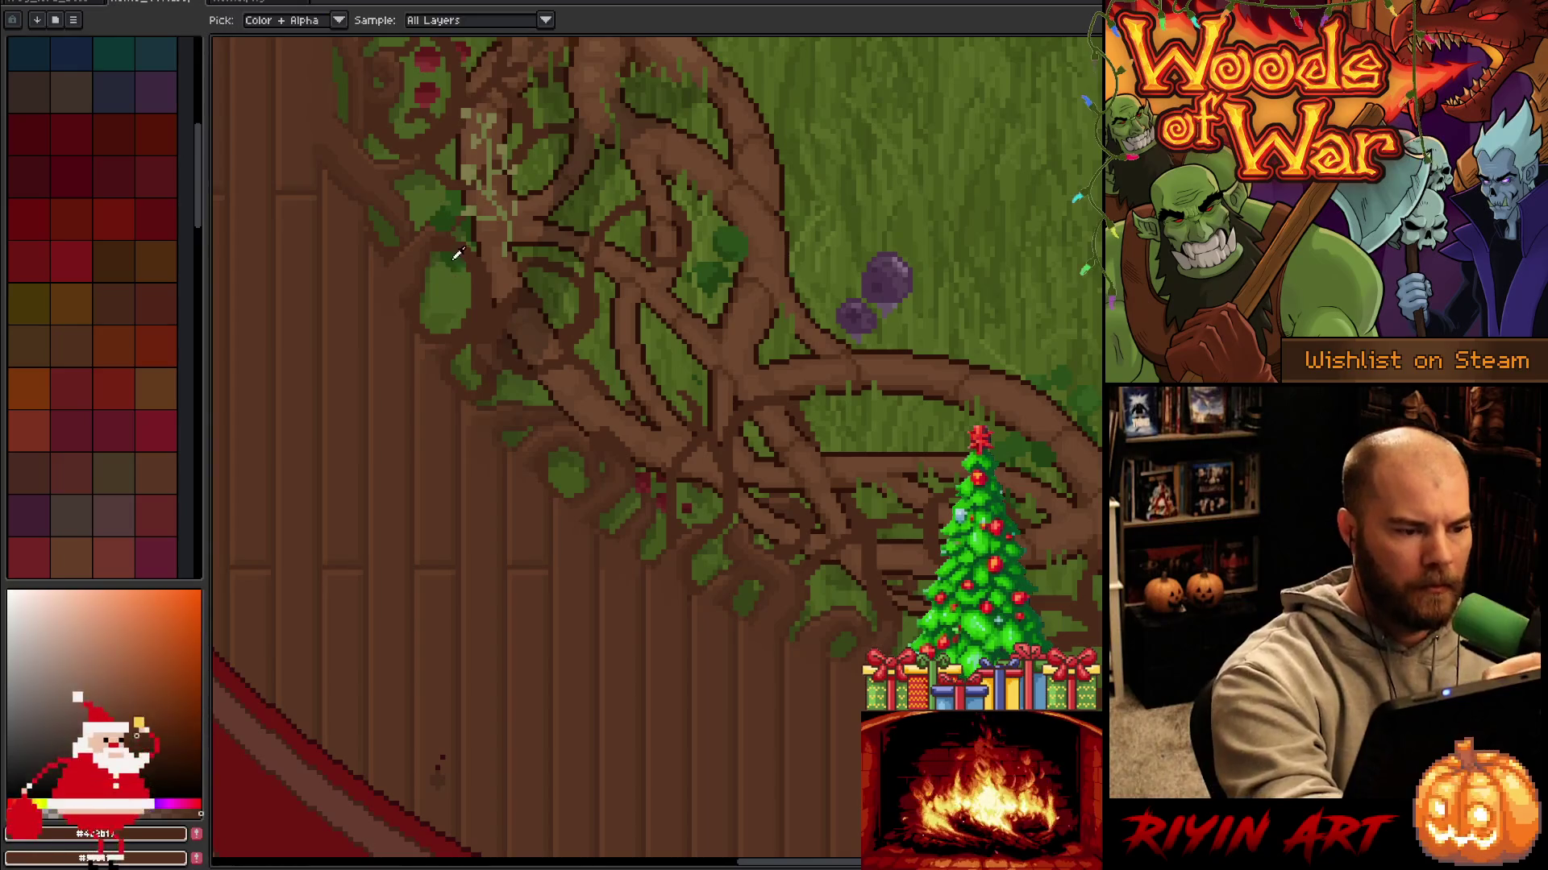
alt+click(454, 257)
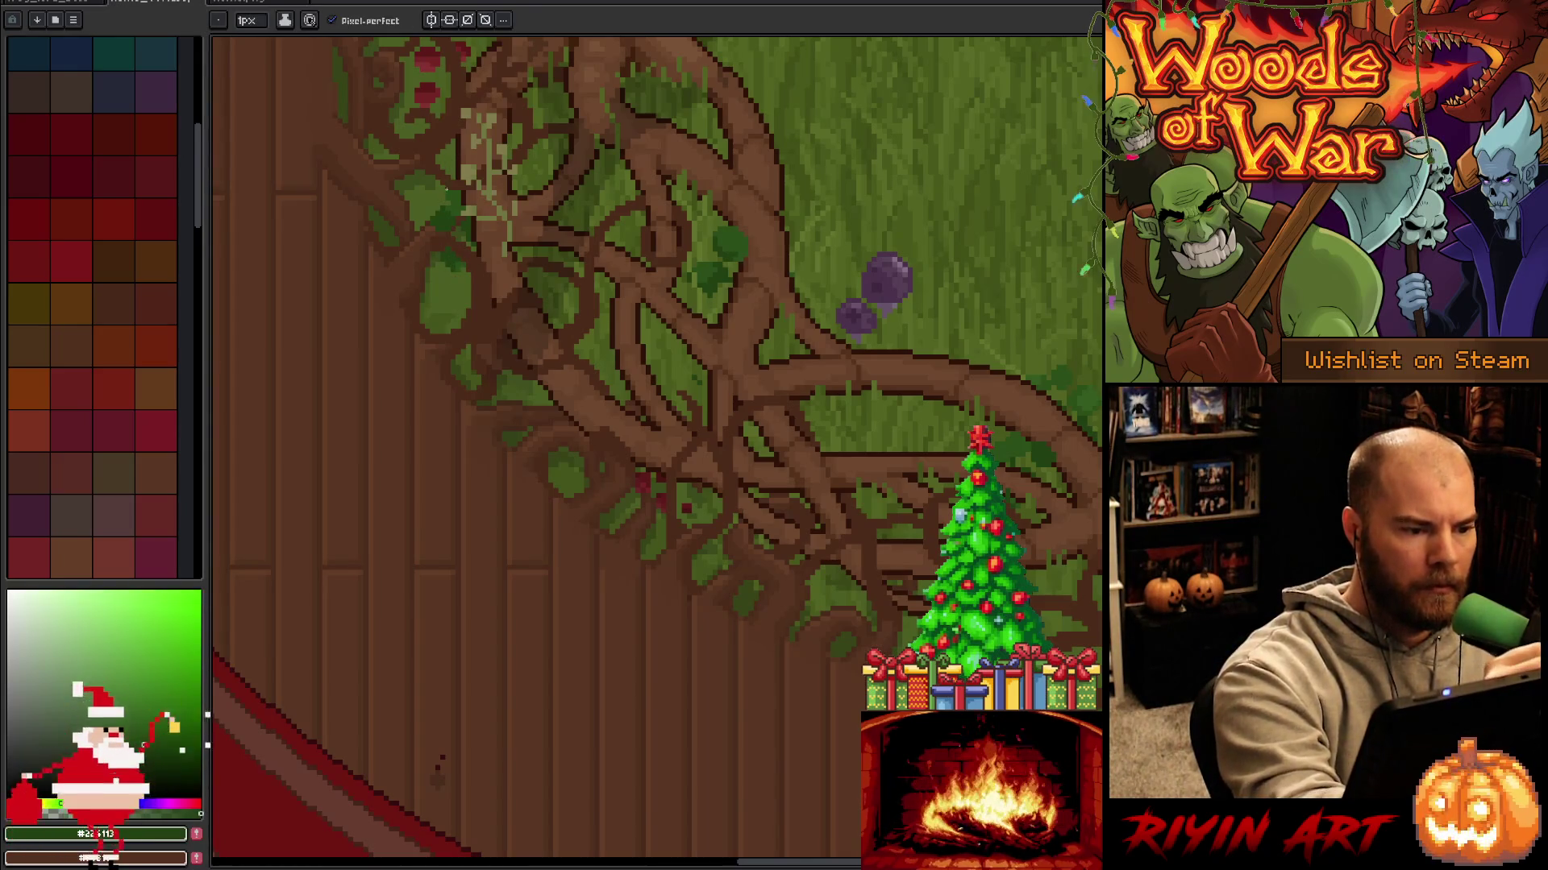
alt+click(446, 192)
key(alt)
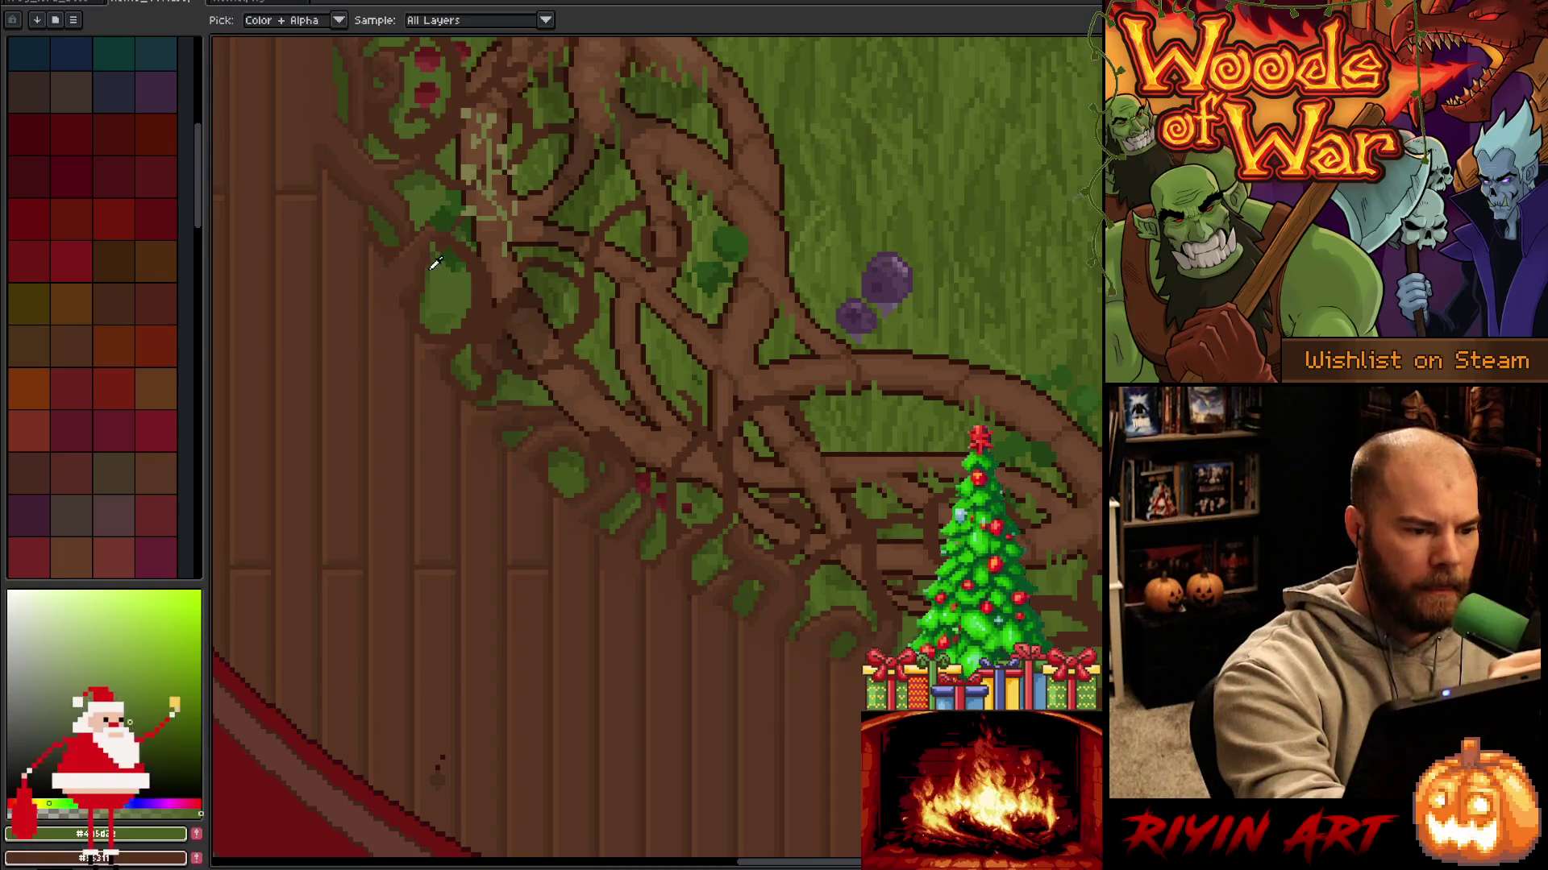
alt+click(422, 258)
alt+click(424, 262)
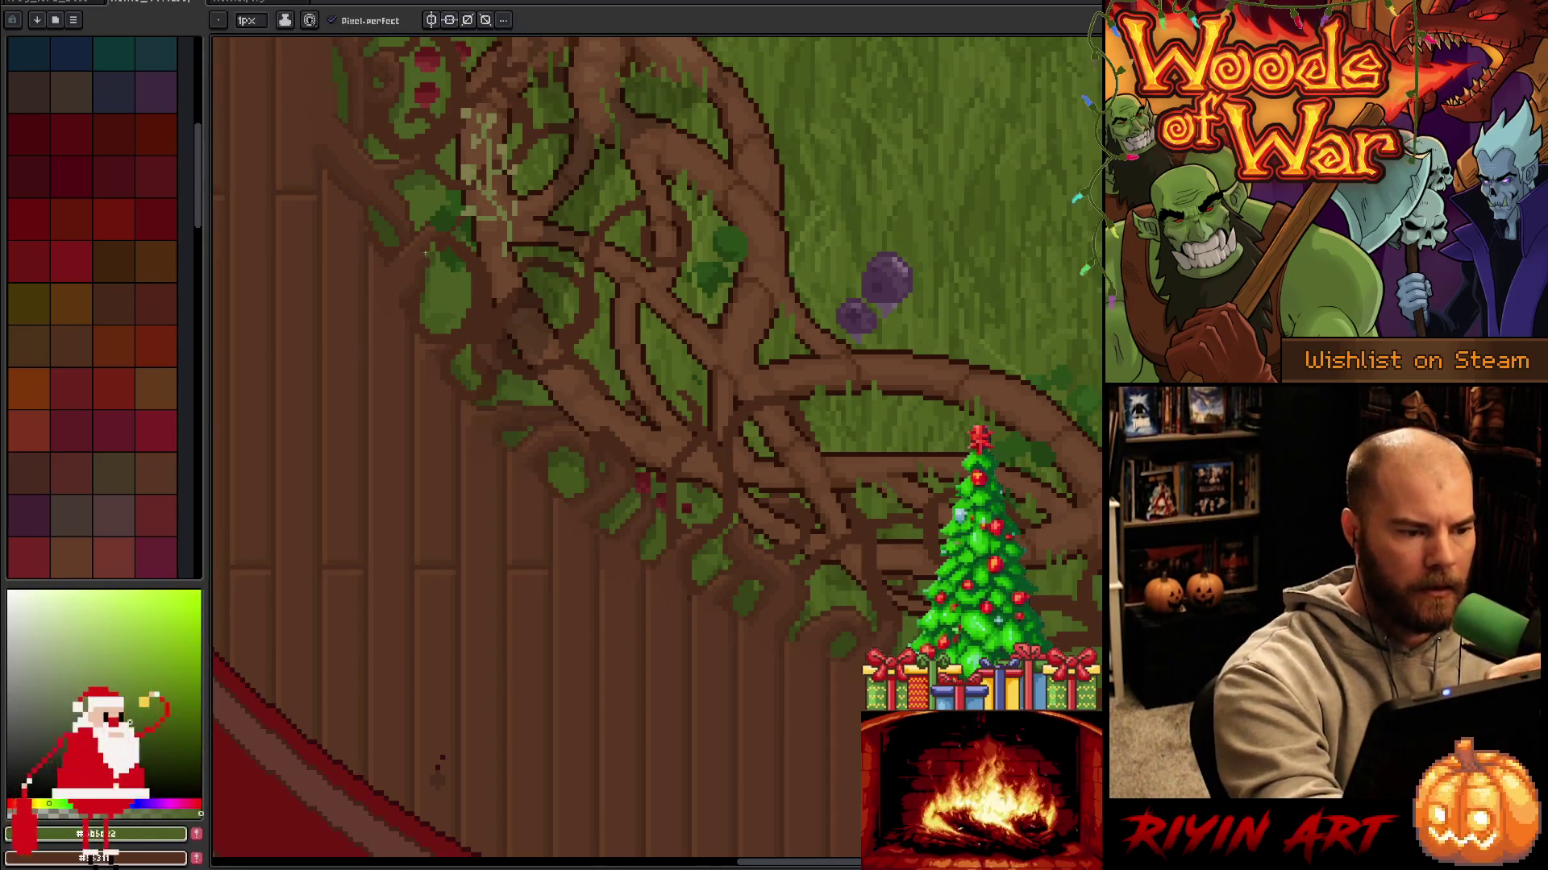
key(Tab)
key(Tab)
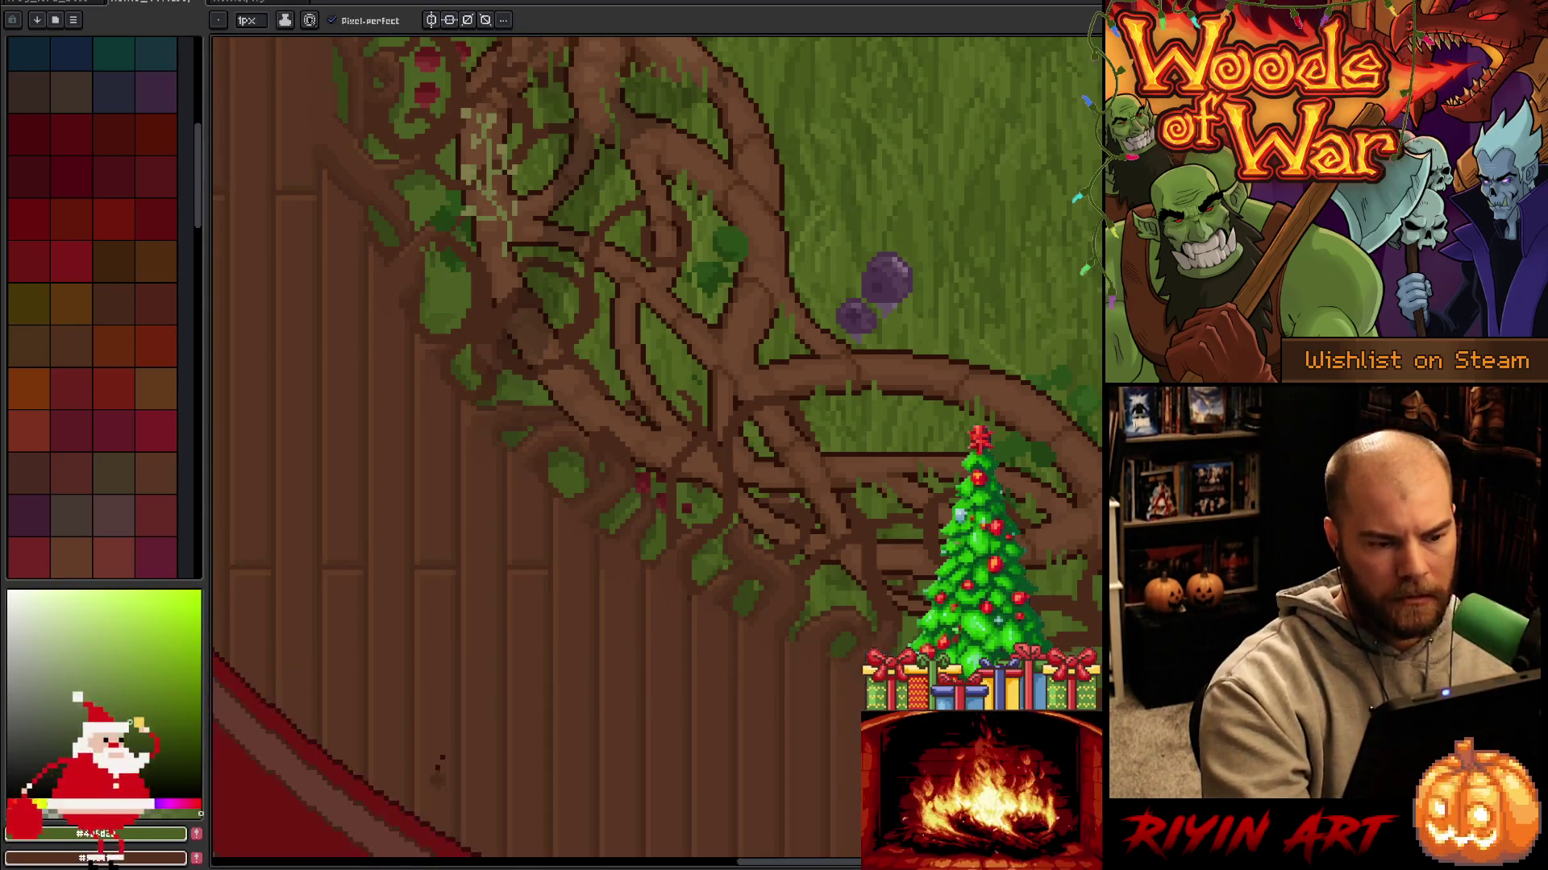
Sample darker, yellowish and olive greens from the vines, then pan toward the trunk's base.
alt+click(695, 376)
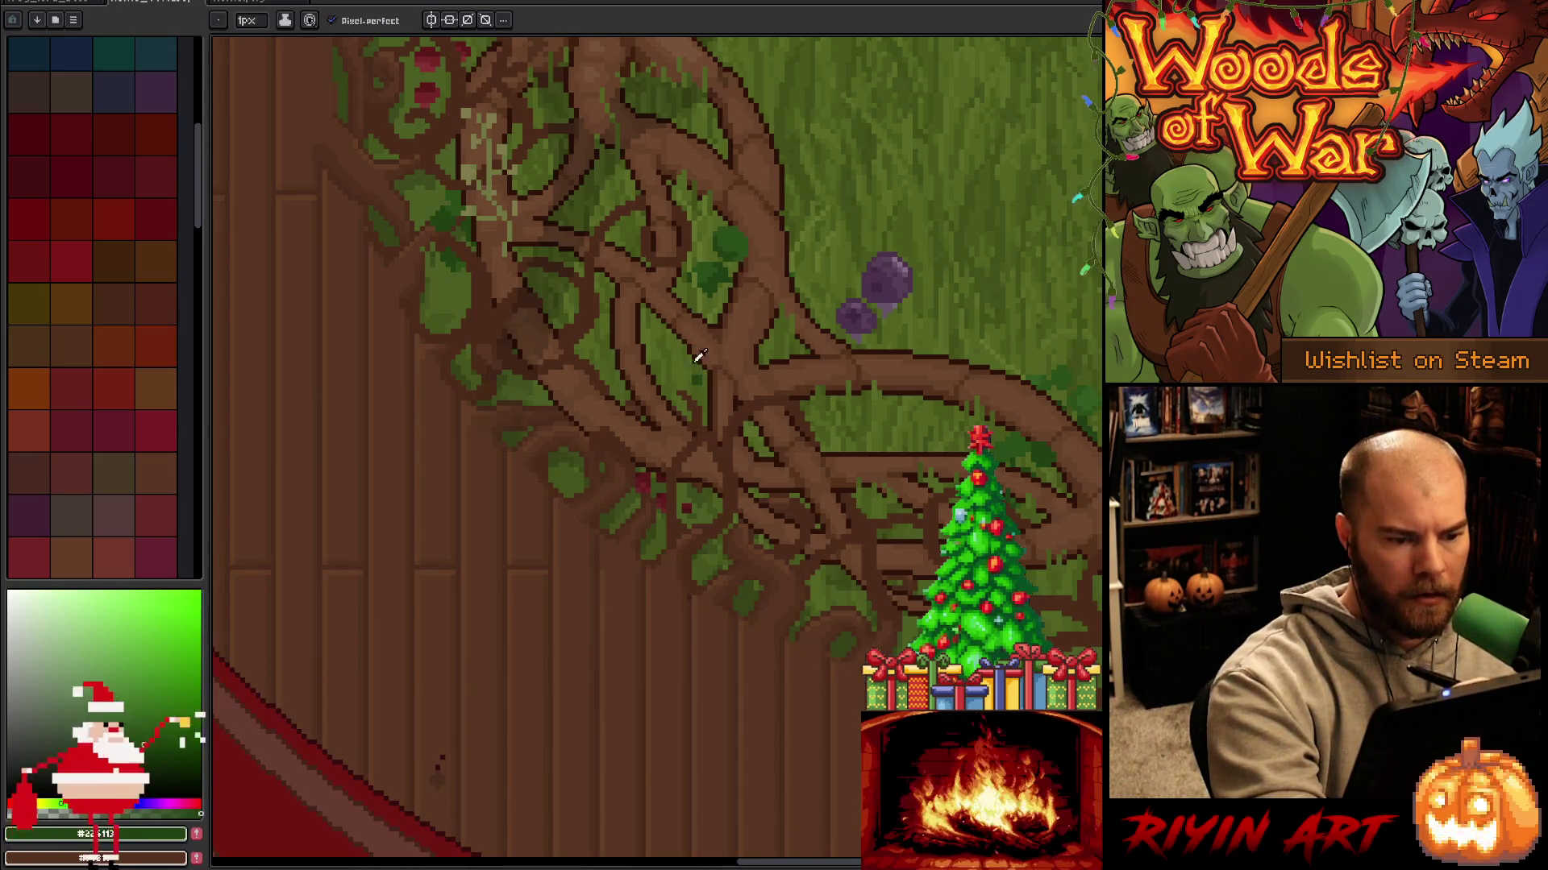
alt+click(680, 337)
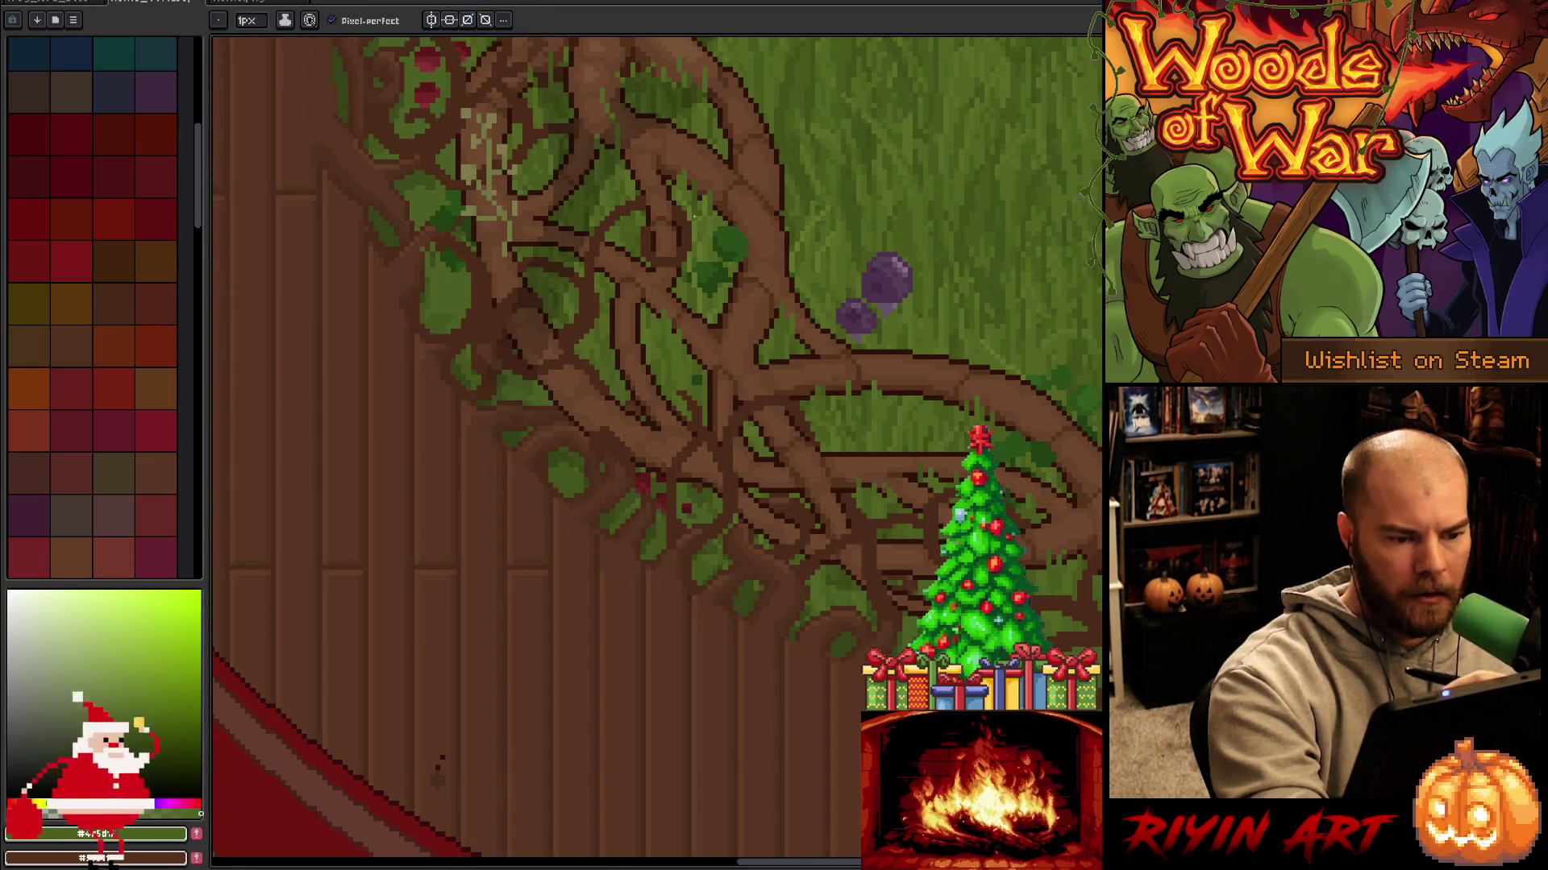
alt+click(600, 264)
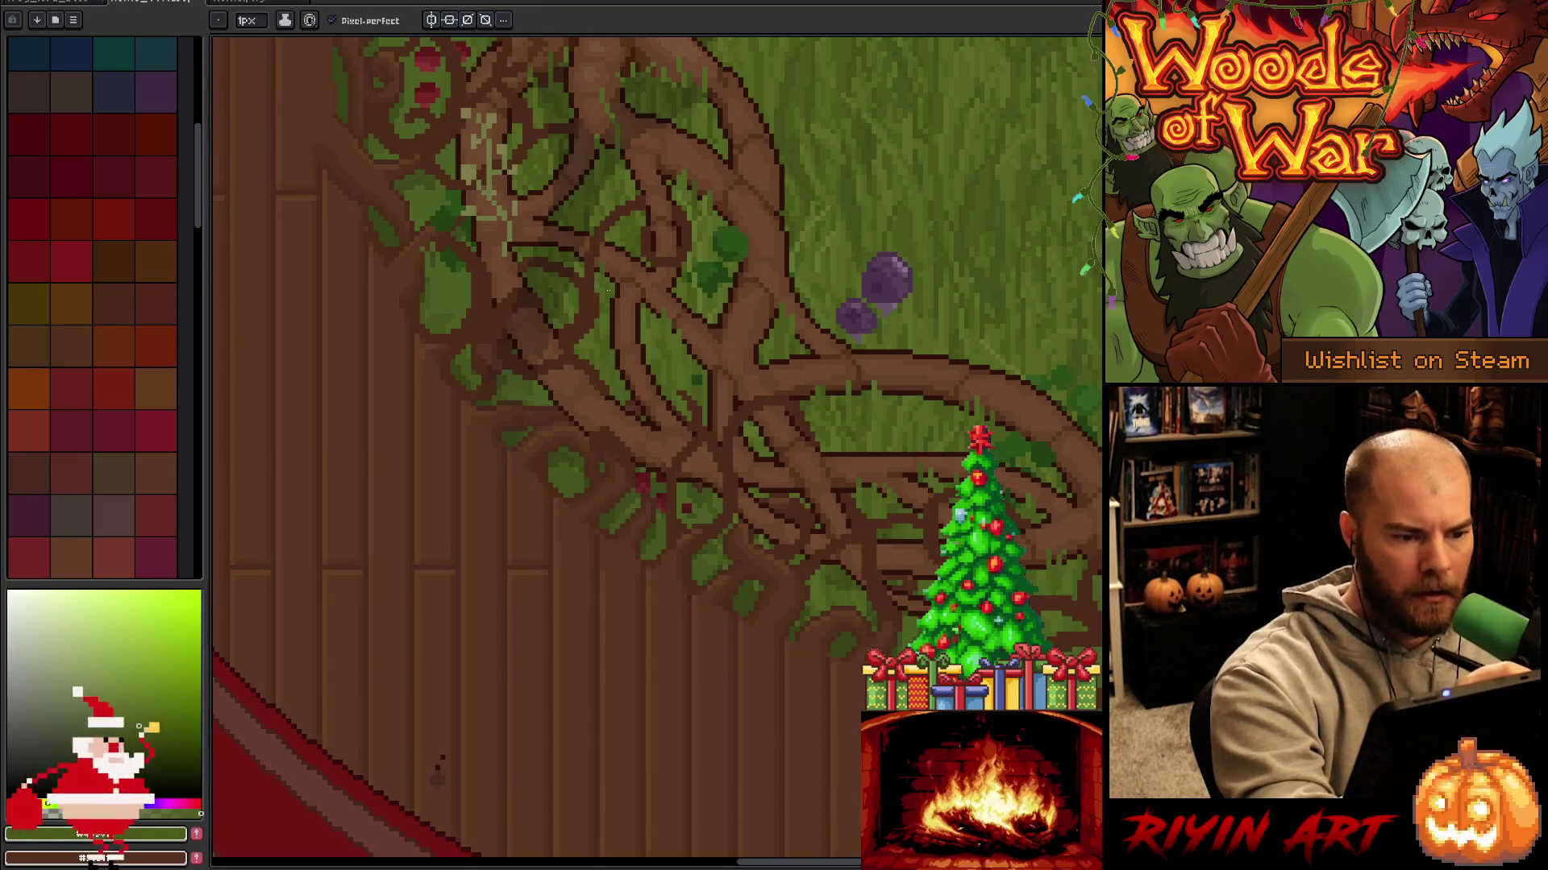
alt+click(549, 239)
alt+click(533, 244)
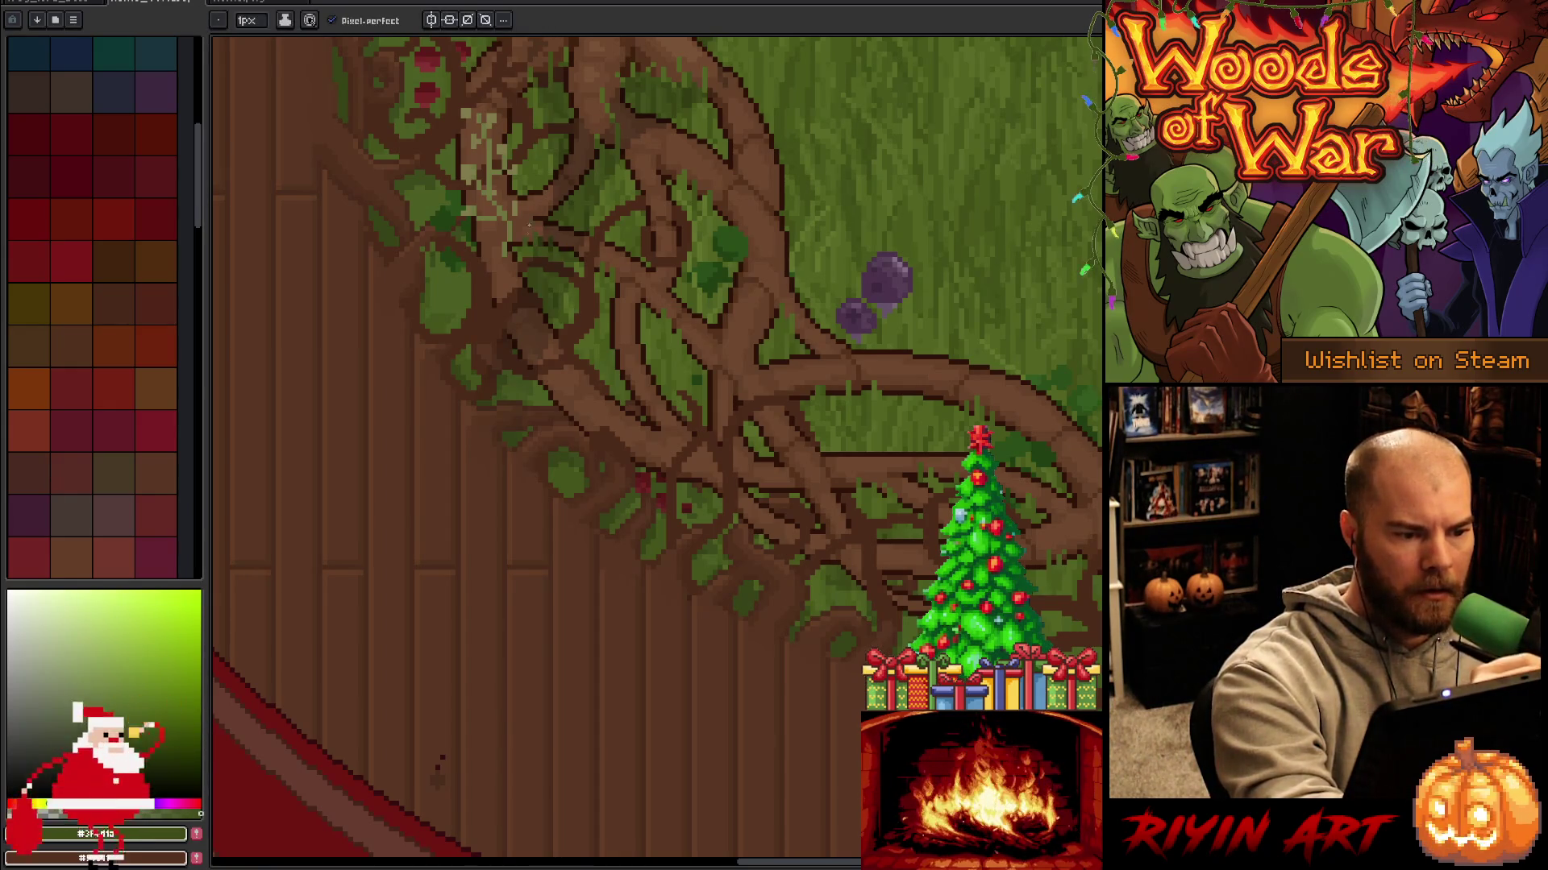
alt+click(553, 126)
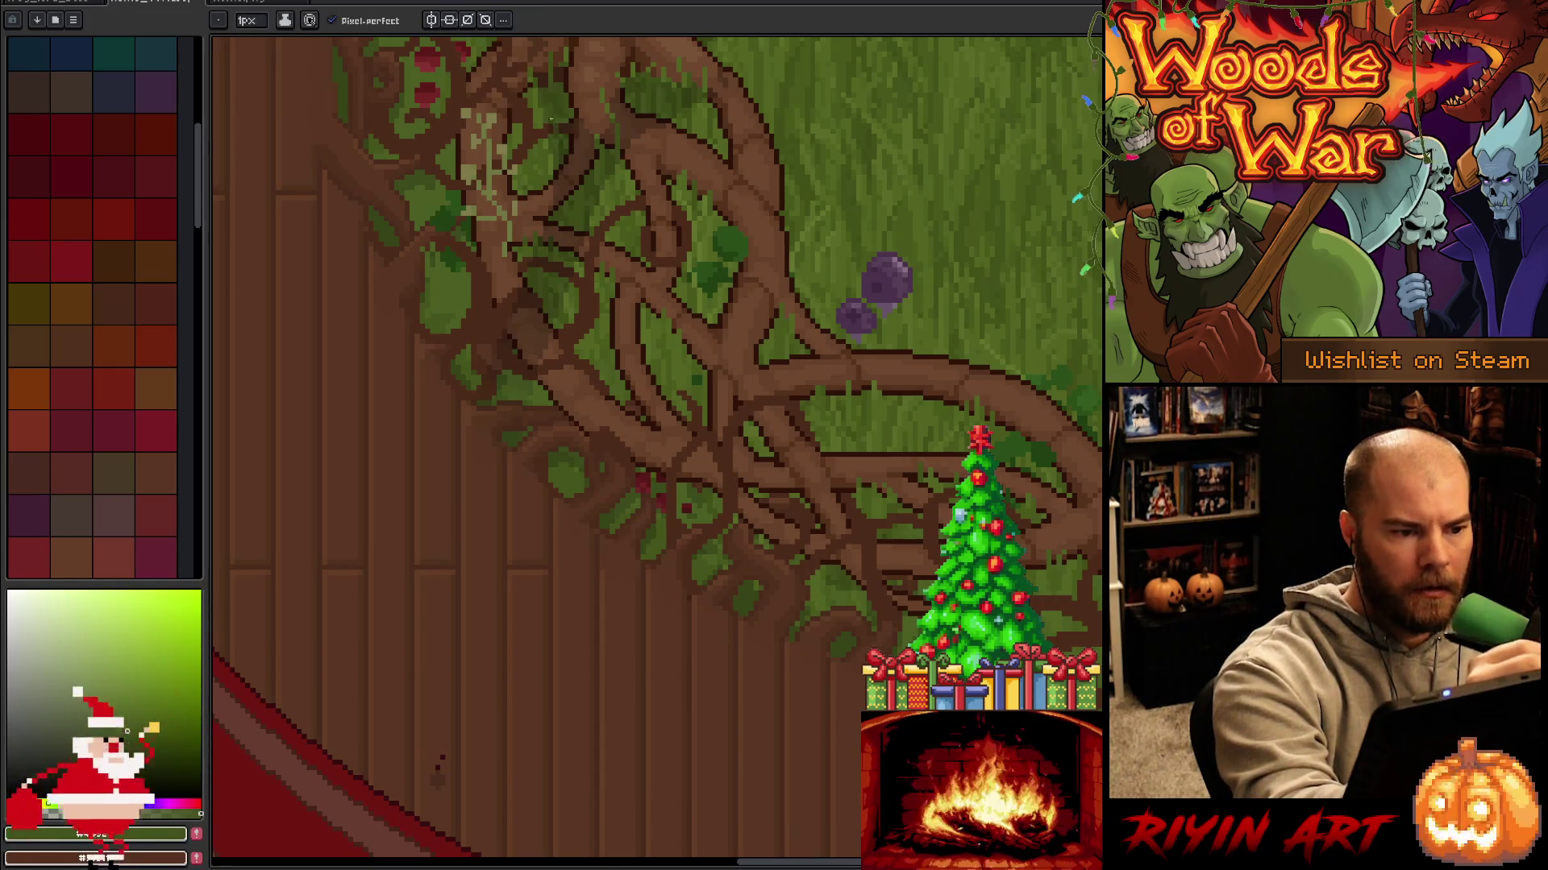
alt+click(545, 129)
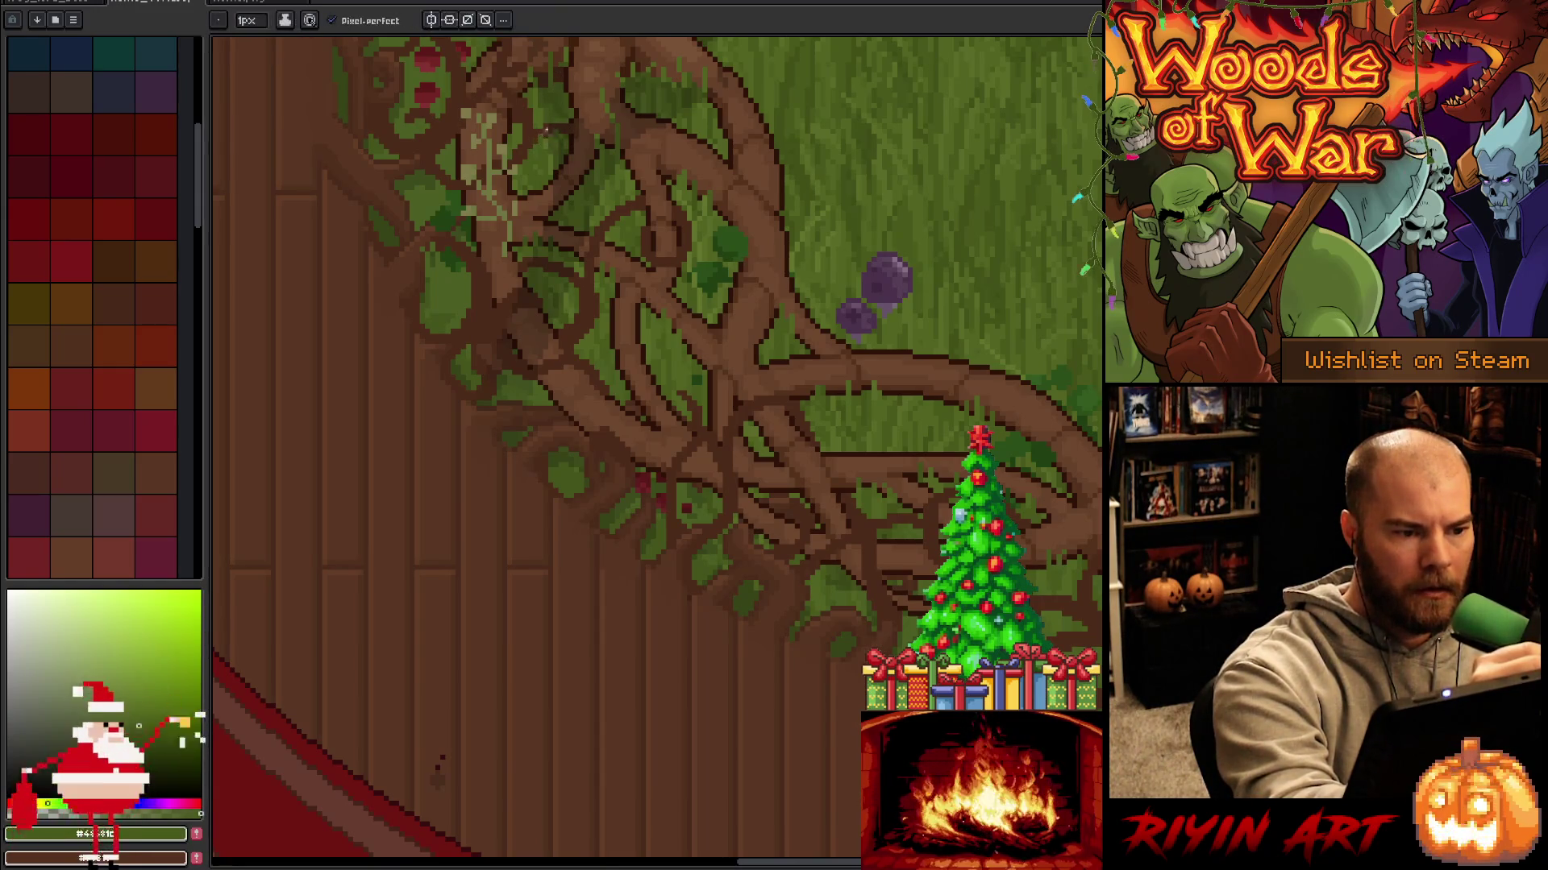
drag(622, 141, 881, 463)
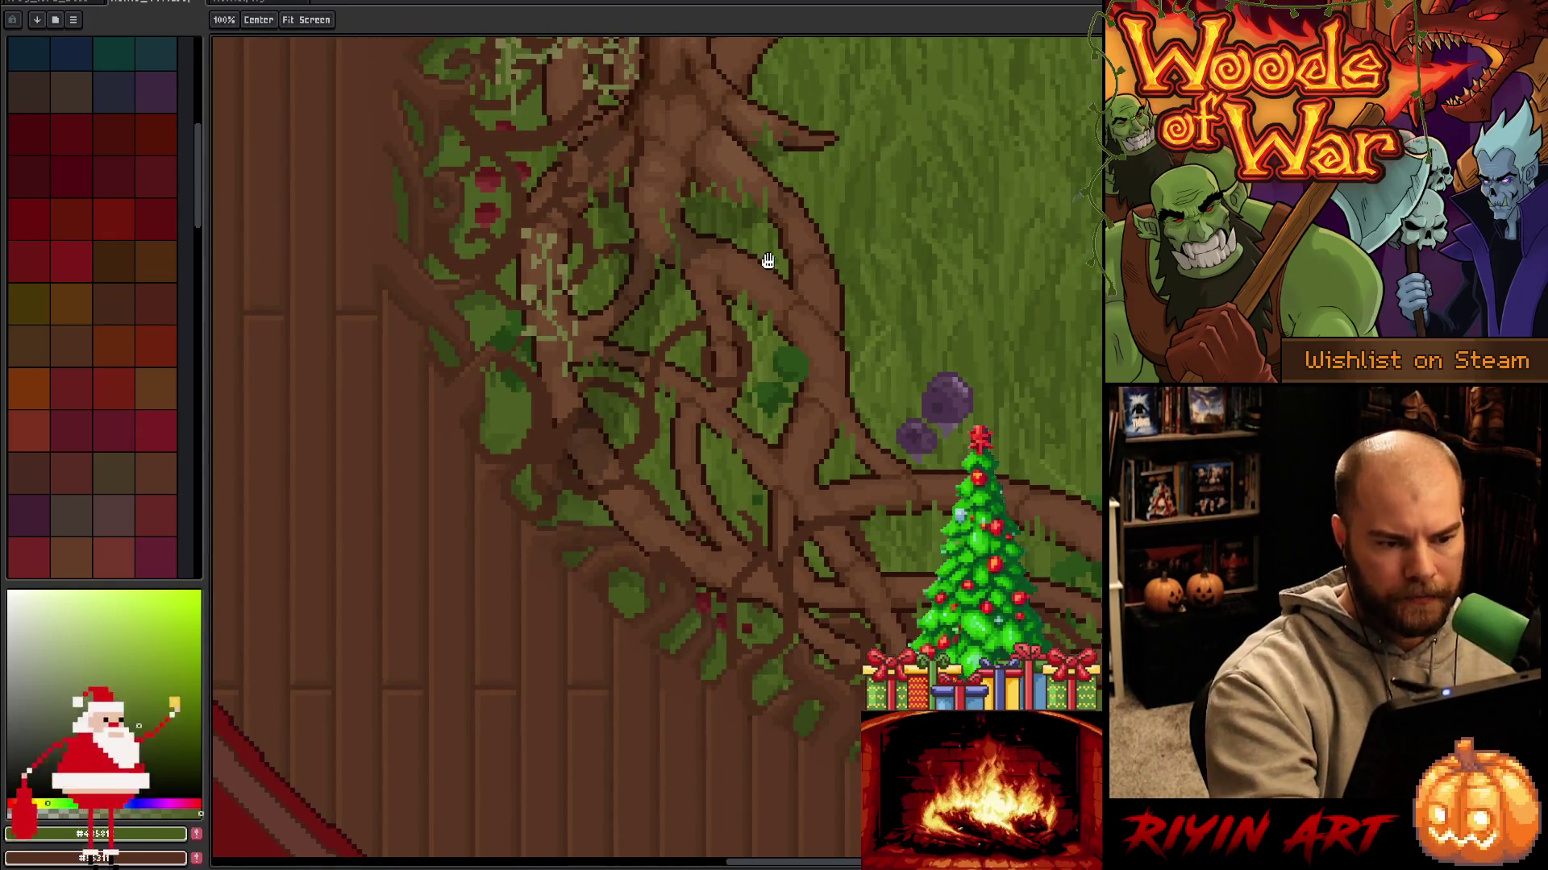
Bring the roots below the trunk into view and pick several vine and leaf greens near the red berries.
drag(767, 255, 825, 354)
alt+click(652, 355)
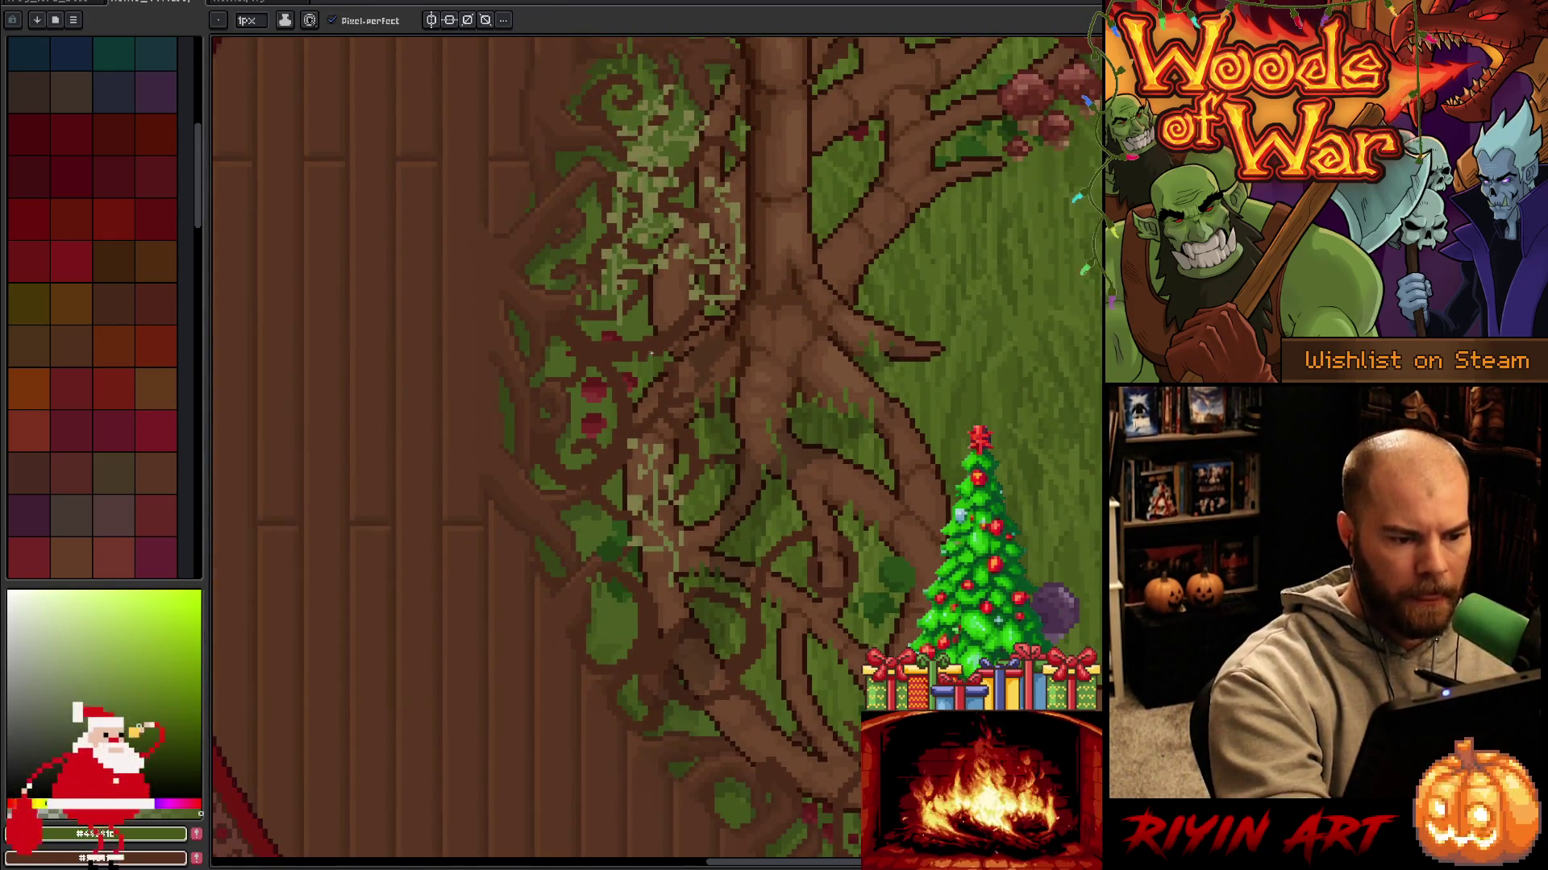
alt+click(601, 365)
alt+click(568, 340)
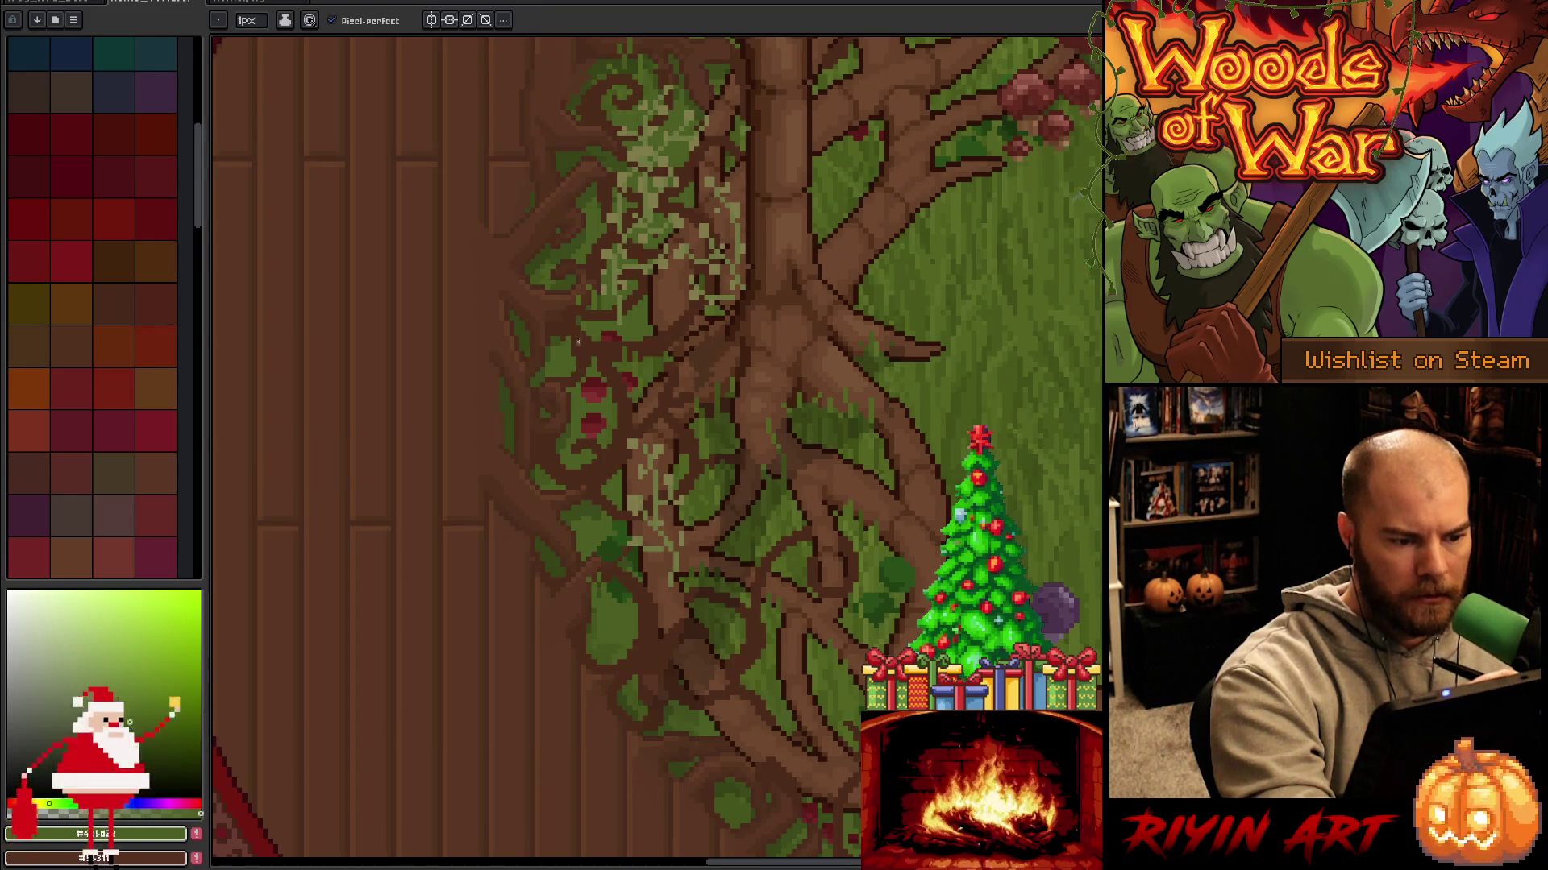
alt+click(545, 390)
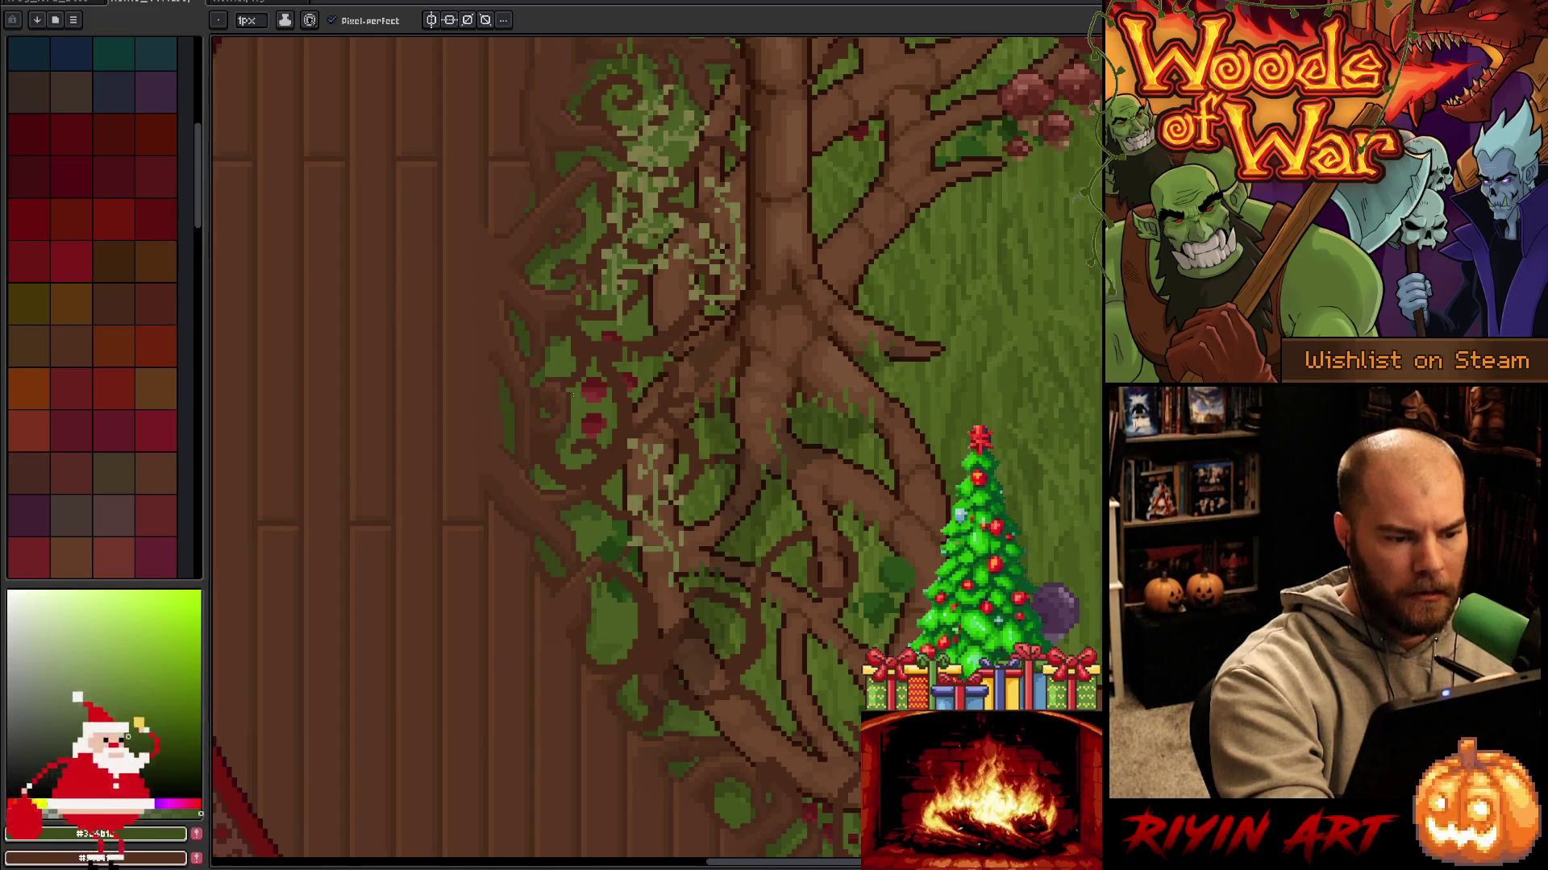
alt+click(547, 467)
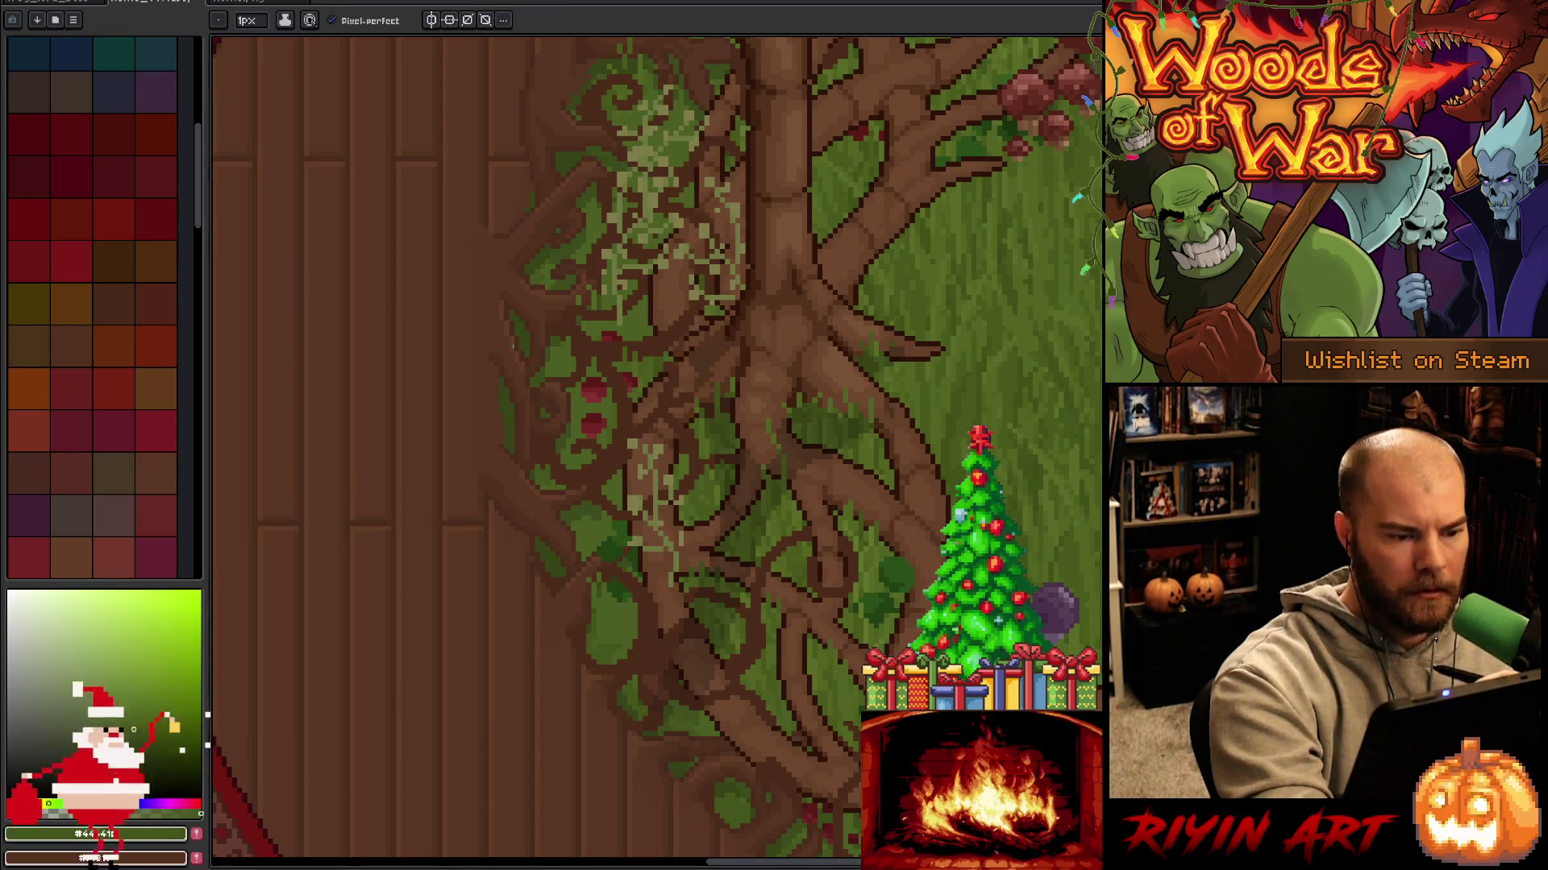
alt+click(511, 404)
alt+click(556, 328)
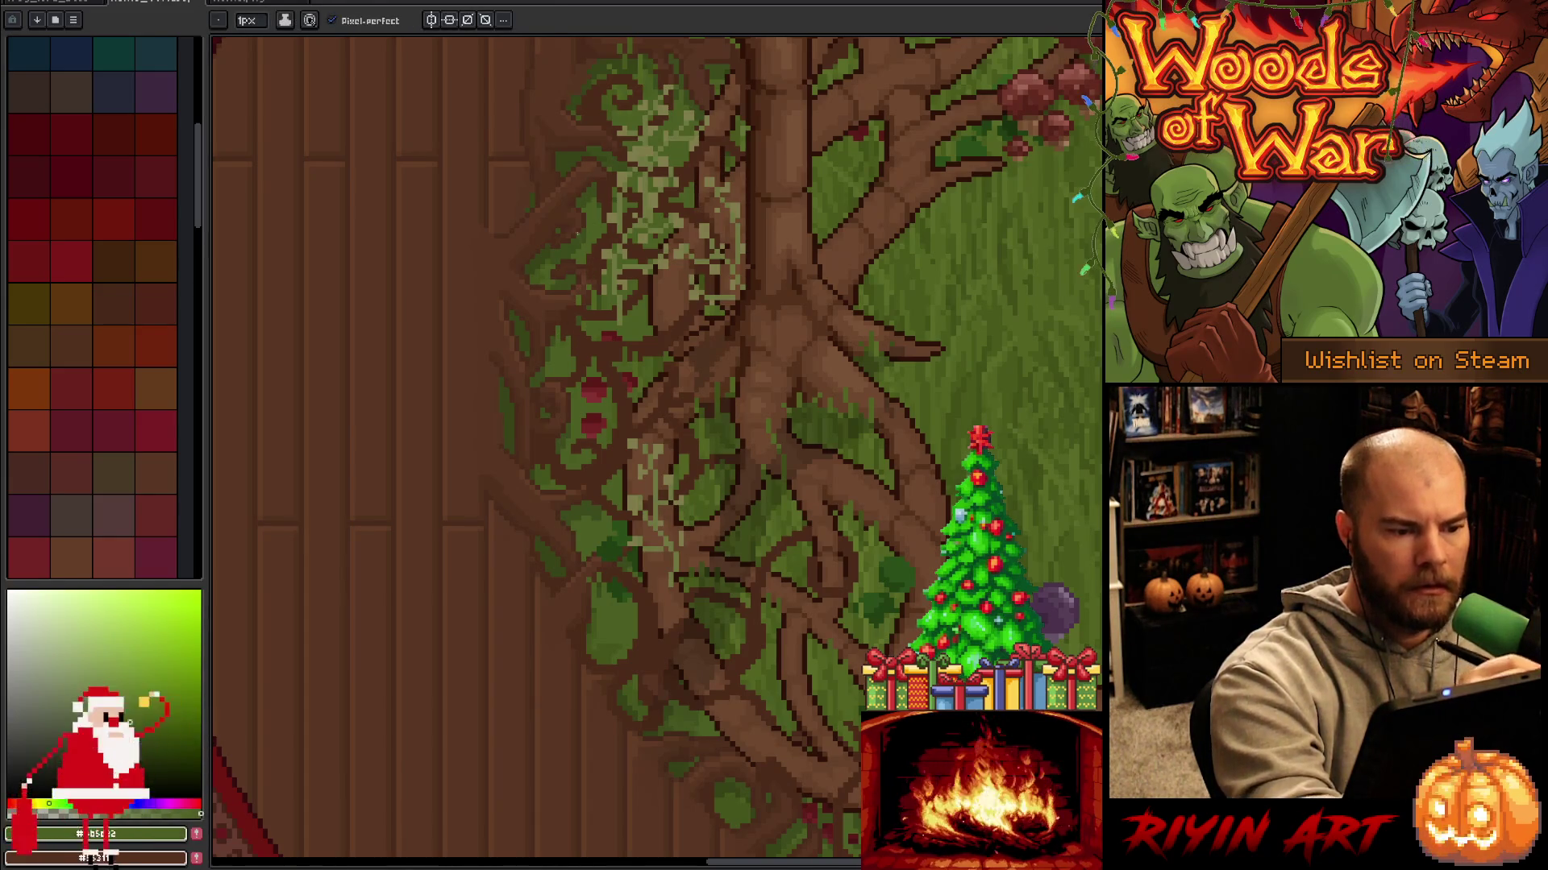
key(alt)
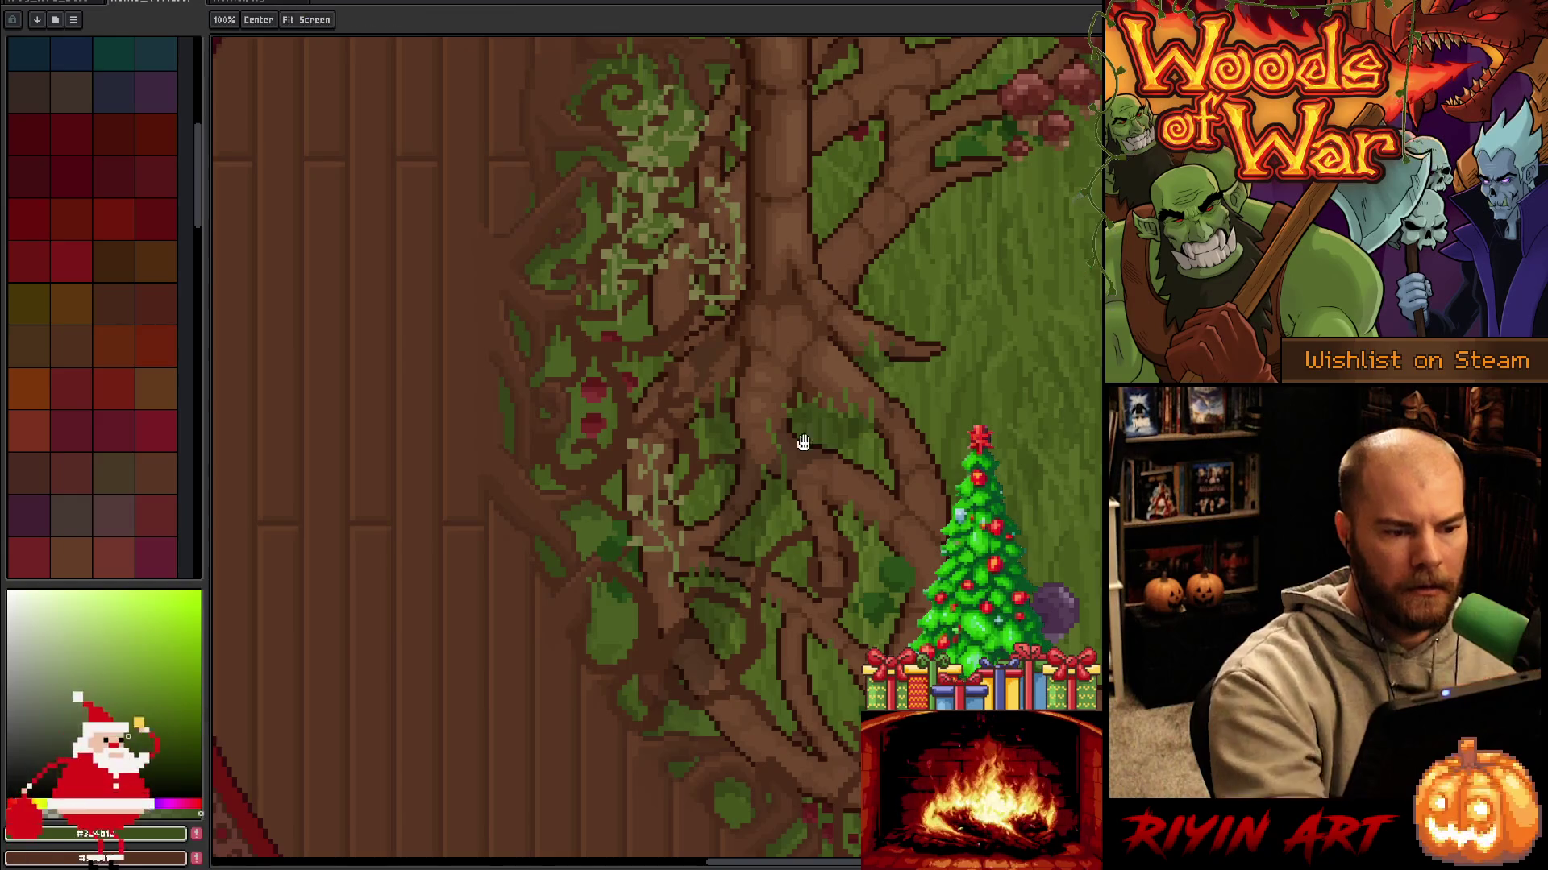
Pan up to the upper trunk and red mushrooms, sampling grass greens down to a darker shade.
drag(801, 443, 767, 622)
alt+click(795, 422)
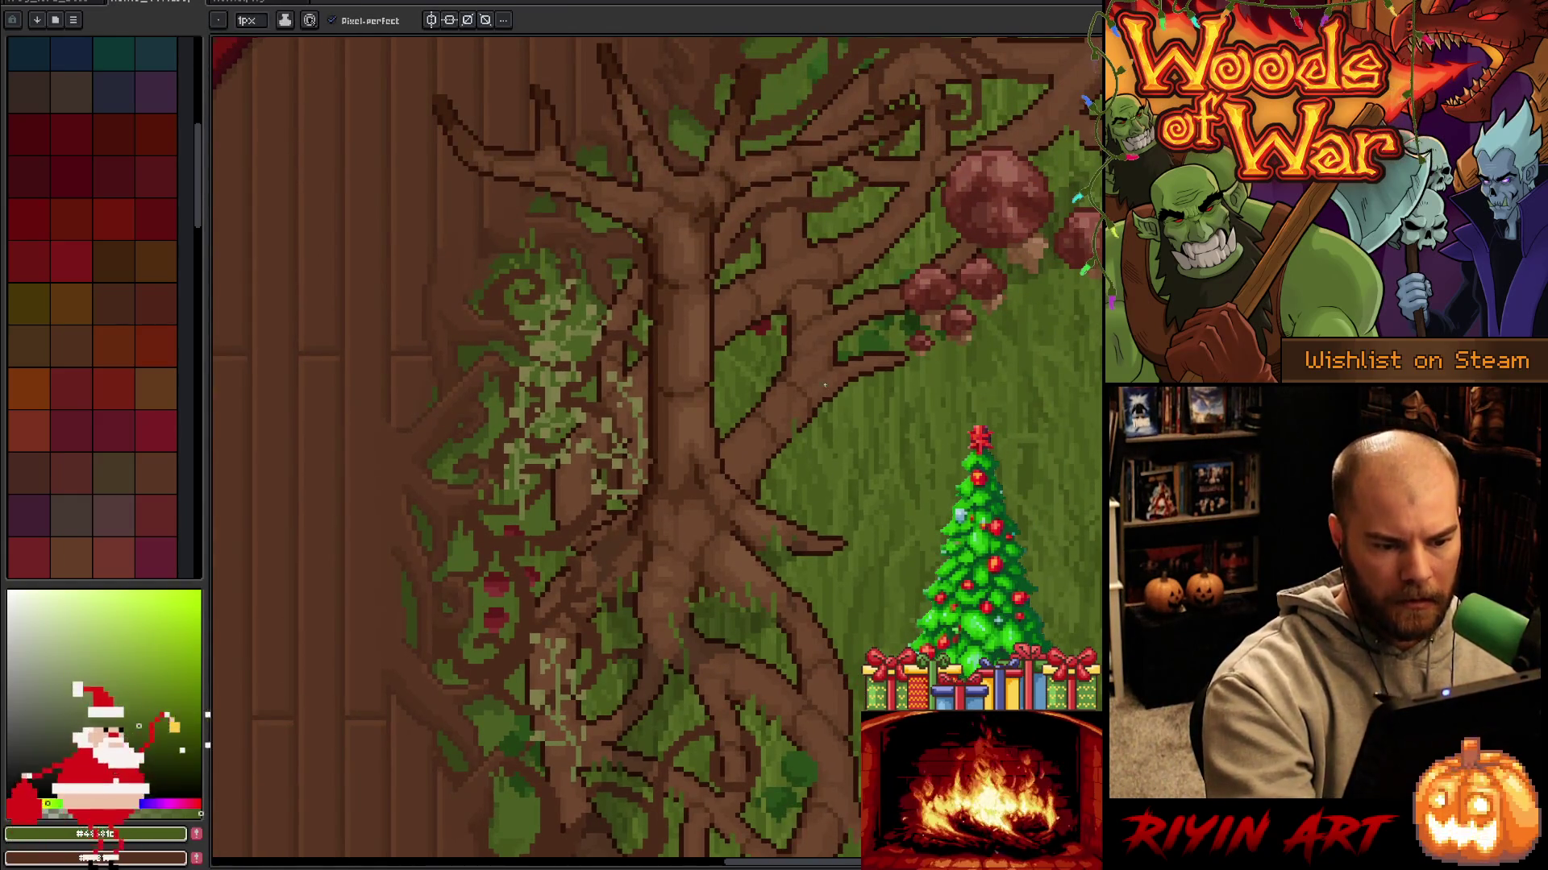
key(alt)
key(alt)
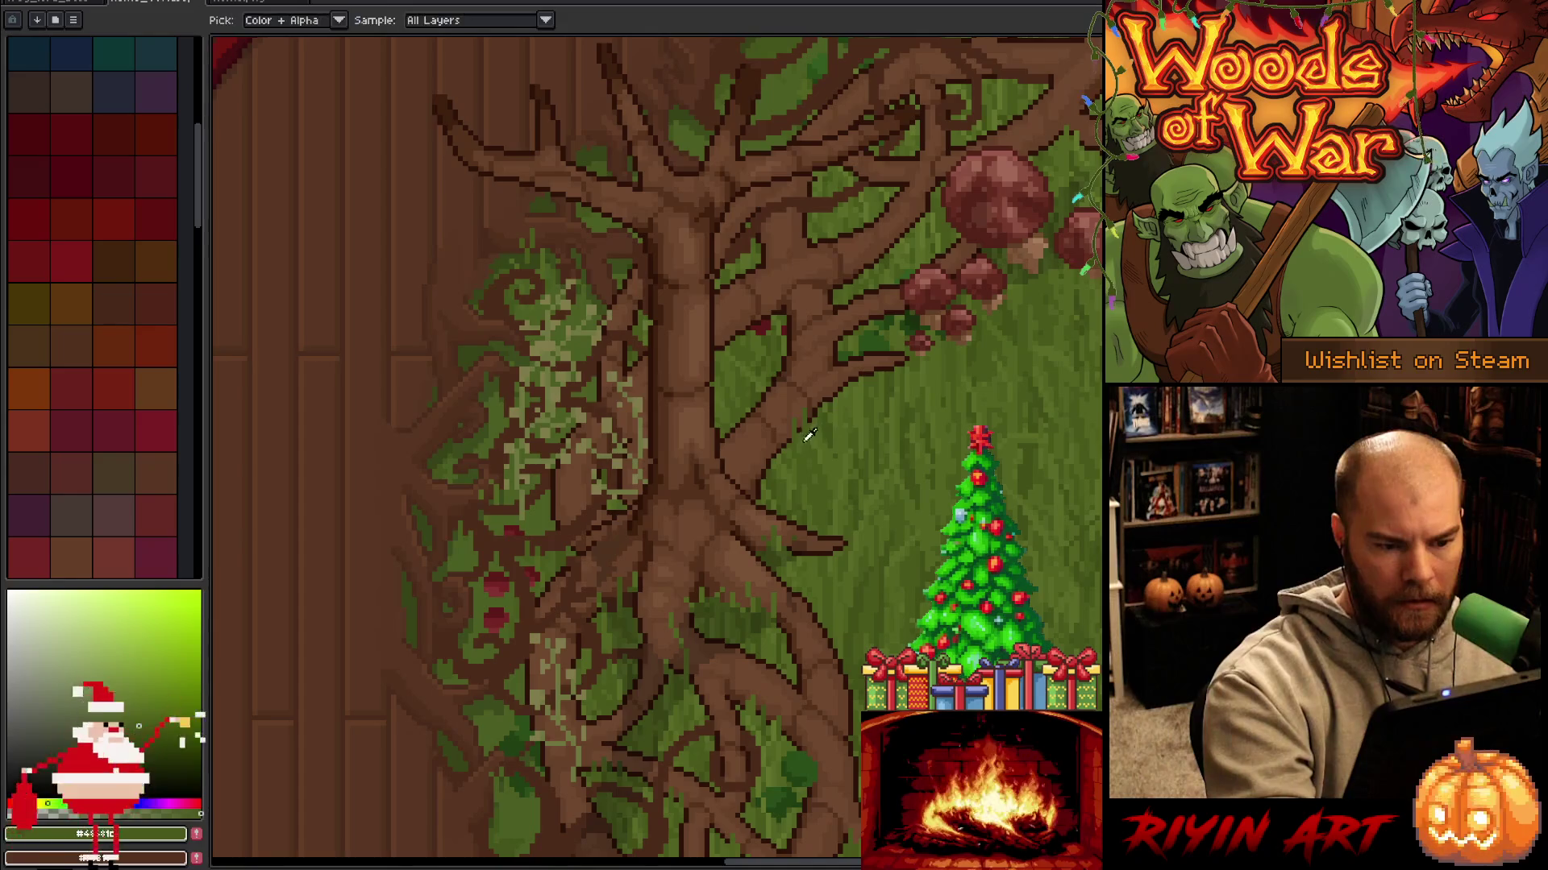
key(alt)
alt+click(856, 364)
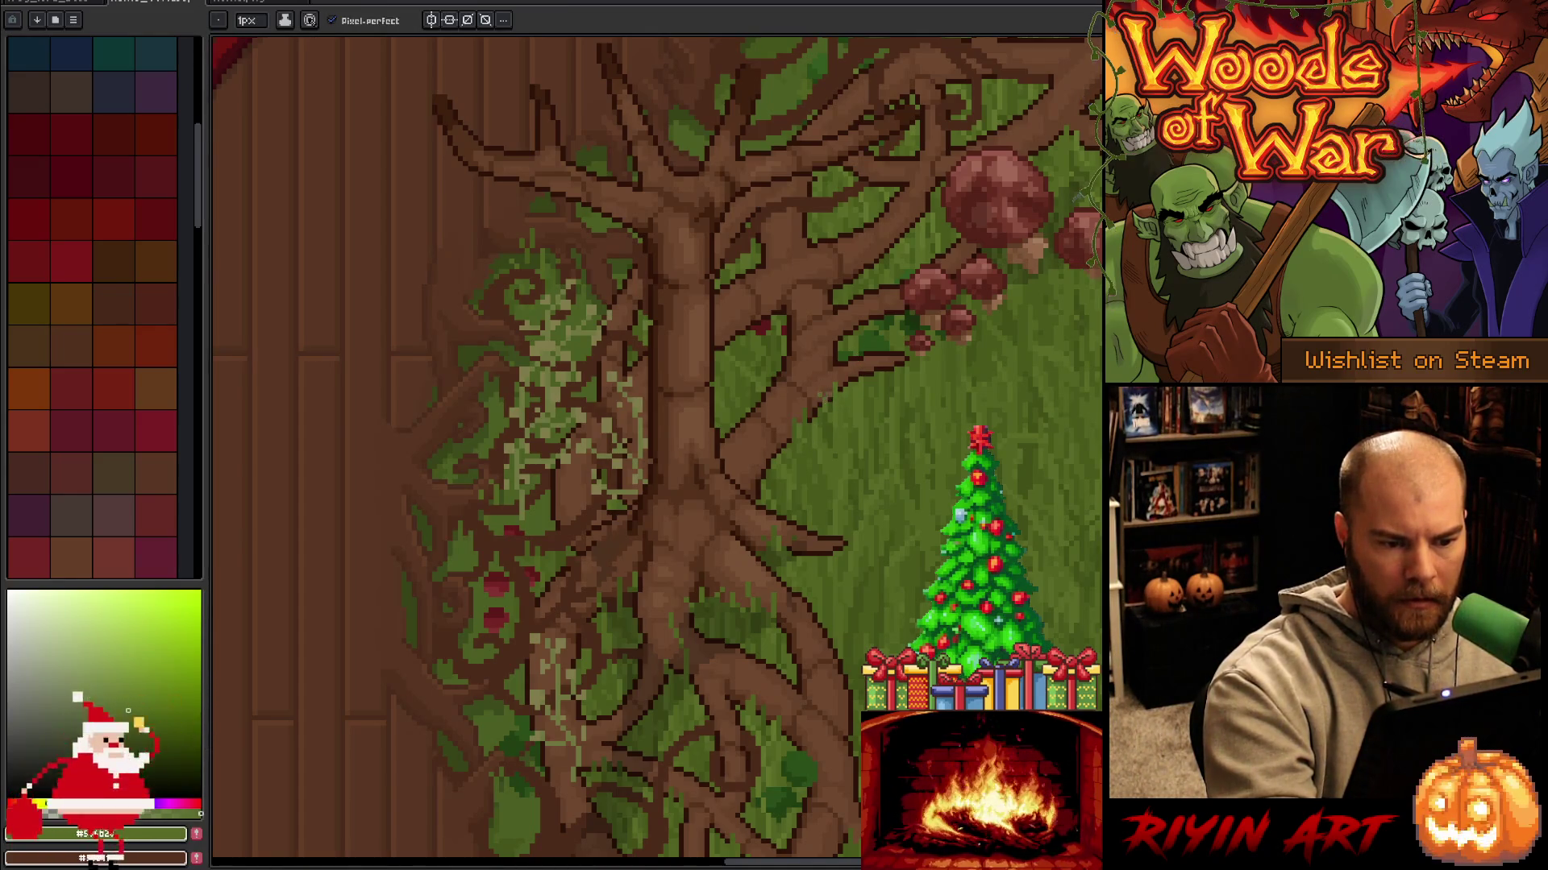
alt+click(845, 387)
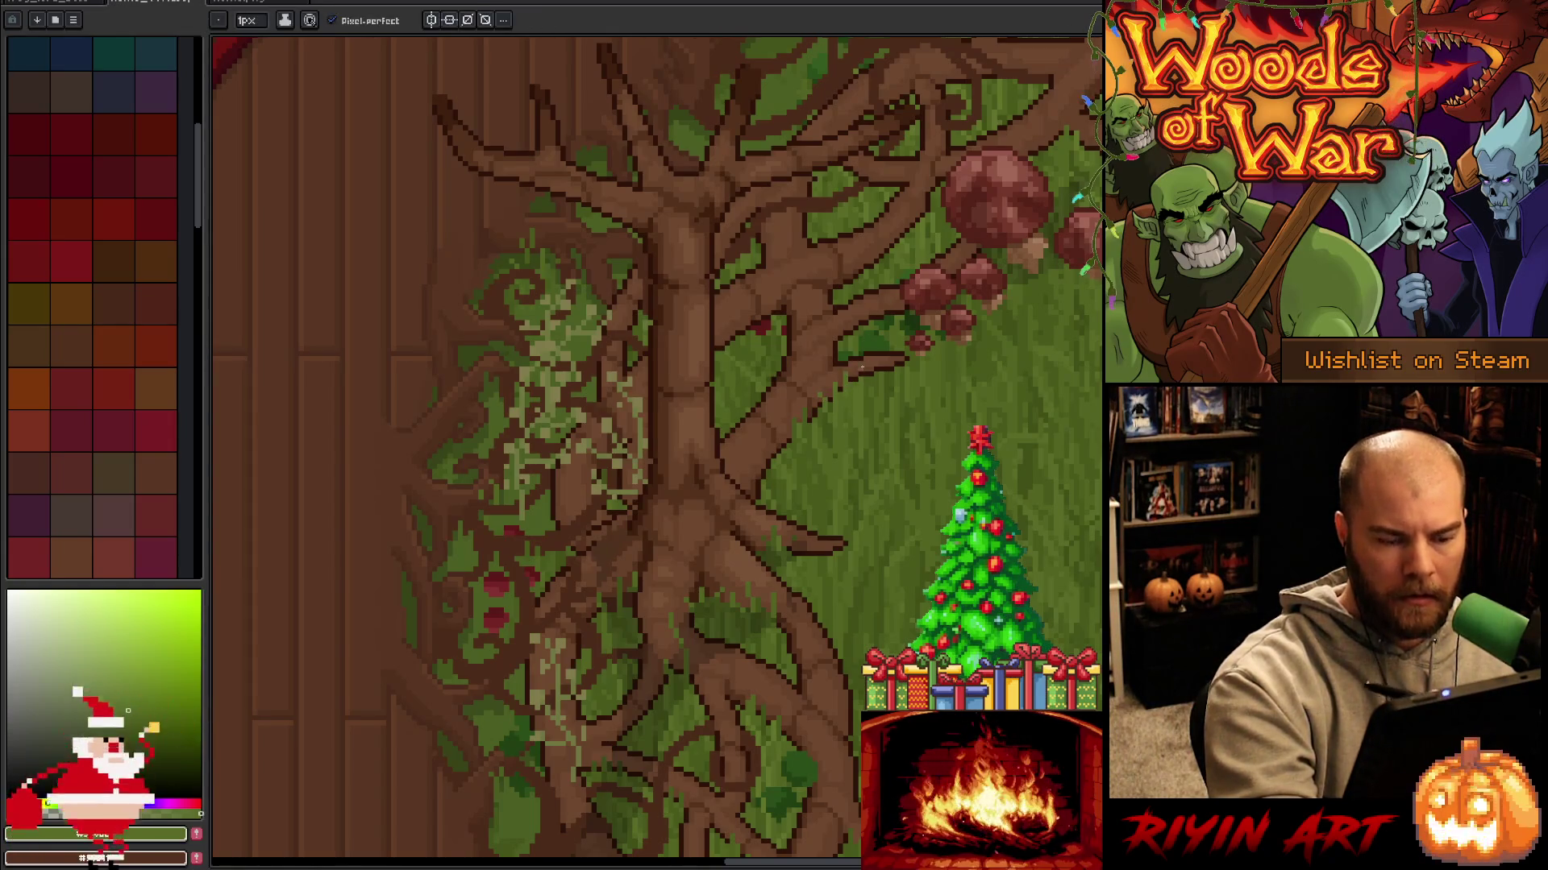
drag(891, 468, 846, 629)
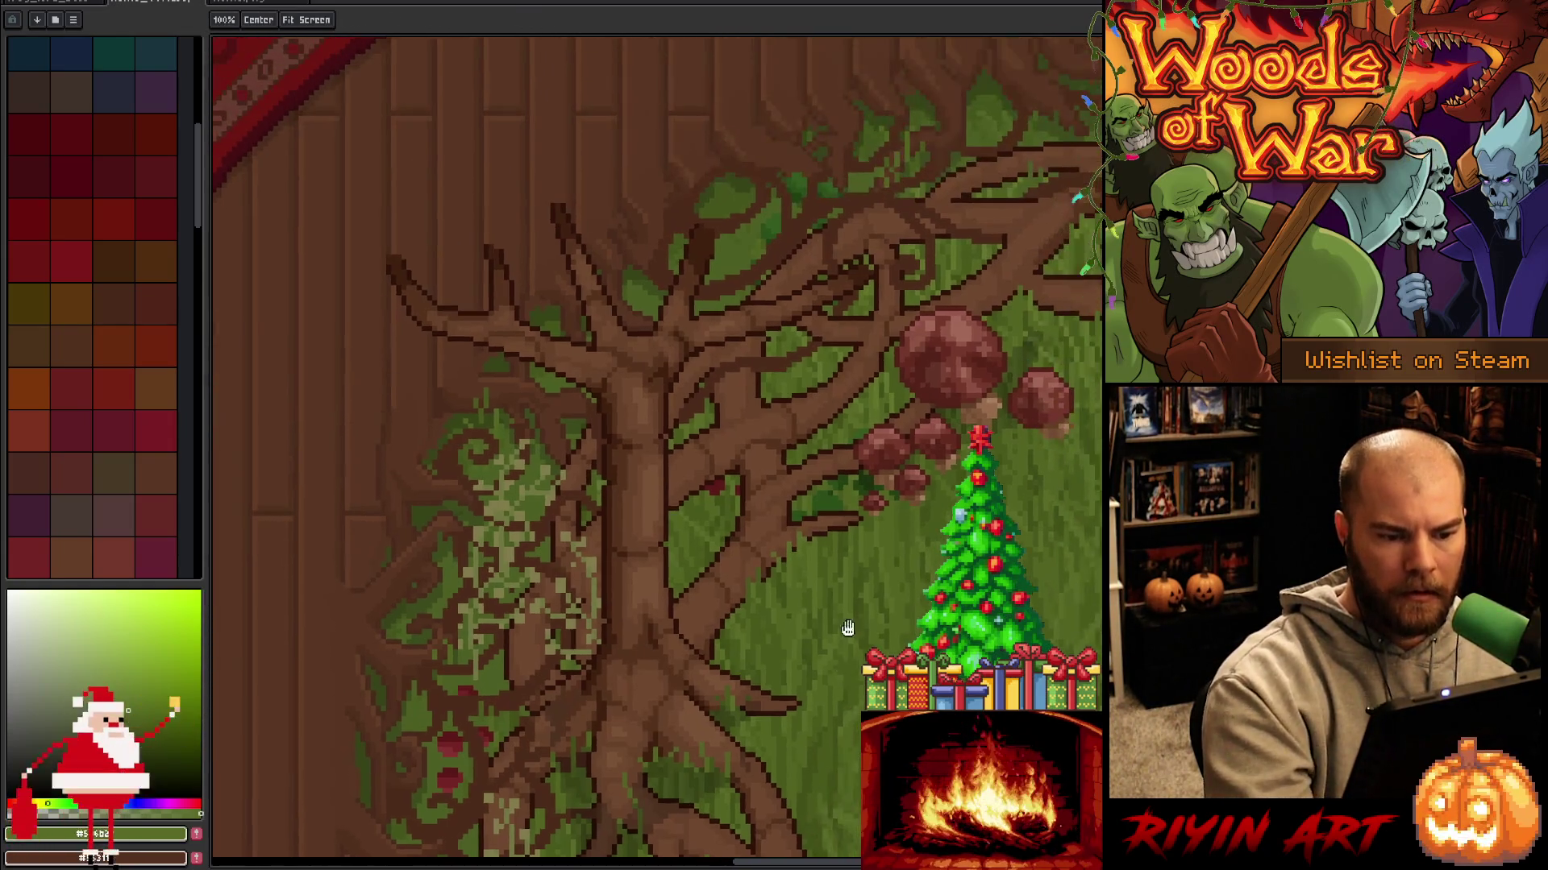
alt+click(841, 475)
alt+click(844, 476)
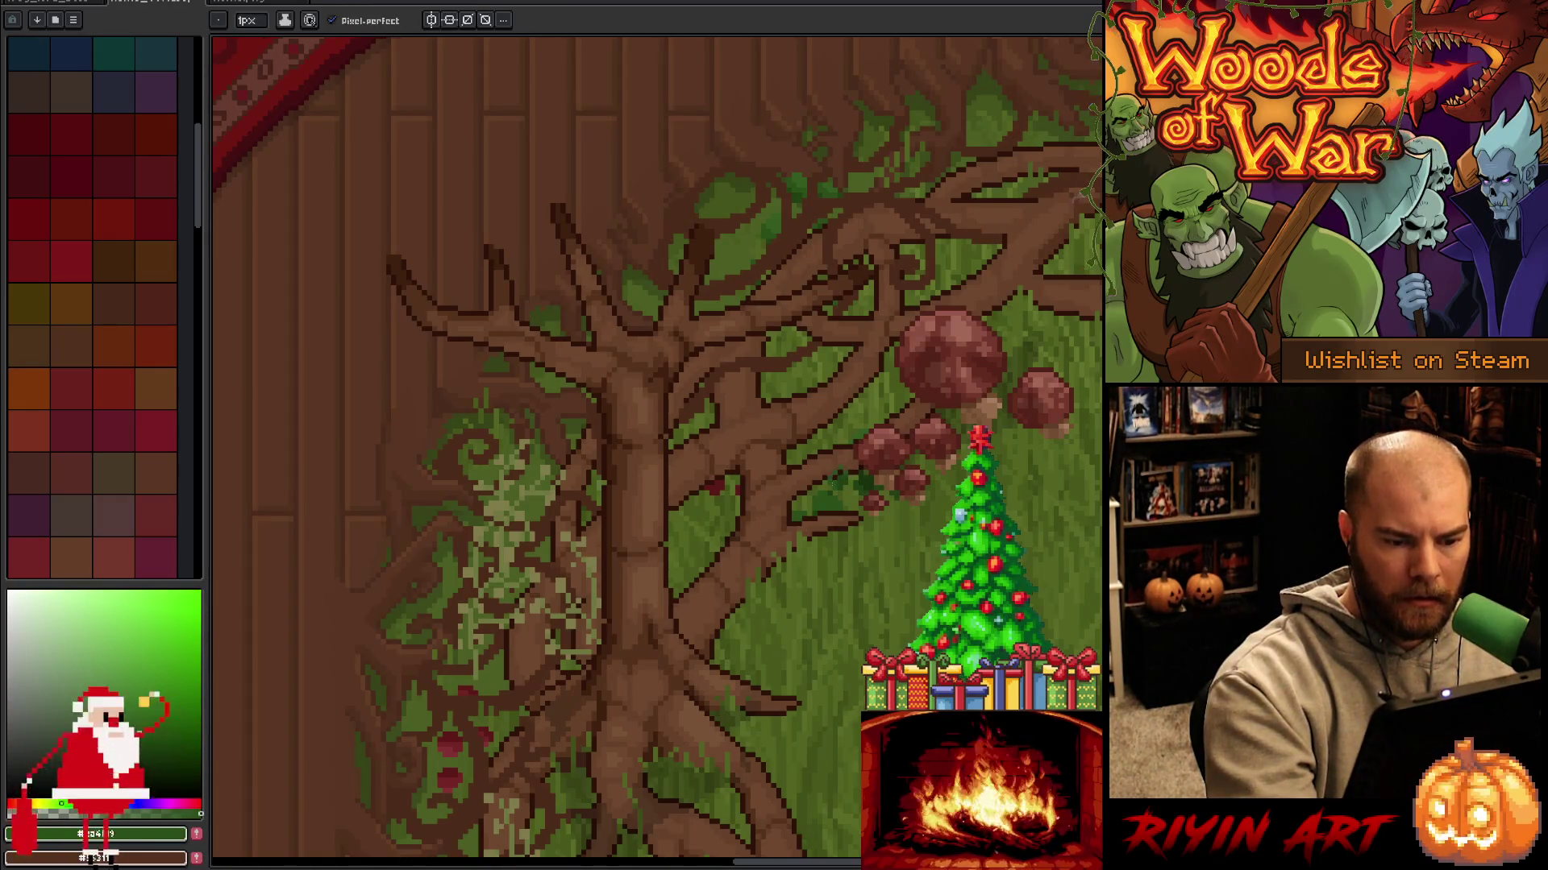